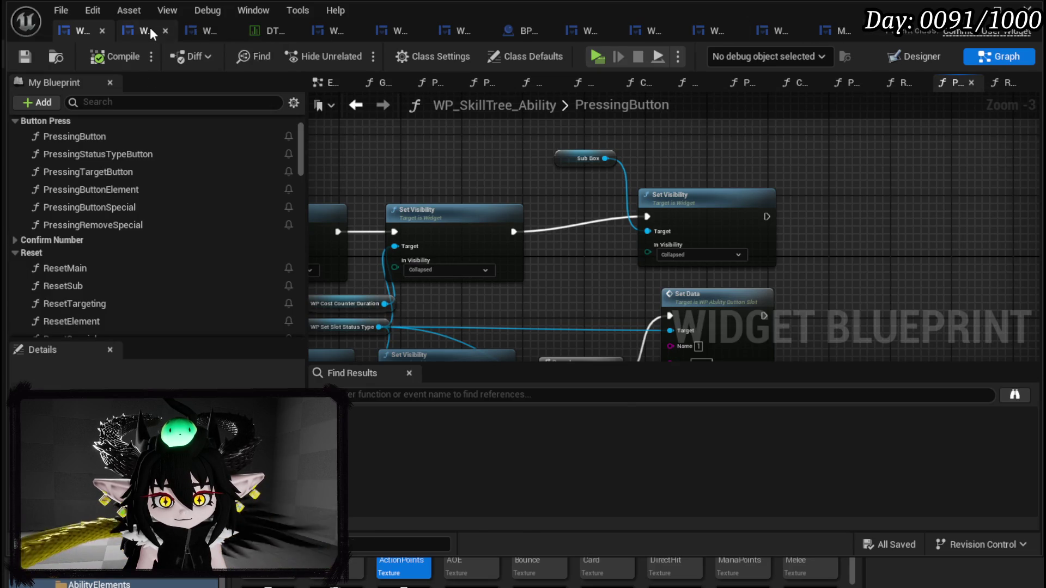
Step: Open WP_AbilityButtonSlot's Designer, select MW_Button, and search the Palette for 'MW Text'
click(149, 27)
click(611, 218)
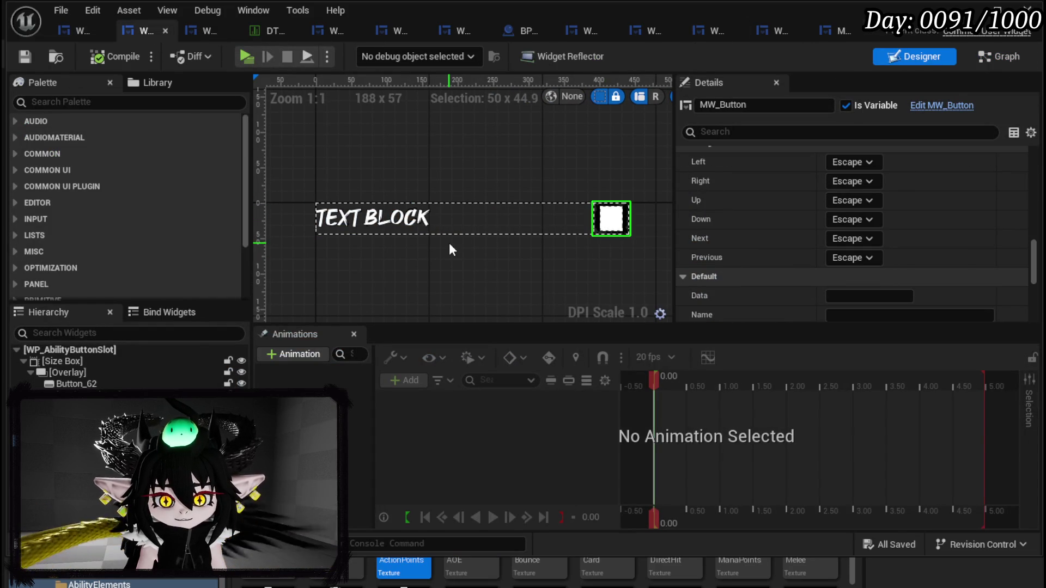
drag(529, 211, 494, 200)
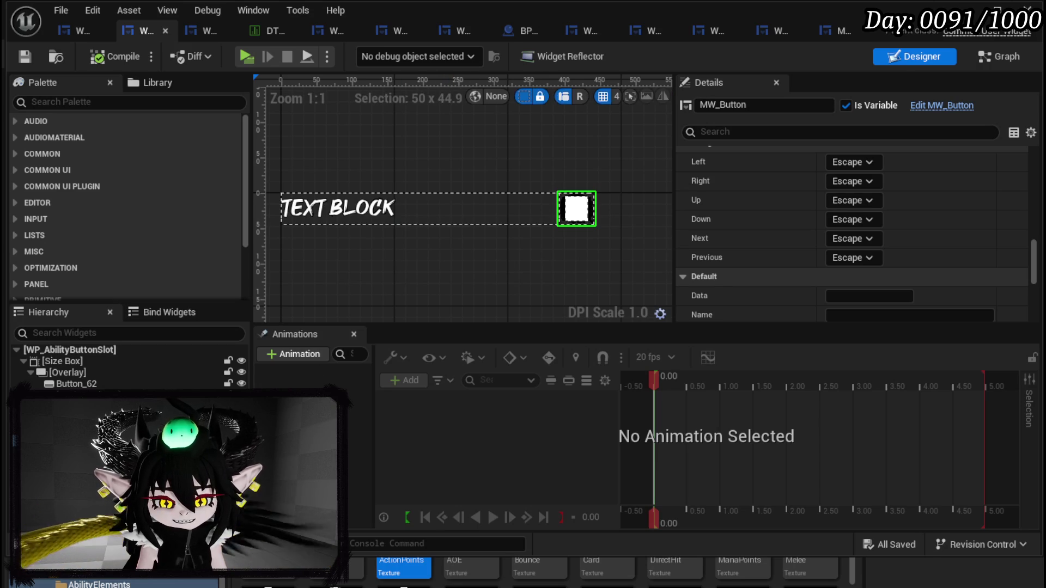
click(130, 102)
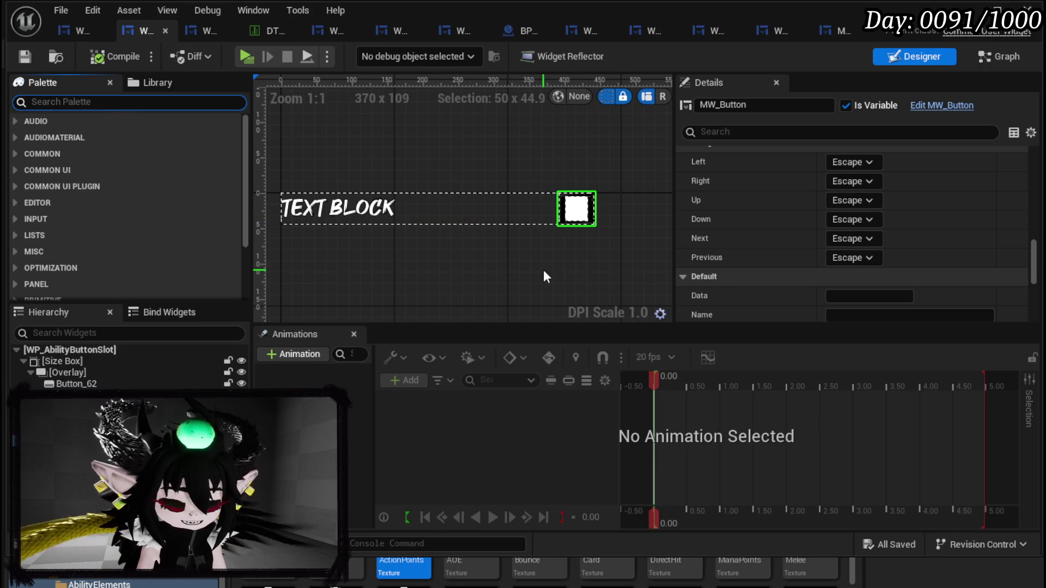
text(MW Text)
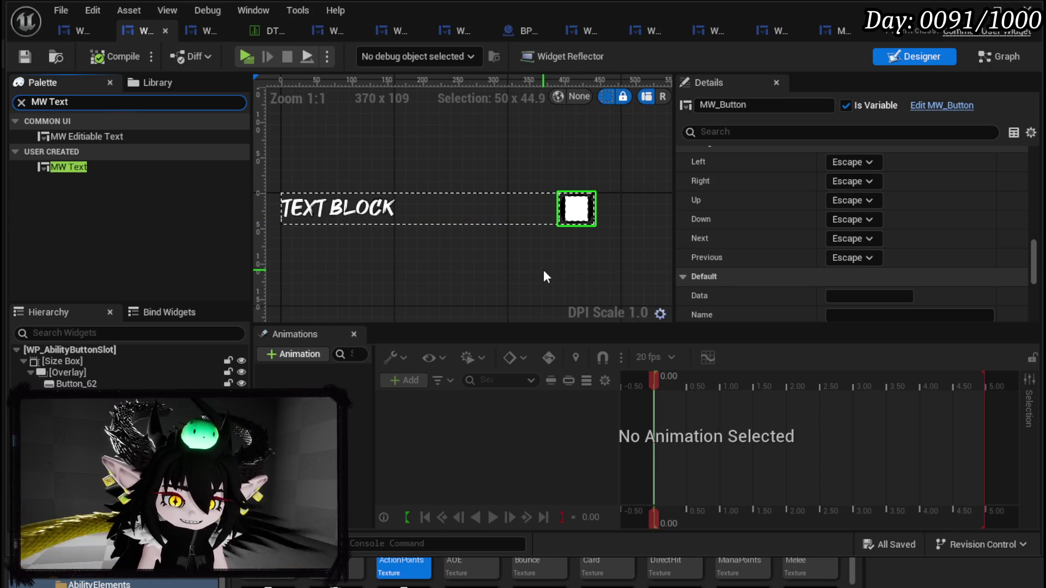
Step: Add an MW Text widget to the button slot and expand its Slot Padding
mouse_move(44, 165)
mouse_down()
mouse_move(122, 331)
mouse_move(82, 403)
mouse_move(77, 383)
mouse_up()
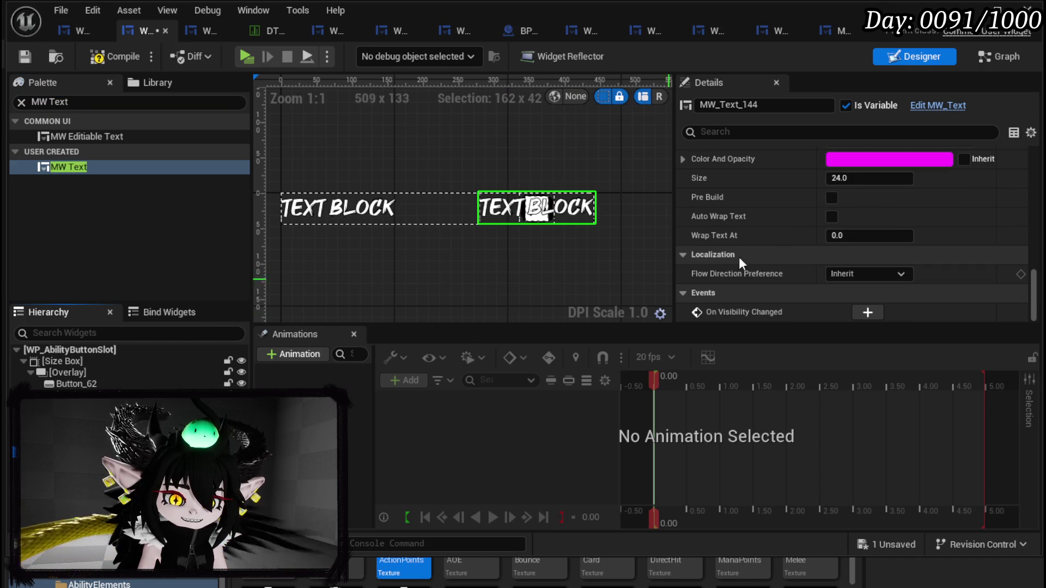
scroll(787, 229, up, 10)
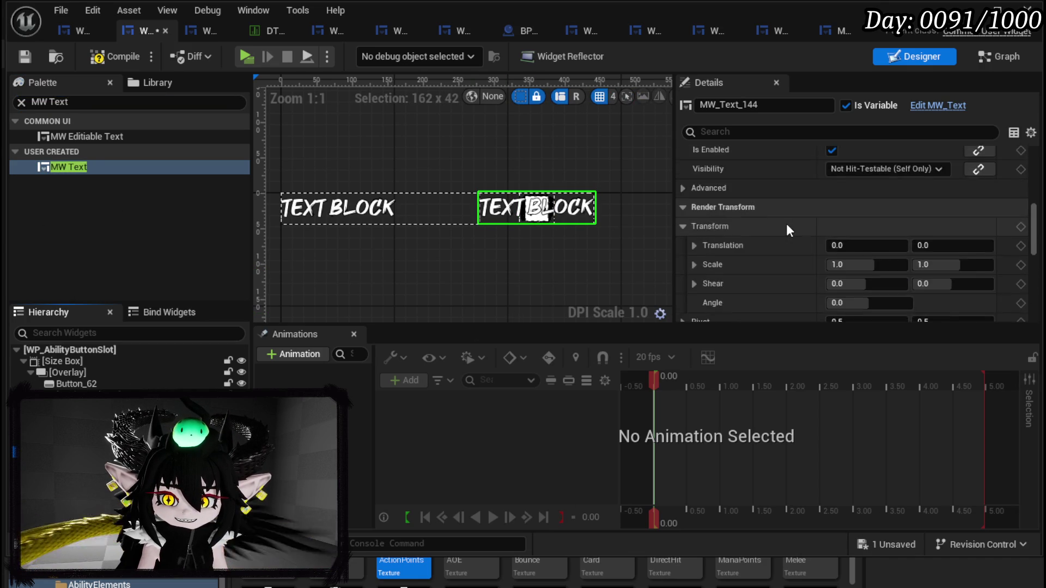
scroll(787, 229, up, 8)
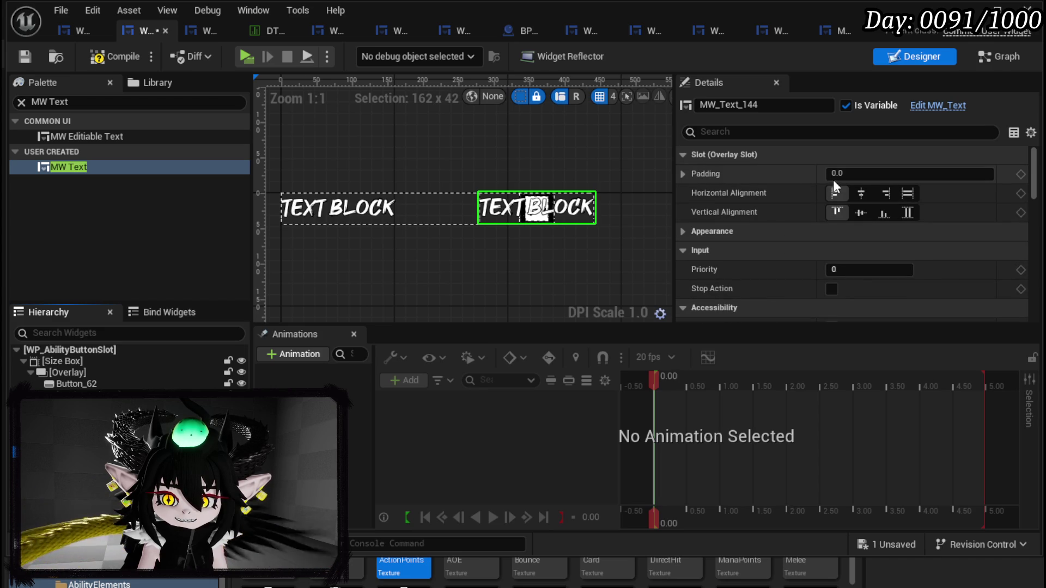
click(683, 173)
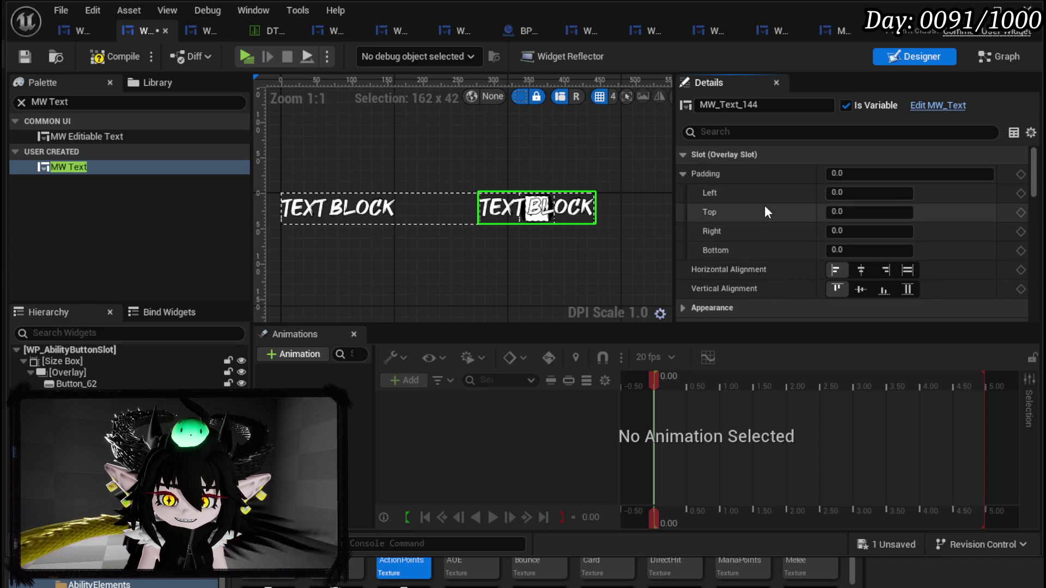
click(843, 229)
key(Return)
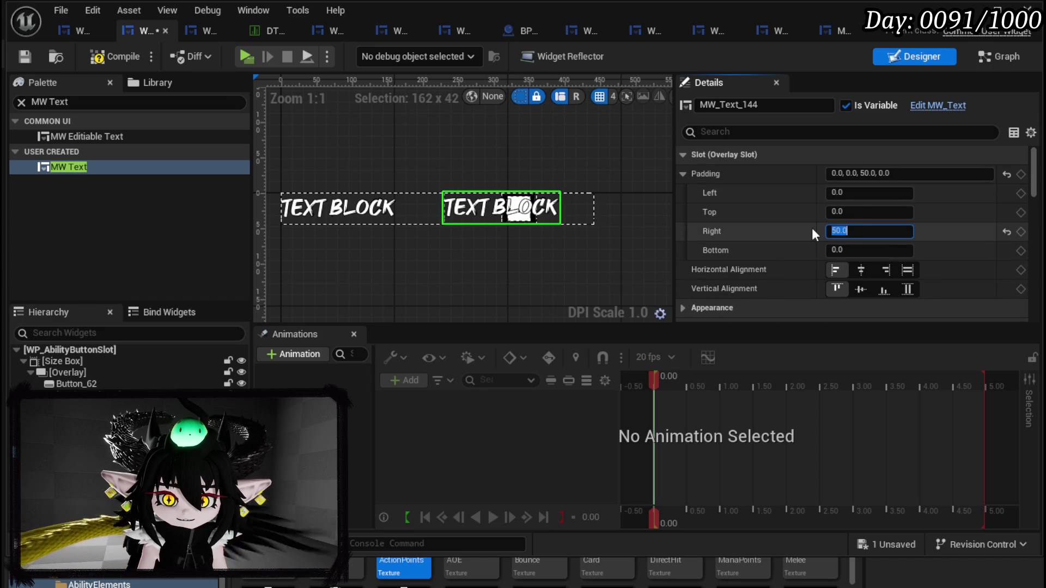
key(ctrl+z)
Step: Try left padding values of 50, 70 and 90 on the new text block
click(844, 192)
text(50)
key(Return)
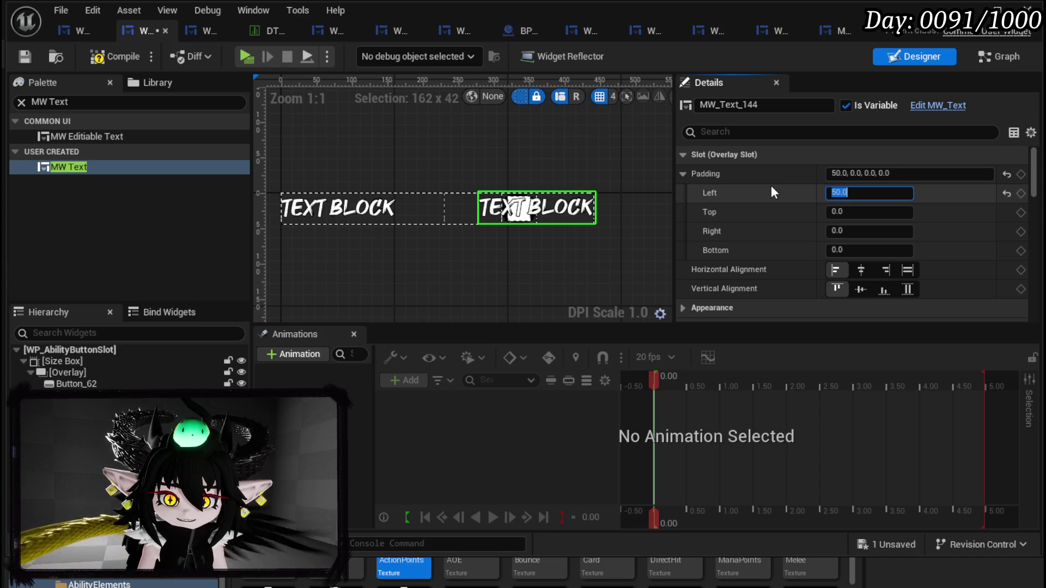
text(70)
key(Return)
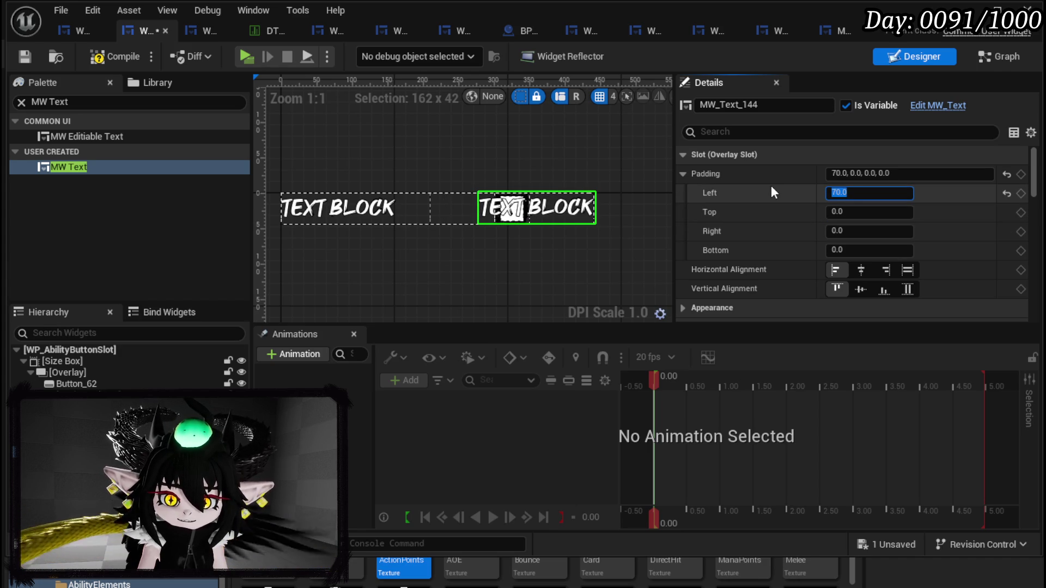
text(90)
key(Return)
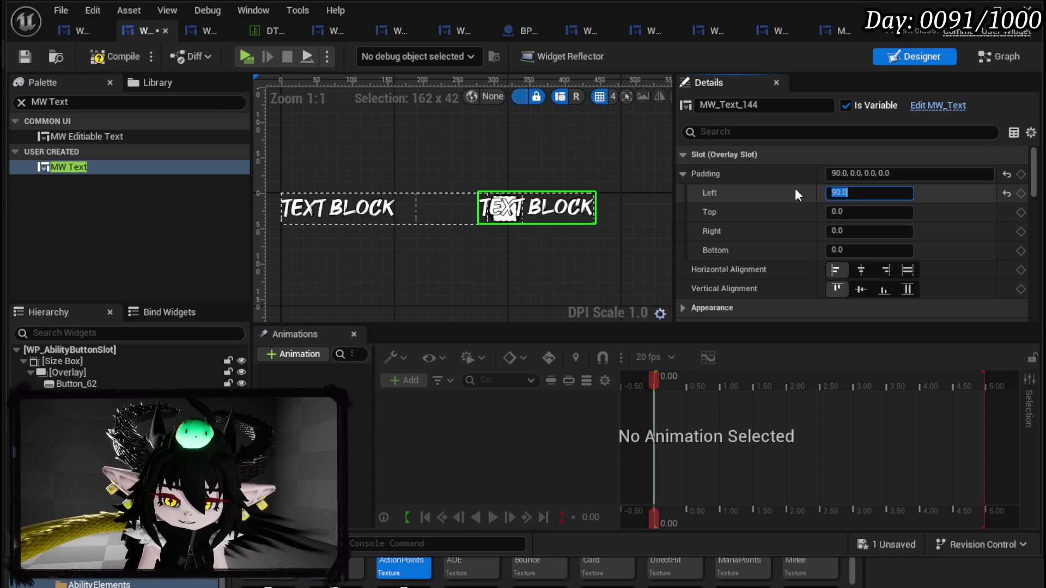
Step: Widen the size box override to about 507 and set the text's left padding to 210
click(66, 361)
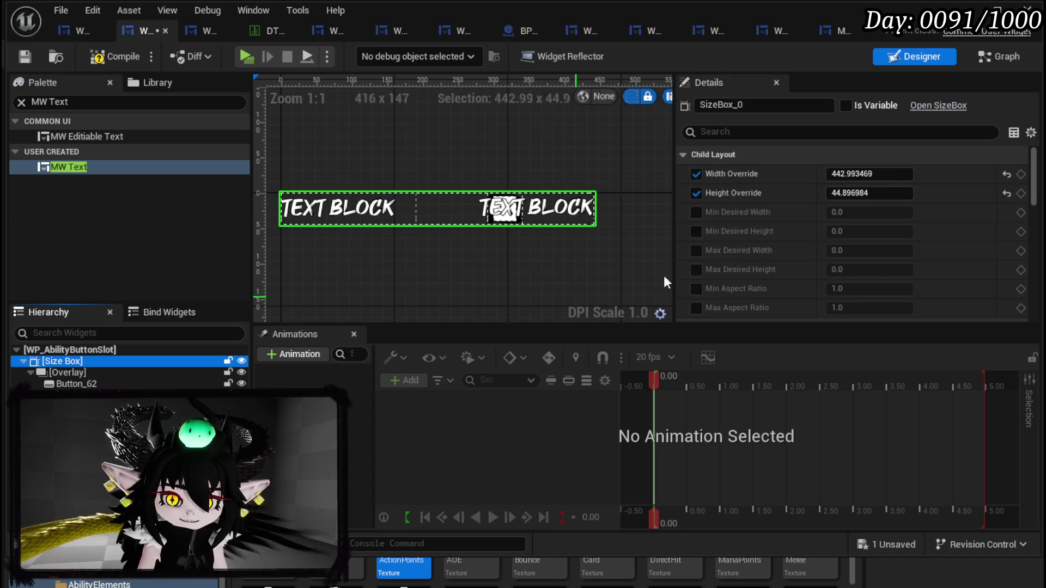
drag(869, 174, 899, 174)
click(593, 212)
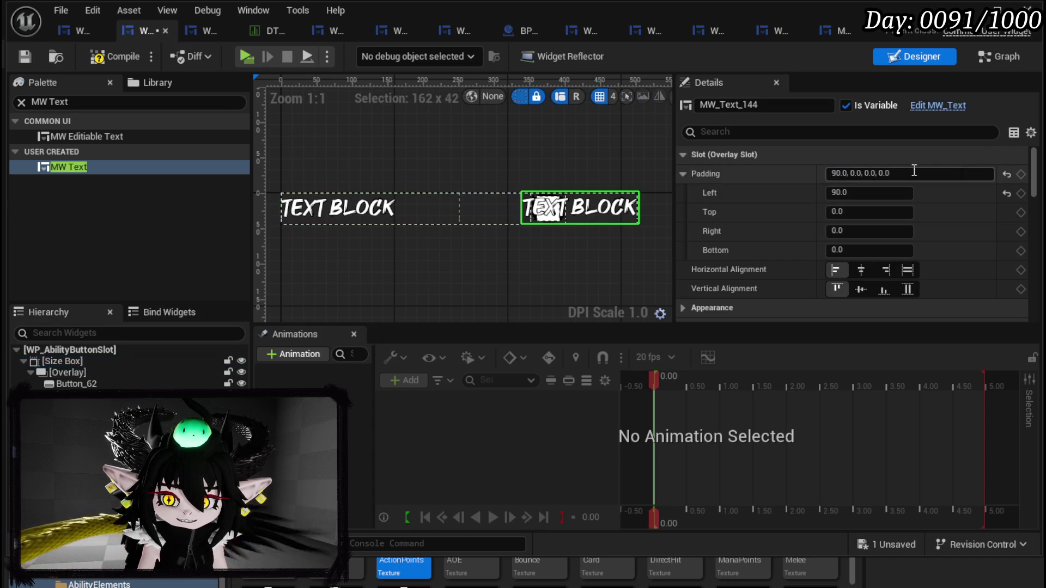
click(840, 194)
text(120)
key(Return)
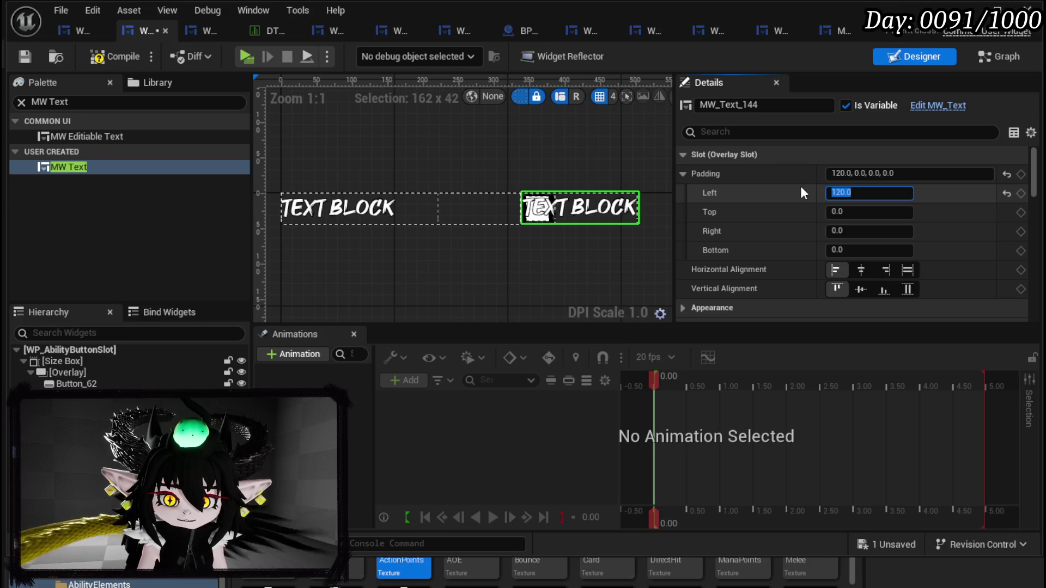
text(200)
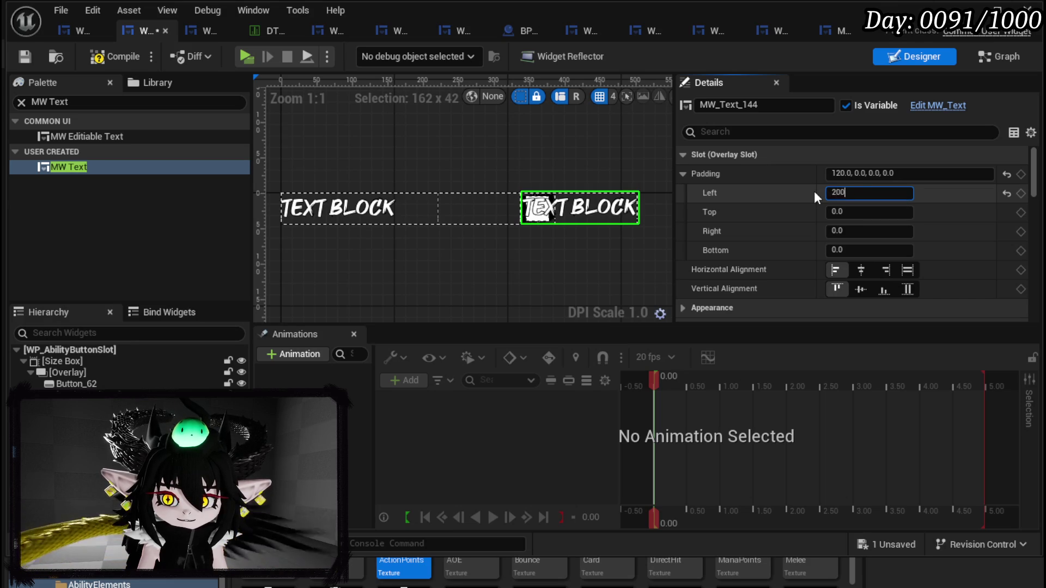
key(Return)
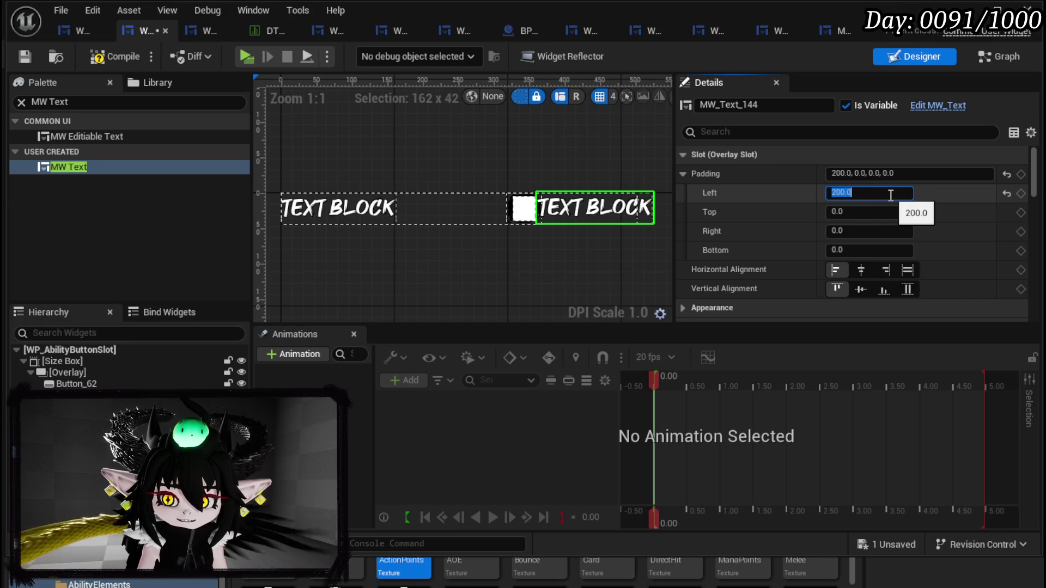
text(210)
key(Return)
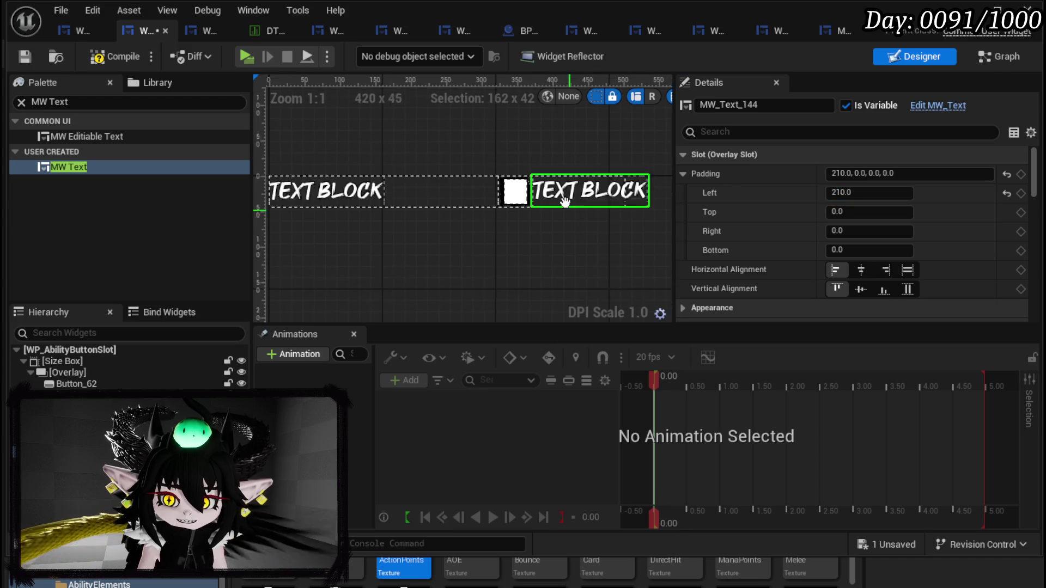
scroll(776, 234, down, 5)
Step: Replace MW_Text_144's 8000 text with 10
scroll(777, 234, down, 15)
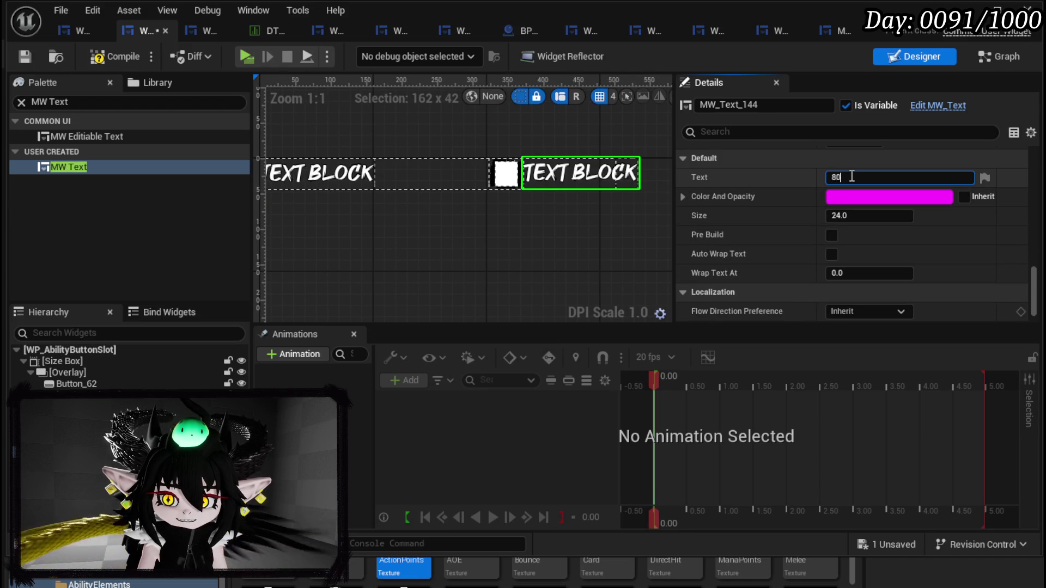
key(ctrl+a)
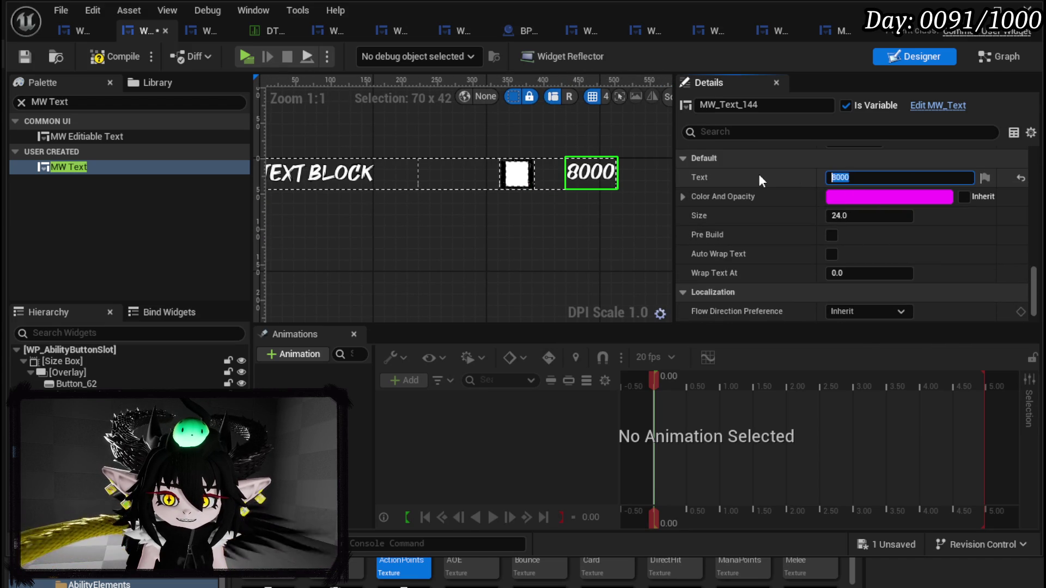
text(10)
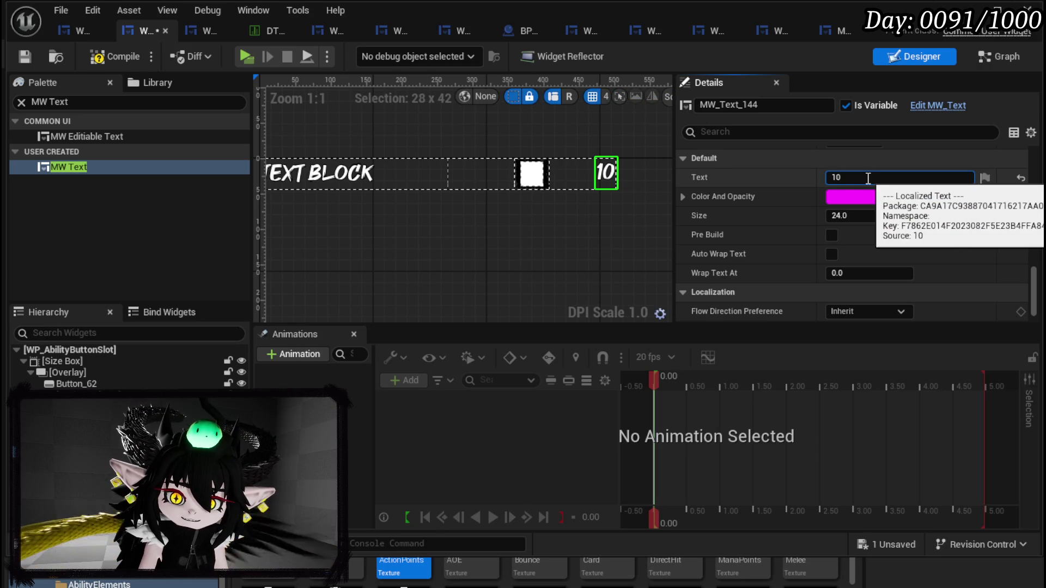
click(48, 312)
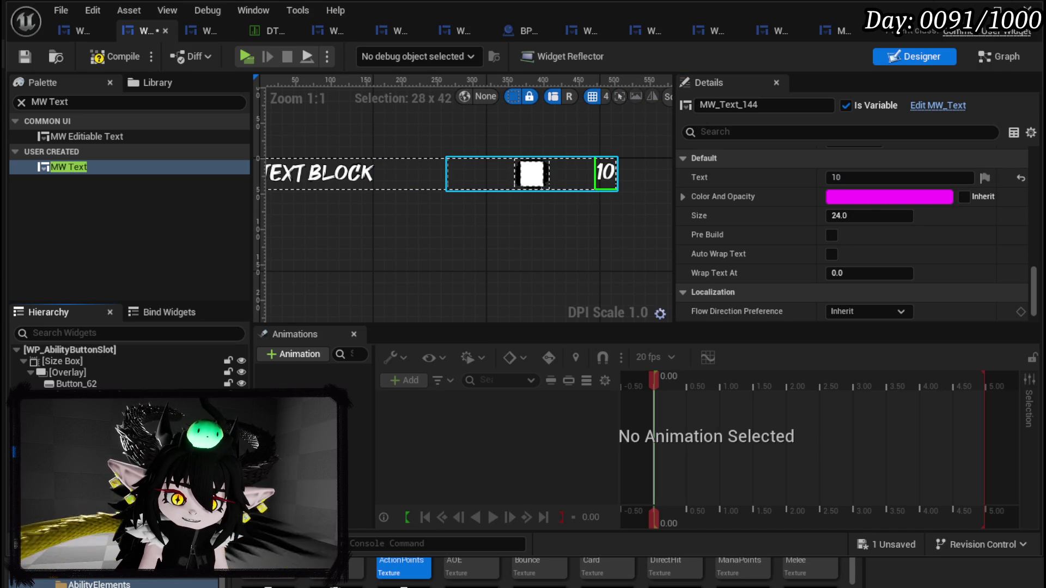
Step: Reset MW_Text_144's slot padding to 0 so it sits beside the white square
scroll(891, 180, down, 5)
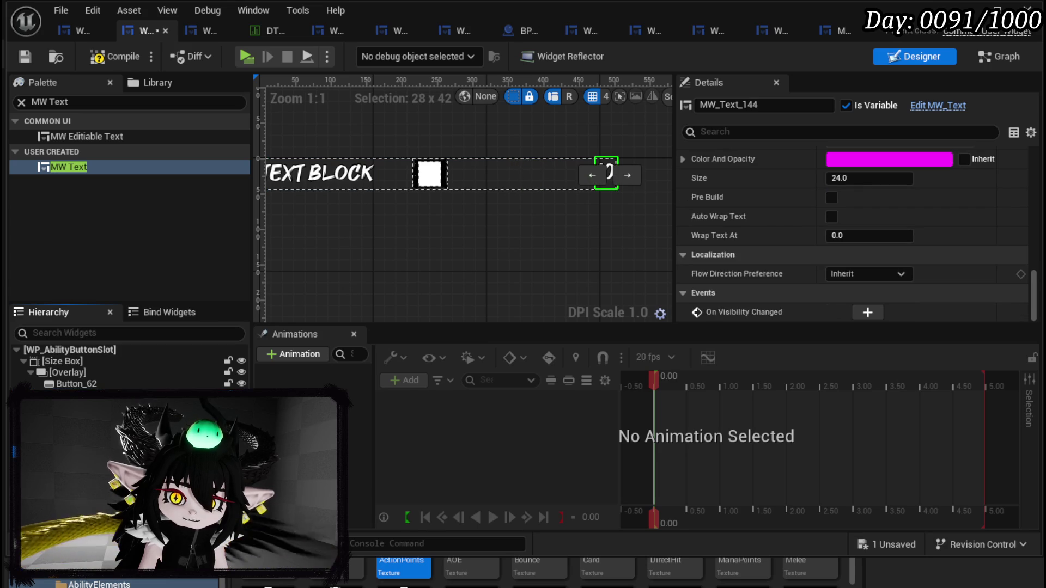
scroll(891, 180, up, 6)
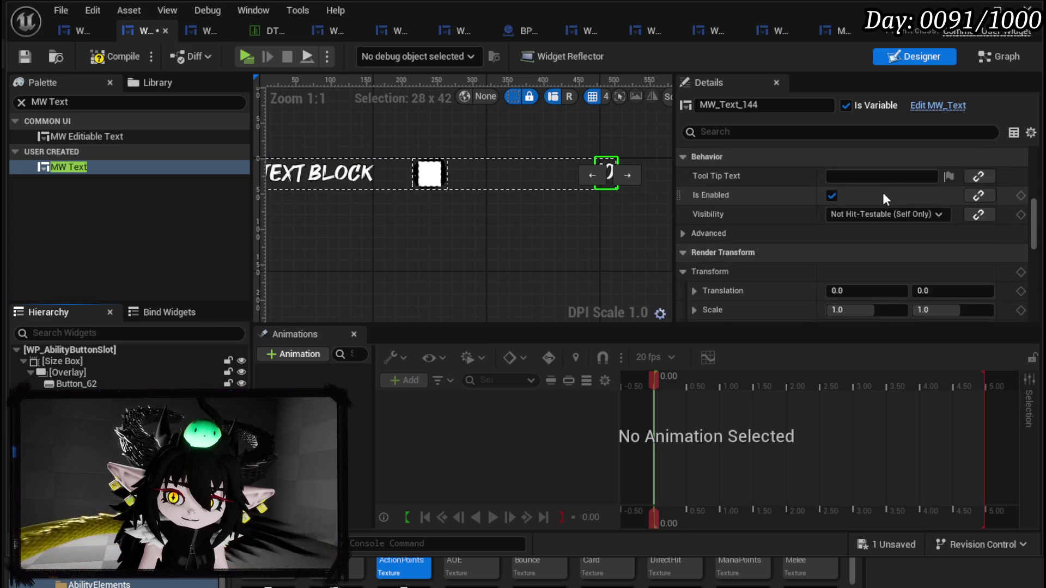
key(ctrl+a)
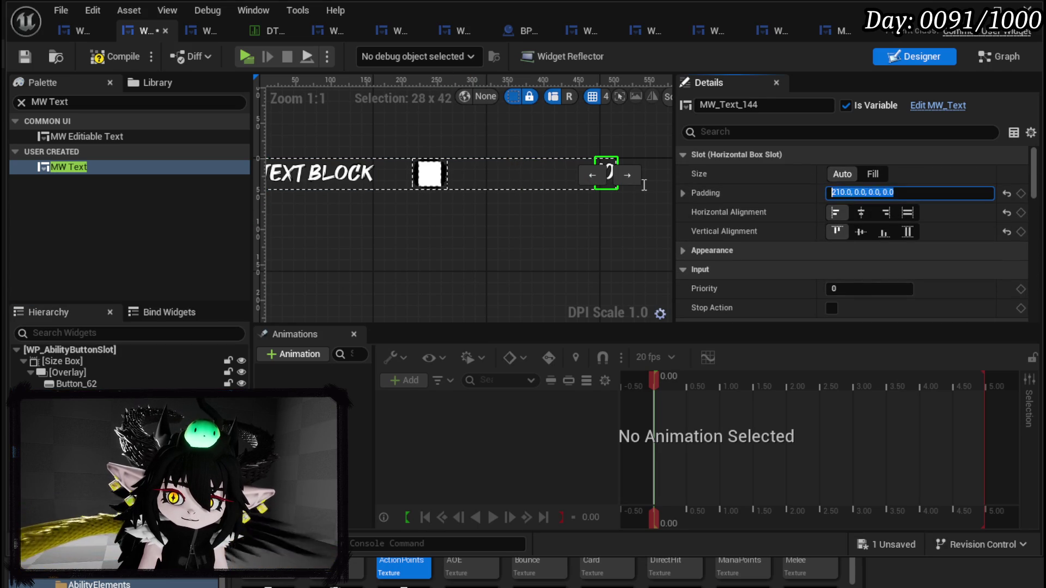
text(0)
key(Return)
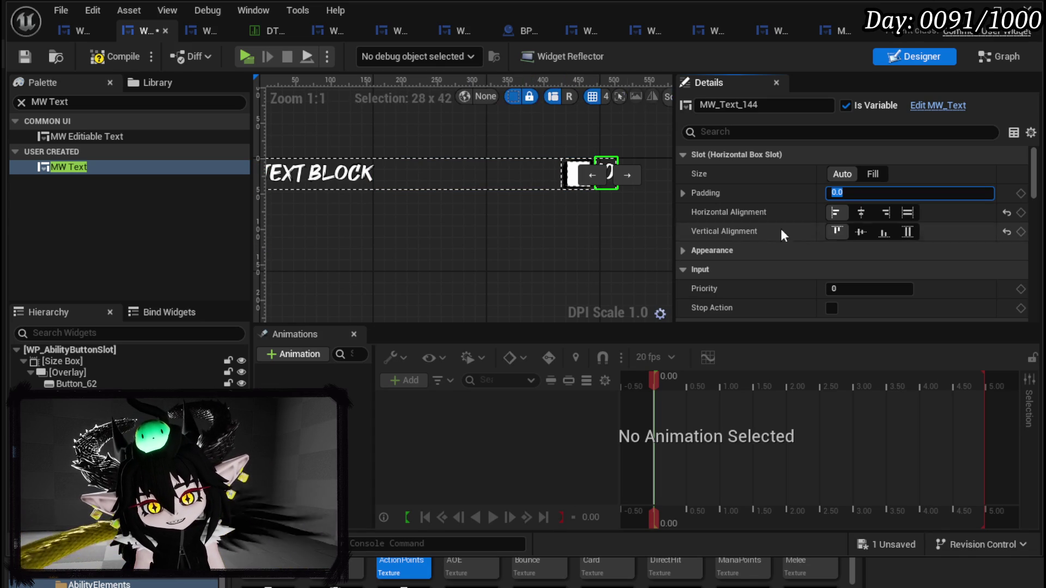
click(580, 205)
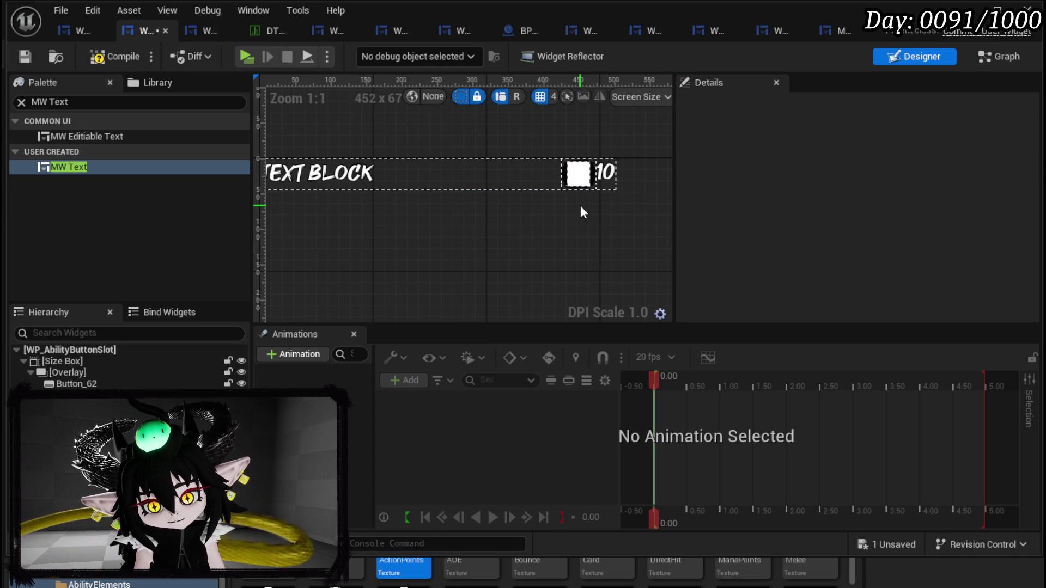
Step: Right-align MW_Text_144 in its Horizontal Box slot and save WP_AbilityButtonSlot
click(25, 56)
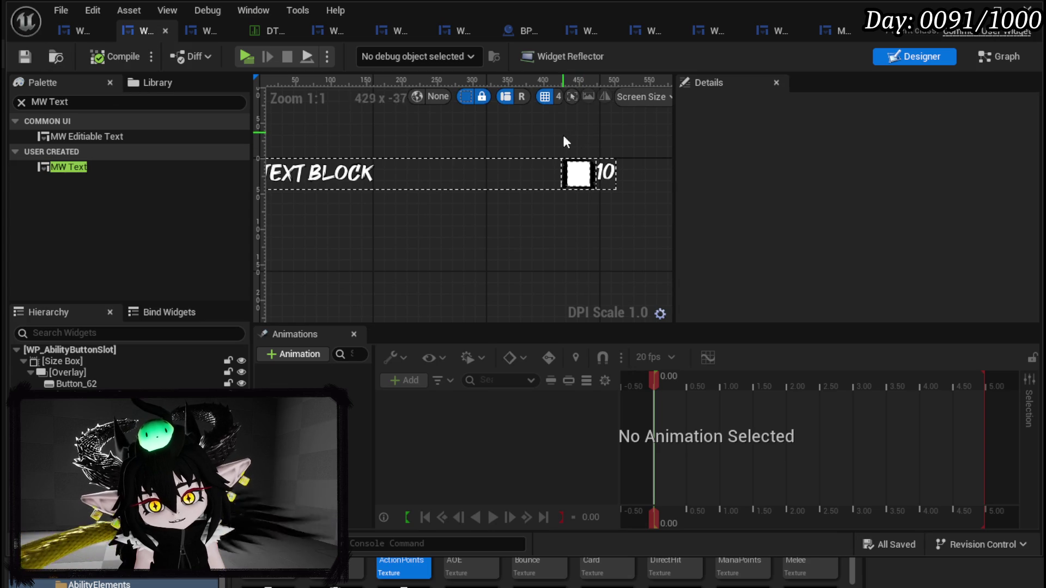
scroll(601, 146, down, 3)
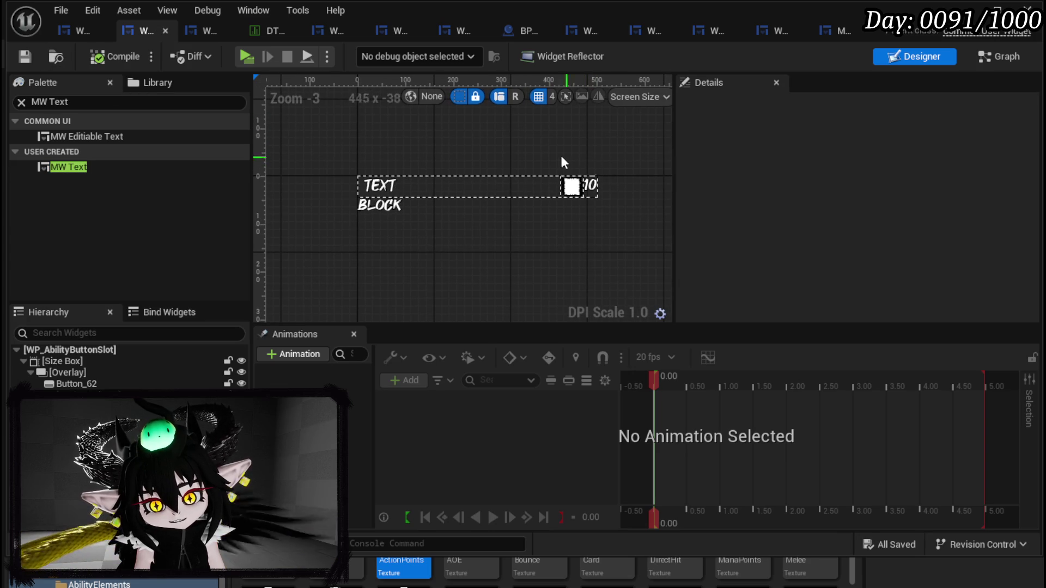
click(582, 186)
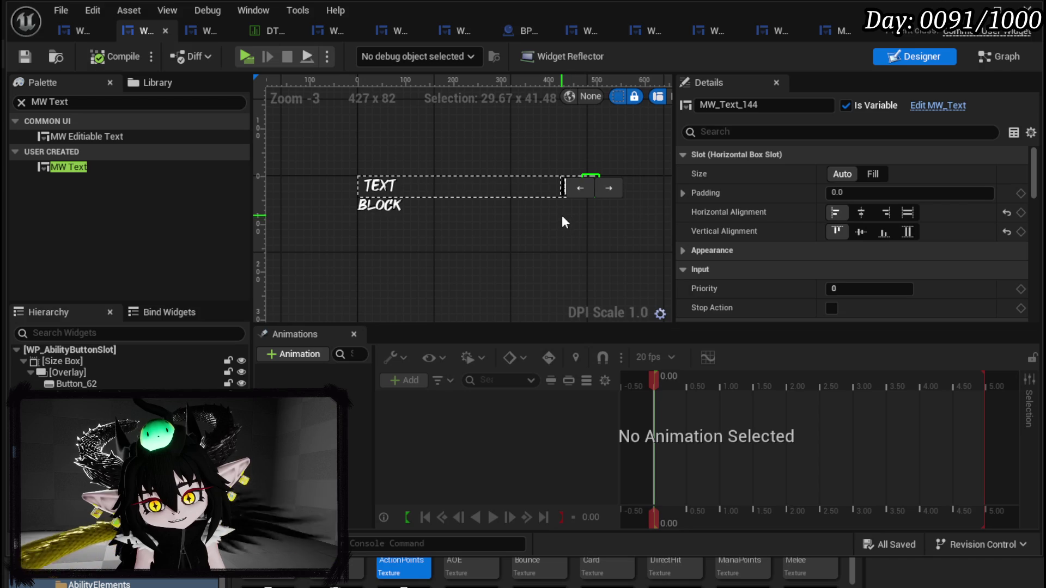
click(562, 215)
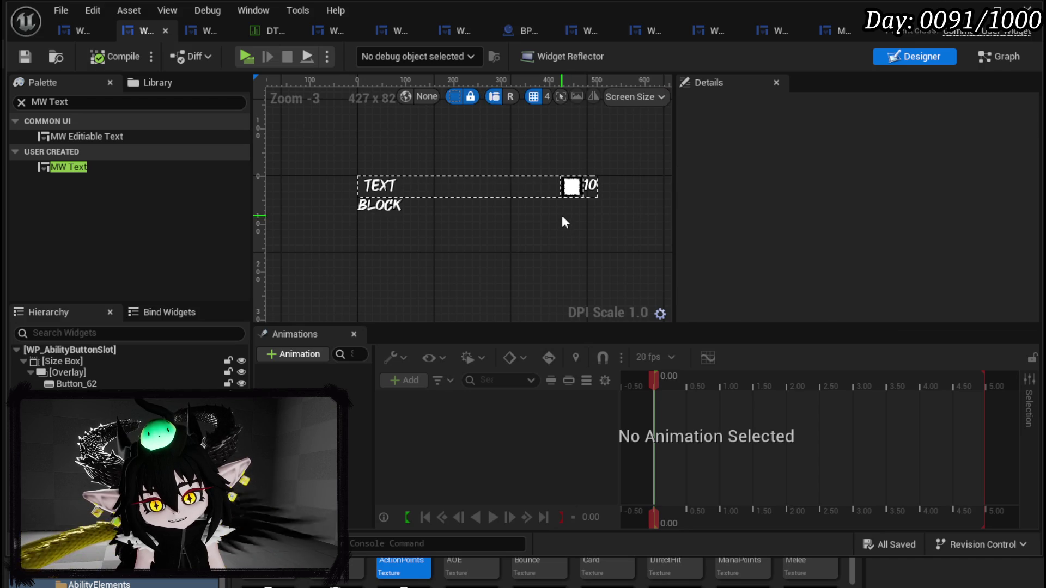
click(592, 187)
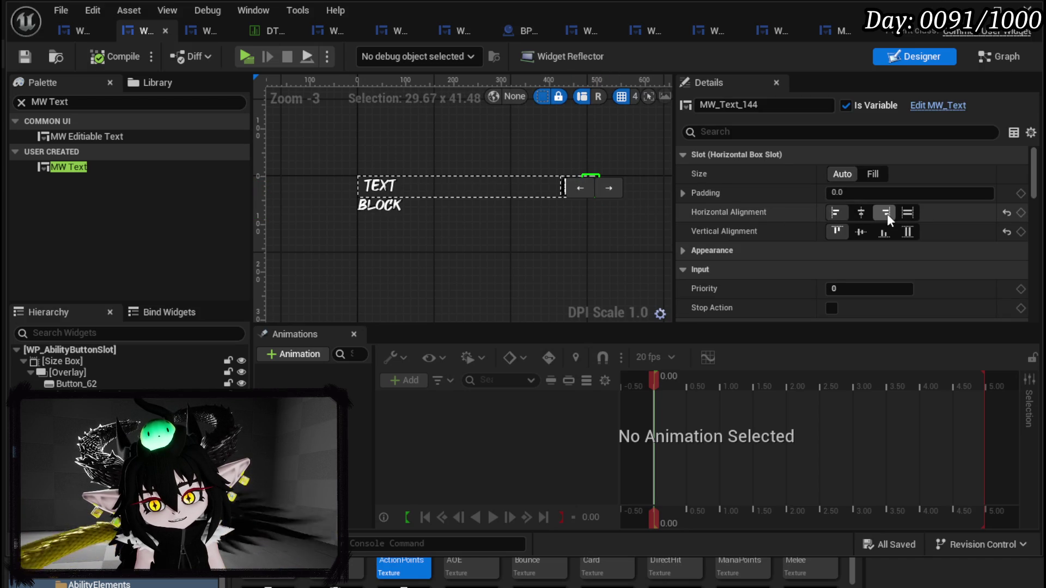
click(611, 226)
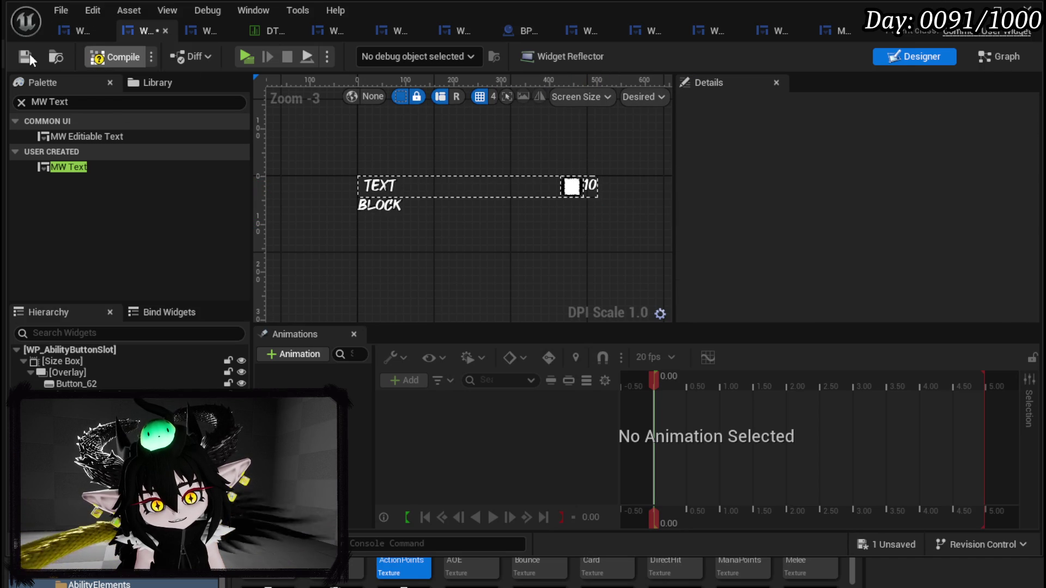
click(30, 54)
click(73, 34)
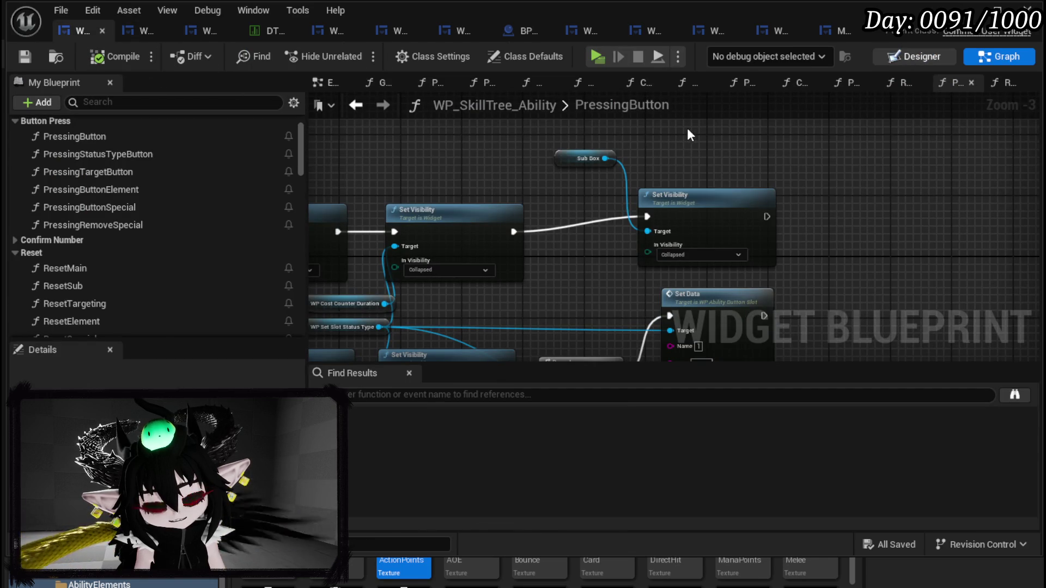
double_click(587, 158)
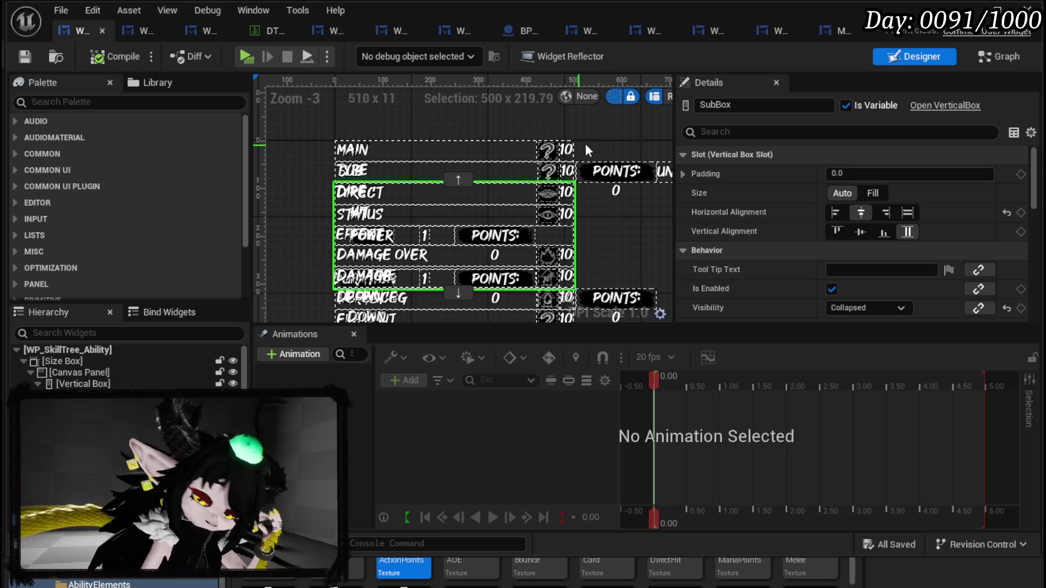
click(982, 63)
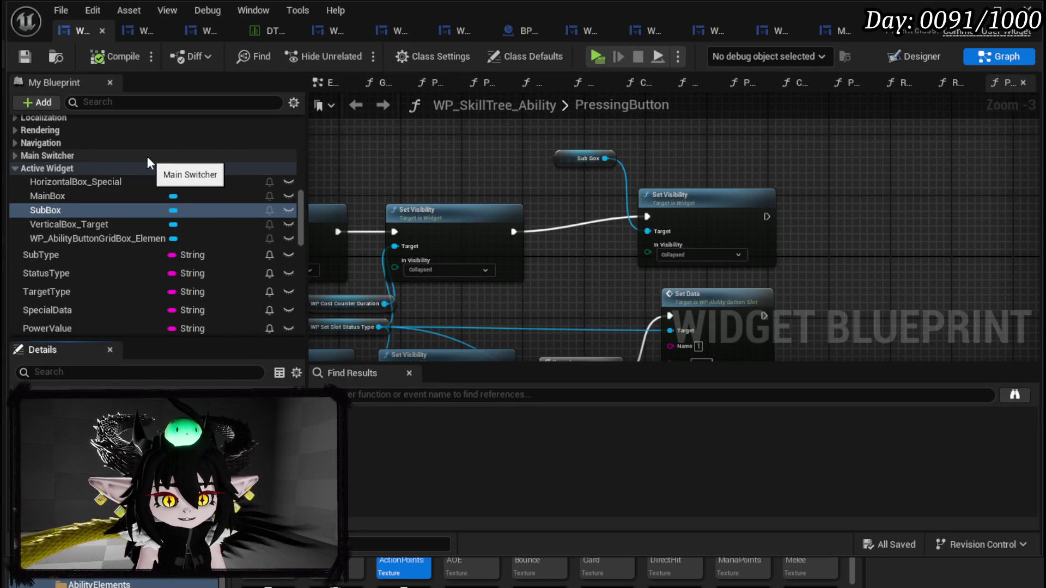
scroll(148, 156, up, 10)
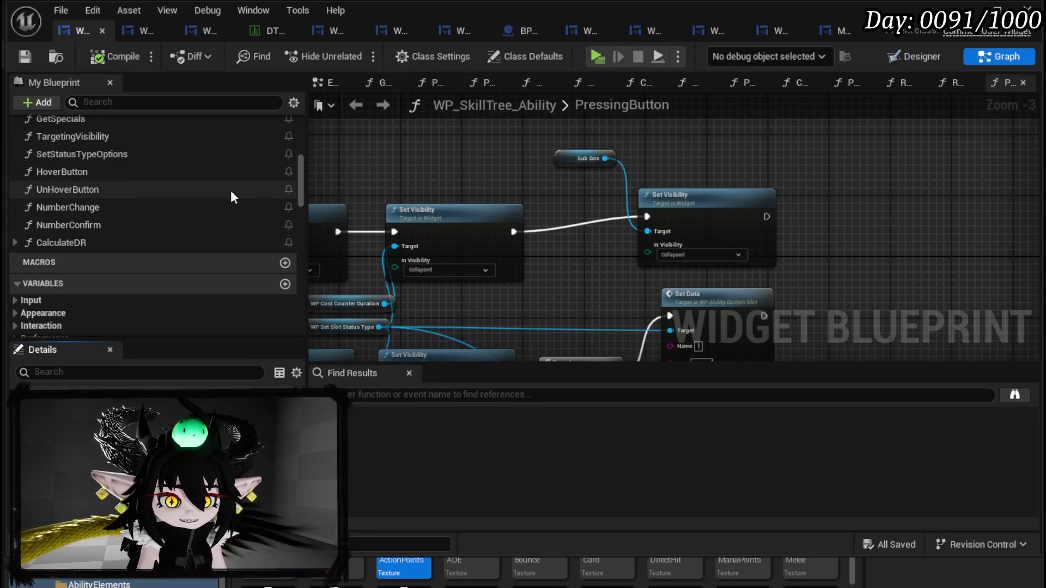
scroll(230, 190, up, 8)
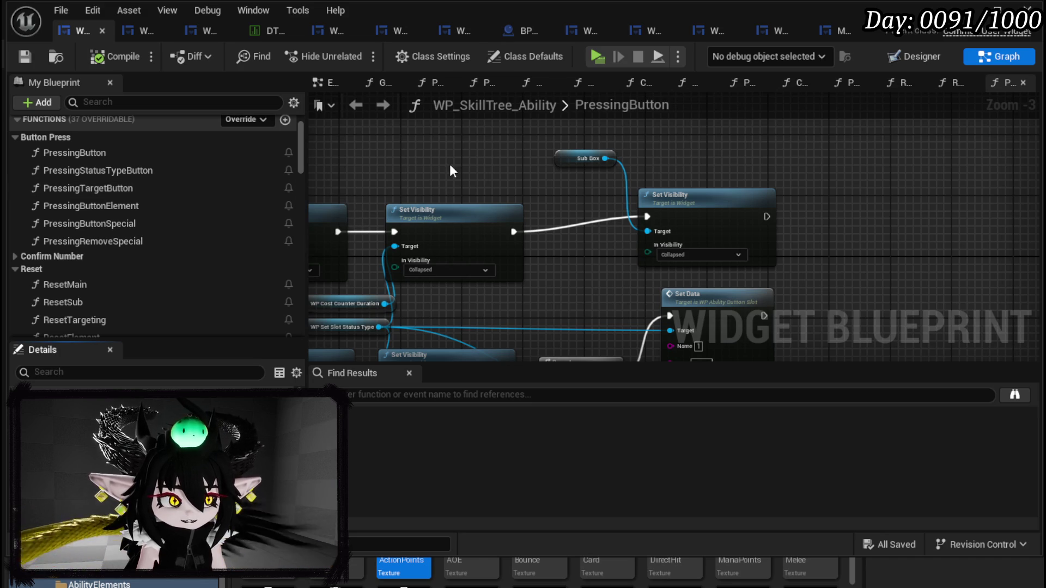
scroll(155, 165, up, 2)
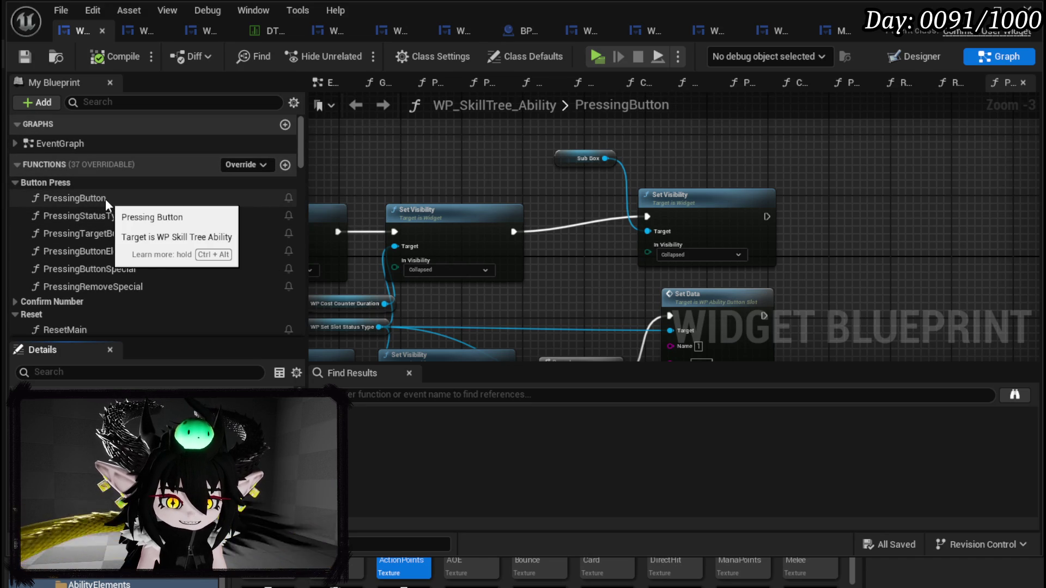
Step: Set MW_Text_144's default text to 500 and save WP_AbilityButtonSlot
click(154, 36)
click(595, 183)
scroll(881, 233, down, 15)
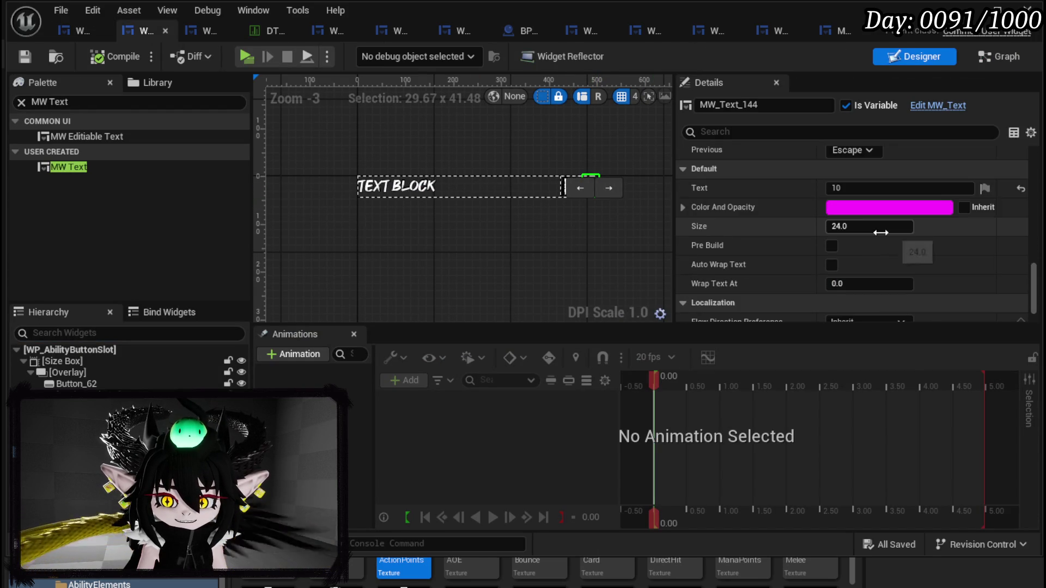
scroll(852, 191, up, 4)
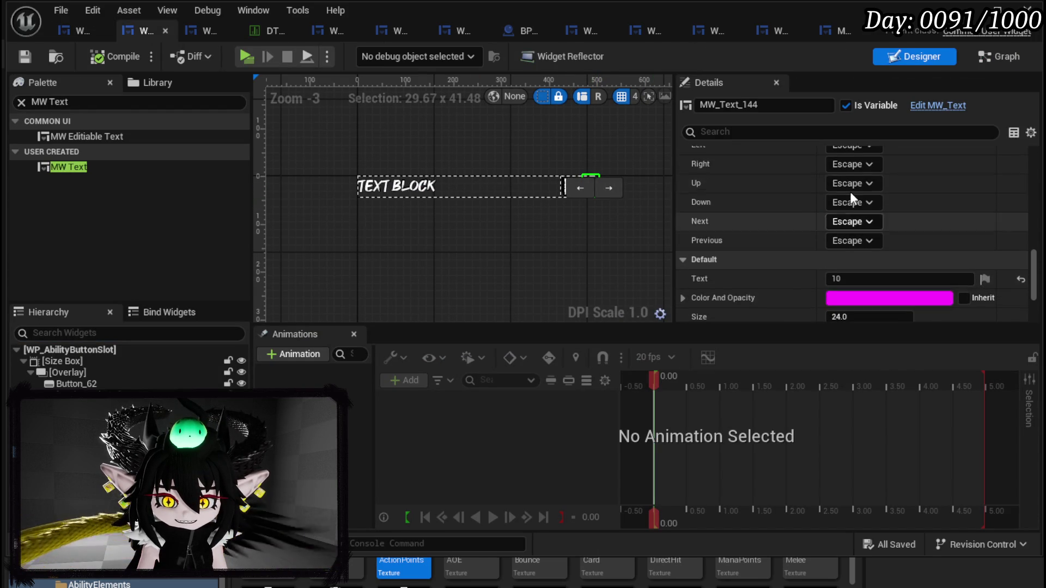
scroll(863, 237, down, 2)
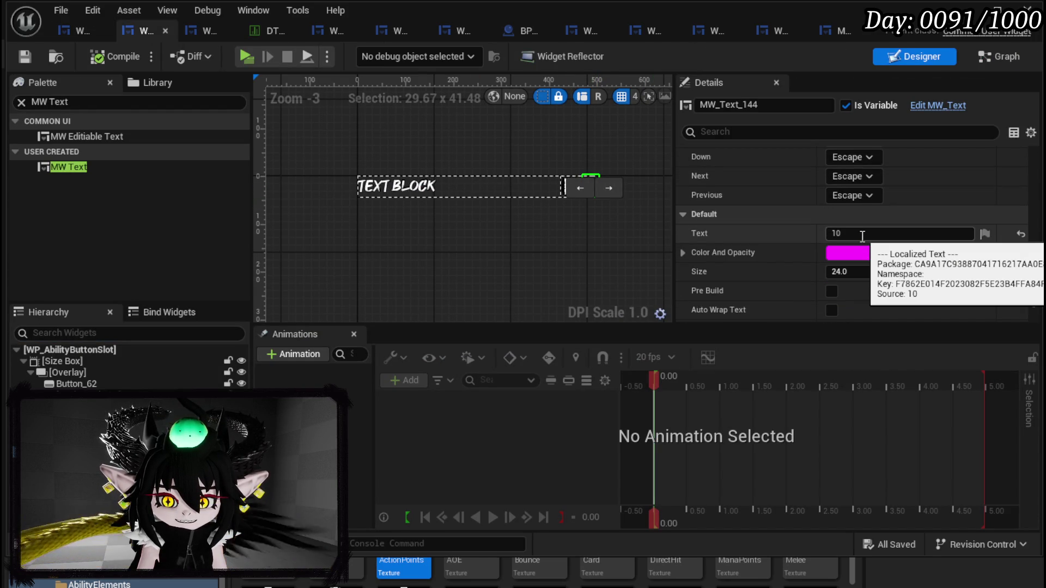
click(863, 234)
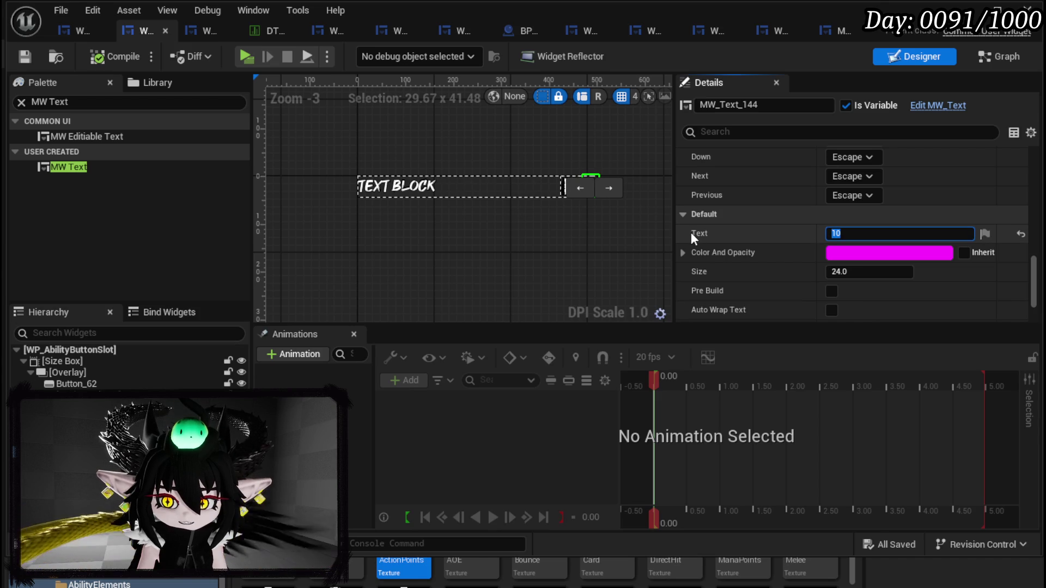
text(500)
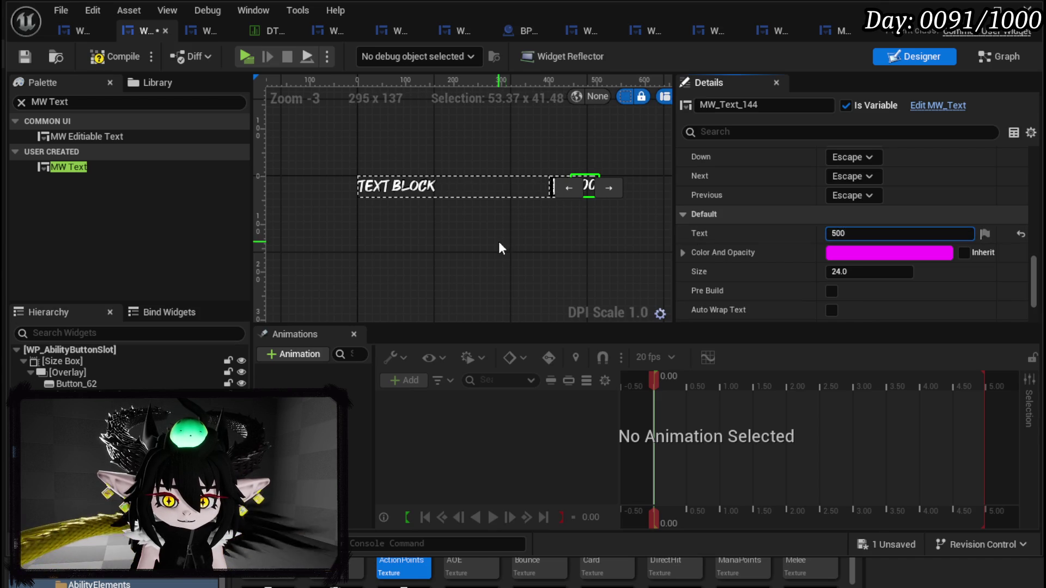
click(124, 62)
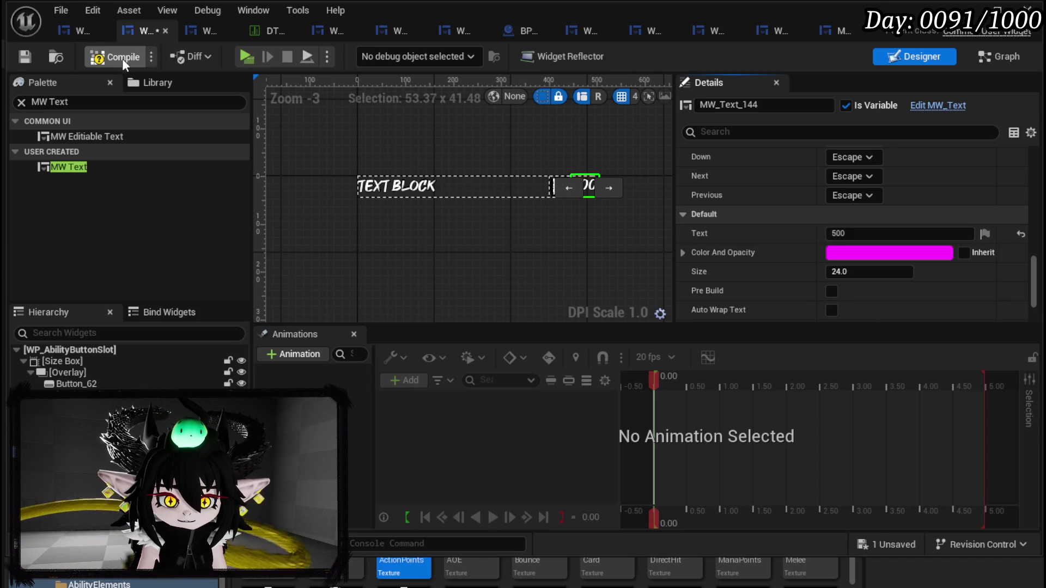
click(27, 57)
Step: Set MW_Text_144's Visibility to Hidden and compile and save the widget
scroll(854, 205, up, 10)
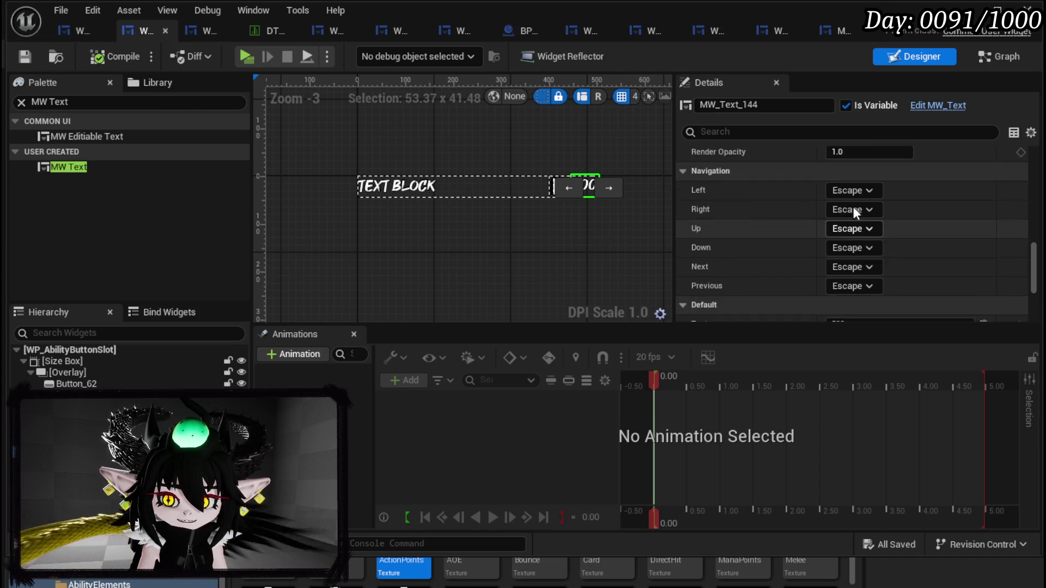
scroll(852, 201, down, 3)
scroll(853, 206, up, 3)
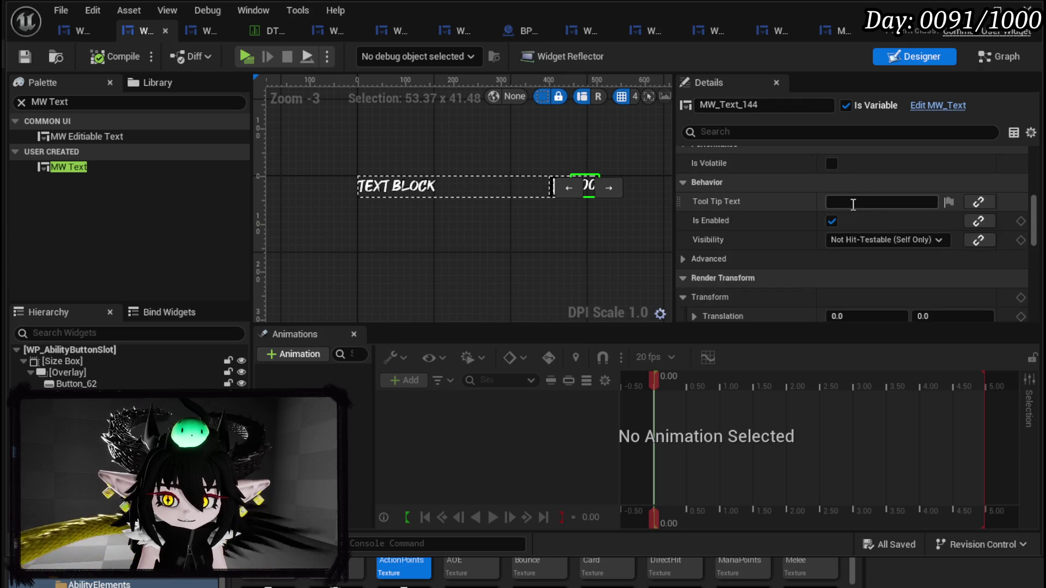
click(847, 239)
click(853, 280)
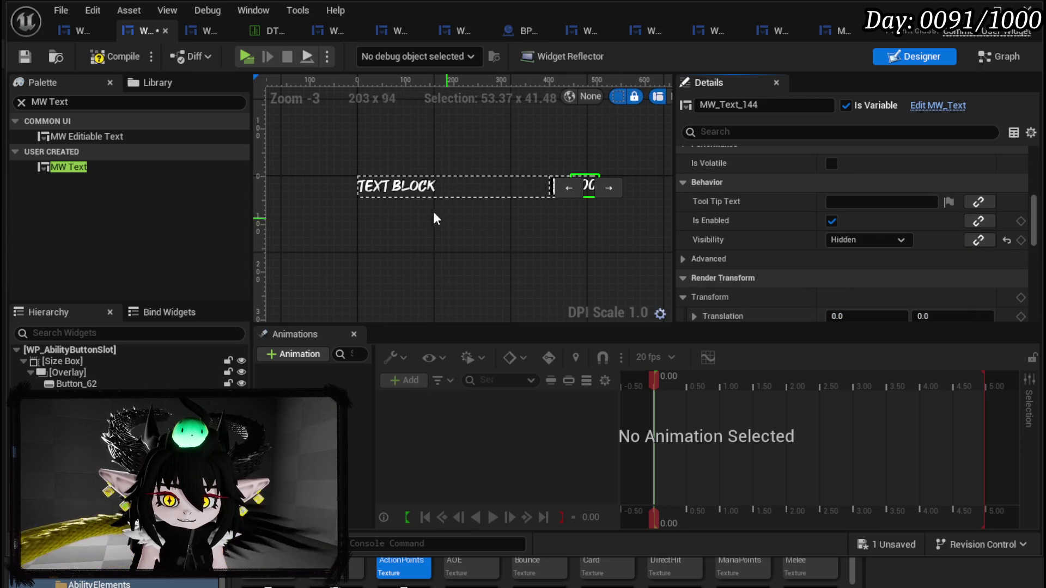
click(24, 58)
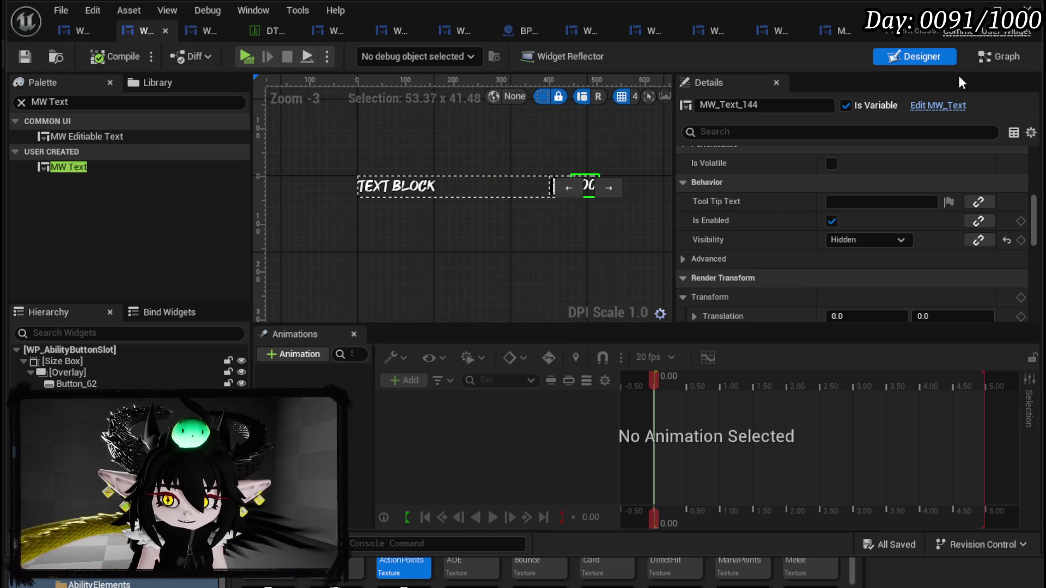
click(989, 59)
Step: Open the SetData function and shift the MW Text and Set Text nodes right to make room
scroll(194, 190, up, 5)
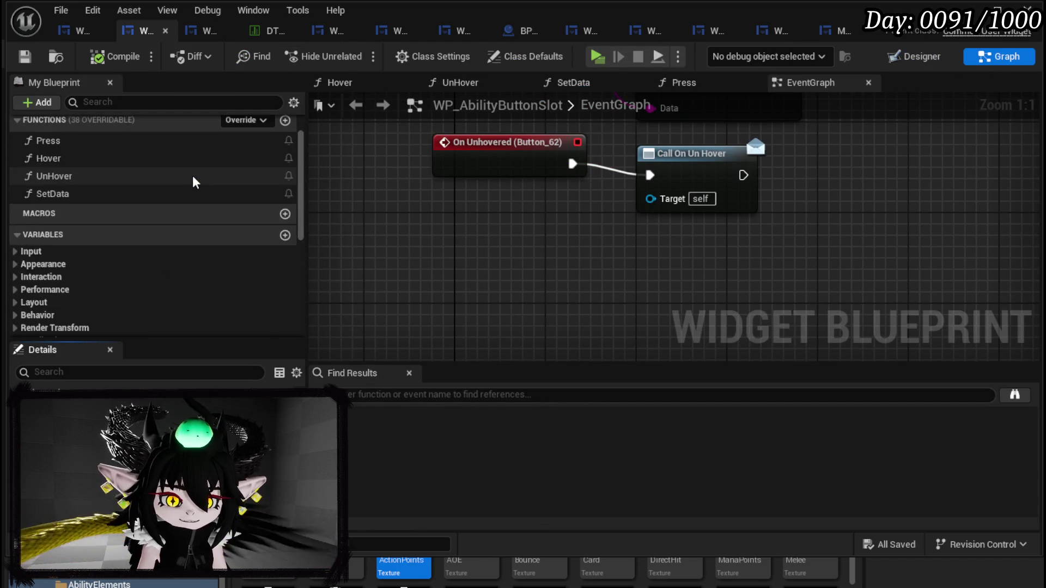
scroll(194, 183, up, 2)
double_click(65, 240)
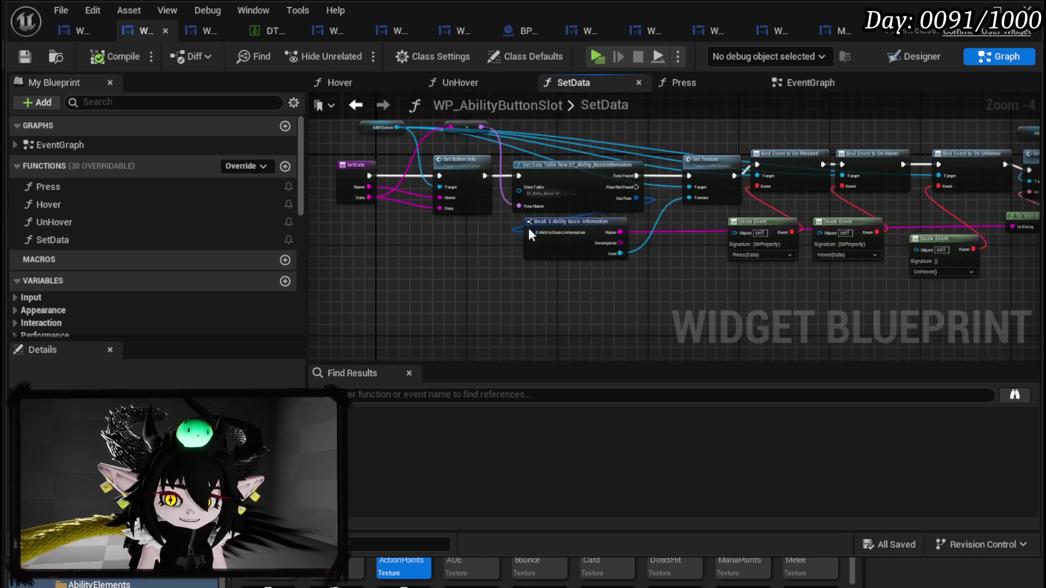
drag(705, 197, 291, 227)
scroll(699, 196, up, 3)
mouse_move(573, 162)
mouse_down()
mouse_move(577, 218)
mouse_move(693, 216)
mouse_up()
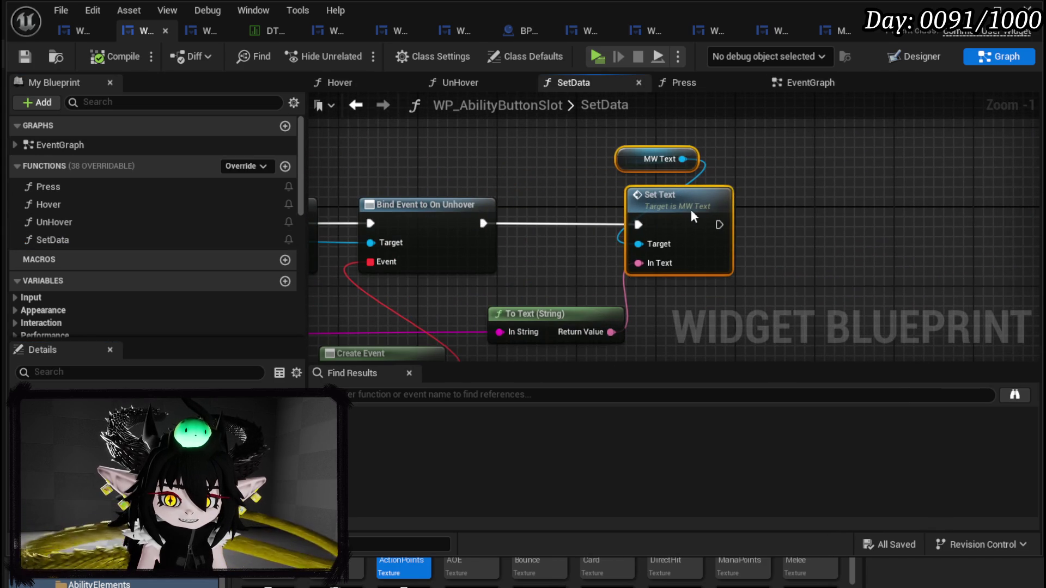
click(759, 180)
scroll(155, 217, down, 5)
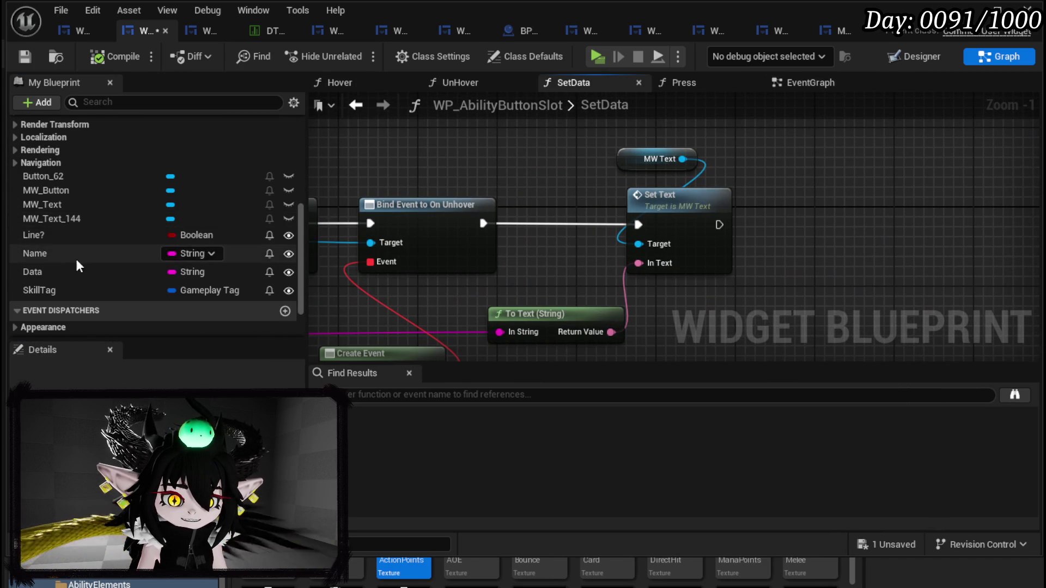
Step: Add a MW_Text_144 getter wired to Set Text's Target and move the old MW Text and To Text nodes aside
drag(58, 218, 736, 170)
click(784, 186)
drag(802, 169, 638, 243)
drag(654, 160, 534, 131)
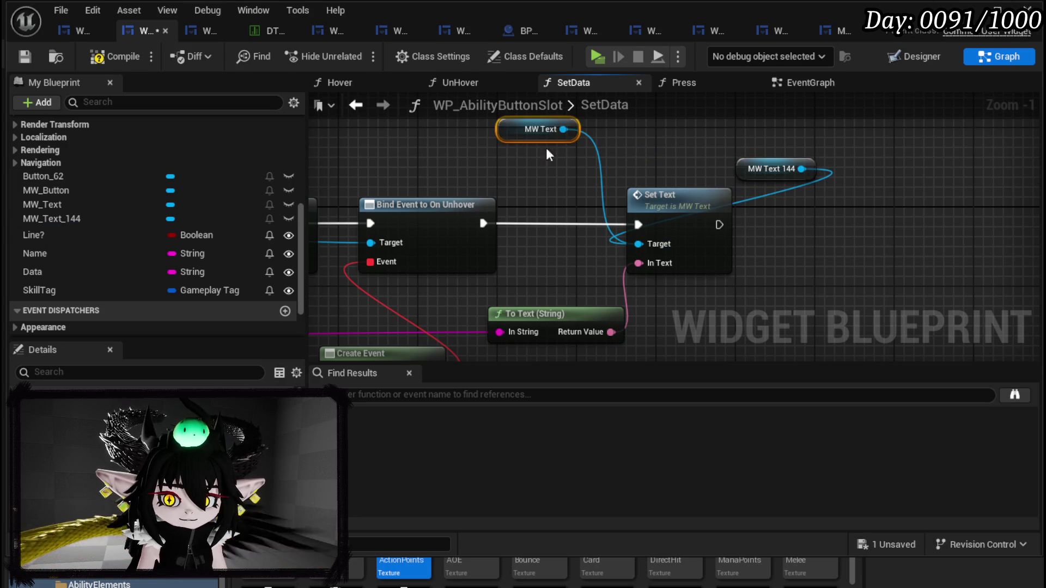
scroll(541, 190, down, 3)
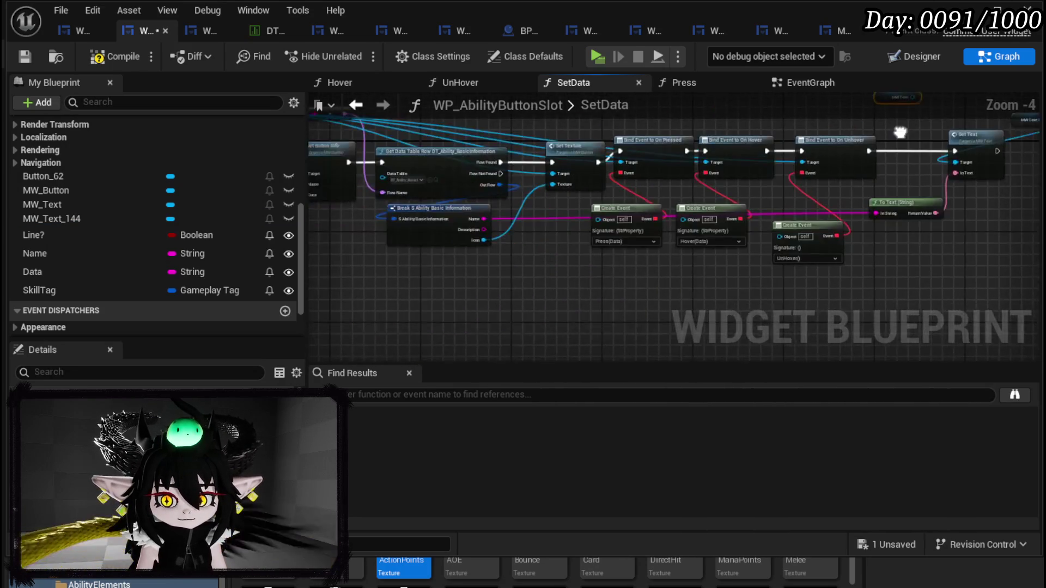
mouse_move(597, 256)
mouse_down()
mouse_move(671, 261)
mouse_move(629, 294)
mouse_up()
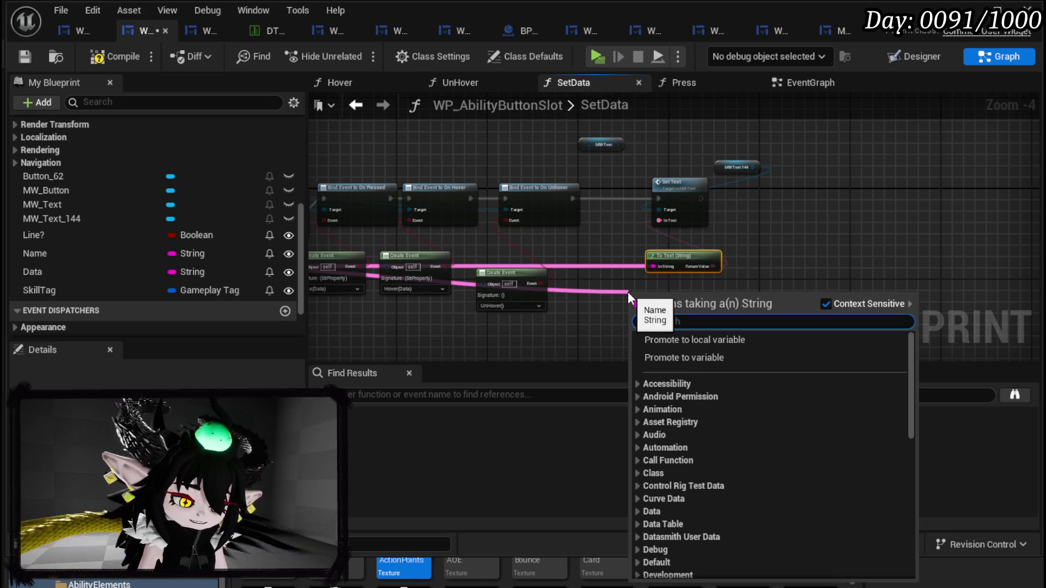
Step: Add an Is Empty check feeding a Branch, with Set Text running from the False output
text(is empty)
key(Return)
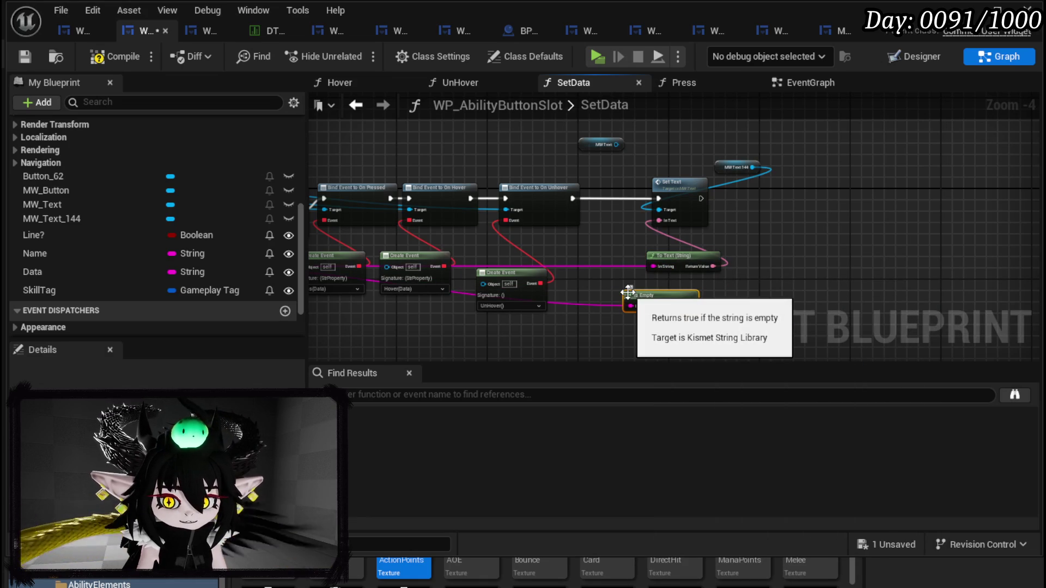
click(707, 274)
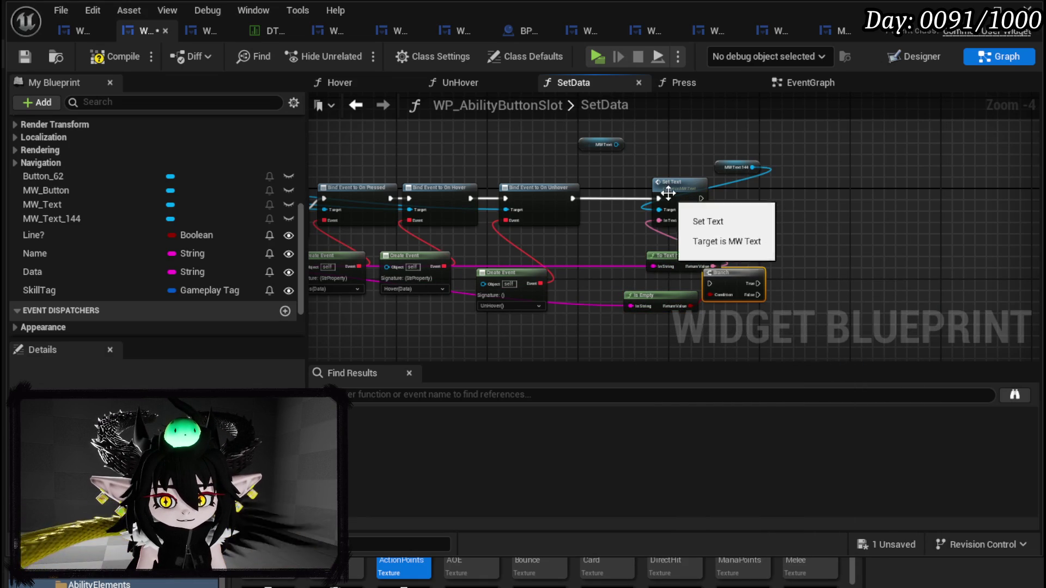
drag(670, 201, 772, 201)
drag(726, 269, 709, 218)
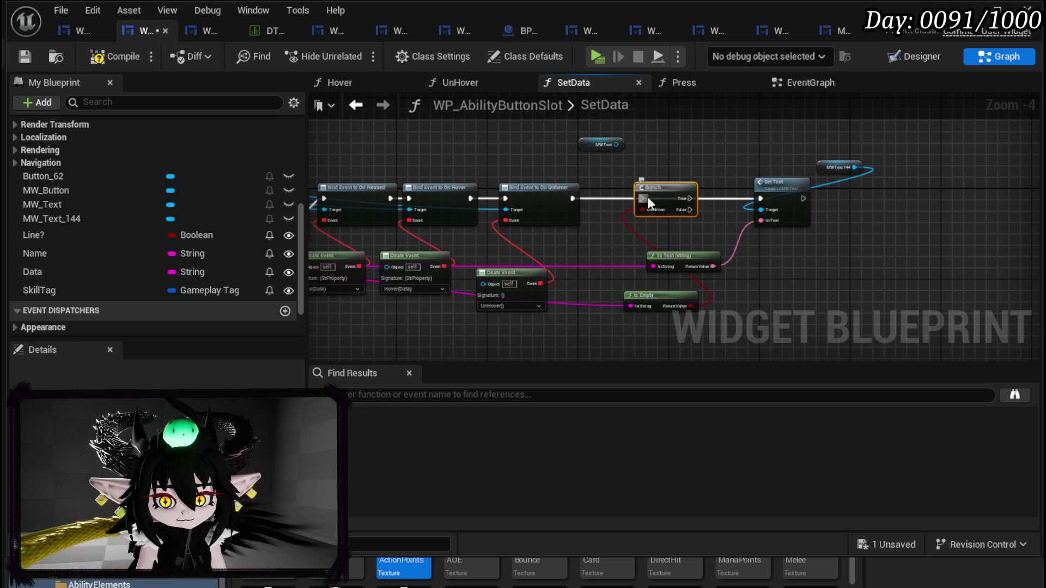
mouse_move(572, 198)
mouse_down()
mouse_move(655, 198)
mouse_move(642, 198)
mouse_move(730, 215)
mouse_up()
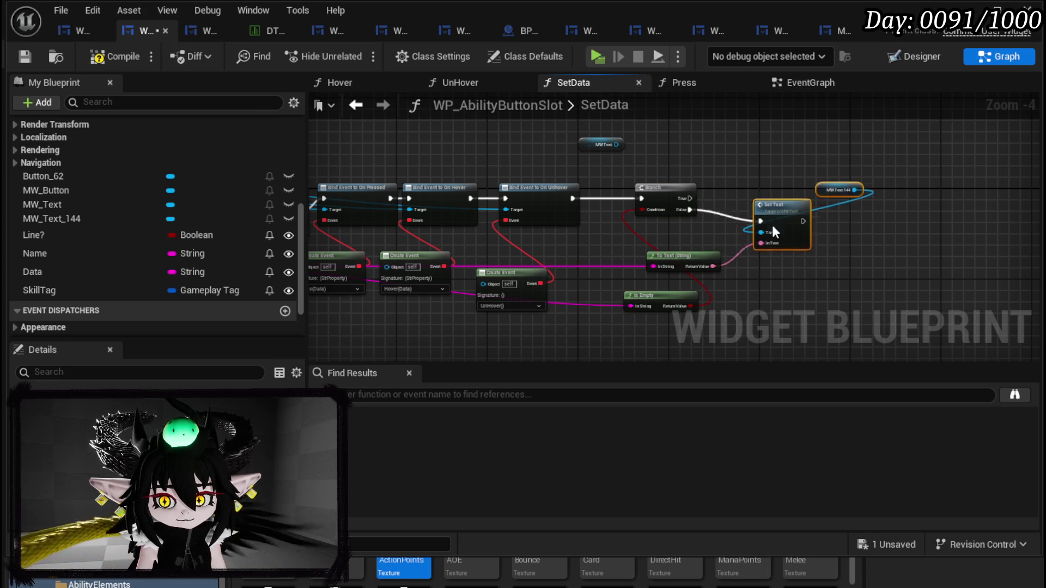
scroll(757, 210, up, 3)
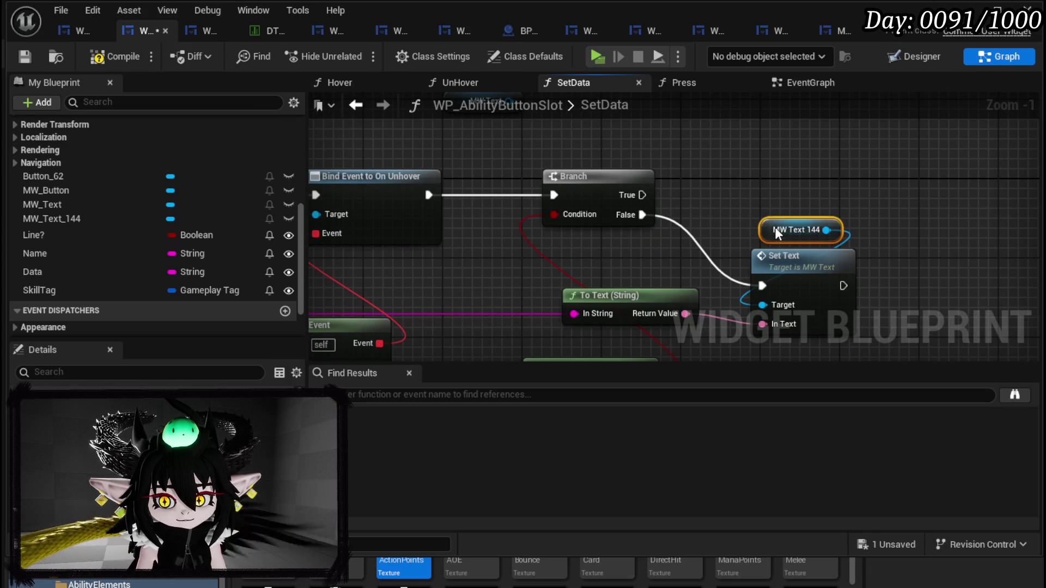
Step: Add a Set Visibility node that makes MW Text Hidden
drag(754, 202, 795, 271)
drag(826, 230, 862, 198)
text(Set Visi)
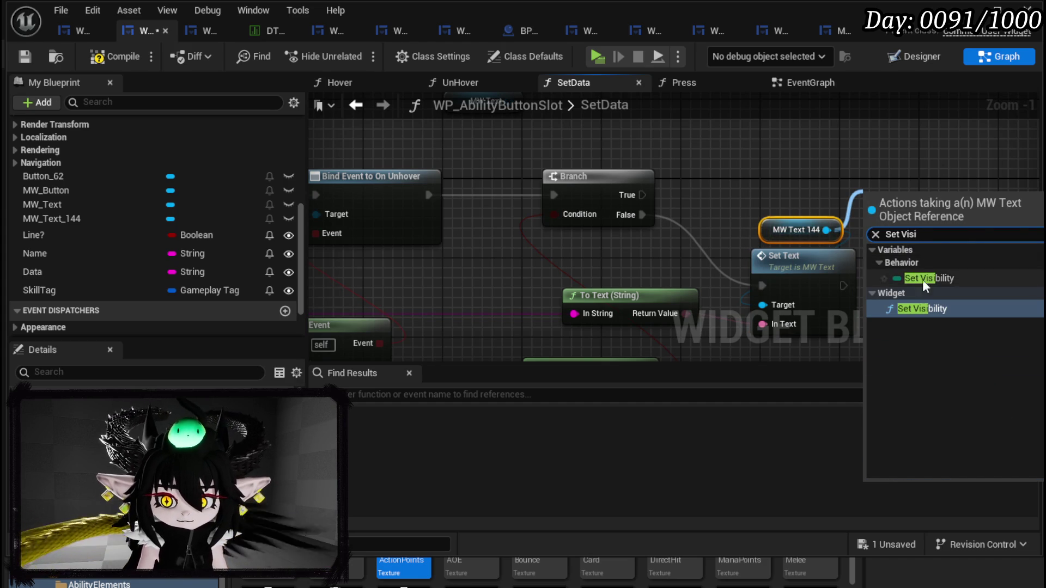
click(926, 309)
mouse_move(911, 203)
mouse_down()
mouse_move(911, 144)
mouse_move(864, 97)
mouse_move(837, 112)
mouse_up()
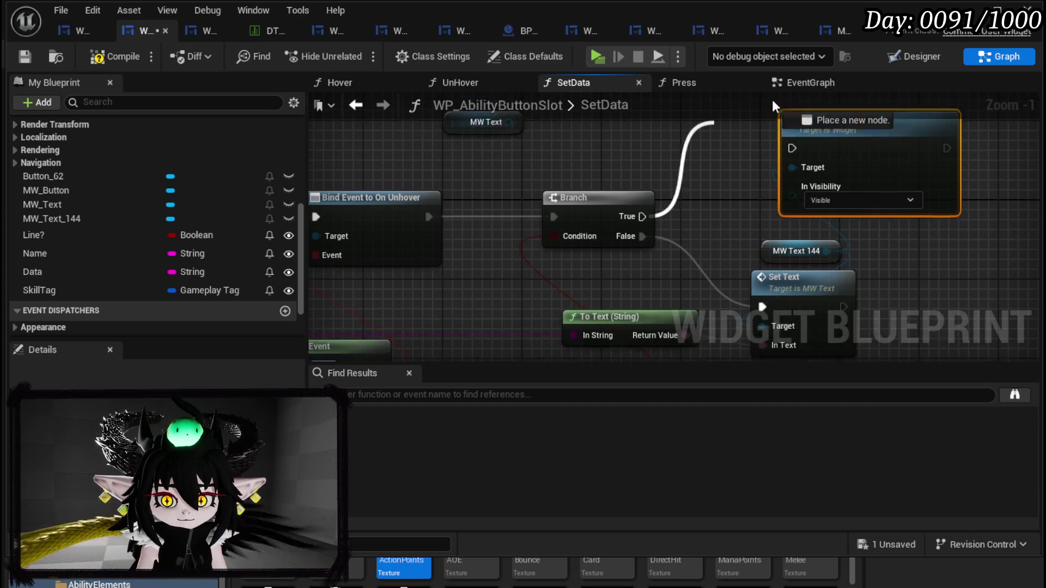
drag(789, 165, 754, 149)
click(801, 206)
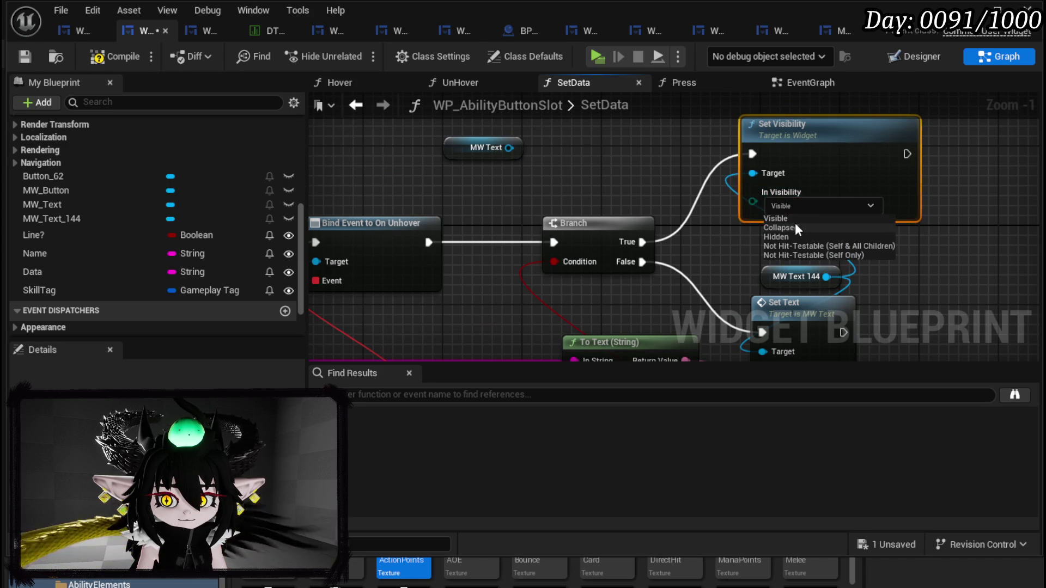
click(776, 236)
drag(929, 261, 685, 214)
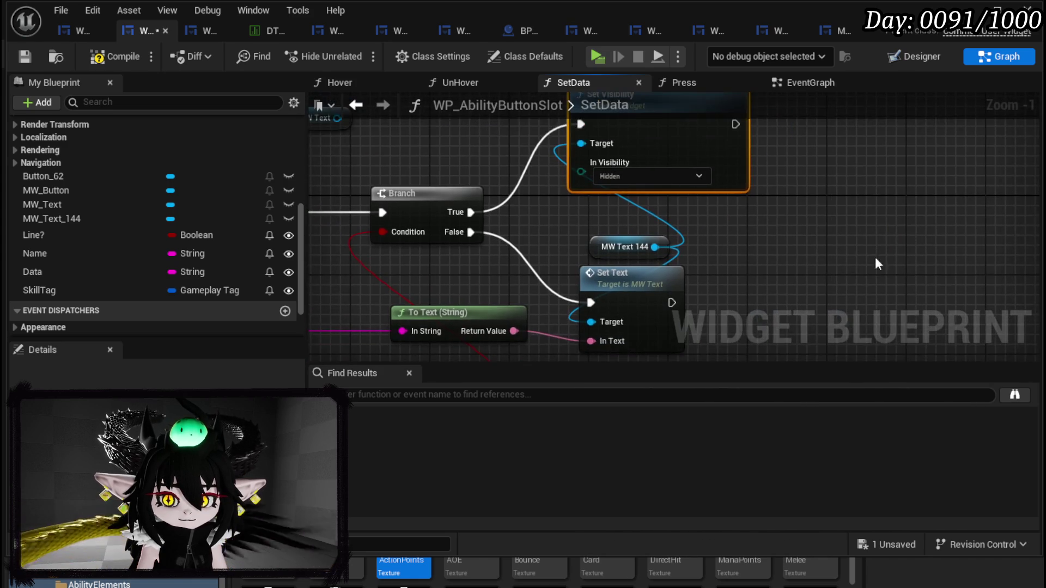
drag(906, 233, 867, 158)
Step: Run a copied Set Visibility after Set Text making MW Text 144 Not Hit-Testable, then compile, save and close
key(ctrl+c)
key(ctrl+v)
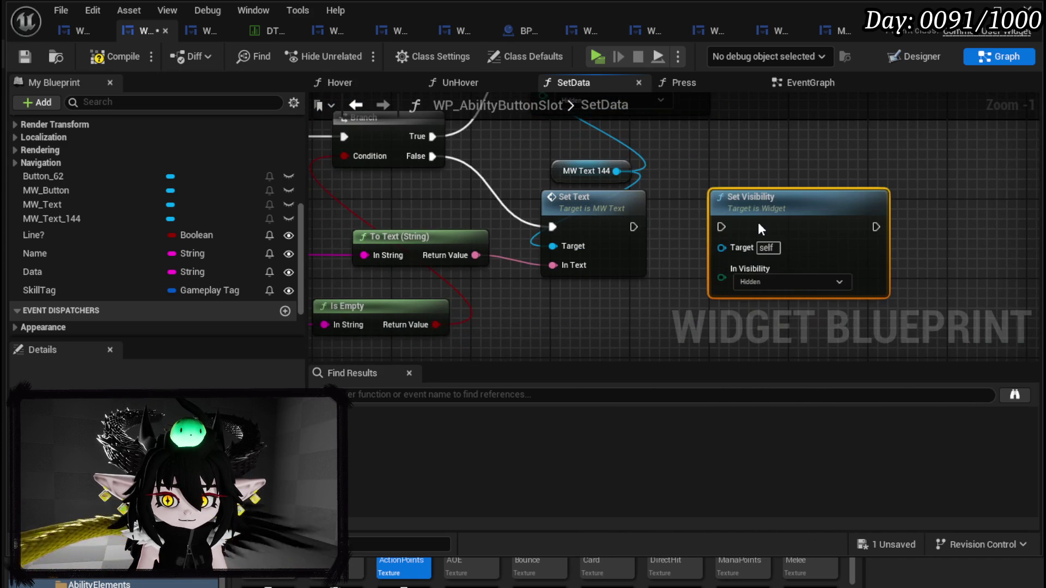
mouse_move(617, 171)
mouse_down()
mouse_move(656, 187)
mouse_move(730, 242)
mouse_move(722, 246)
mouse_up()
drag(633, 227, 722, 228)
click(769, 280)
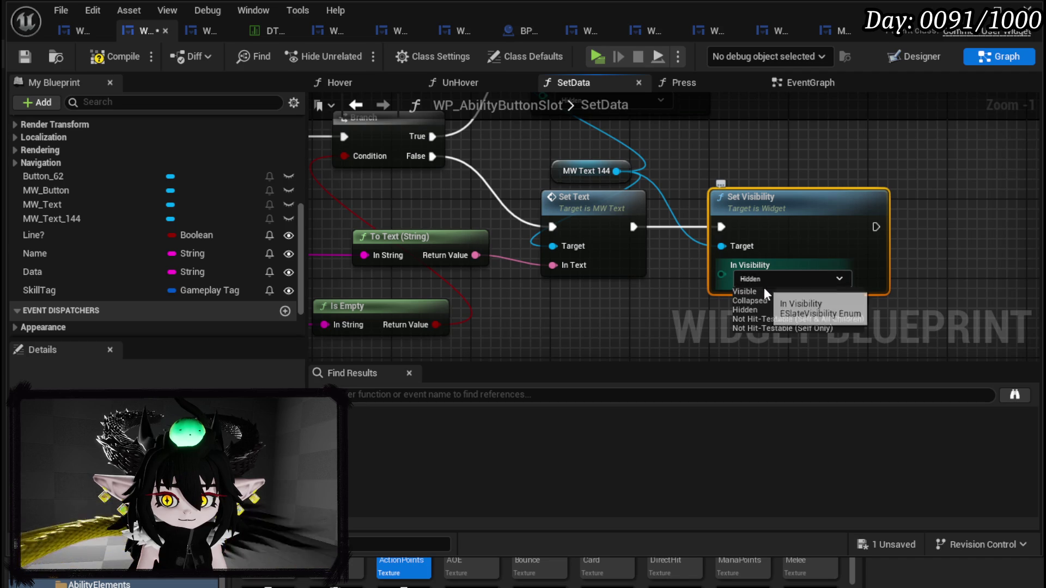
click(758, 319)
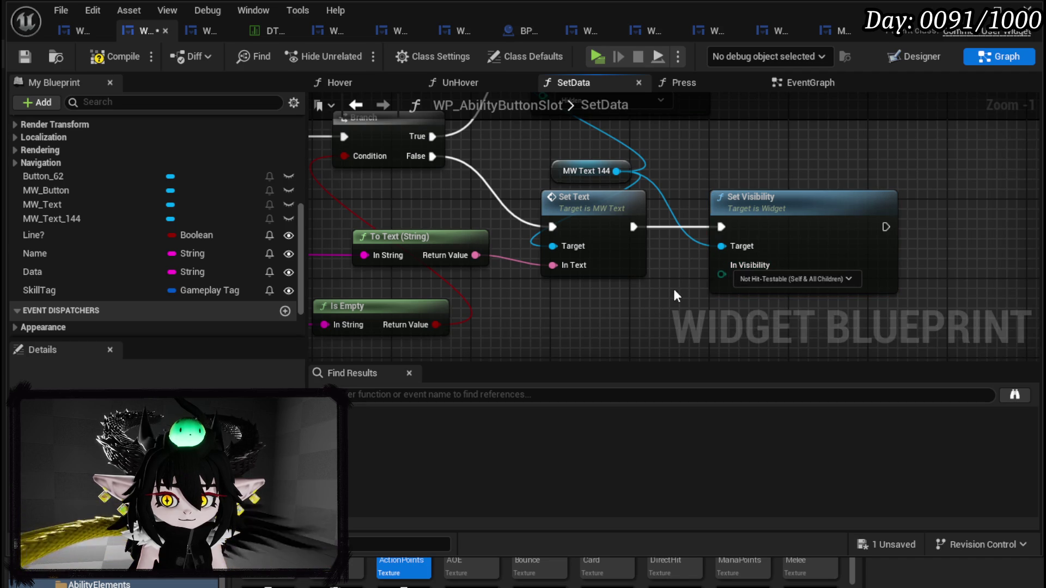
click(25, 58)
click(968, 10)
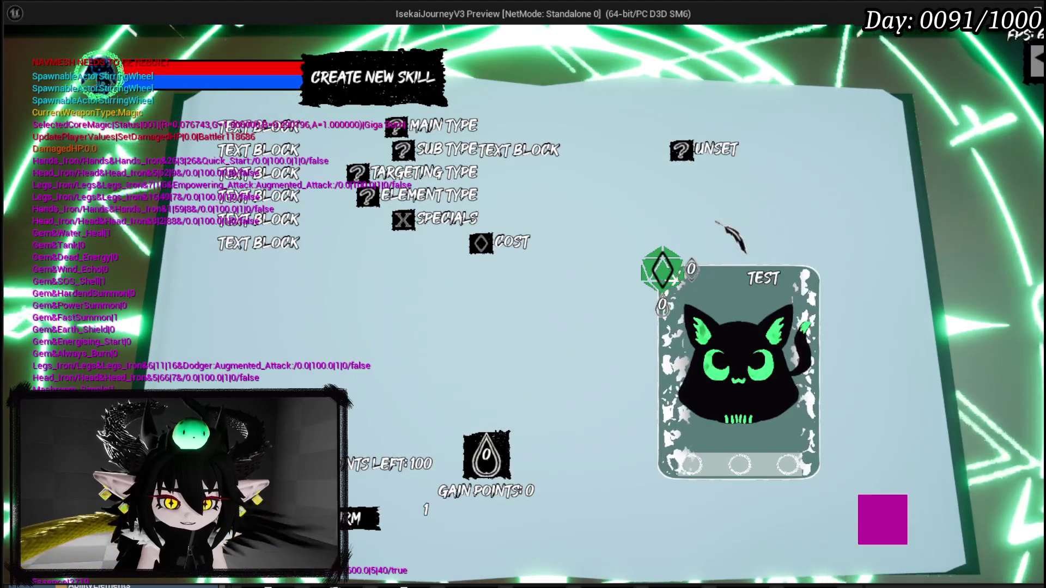
mouse_move(308, 159)
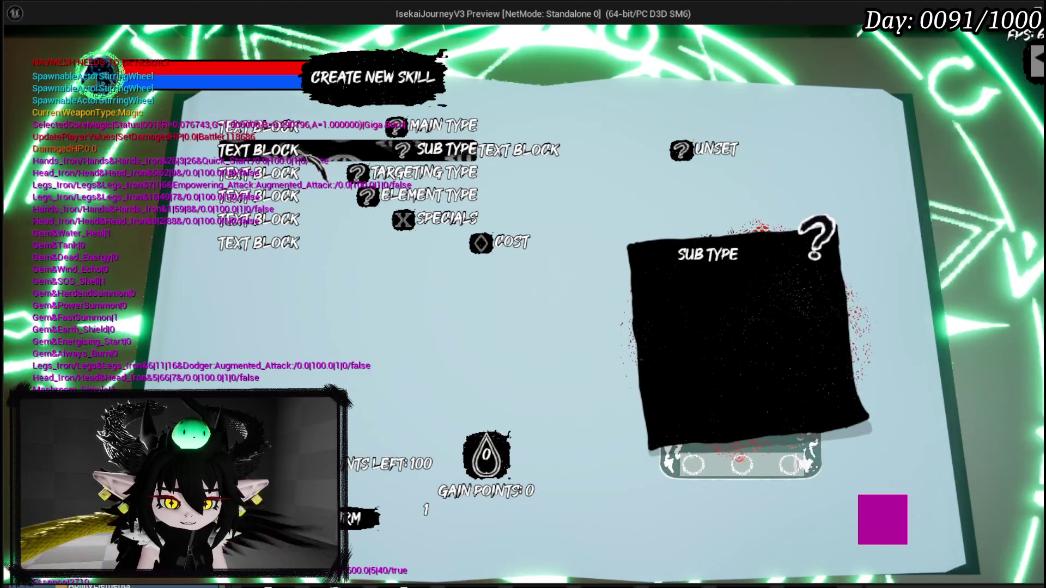
mouse_move(309, 128)
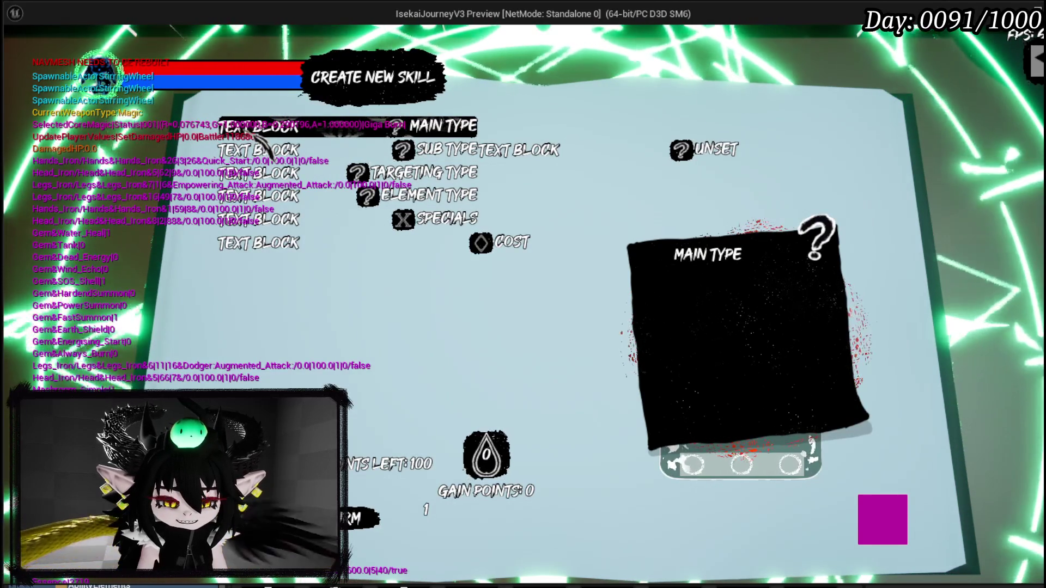
key(Return)
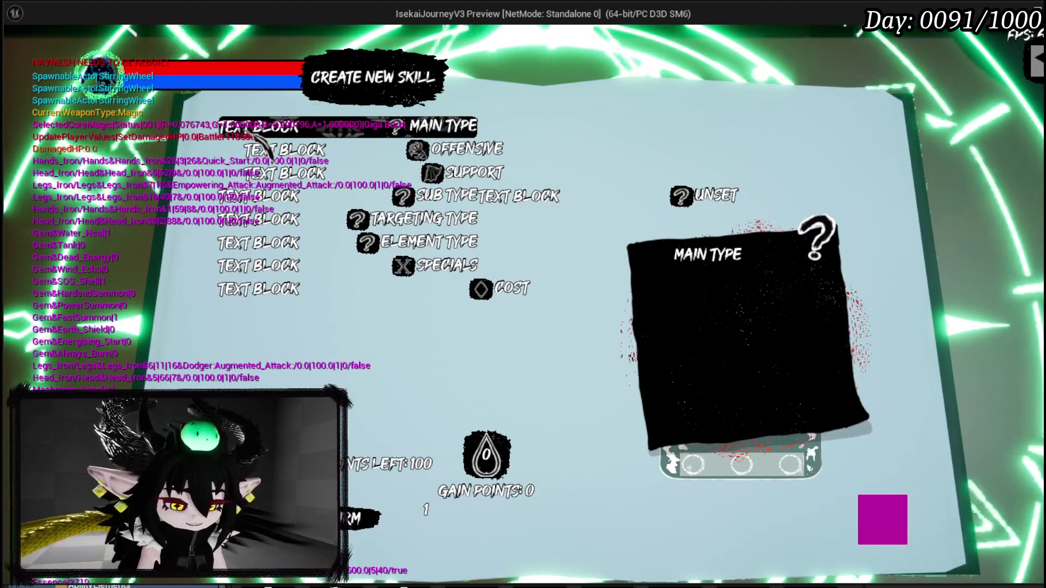
key(alt+Tab)
key(Escape)
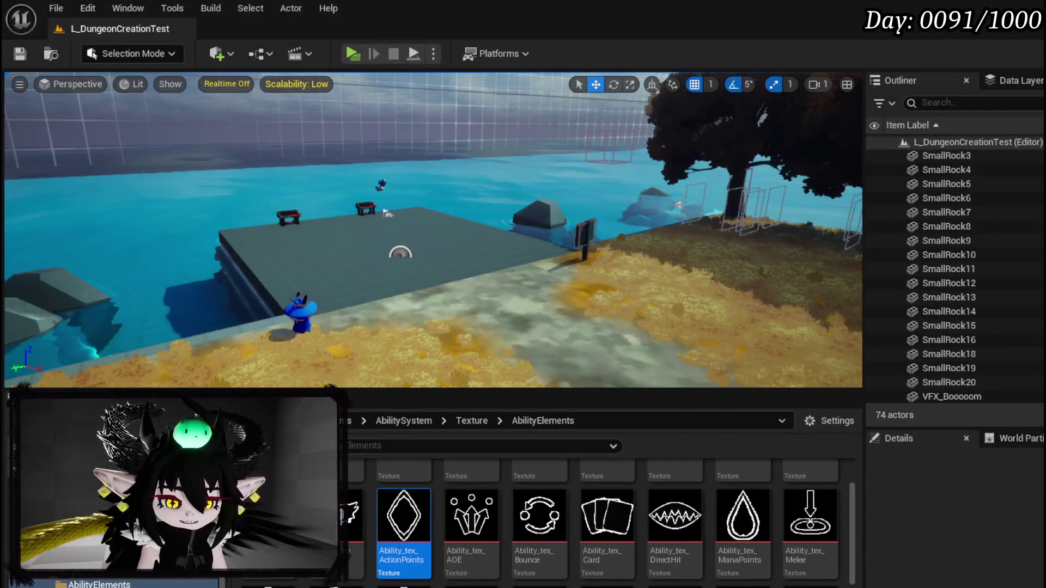
Step: Add a Set Text for MW Text between the On Unhover binding and the Branch, fed by To Text
key(alt+Tab)
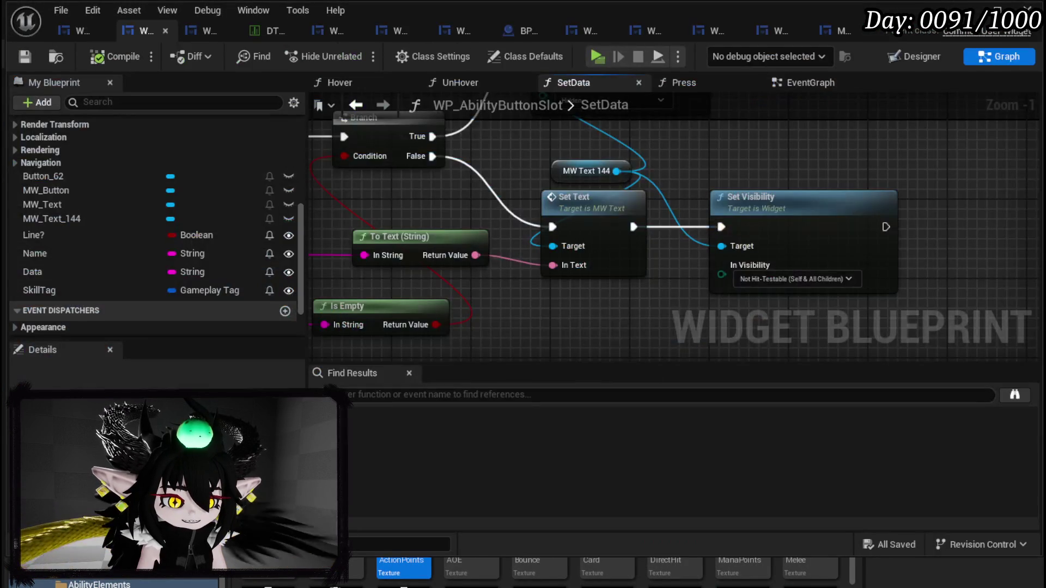
scroll(551, 204, down, 4)
mouse_move(512, 257)
mouse_down()
mouse_move(612, 230)
mouse_move(531, 262)
mouse_up()
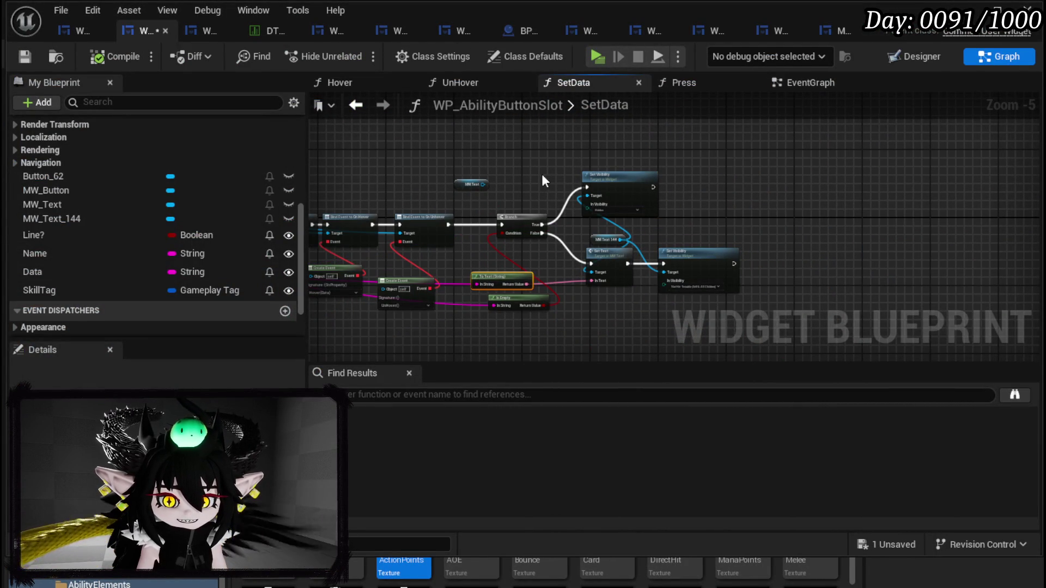
drag(527, 221, 583, 213)
scroll(451, 193, up, 4)
drag(521, 172, 539, 233)
text(Set Text)
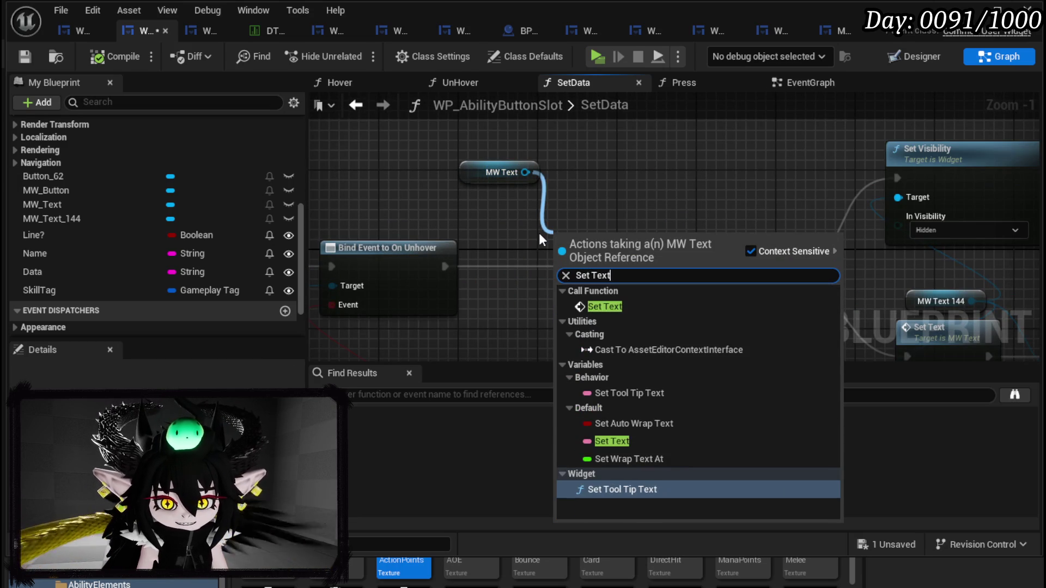
click(649, 309)
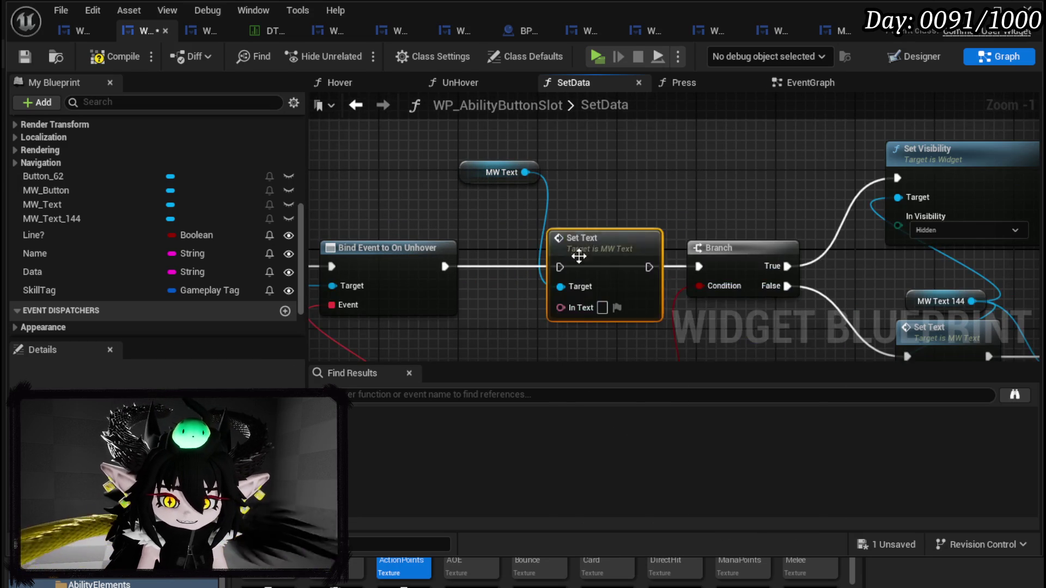
mouse_move(451, 260)
mouse_down()
mouse_move(544, 260)
mouse_move(577, 276)
mouse_up()
scroll(555, 190, down, 2)
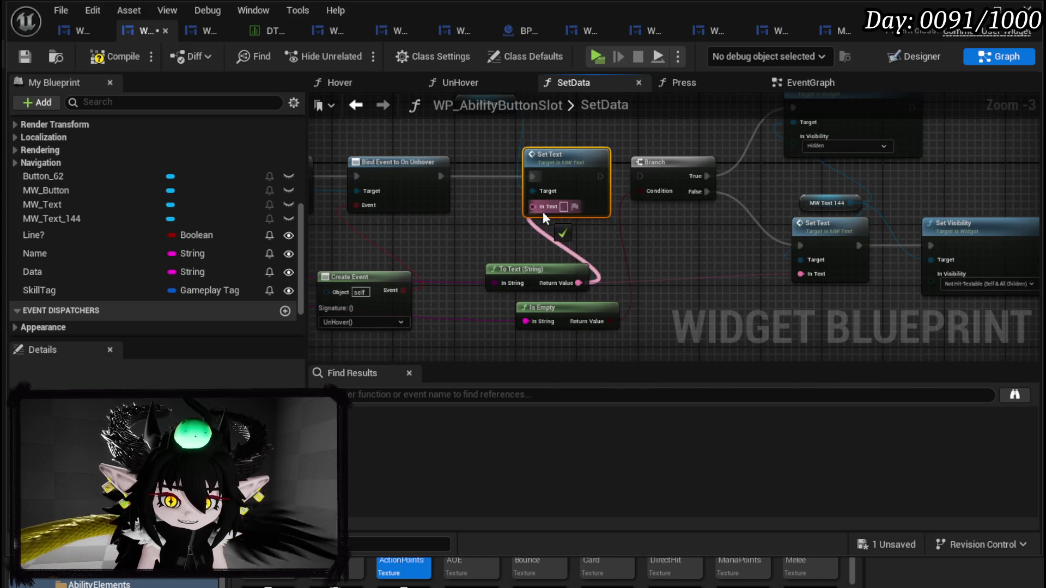
drag(543, 211, 541, 209)
drag(588, 177, 642, 174)
Step: Wire the string into Is Empty and through a new To Text into MW Text 144's Set Text, then compile and save
mouse_move(409, 253)
mouse_down()
mouse_move(507, 226)
mouse_move(763, 283)
mouse_move(643, 275)
mouse_move(751, 303)
mouse_move(630, 283)
mouse_move(623, 311)
mouse_up()
mouse_move(623, 311)
mouse_down()
mouse_move(433, 310)
mouse_move(706, 264)
mouse_up()
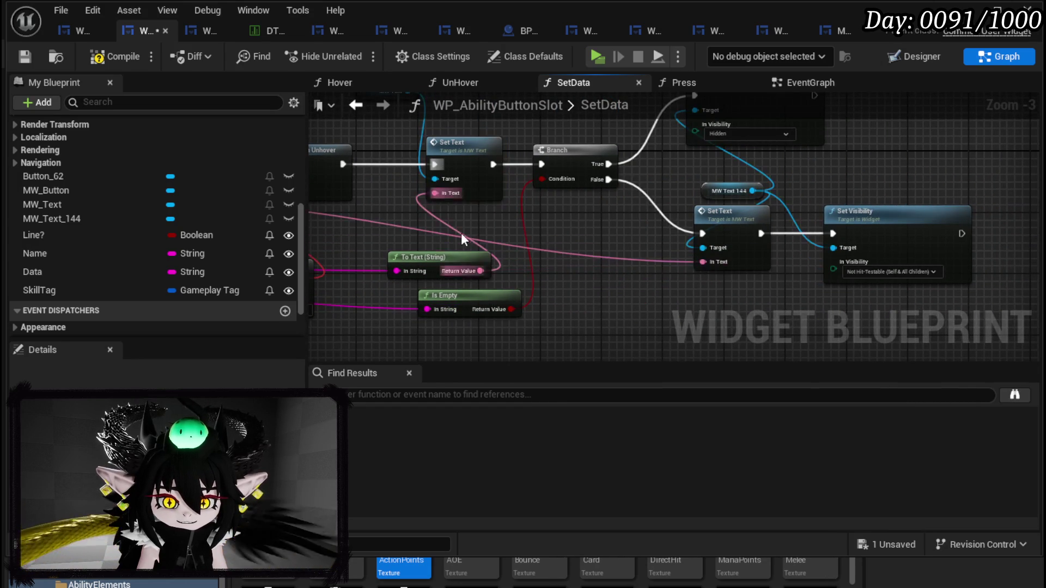
drag(461, 233, 867, 279)
drag(576, 234, 396, 235)
drag(366, 187, 401, 150)
mouse_move(390, 230)
mouse_down()
mouse_move(728, 316)
mouse_move(479, 308)
mouse_up()
drag(321, 132, 594, 146)
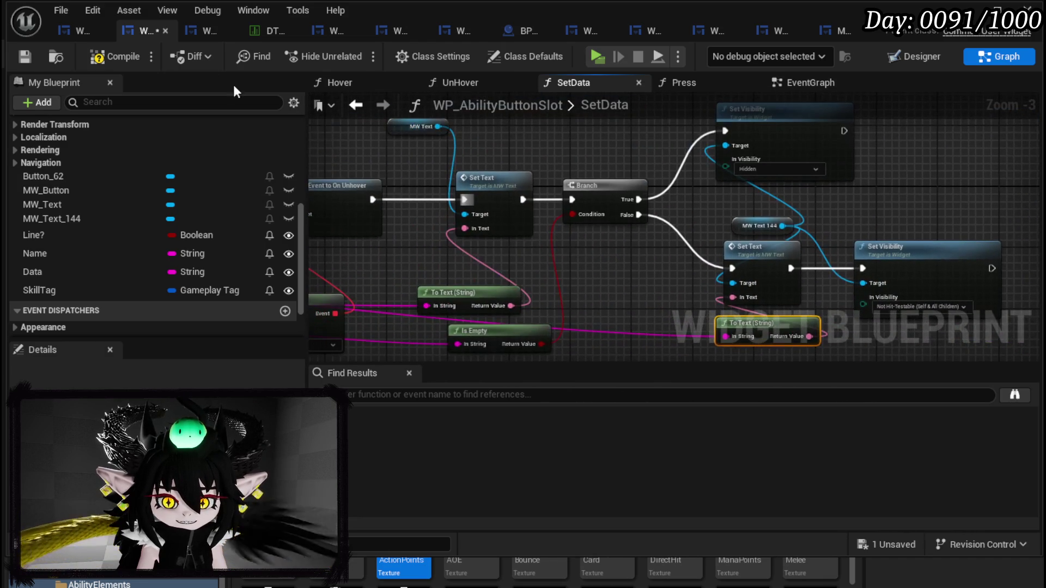
click(16, 54)
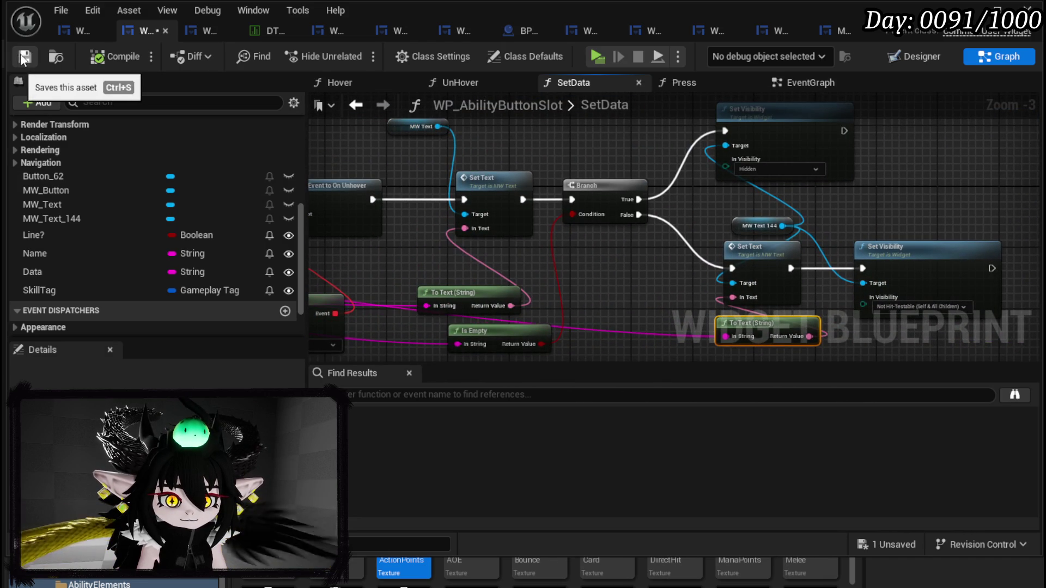
Step: Close the blueprint editor, choose Ability in the play test, and expand Sub Type
click(978, 20)
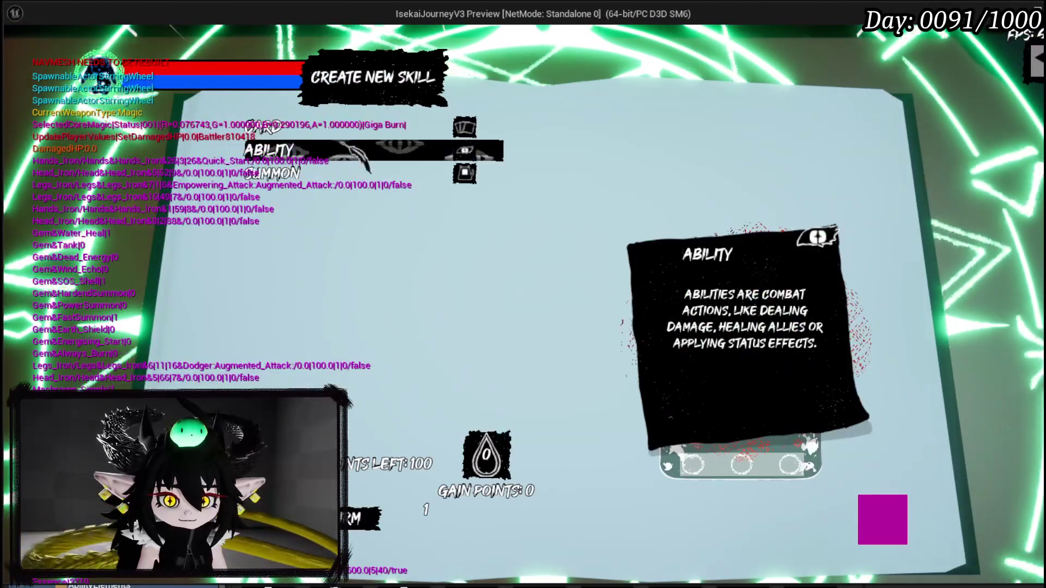
click(269, 150)
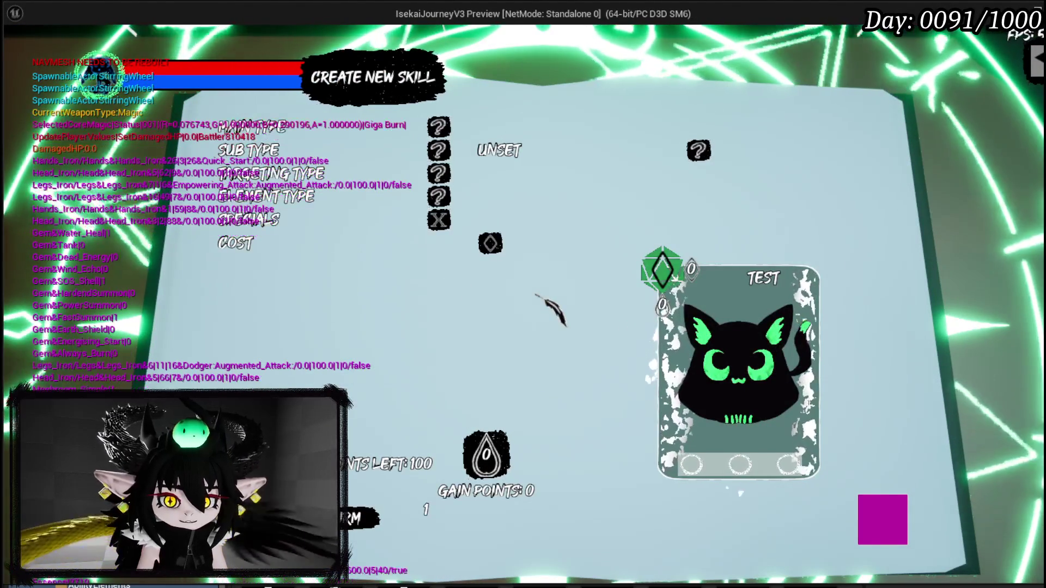
mouse_move(304, 198)
click(284, 153)
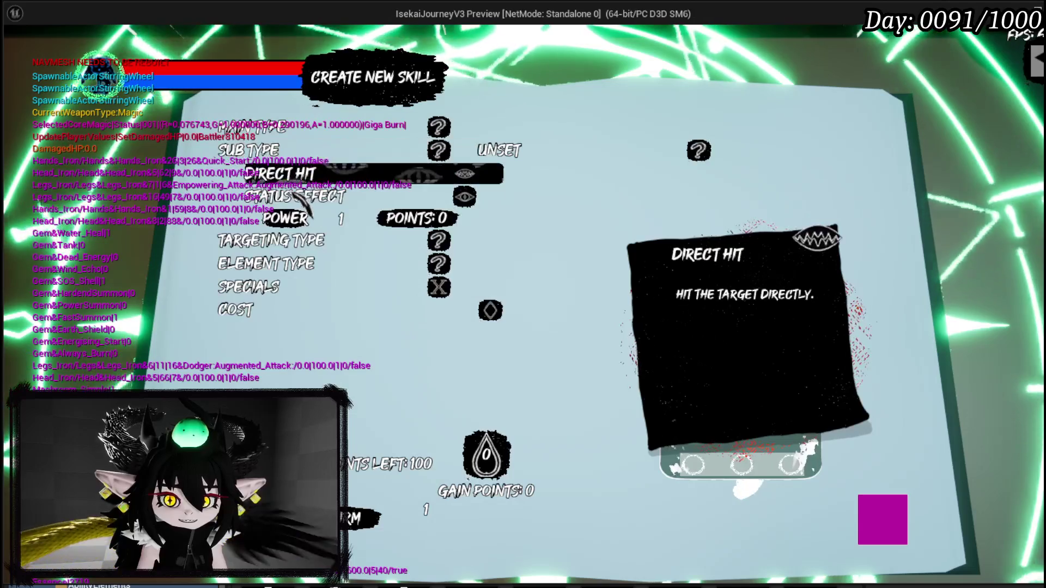
Step: Enter 250 as the Power value, check Sub Type, and end the play session
key(BackSpace)
text(2)
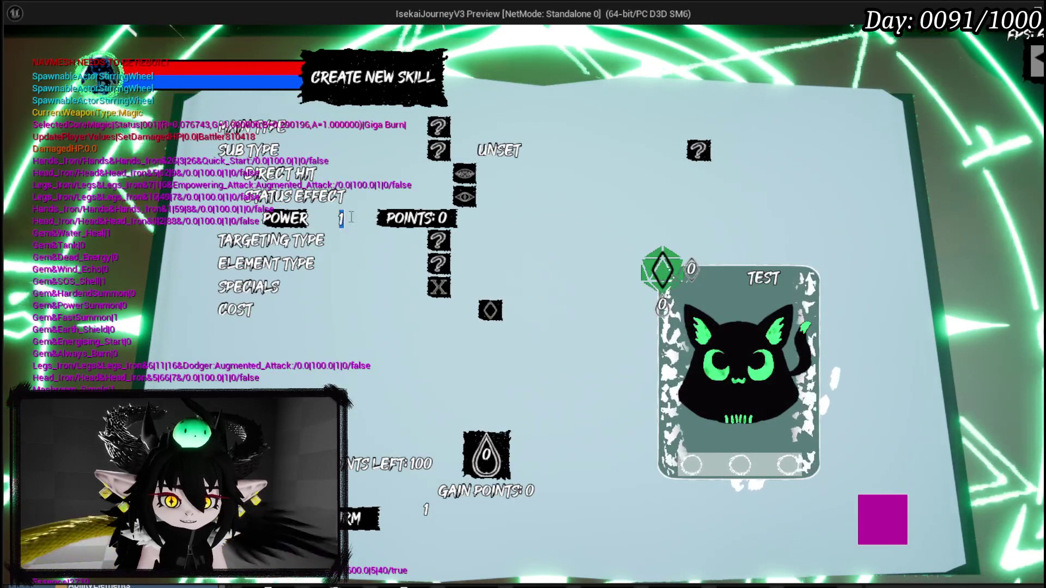
text(50)
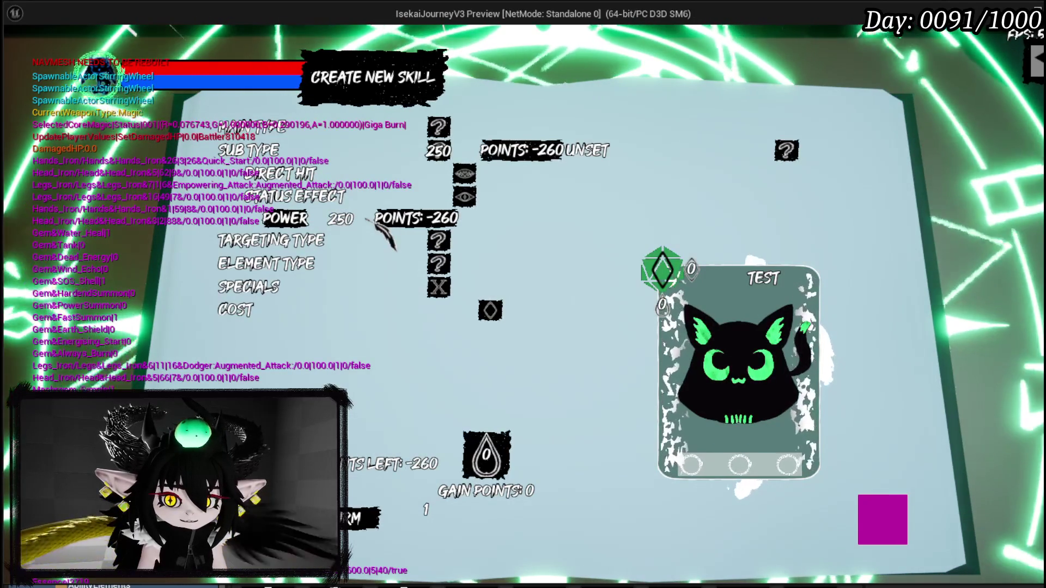
mouse_move(467, 150)
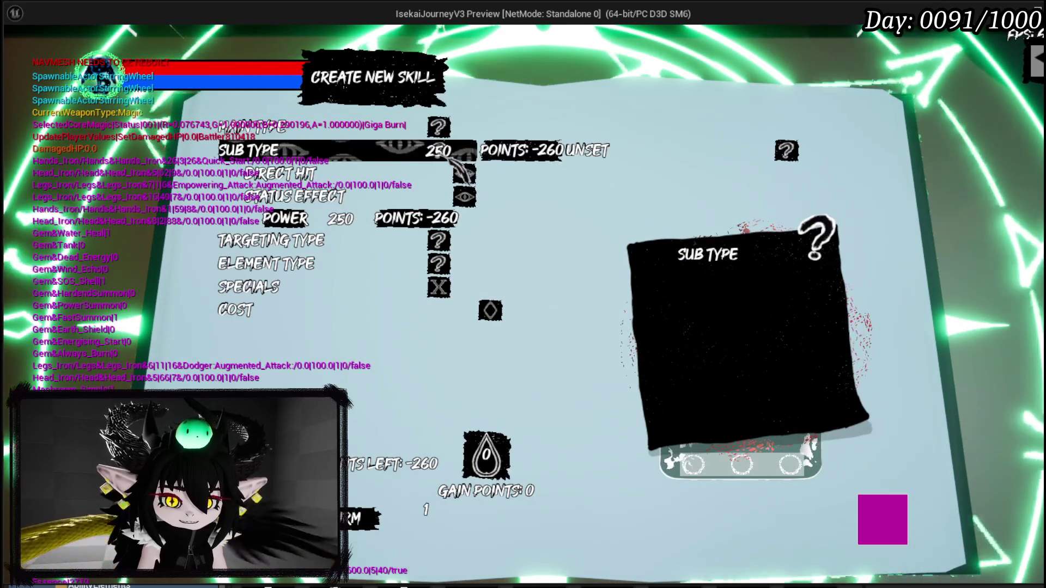
key(Escape)
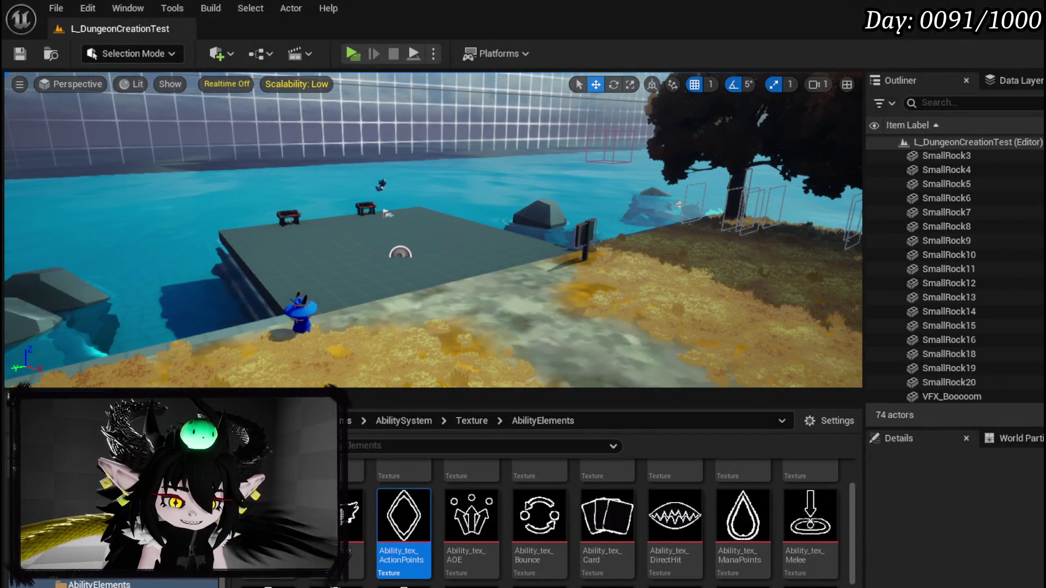
Step: Disconnect the Name input of Set Button Info and review the Branch and Set Visibility nodes
scroll(535, 244, down, 3)
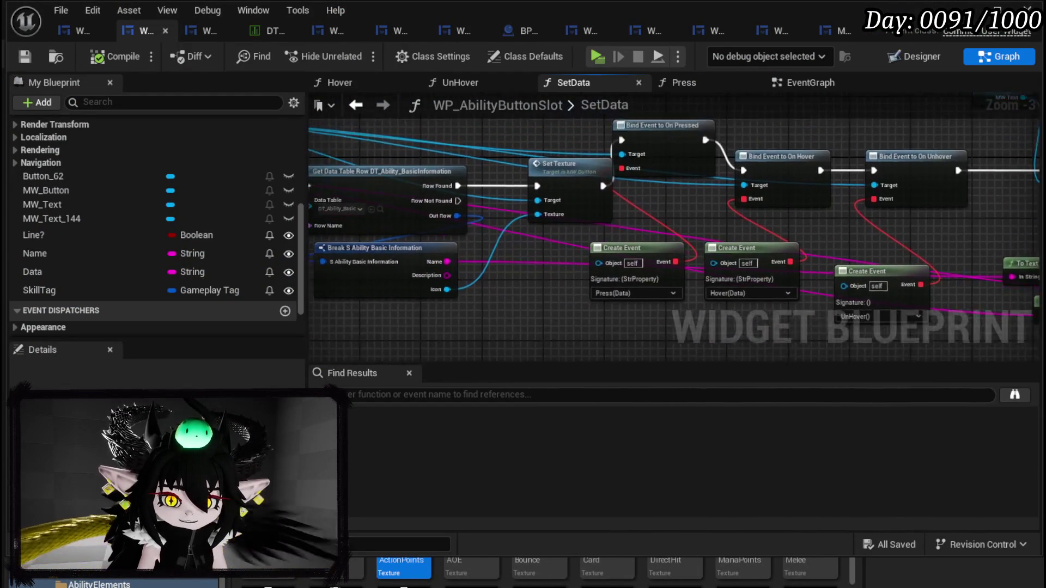
drag(916, 218, 1030, 221)
drag(619, 247, 824, 260)
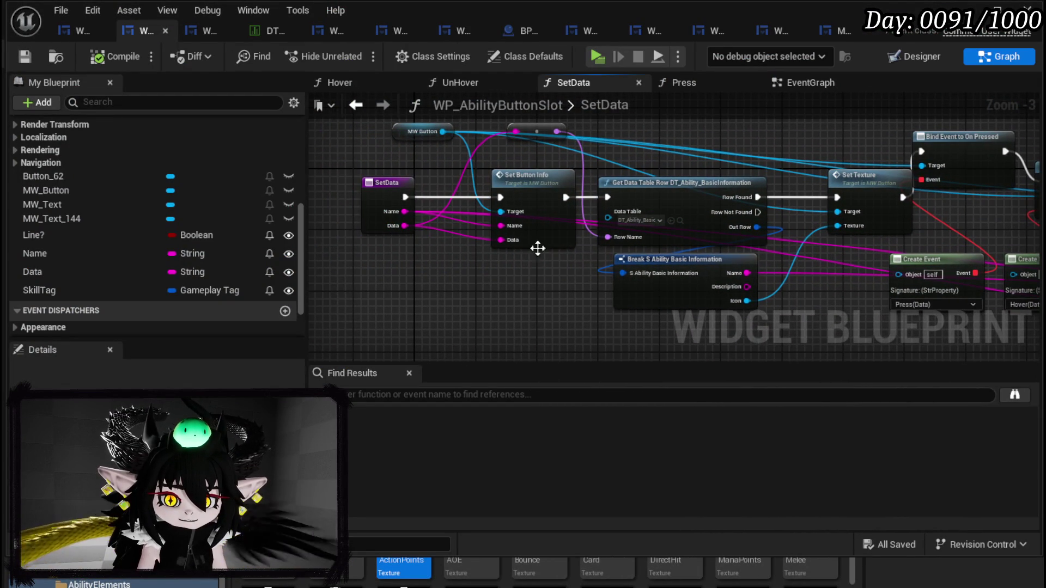
alt+click(505, 229)
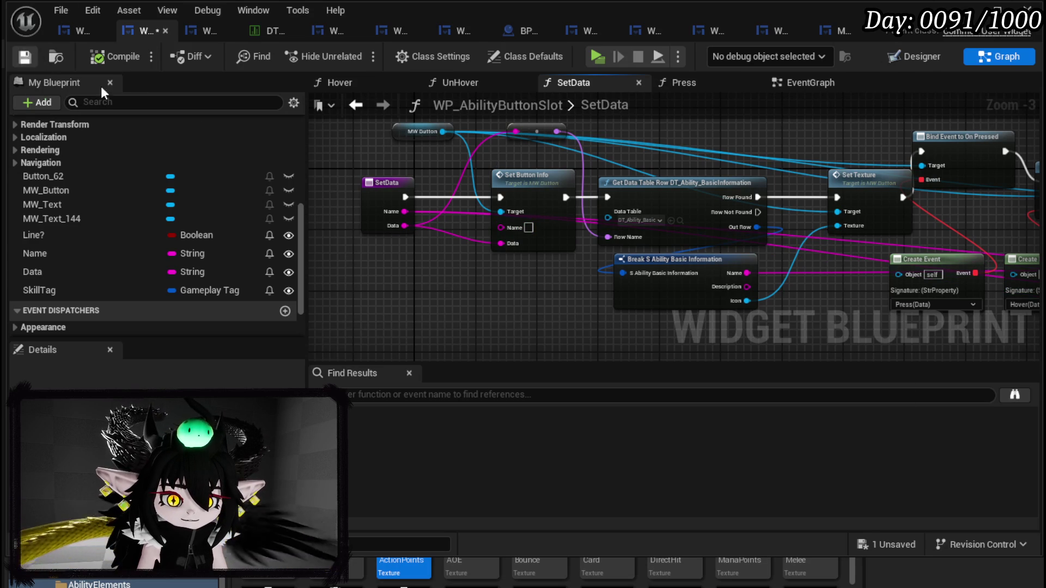
mouse_move(782, 214)
mouse_down()
mouse_move(248, 185)
mouse_move(568, 216)
mouse_up()
drag(435, 256, 695, 282)
mouse_move(837, 289)
mouse_down()
mouse_move(759, 250)
mouse_move(608, 265)
mouse_up()
mouse_move(447, 258)
mouse_down()
mouse_move(577, 271)
mouse_move(507, 324)
mouse_up()
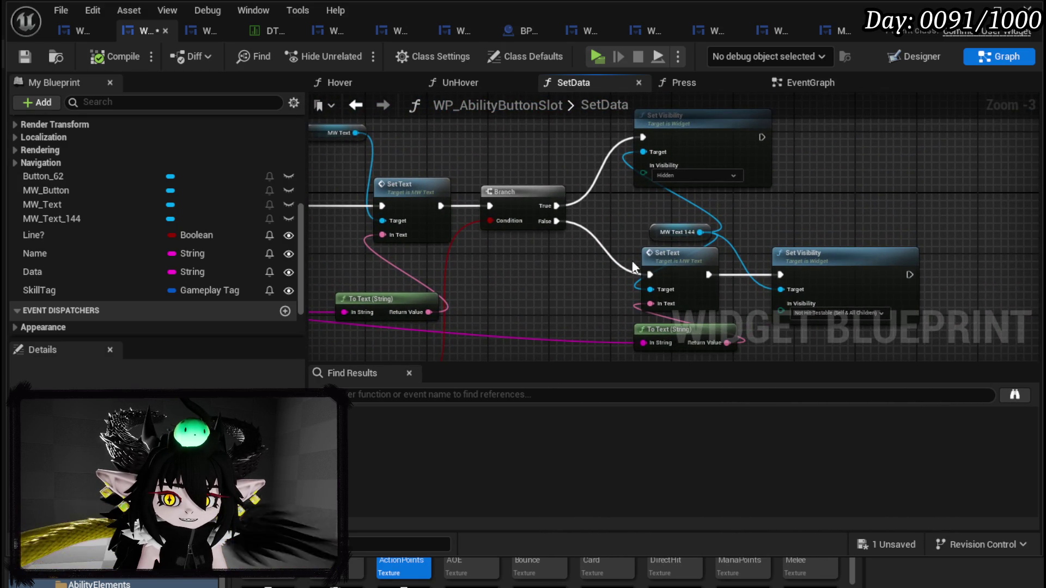
Step: Select the Is Empty and Branch nodes and the SetData entry node, then go to WP_SkillTree_Ability
drag(697, 184, 596, 174)
drag(446, 246, 702, 155)
mouse_move(499, 291)
mouse_down()
mouse_move(753, 49)
mouse_move(630, 222)
mouse_move(538, 312)
mouse_move(505, 287)
mouse_move(728, 100)
mouse_move(709, 137)
mouse_move(740, 164)
mouse_move(825, 168)
mouse_move(864, 198)
mouse_up()
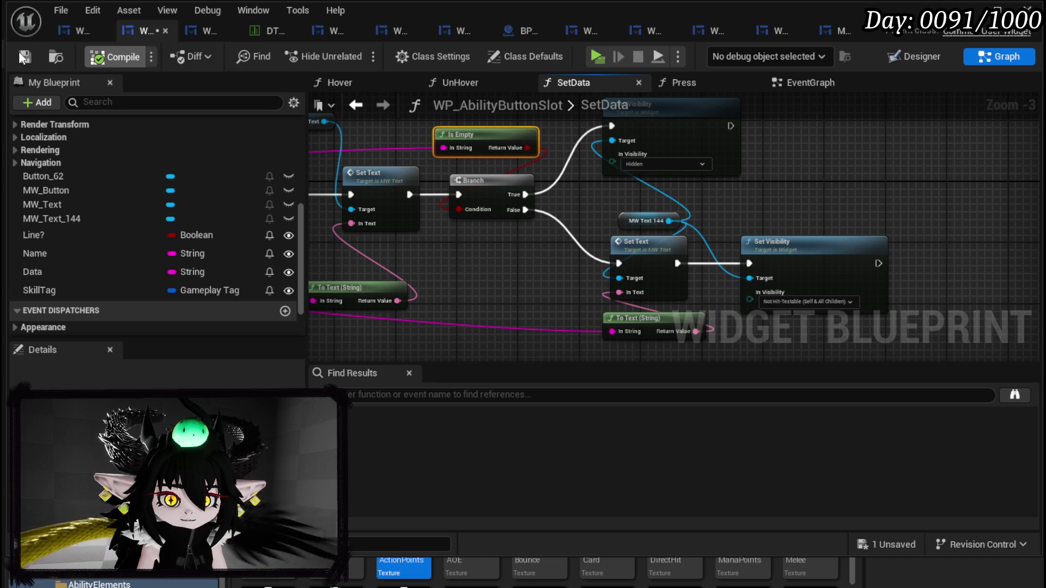
mouse_move(621, 212)
mouse_down()
mouse_move(617, 159)
mouse_move(615, 204)
mouse_up()
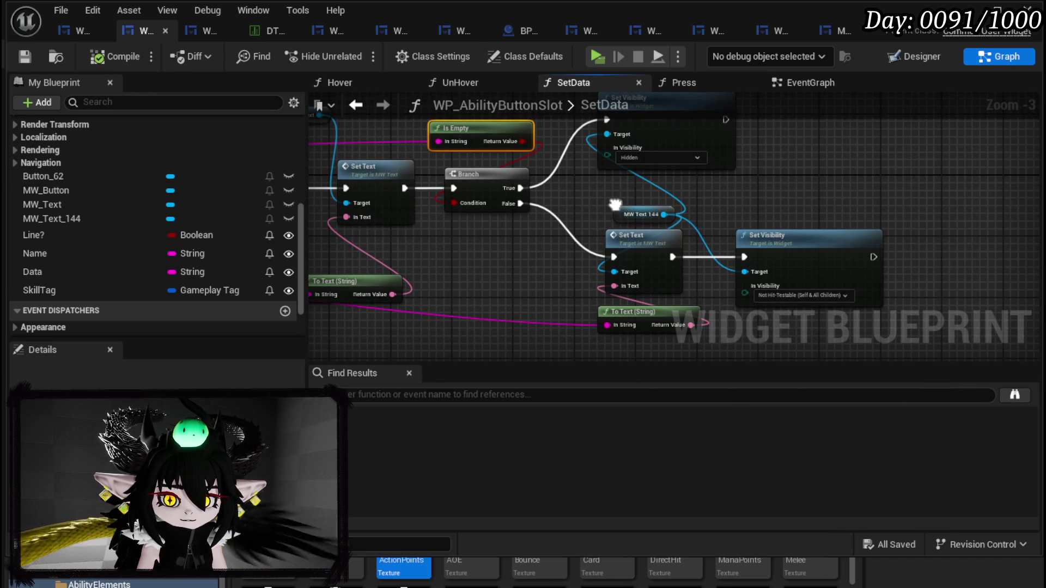
drag(616, 204, 738, 238)
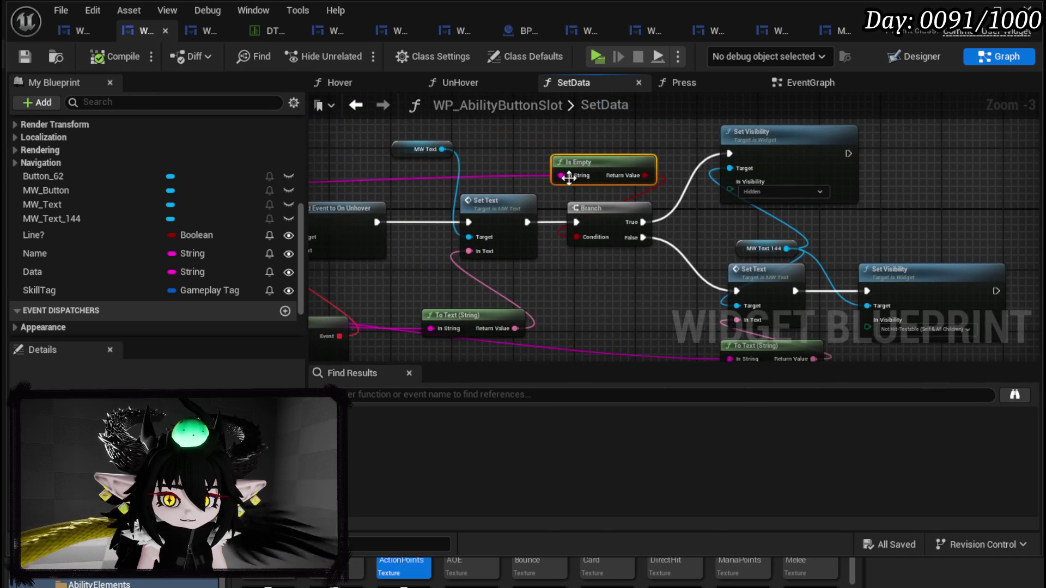
drag(642, 253, 642, 252)
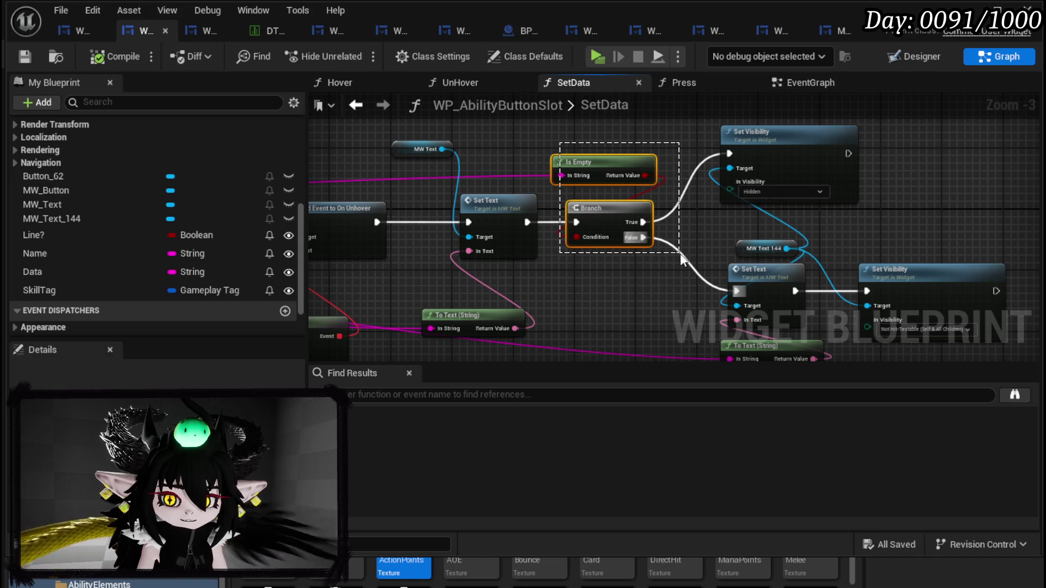
drag(681, 155, 848, 191)
drag(518, 299, 460, 300)
drag(744, 169, 446, 180)
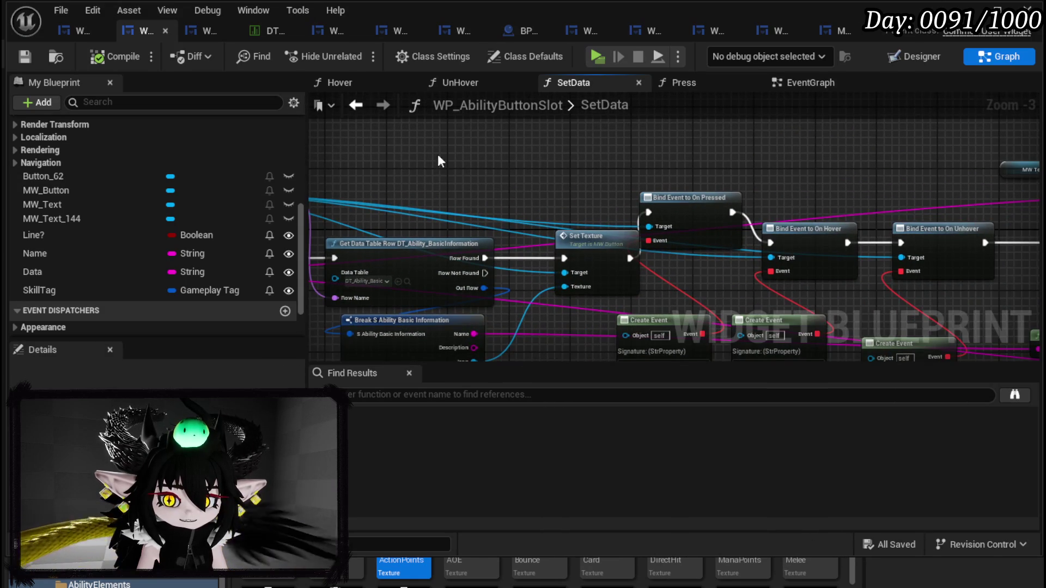
click(77, 34)
Step: Look through the NumberChange and NumberConfirm function graphs of WP_SkillTree_Ability
scroll(214, 150, up, 5)
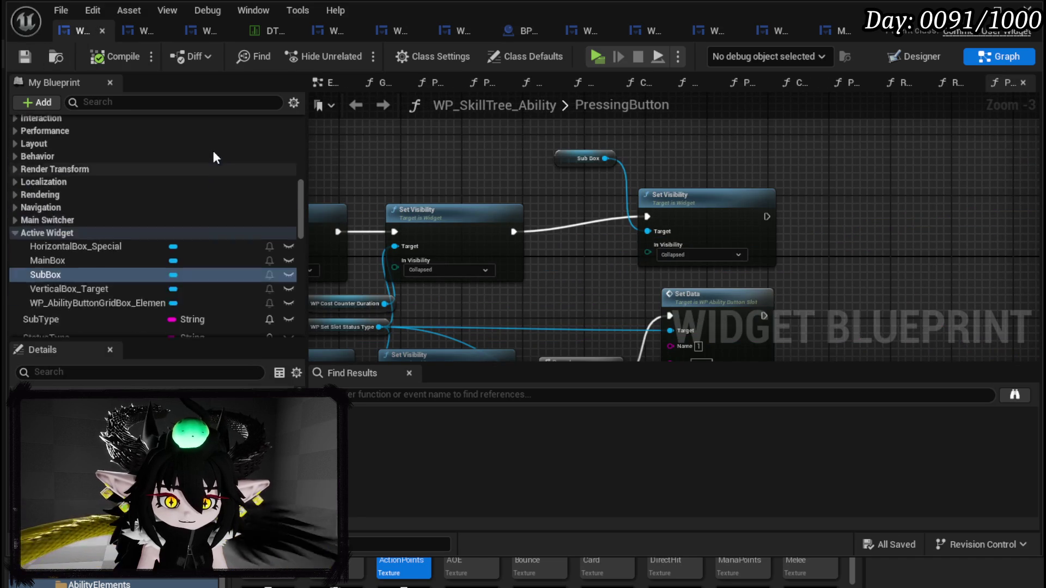
scroll(217, 150, up, 3)
double_click(72, 222)
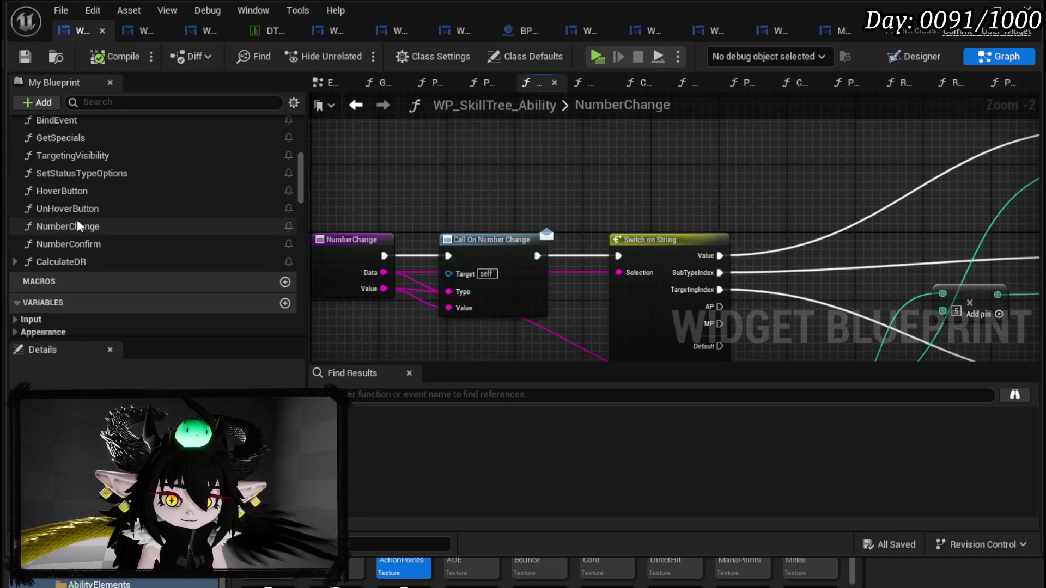
scroll(718, 201, down, 3)
scroll(508, 208, up, 2)
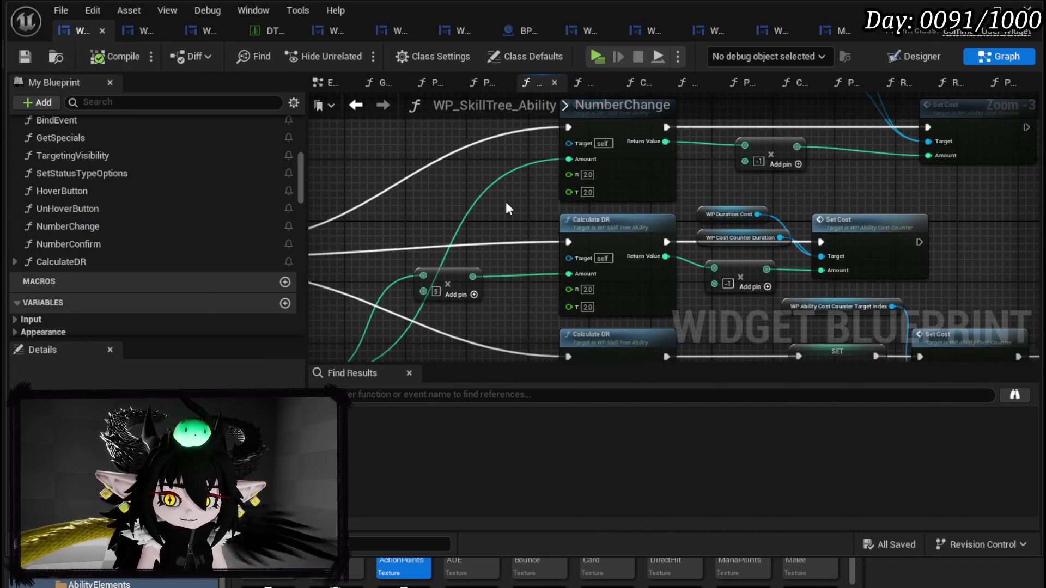
mouse_move(973, 223)
mouse_down()
mouse_move(710, 194)
mouse_move(687, 300)
mouse_move(792, 235)
mouse_move(771, 224)
mouse_up()
click(80, 246)
double_click(80, 248)
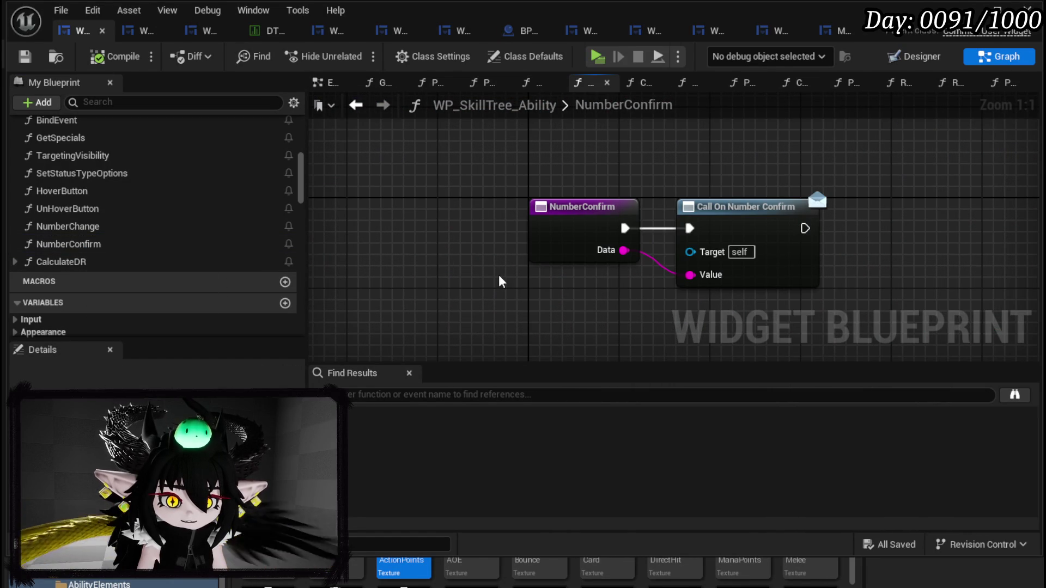
double_click(67, 226)
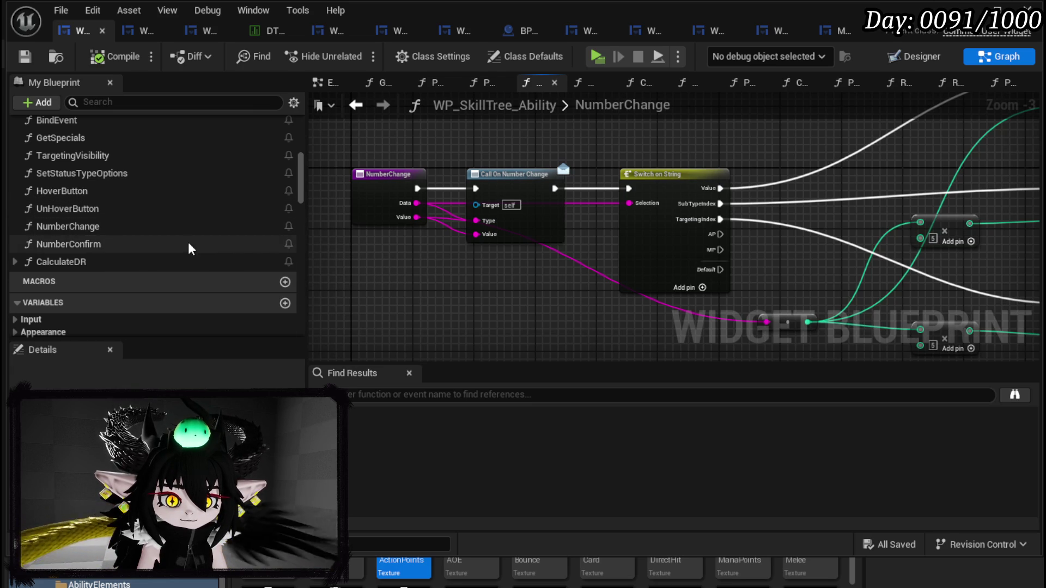
Step: Expand the Confirm Number group and open the ConfirmPowerValue function graph
scroll(190, 243, up, 2)
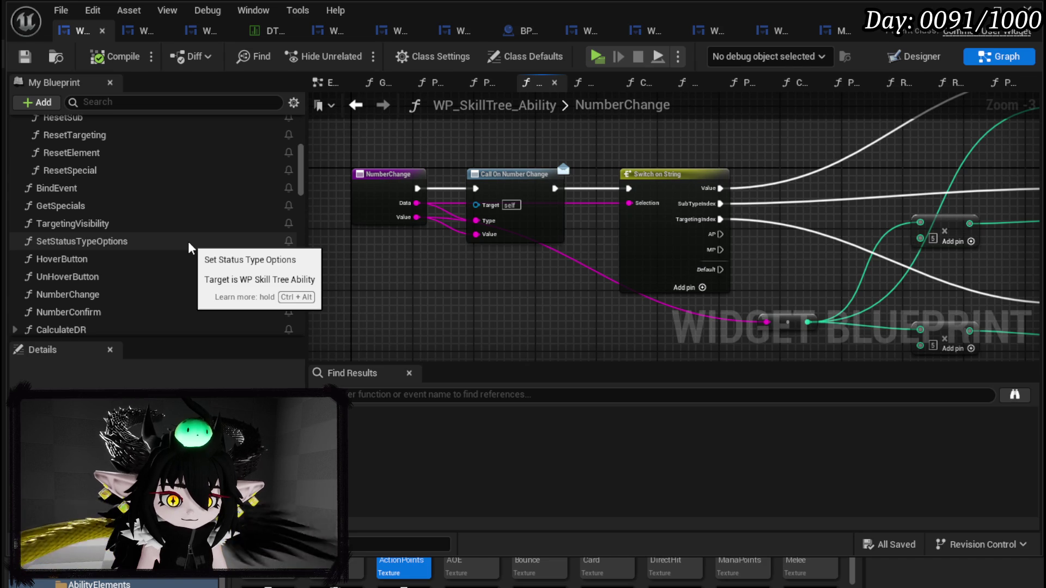
scroll(188, 240, up, 5)
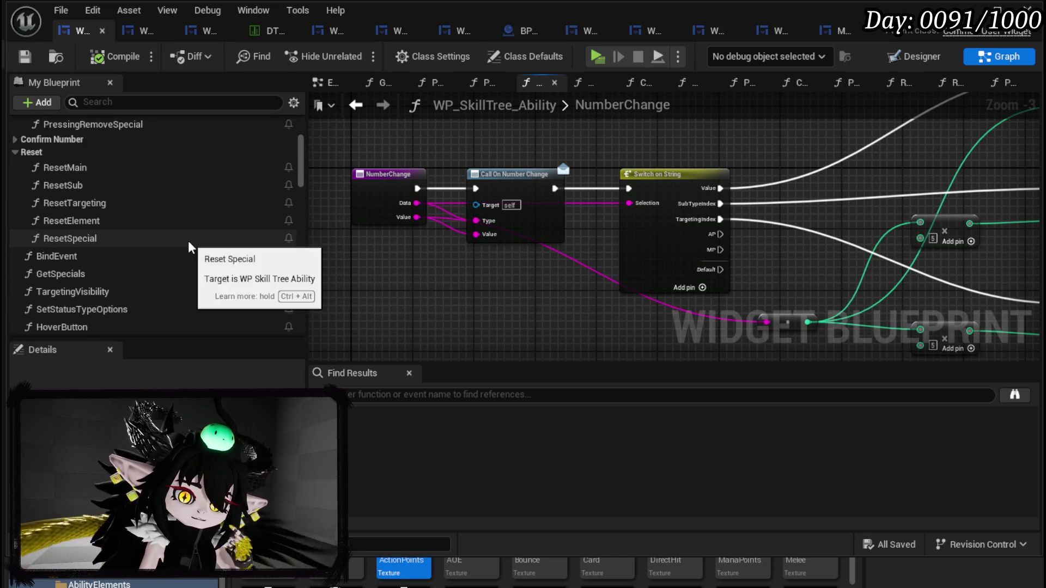
click(14, 207)
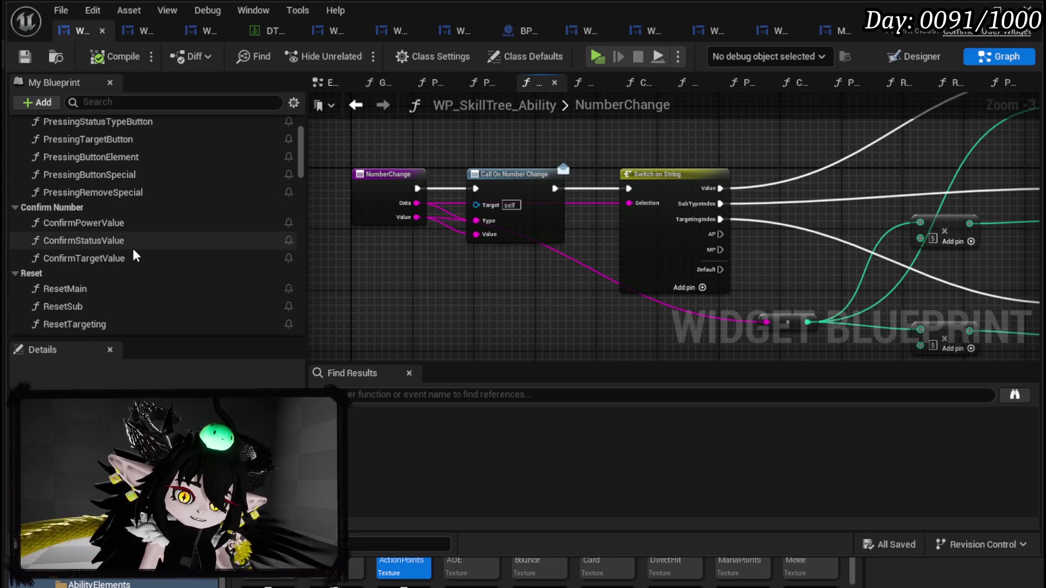
double_click(125, 223)
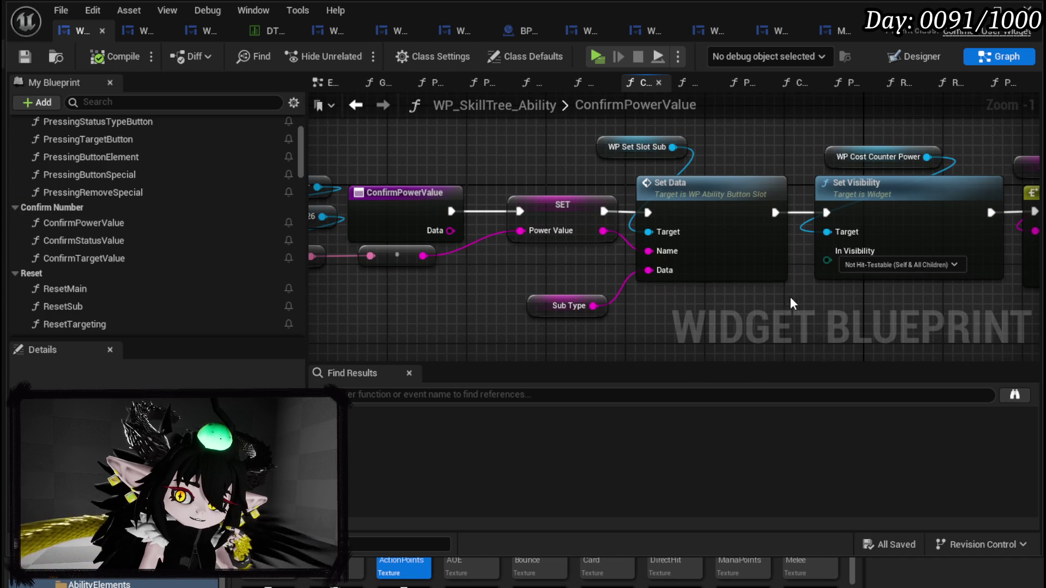
mouse_move(460, 286)
mouse_down()
mouse_move(594, 281)
mouse_move(440, 293)
mouse_move(294, 281)
mouse_up()
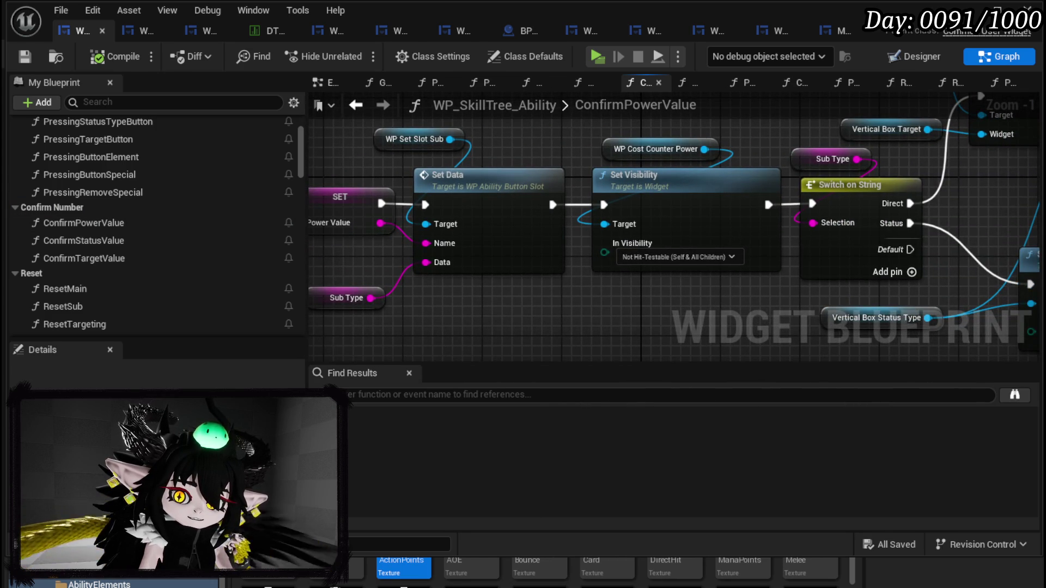
right_click(497, 235)
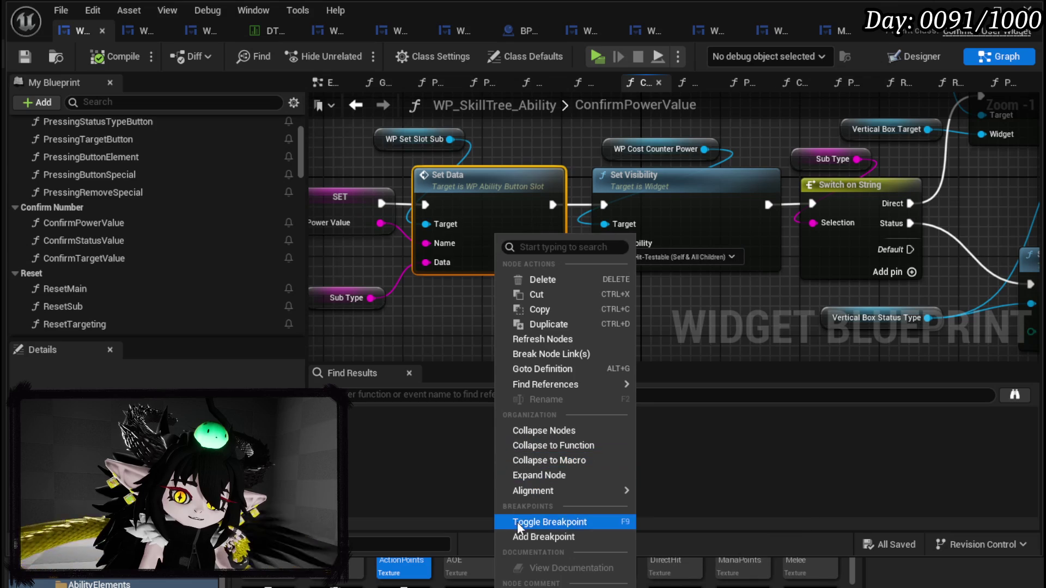
Step: Breakpoint the Set Data node, then play-test with Power 50 and sub type Direct Hit
click(469, 281)
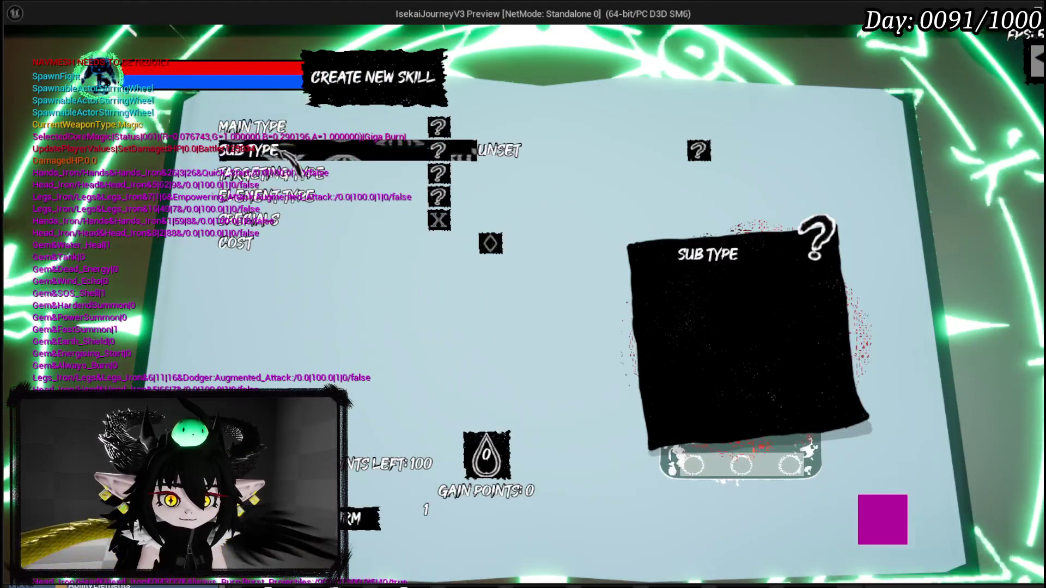
click(338, 151)
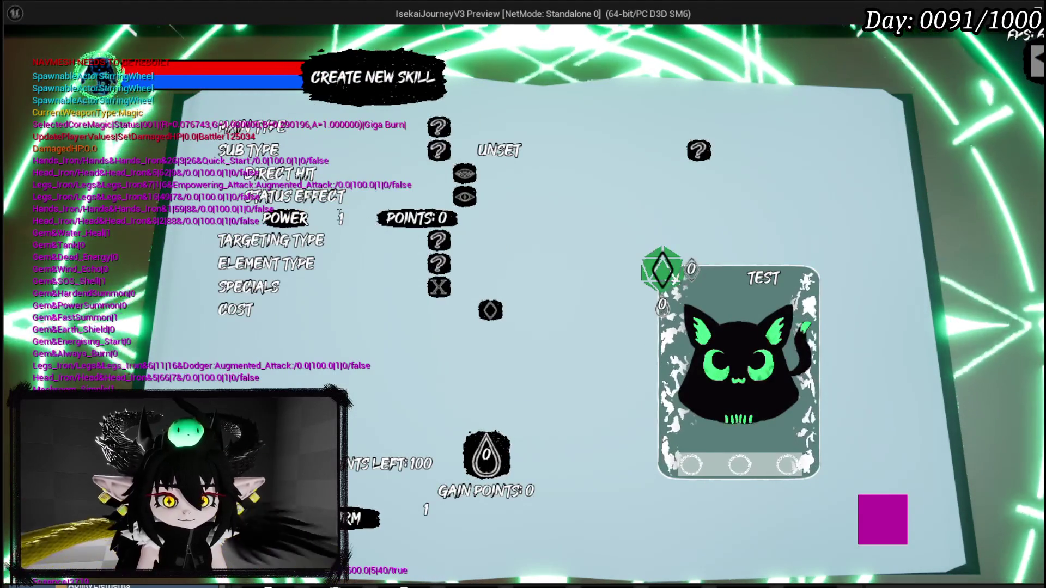
drag(338, 217, 375, 219)
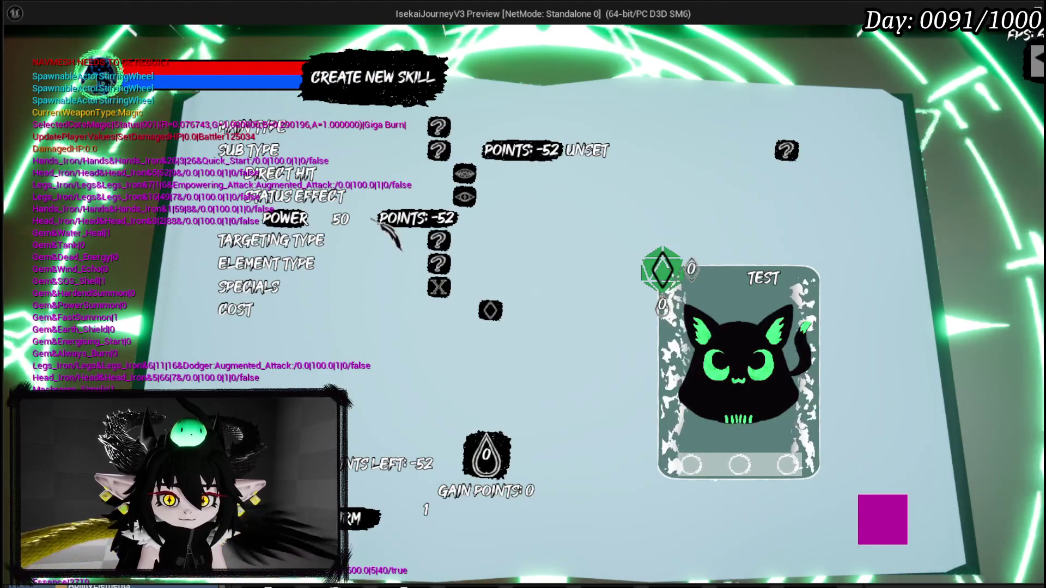
mouse_move(469, 152)
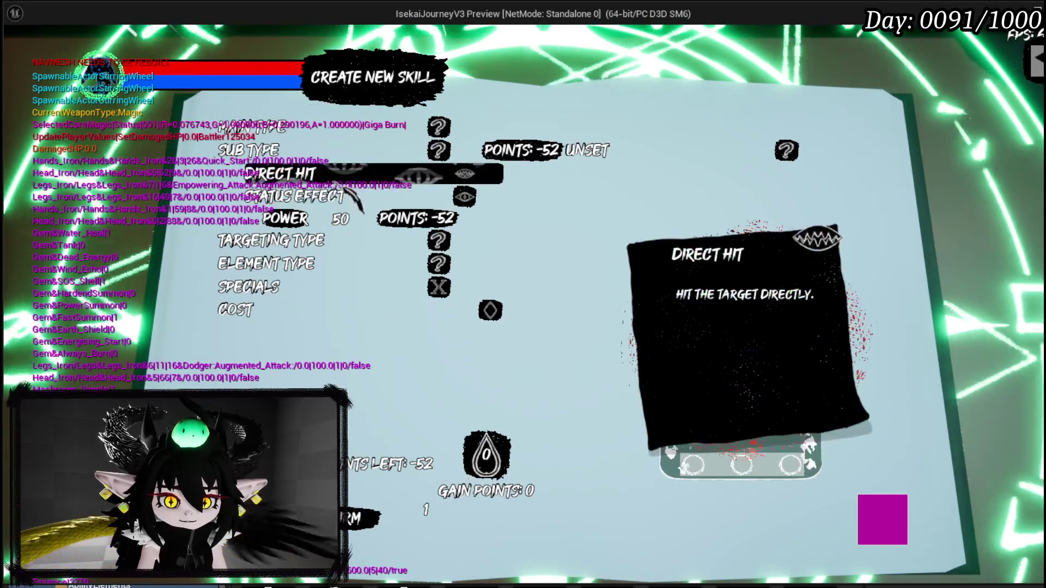
click(350, 180)
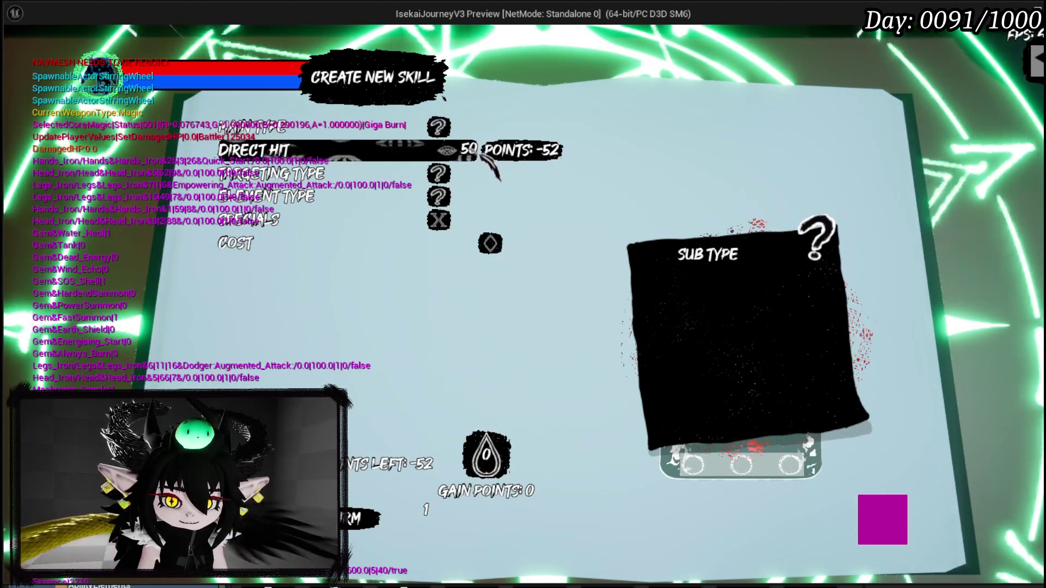
key(Escape)
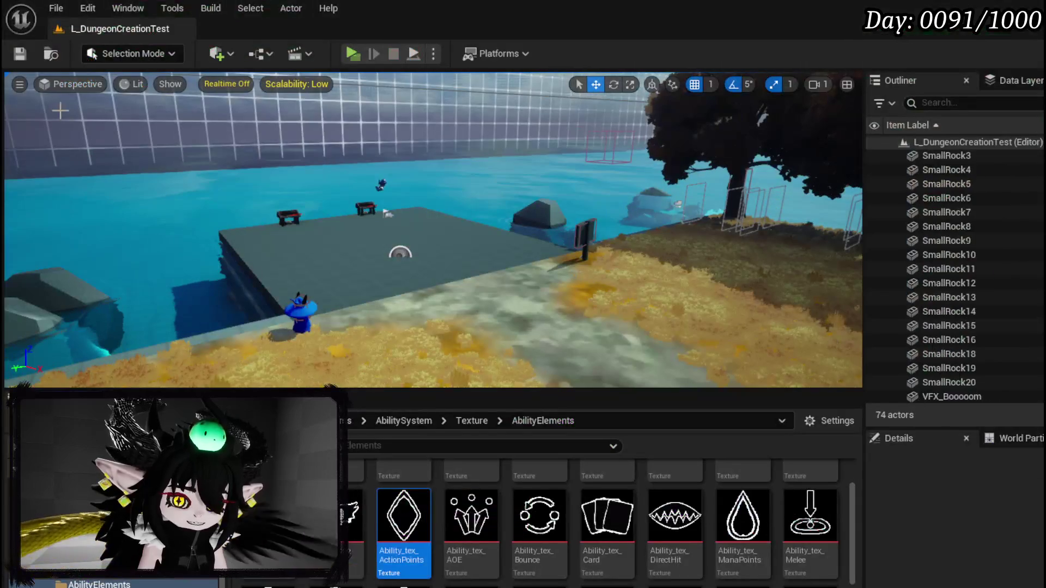
Step: Save the level and switch to the WP_AbilityButtonSlot widget blueprint
click(29, 60)
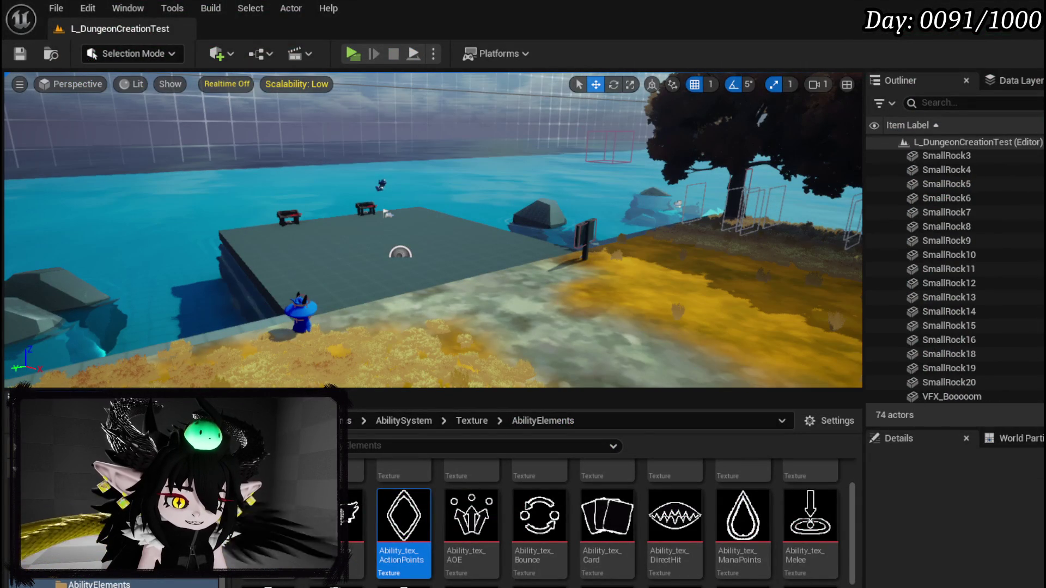
key(alt+Tab)
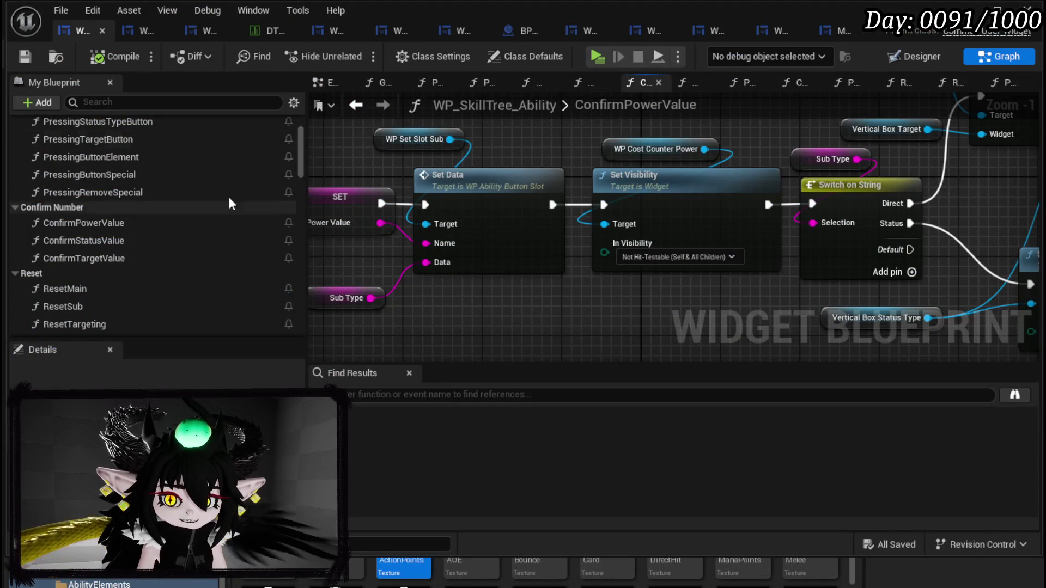
click(137, 33)
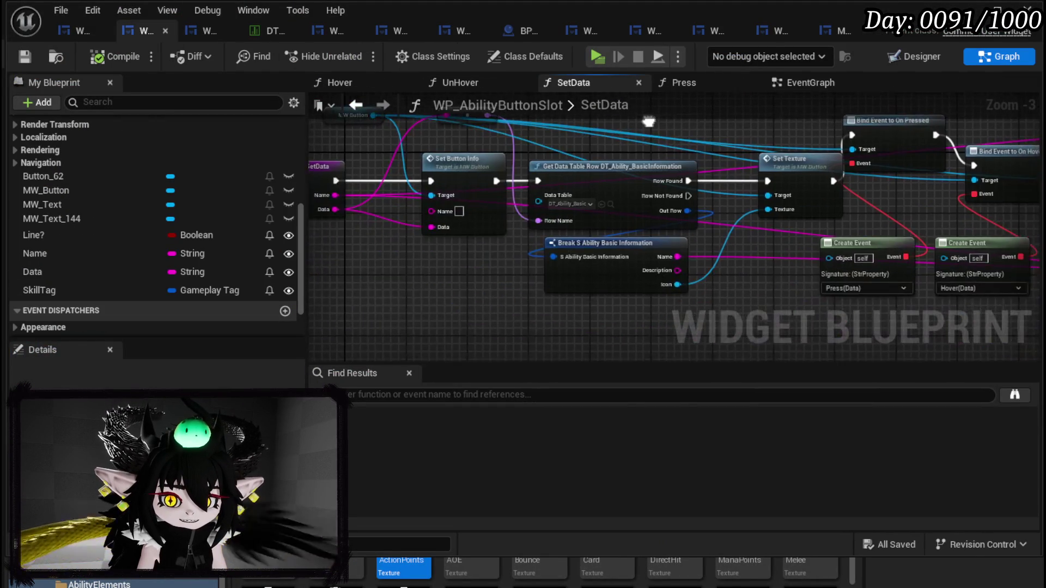
Step: Route the SetData execution wire through a reroute point below Set Text and save the blueprint
mouse_move(398, 221)
mouse_down()
mouse_move(409, 200)
mouse_move(599, 260)
mouse_move(560, 268)
mouse_move(568, 173)
mouse_move(602, 266)
mouse_move(689, 175)
mouse_move(680, 164)
mouse_up()
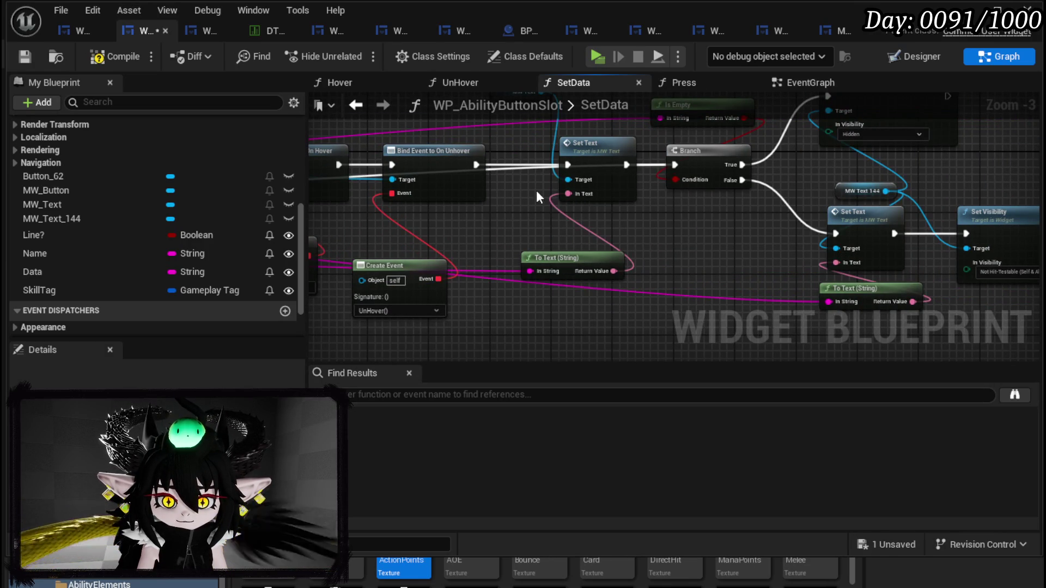
double_click(512, 171)
mouse_move(515, 168)
mouse_down()
mouse_move(715, 236)
mouse_move(700, 217)
mouse_up()
drag(412, 242, 852, 262)
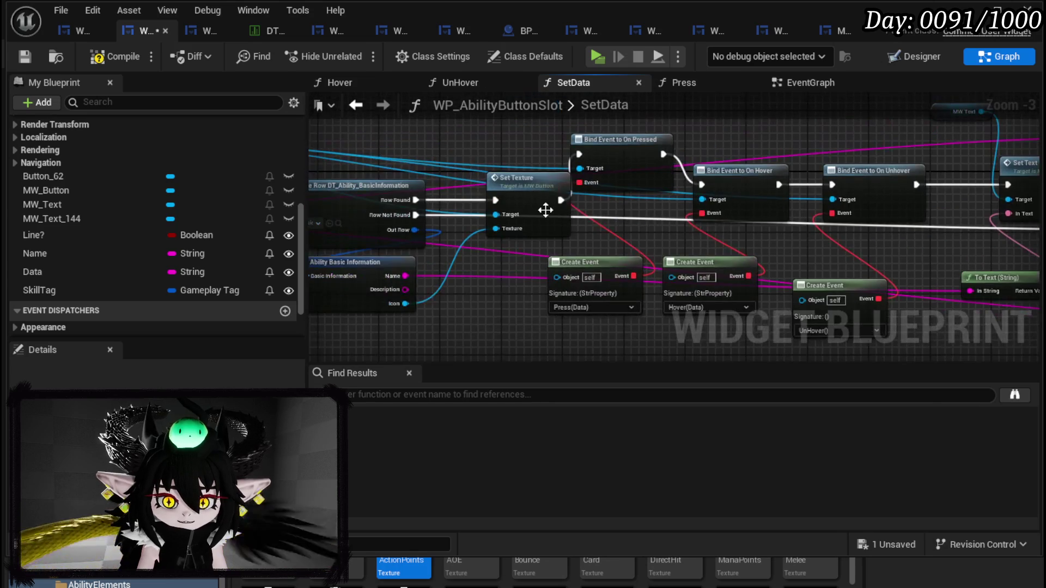
mouse_move(531, 244)
mouse_down()
mouse_move(462, 243)
mouse_move(673, 257)
mouse_move(593, 252)
mouse_move(522, 266)
mouse_up()
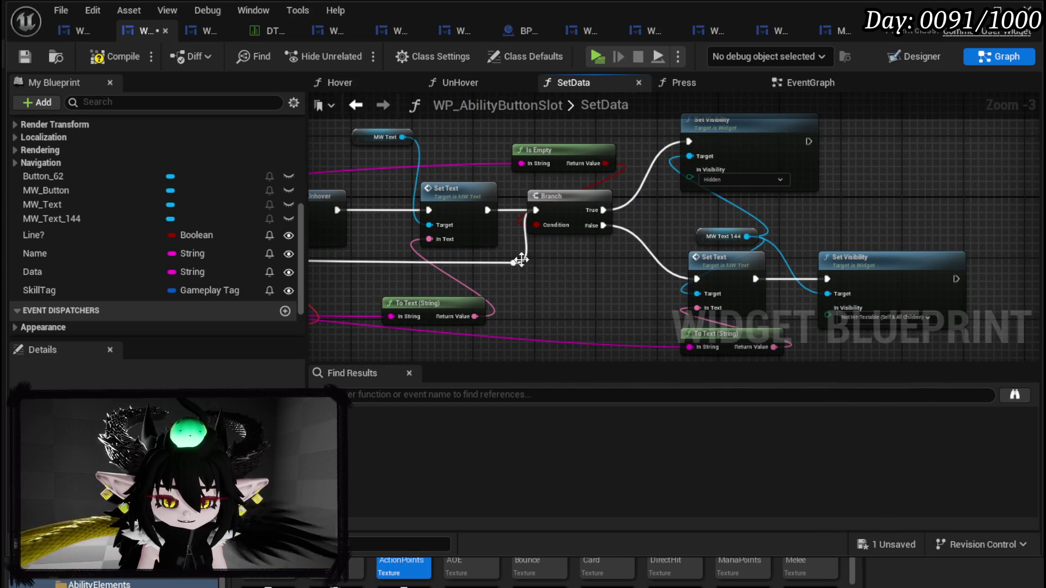
click(27, 57)
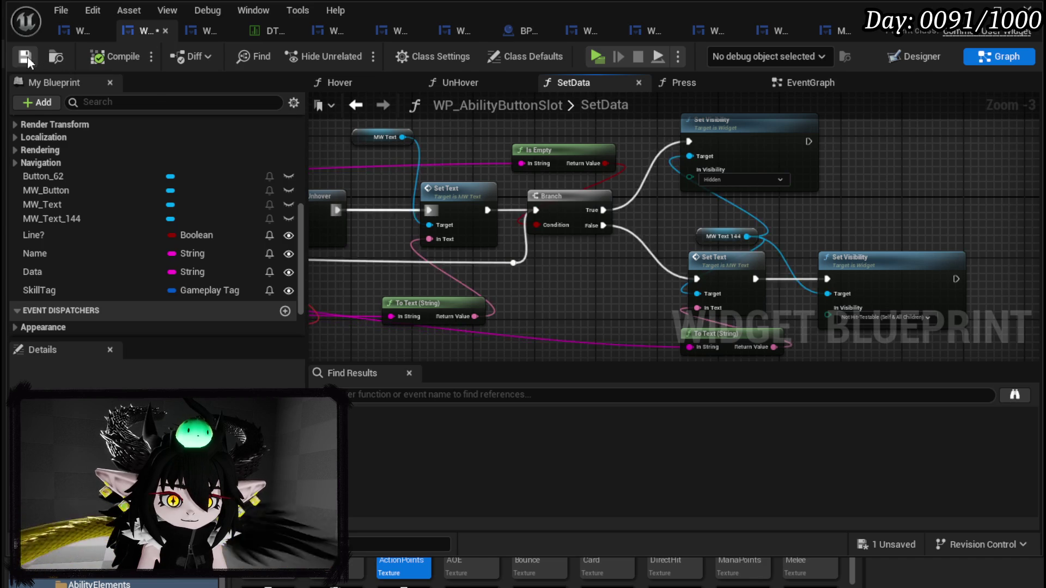
click(969, 11)
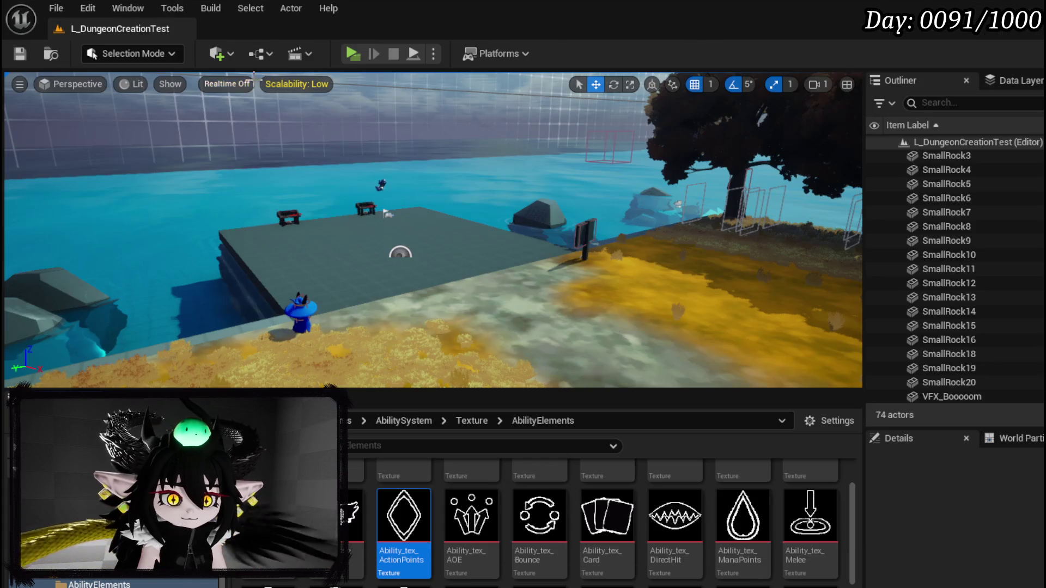
Step: Start a play-in-editor test and enter 50 as the test skill's Power value
key(alt+p)
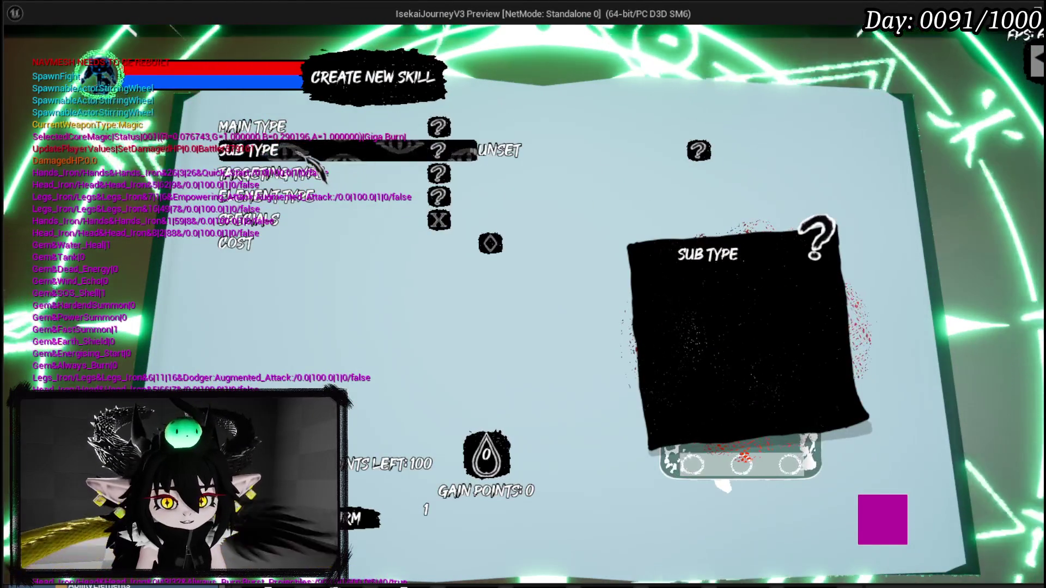
click(359, 152)
click(341, 219)
key(Return)
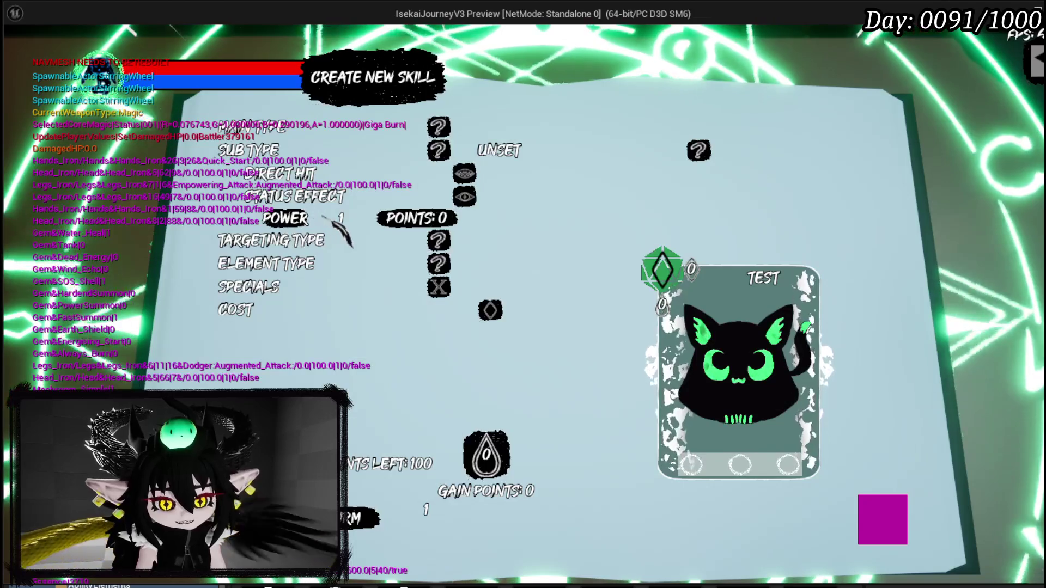
click(342, 219)
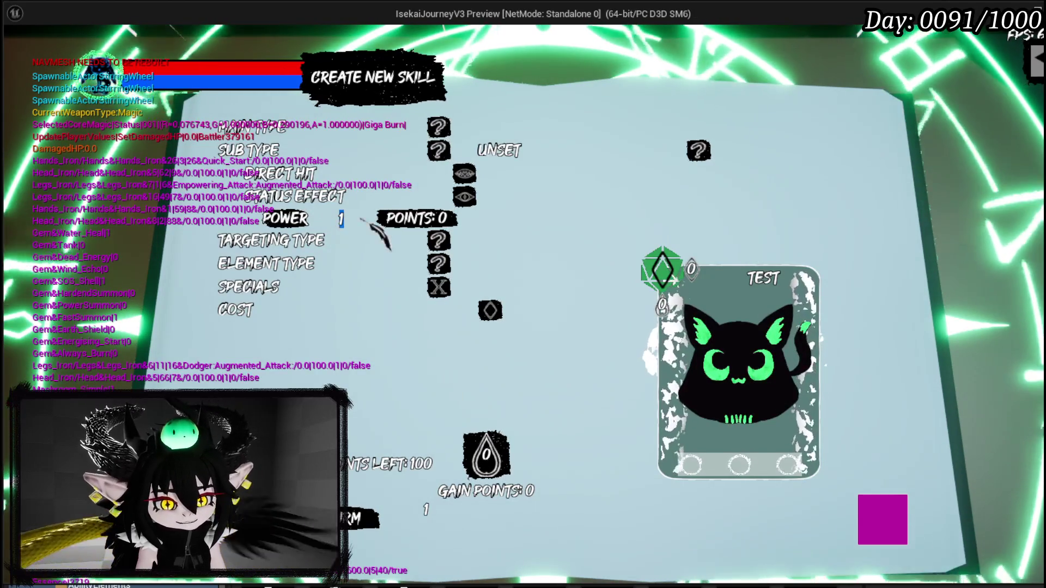
text(50)
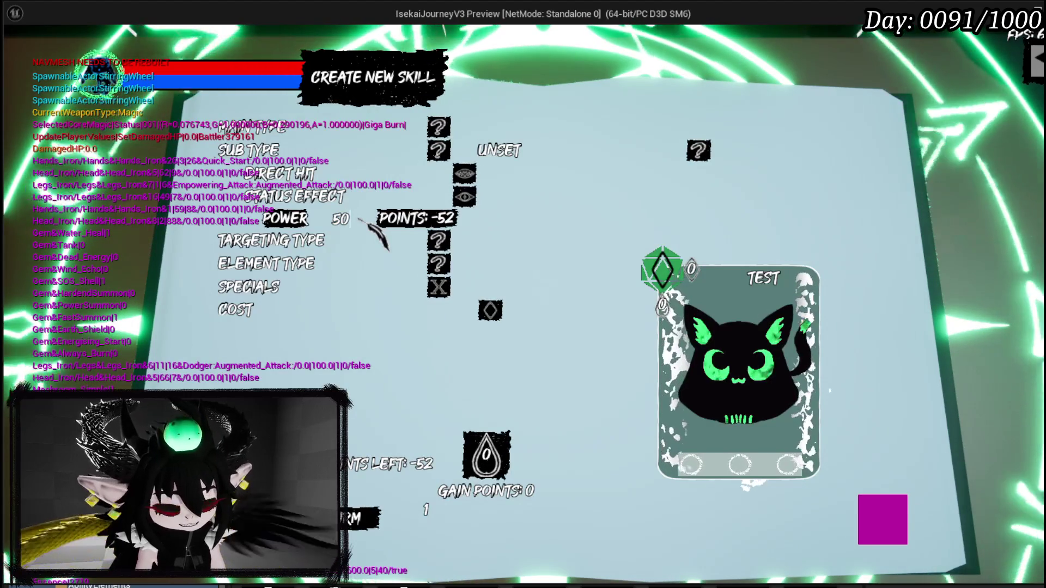
mouse_move(468, 155)
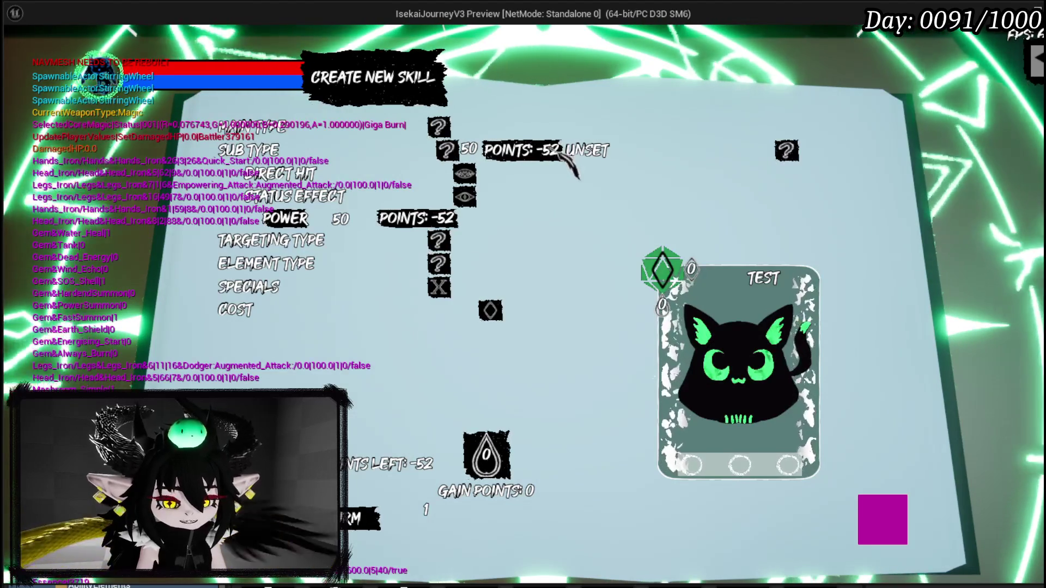
Step: Set the skill's main type to OFFENSIVE and its sub type to Status Effect
click(311, 128)
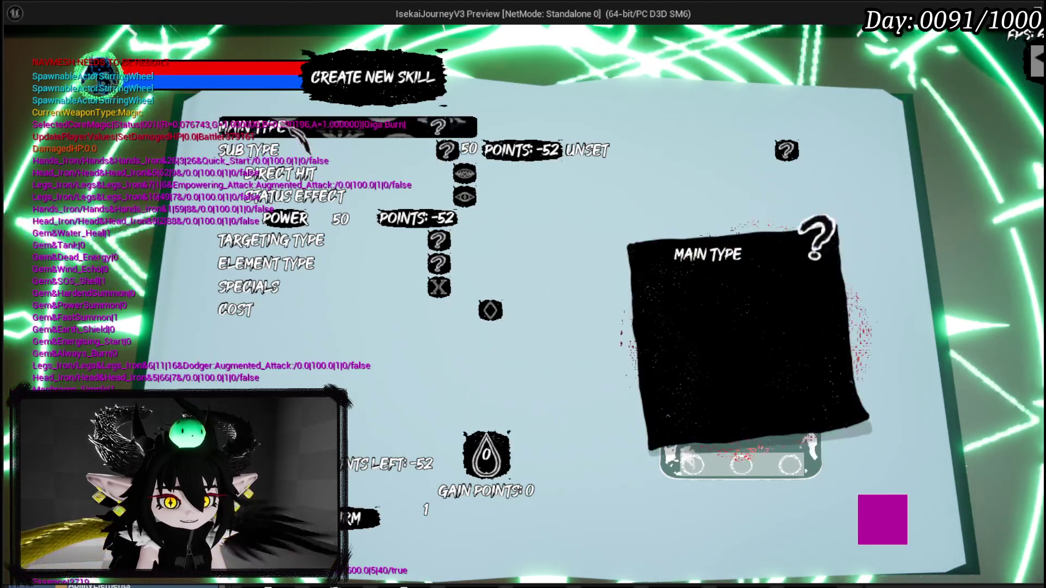
click(305, 150)
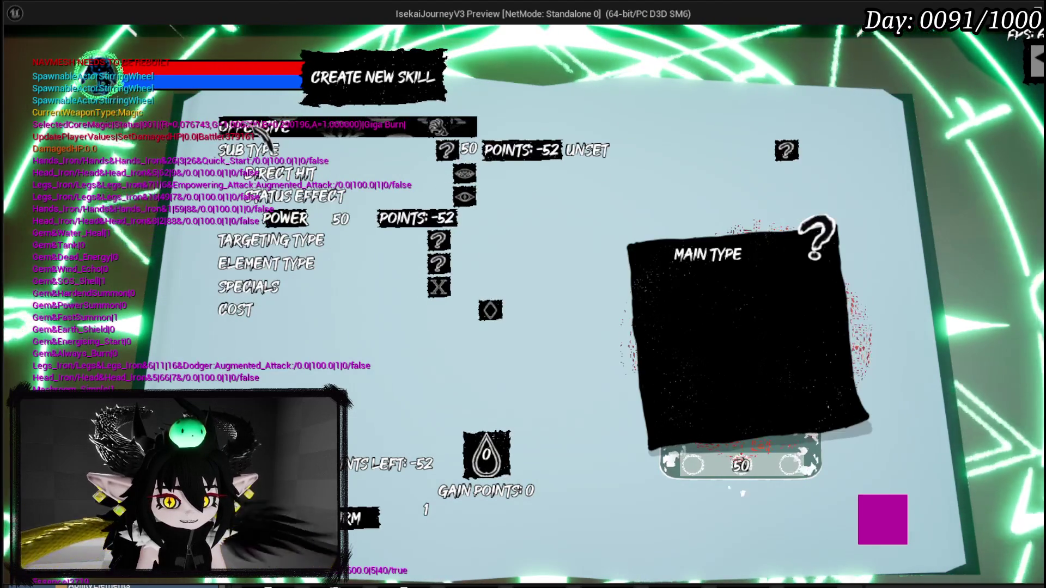
click(267, 131)
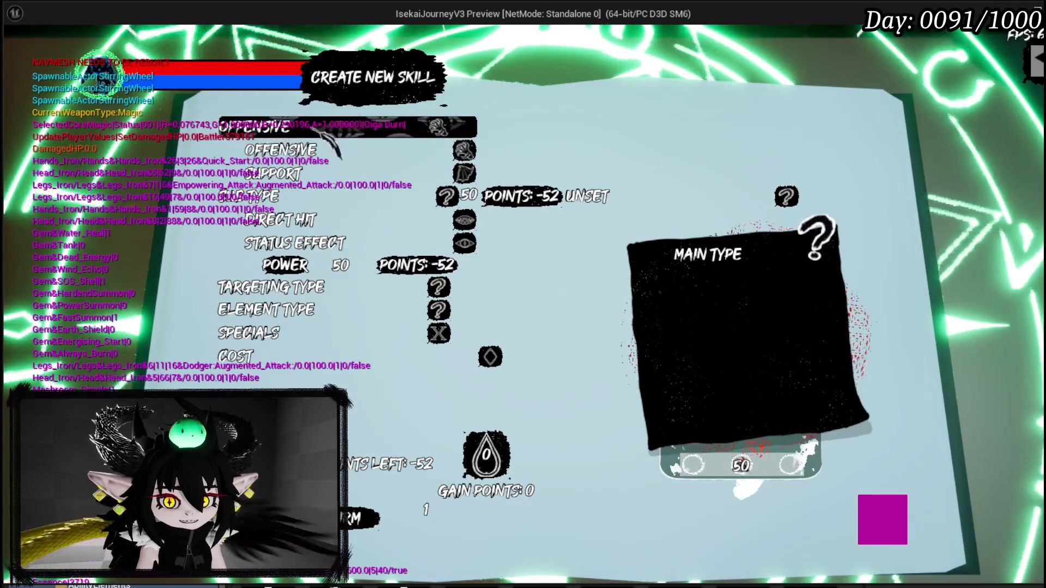
click(305, 151)
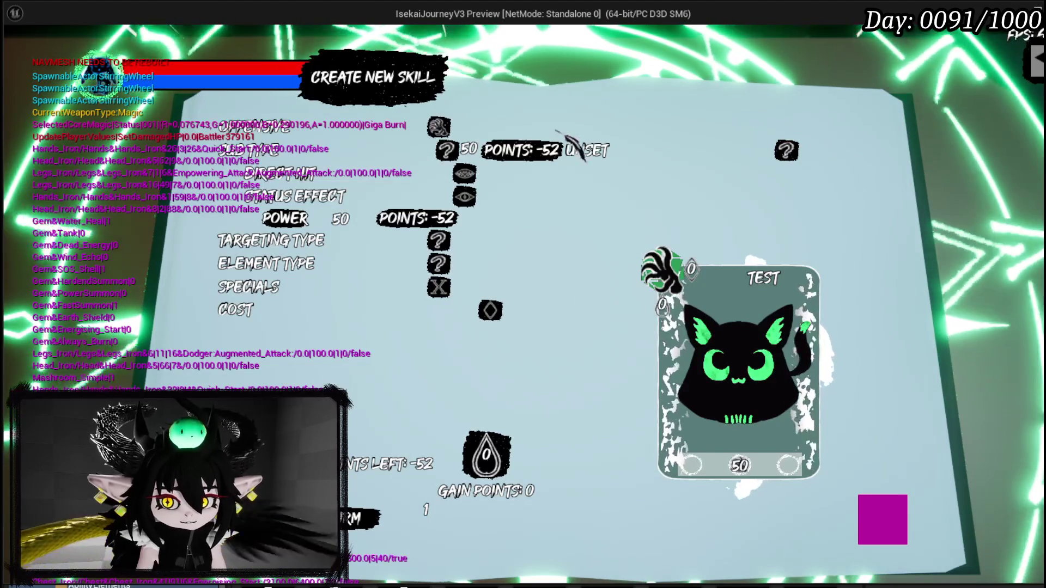
click(614, 153)
click(341, 202)
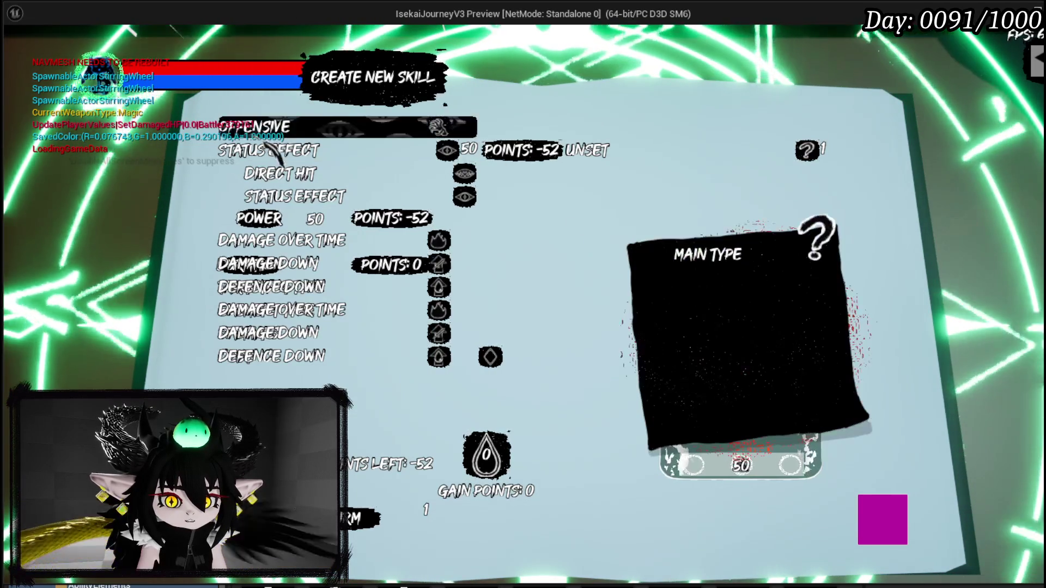
Step: Check the sub type row descriptions, then stop the play-in-editor session
mouse_move(275, 155)
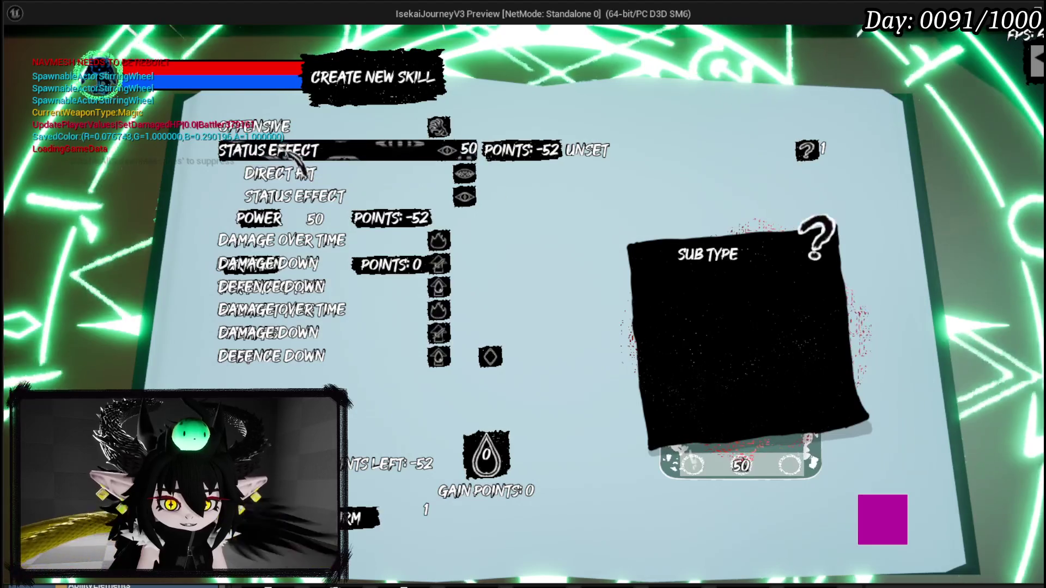
mouse_move(283, 179)
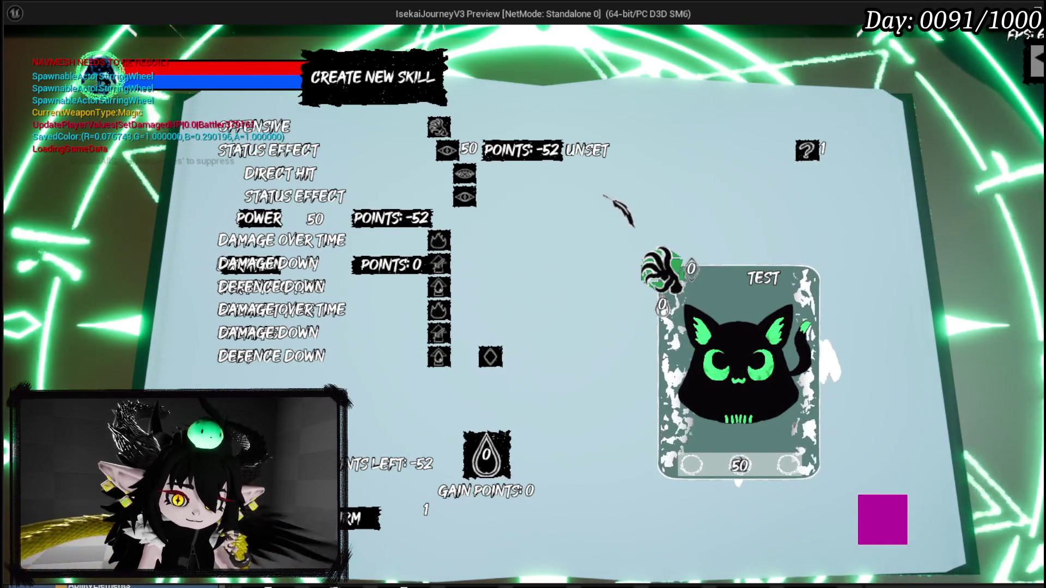
key(Escape)
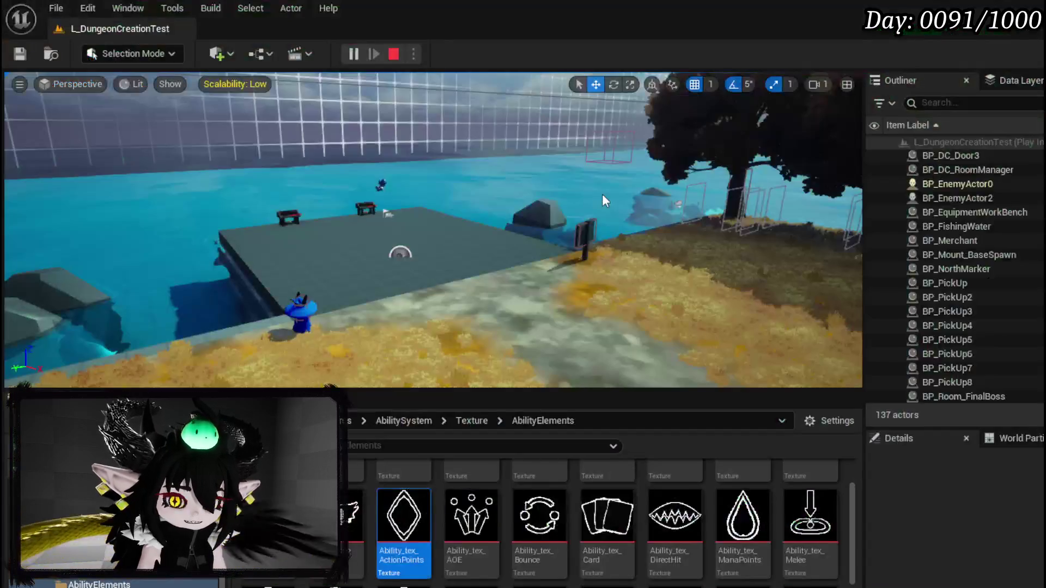
Step: Save the level, nudge the MW_Text_144 getter left in SetData, and save WP_AbilityButtonSlot
click(24, 51)
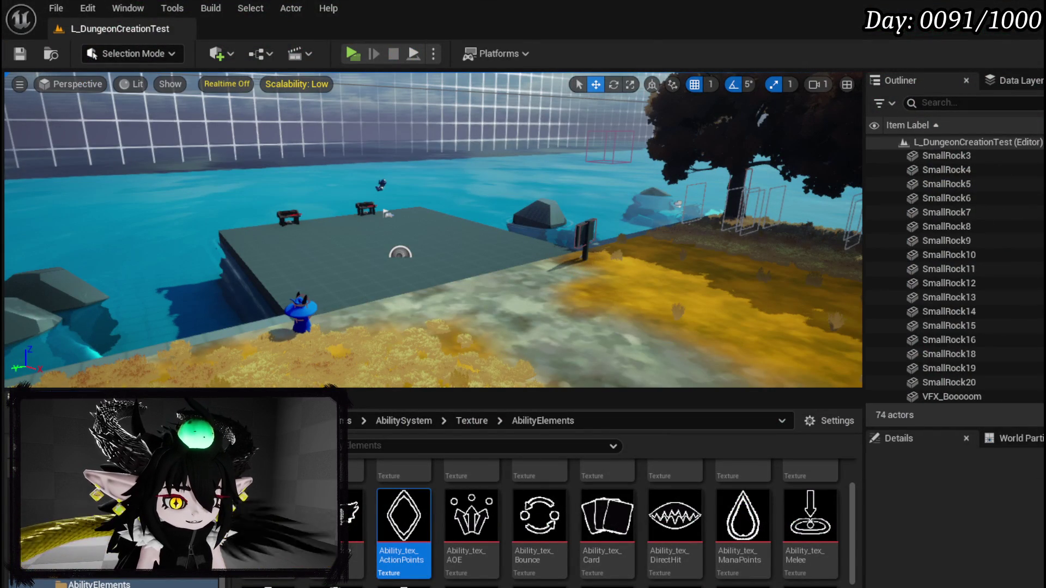
key(alt+Tab)
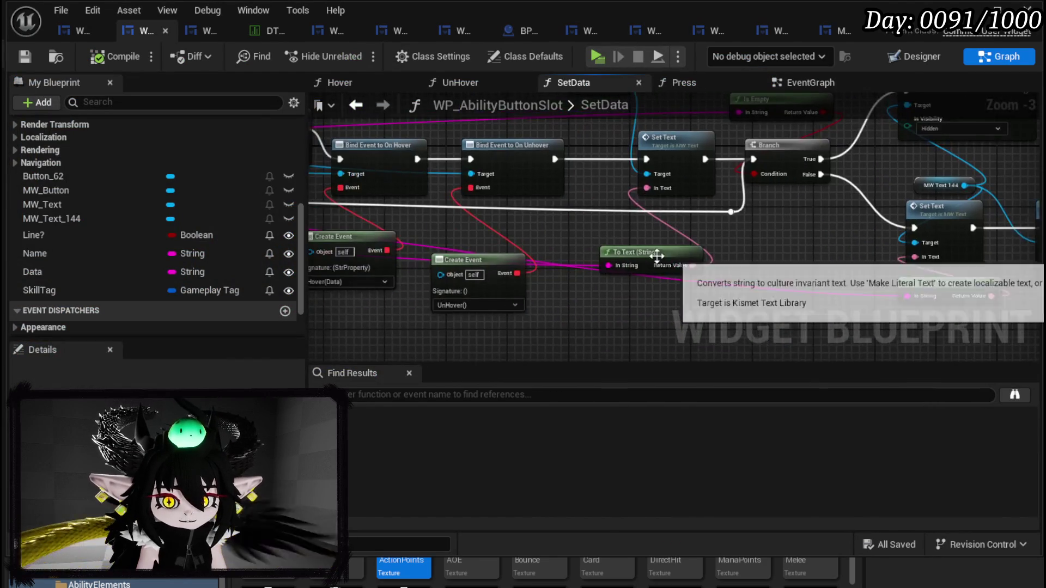
scroll(674, 257, down, 2)
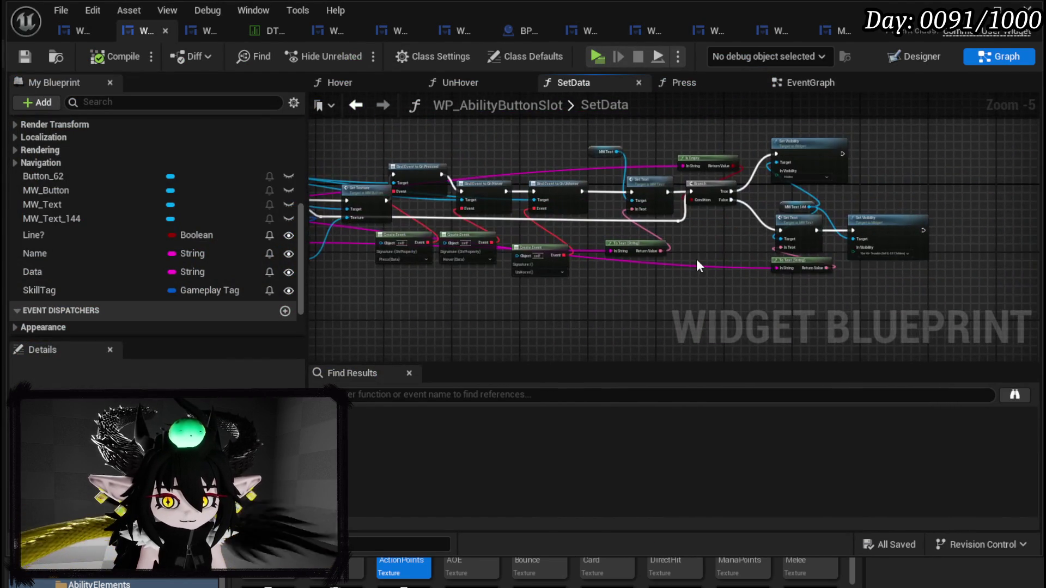
scroll(697, 261, up, 1)
mouse_move(697, 262)
mouse_down()
mouse_move(602, 273)
mouse_move(576, 260)
mouse_up()
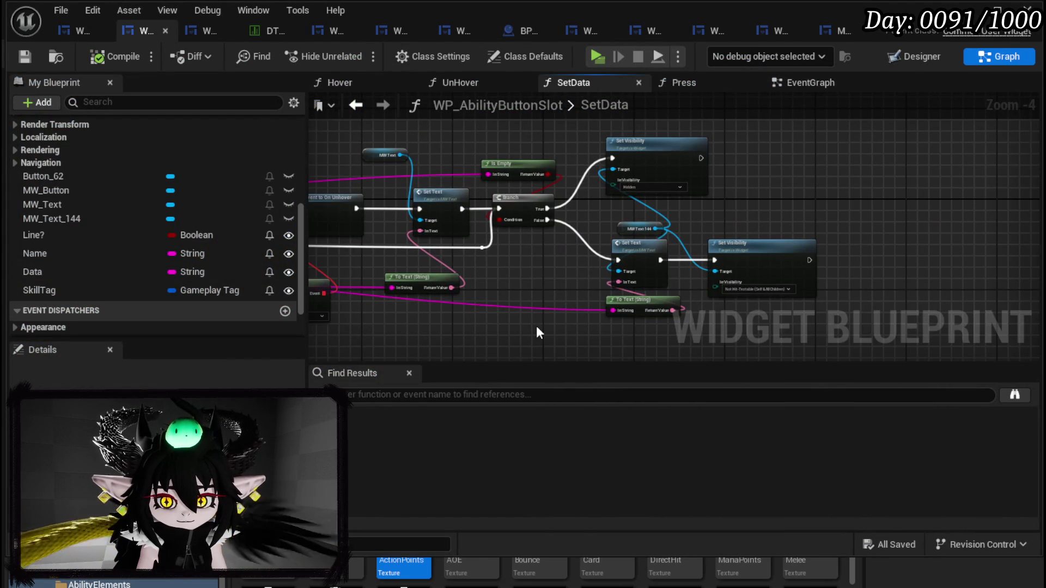
drag(620, 228, 577, 226)
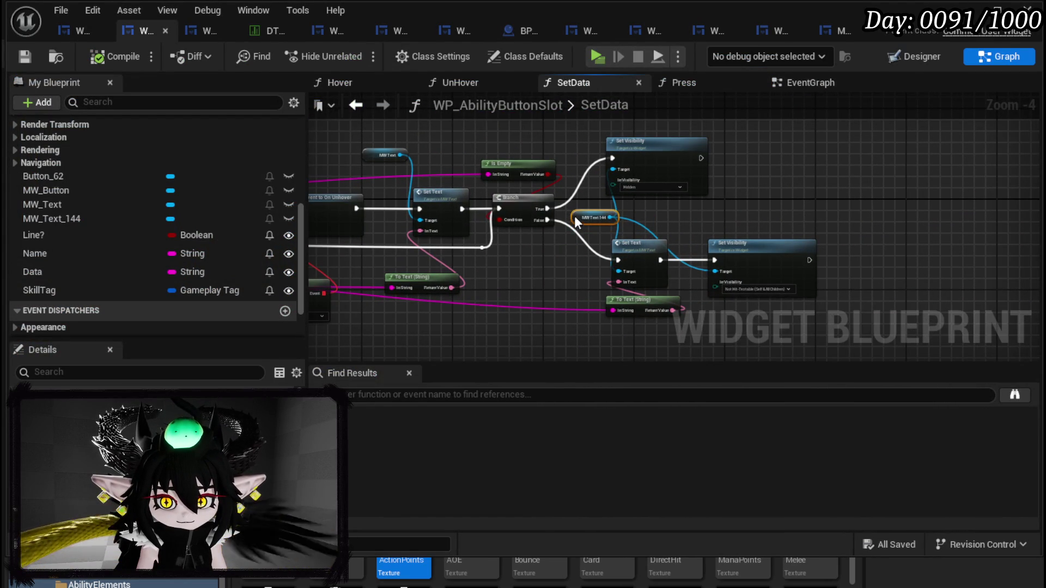
click(606, 195)
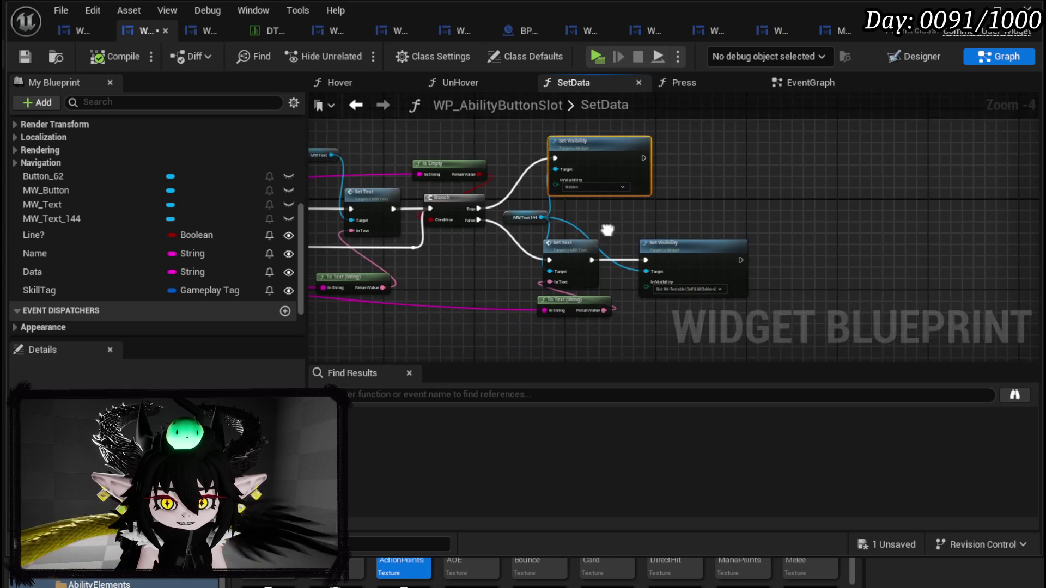
click(24, 57)
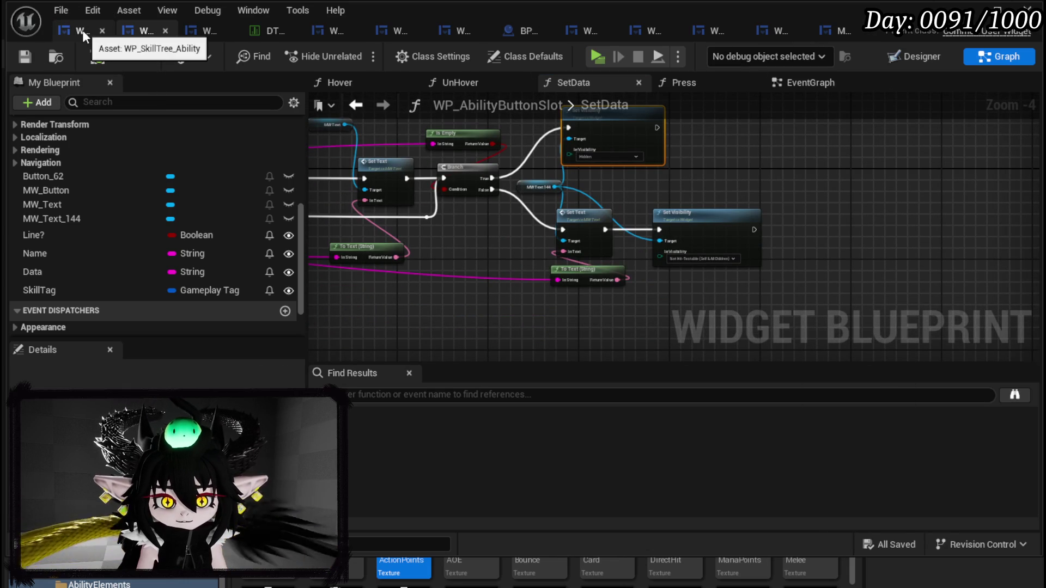
Step: Move the Status Duration, Editable Number and Editable Text 26 getters up beside Text, then save
click(82, 33)
scroll(620, 141, down, 1)
mouse_move(620, 141)
mouse_down()
mouse_move(451, 236)
mouse_move(800, 204)
mouse_up()
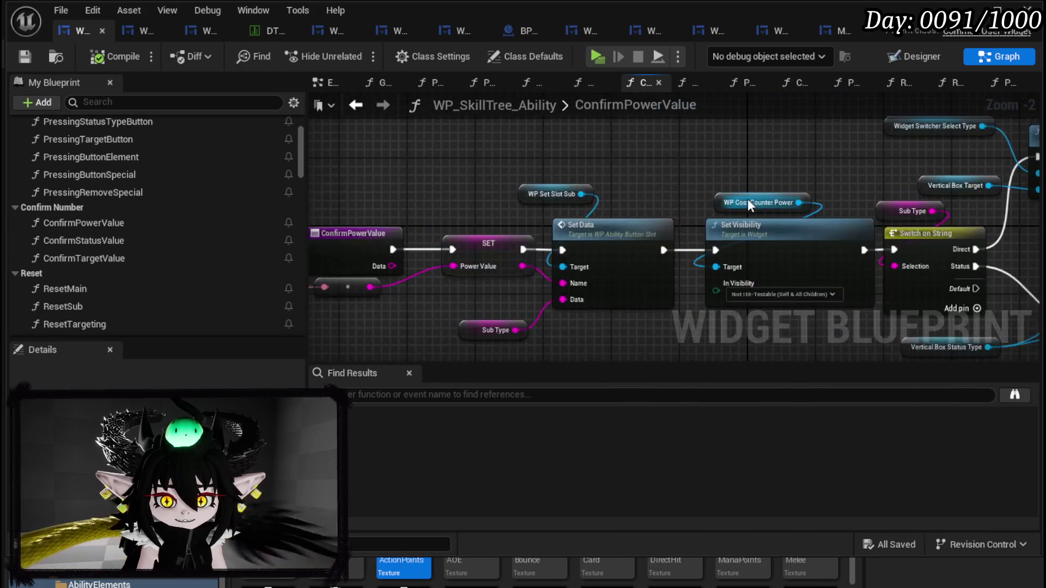
scroll(837, 185, down, 2)
scroll(409, 243, up, 1)
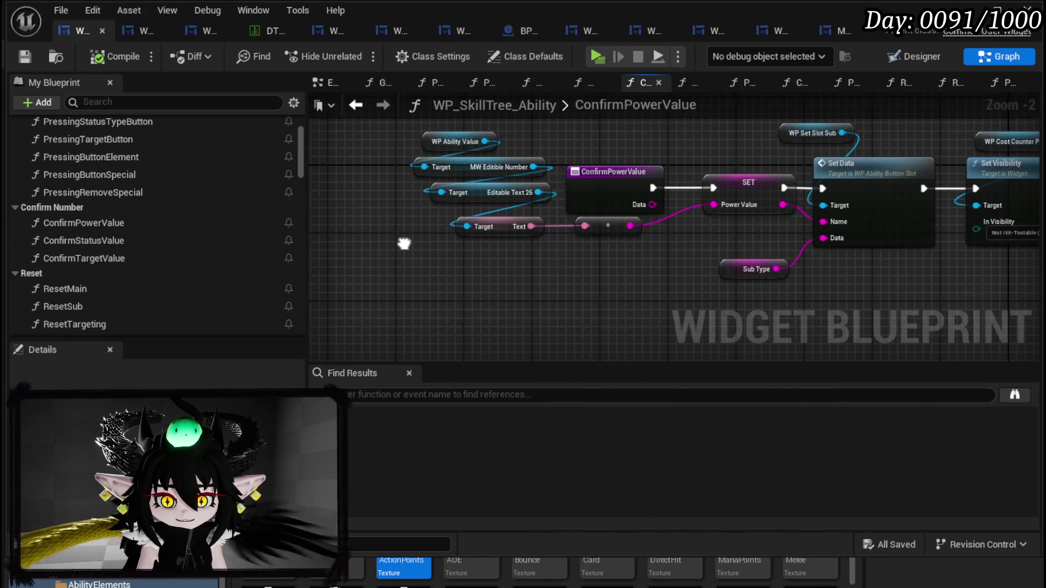
scroll(402, 240, up, 1)
drag(358, 288, 475, 155)
drag(543, 290, 492, 265)
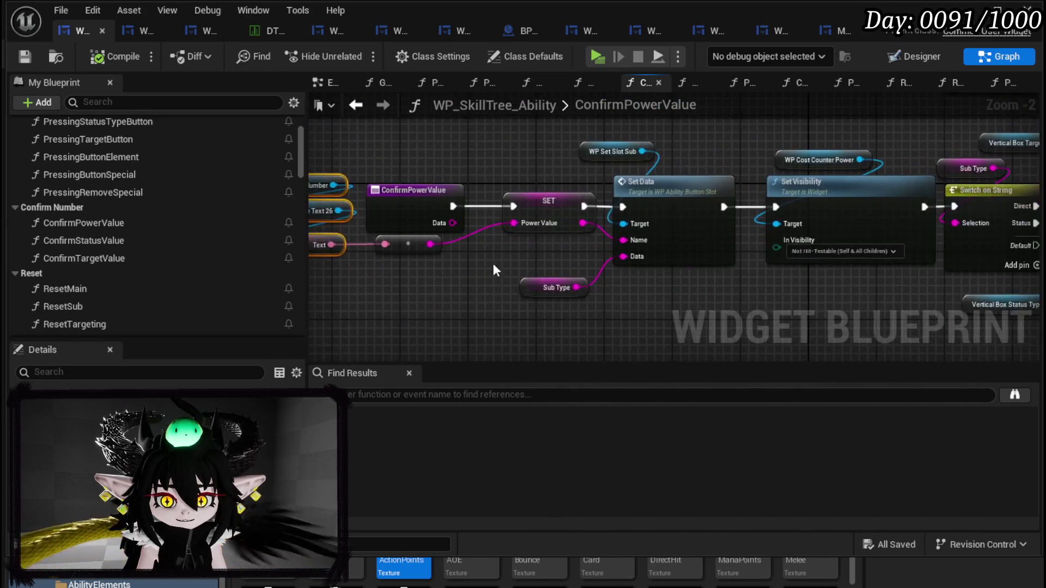
scroll(492, 264, down, 2)
mouse_move(329, 250)
mouse_down()
mouse_move(526, 282)
mouse_move(312, 172)
mouse_up()
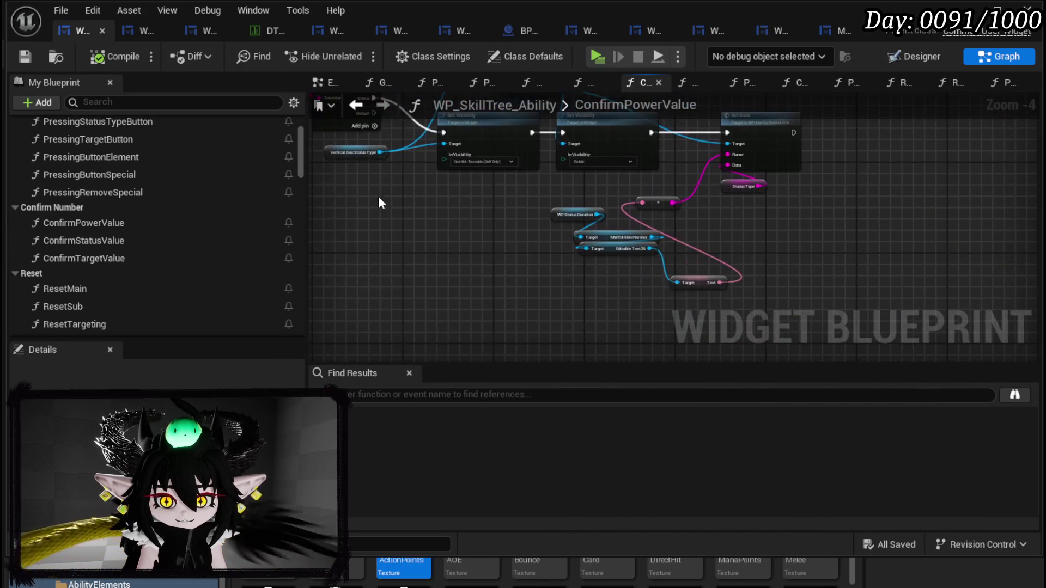
drag(618, 247, 487, 229)
mouse_move(720, 283)
mouse_down()
mouse_move(636, 238)
mouse_move(848, 245)
mouse_move(631, 240)
mouse_move(843, 238)
mouse_move(643, 202)
mouse_up()
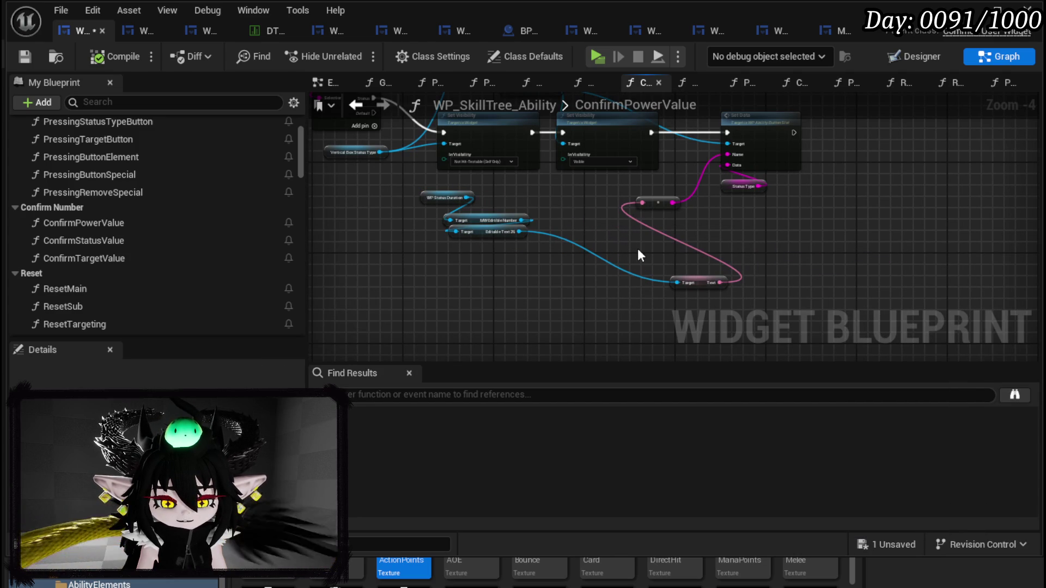
click(24, 56)
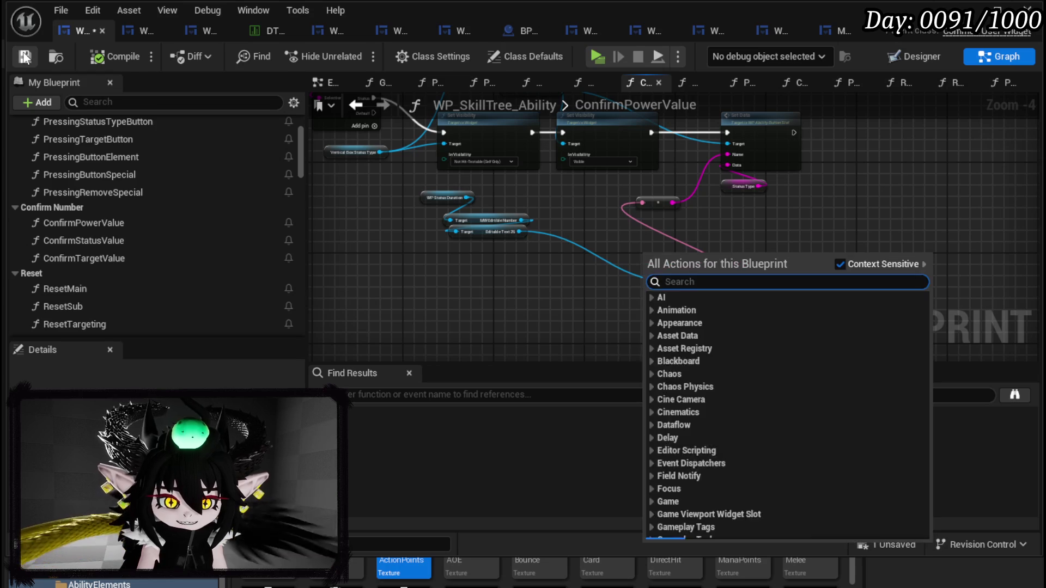
Step: Shift the WP Set Slot Status Type node right and select the status duration getter group
mouse_move(522, 202)
mouse_down()
mouse_move(558, 287)
mouse_move(416, 268)
mouse_move(561, 315)
mouse_move(652, 322)
mouse_move(501, 225)
mouse_up()
scroll(503, 243, up, 3)
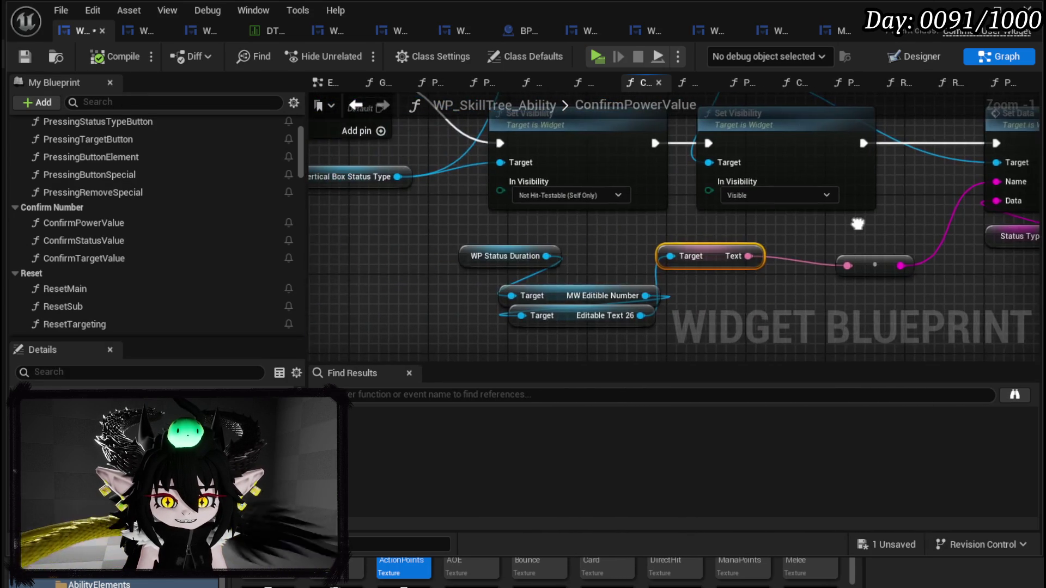
mouse_move(707, 256)
mouse_down()
mouse_move(517, 315)
mouse_move(606, 339)
mouse_up()
mouse_move(566, 174)
mouse_down()
mouse_move(516, 166)
mouse_move(621, 175)
mouse_up()
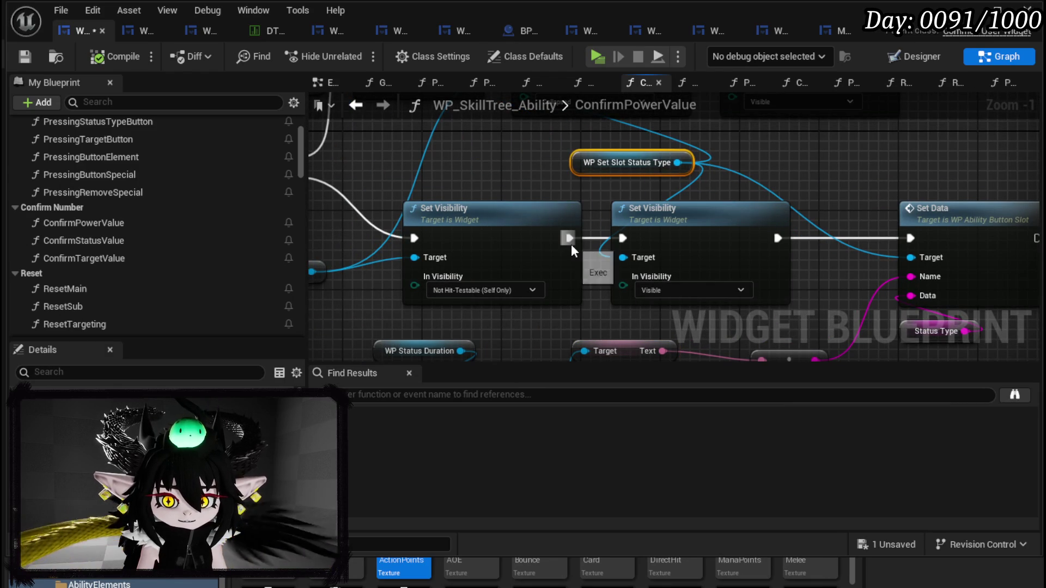
scroll(571, 245, down, 3)
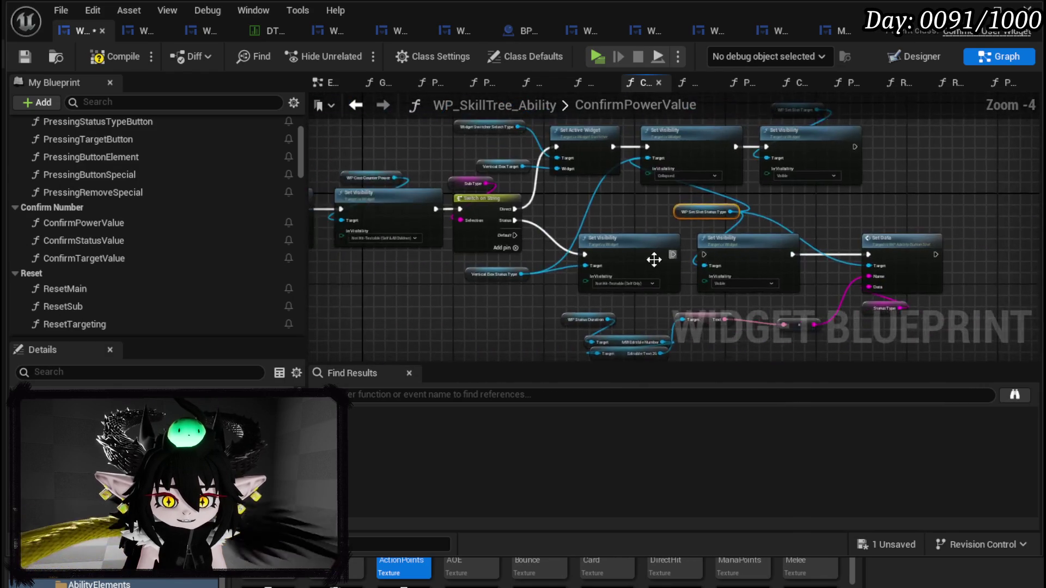
scroll(650, 260, up, 4)
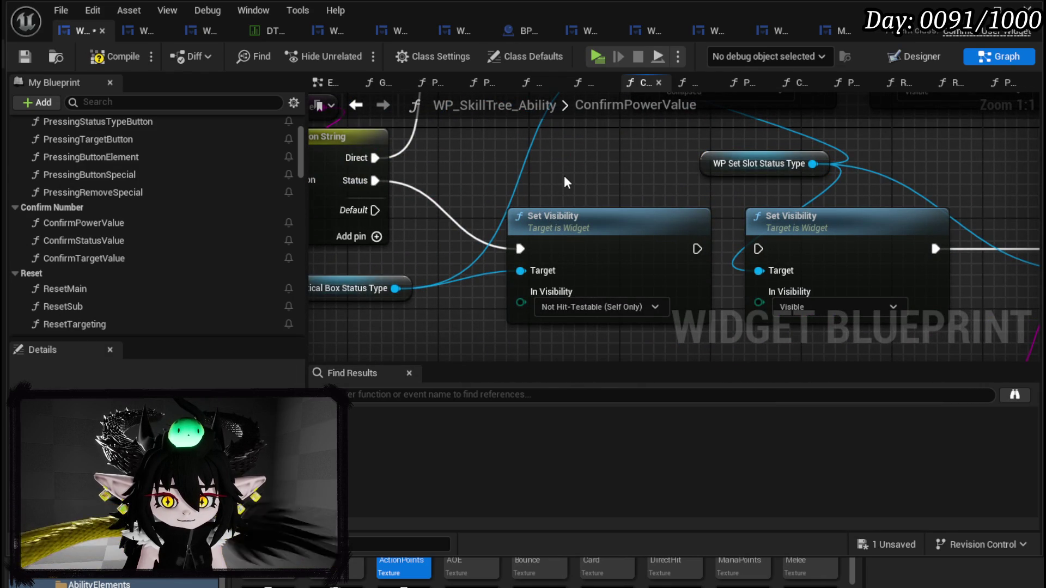
scroll(564, 176, down, 1)
mouse_move(612, 187)
mouse_down()
mouse_move(590, 301)
mouse_move(631, 227)
mouse_move(574, 287)
mouse_move(638, 168)
mouse_move(532, 312)
mouse_move(609, 234)
mouse_up()
click(609, 234)
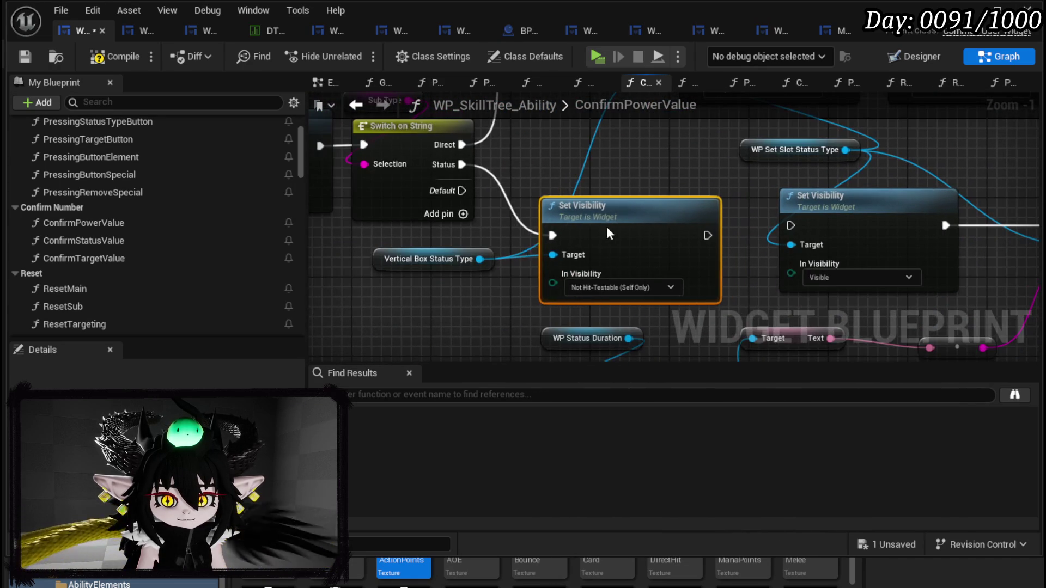
drag(594, 299, 524, 170)
mouse_move(486, 299)
mouse_down()
mouse_move(723, 208)
mouse_move(934, 251)
mouse_up()
Step: Set the Status branch's Vertical Box Status Type visibility to Visible and save the blueprint
click(583, 227)
click(570, 235)
scroll(548, 247, down, 2)
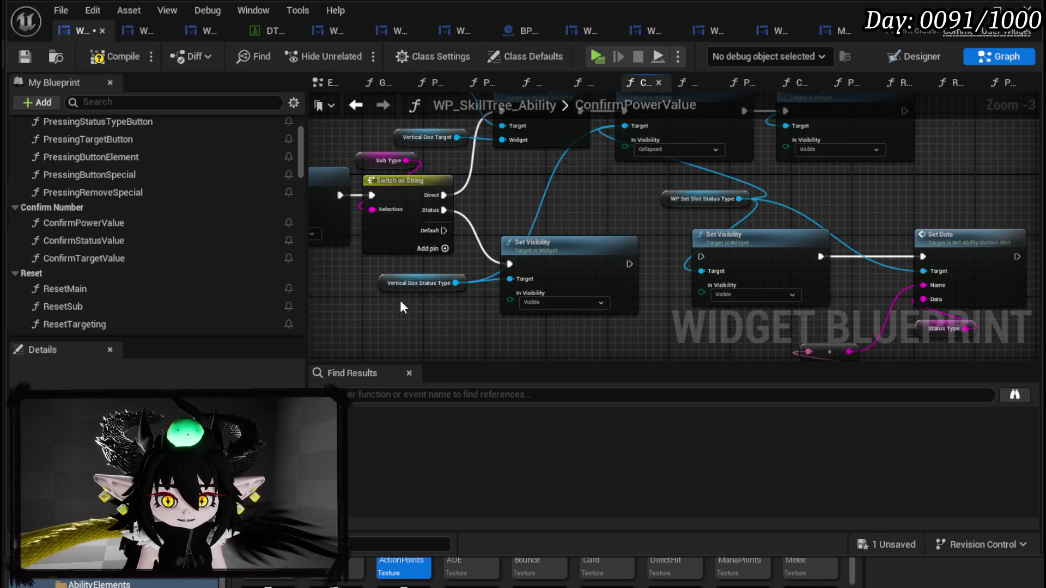
drag(387, 289, 355, 282)
mouse_move(588, 205)
mouse_down()
mouse_move(603, 249)
mouse_move(644, 207)
mouse_up()
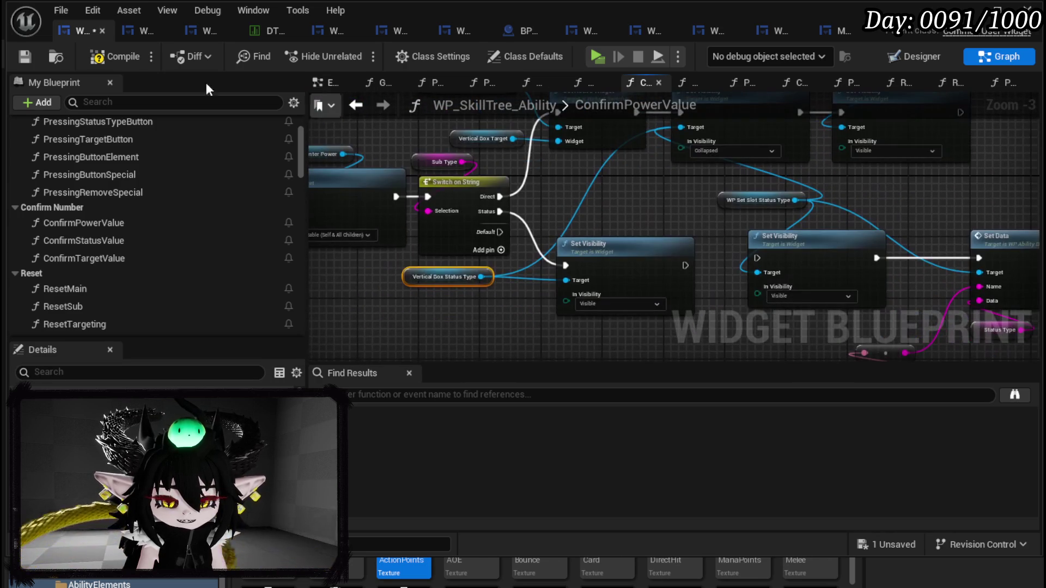
click(22, 57)
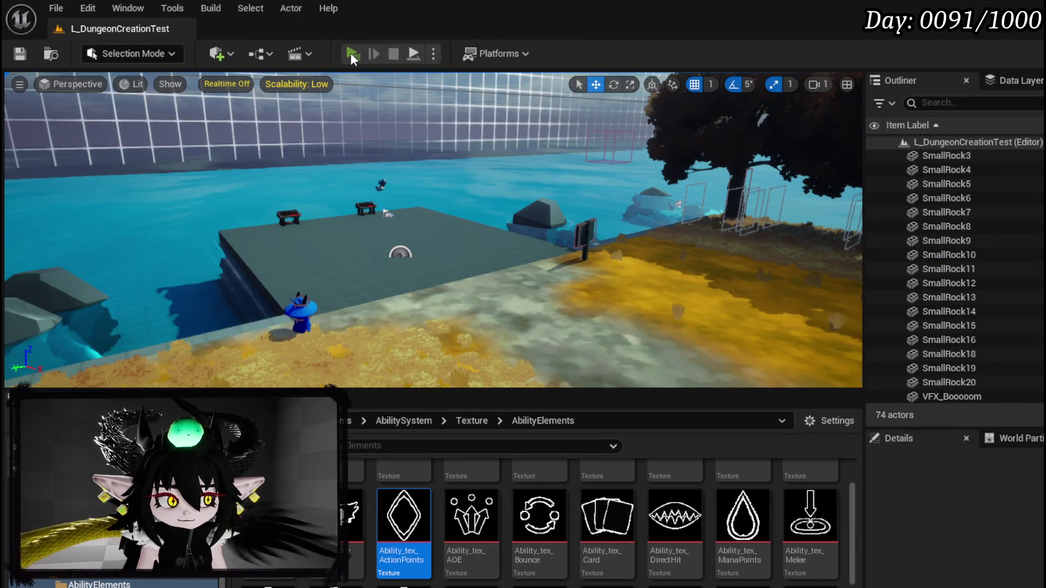
Step: Play-test the Create New Skill screen with Status Effect chosen as the sub type
click(351, 54)
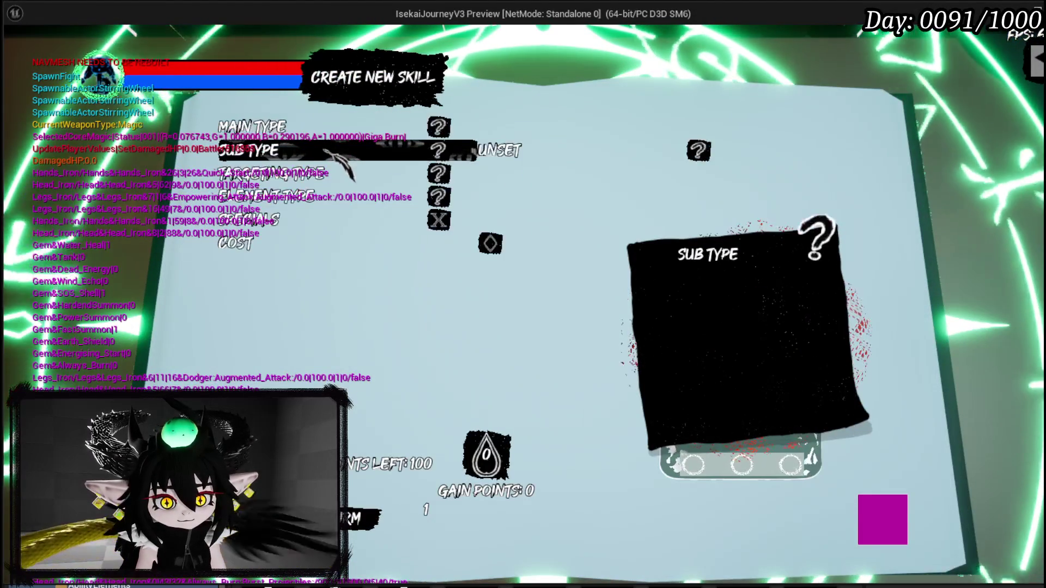
click(326, 152)
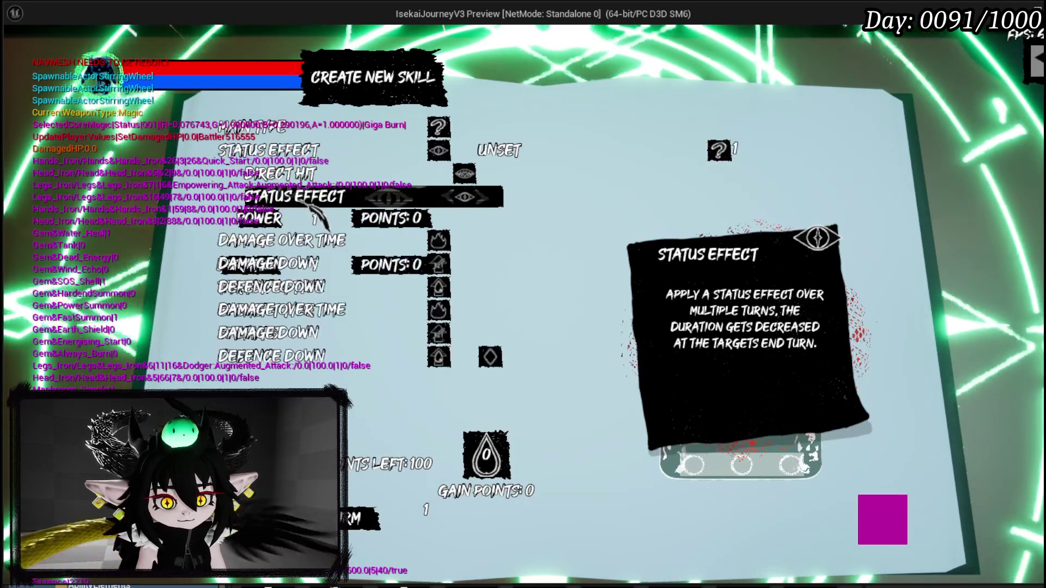
click(311, 208)
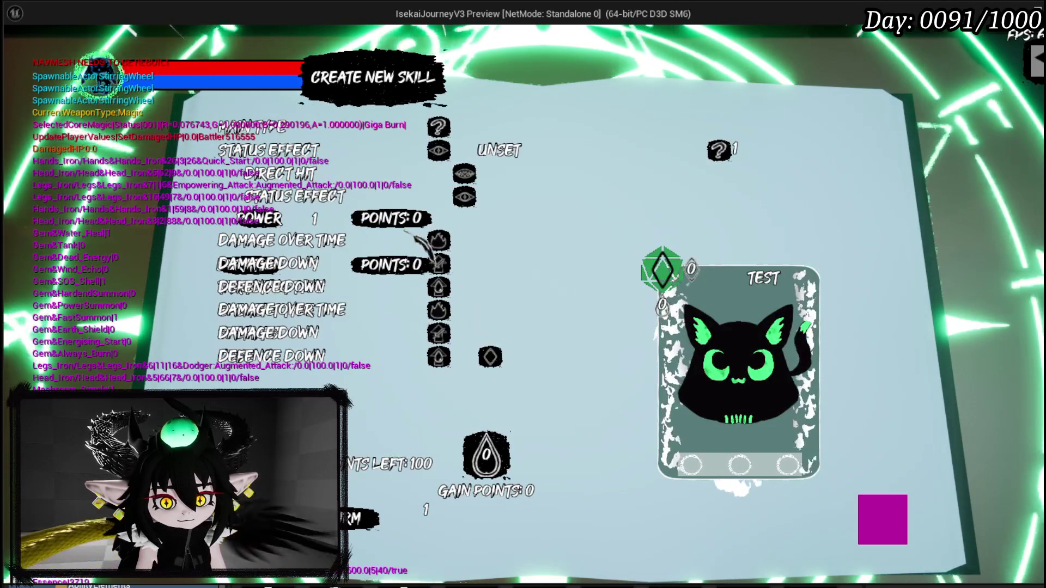
Step: Stop the play session and return to the WP_SkillTree_Ability widget graph
key(alt+Tab)
key(Escape)
key(ctrl+s)
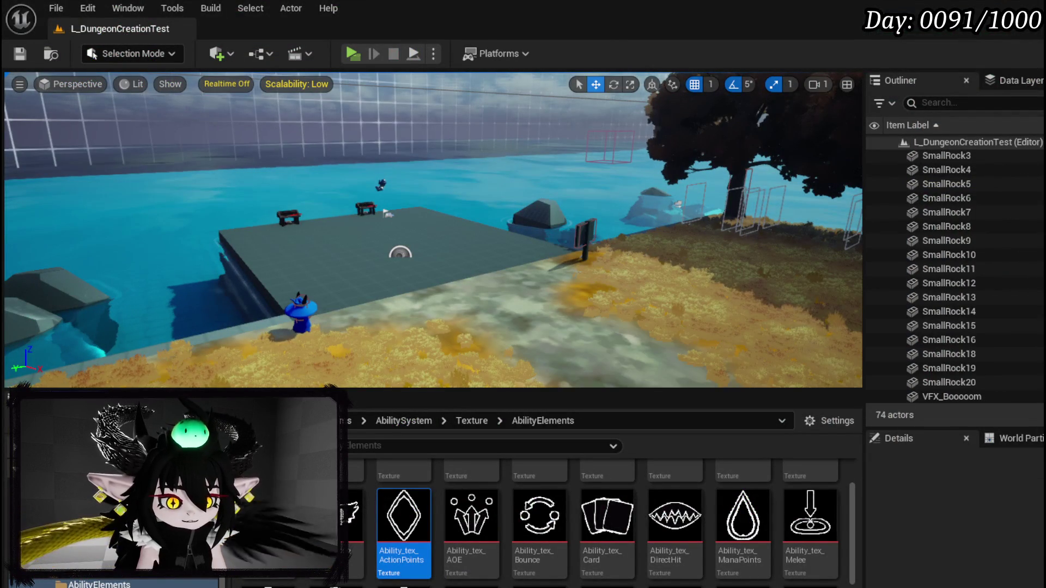
key(alt+Tab)
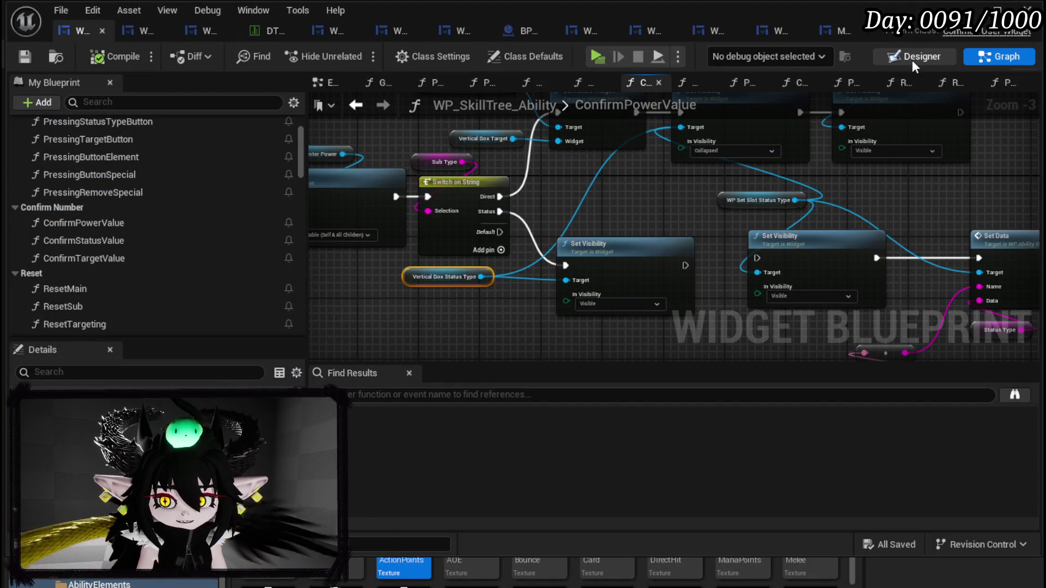
Step: Review the skill-tree widget layout in Designer, then bring up WP_AbilityButtonGridBox's BuildOptions graph
click(912, 60)
drag(461, 261, 355, 213)
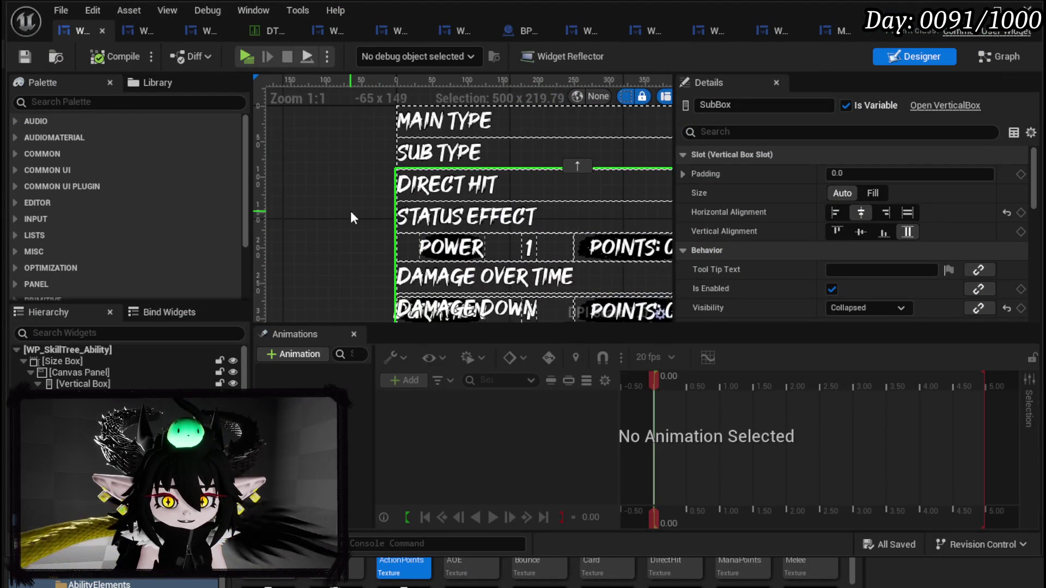
scroll(351, 210, down, 3)
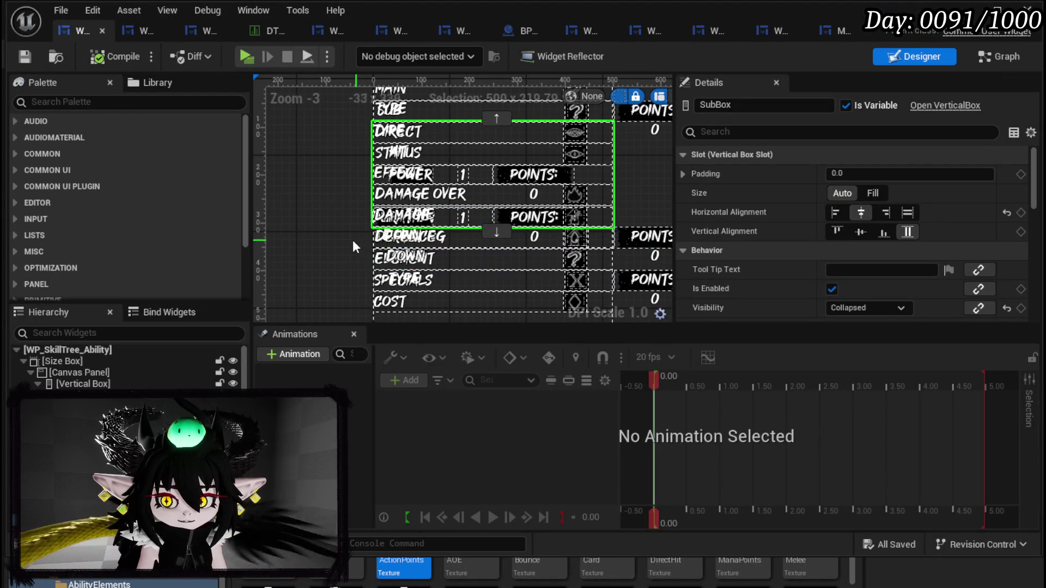
mouse_move(352, 243)
mouse_down()
mouse_move(349, 223)
mouse_move(329, 247)
mouse_up()
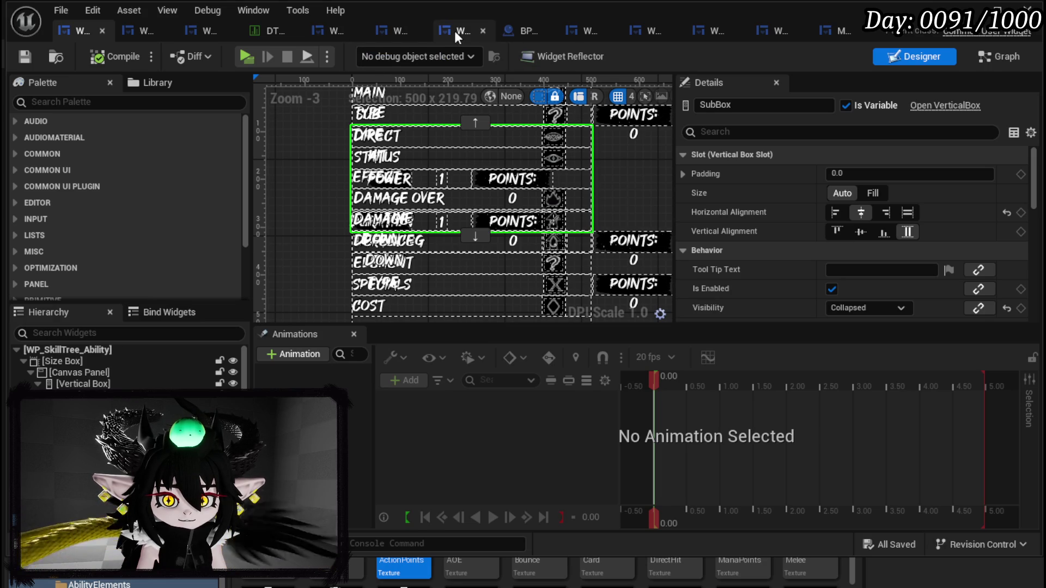
click(569, 35)
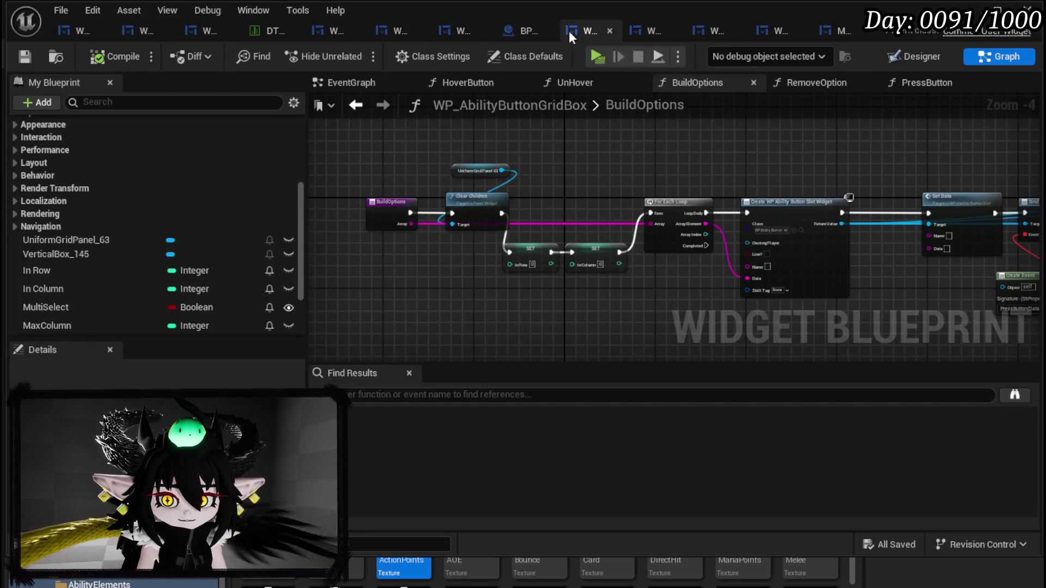
Step: Turn off the Size Box height override so only the 750 width override remains, and save
click(939, 54)
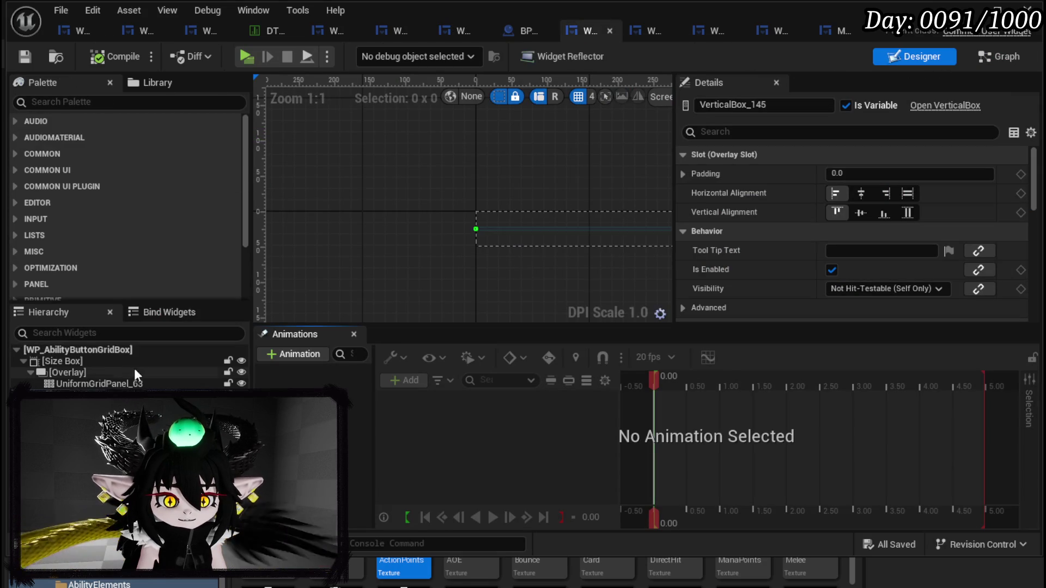
click(67, 362)
scroll(333, 196, down, 3)
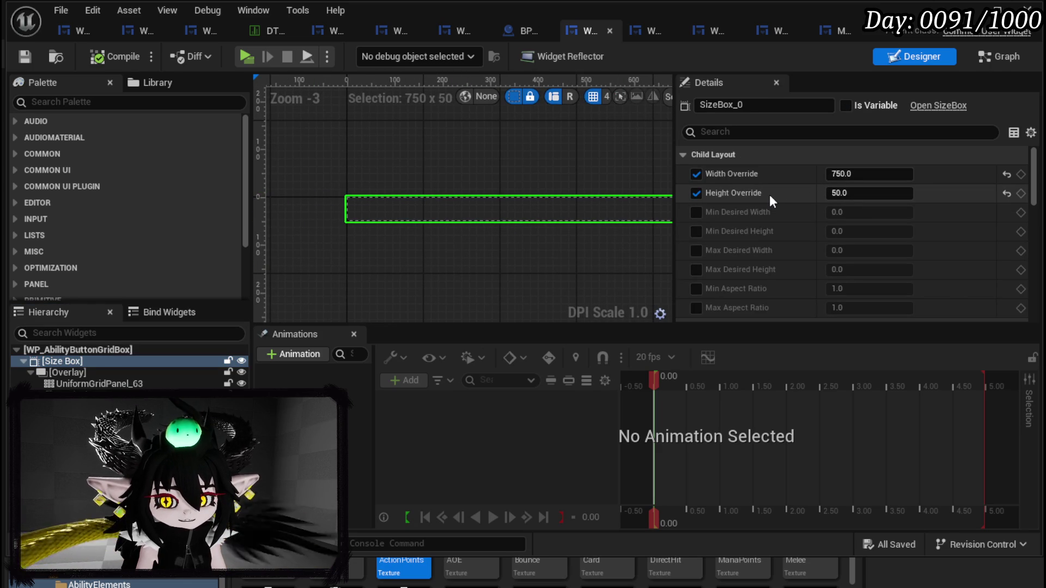
click(696, 193)
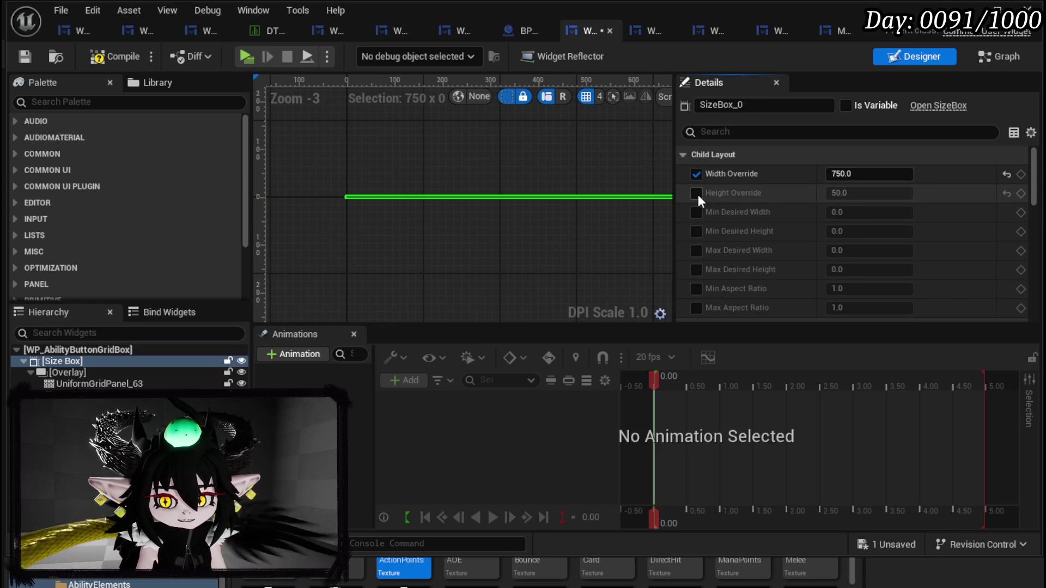
click(20, 62)
Step: Compile the WP_AbilityButtonGridBox widget and launch play-in-editor from the level
scroll(473, 201, down, 2)
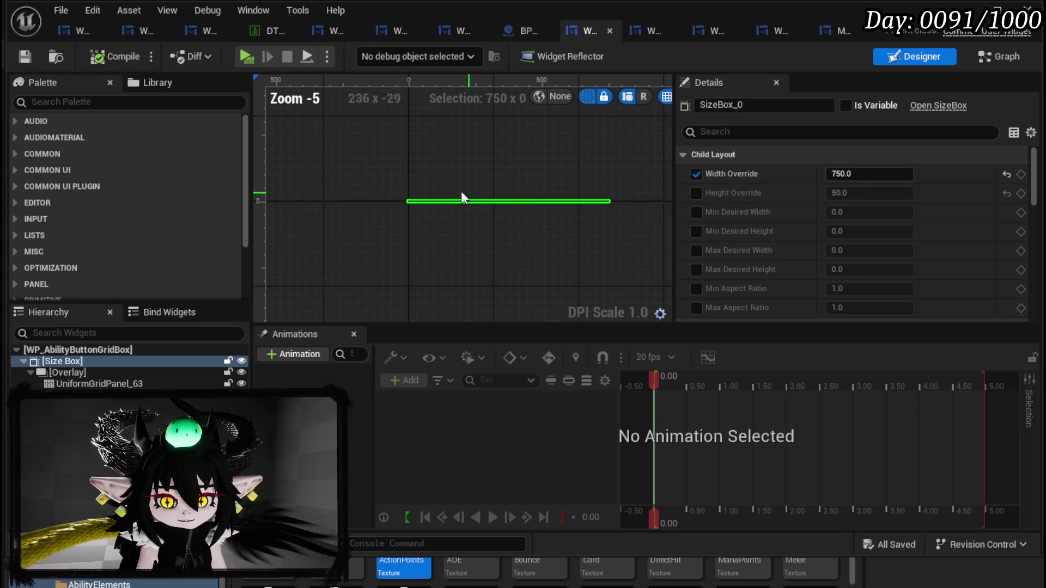
drag(473, 201, 345, 175)
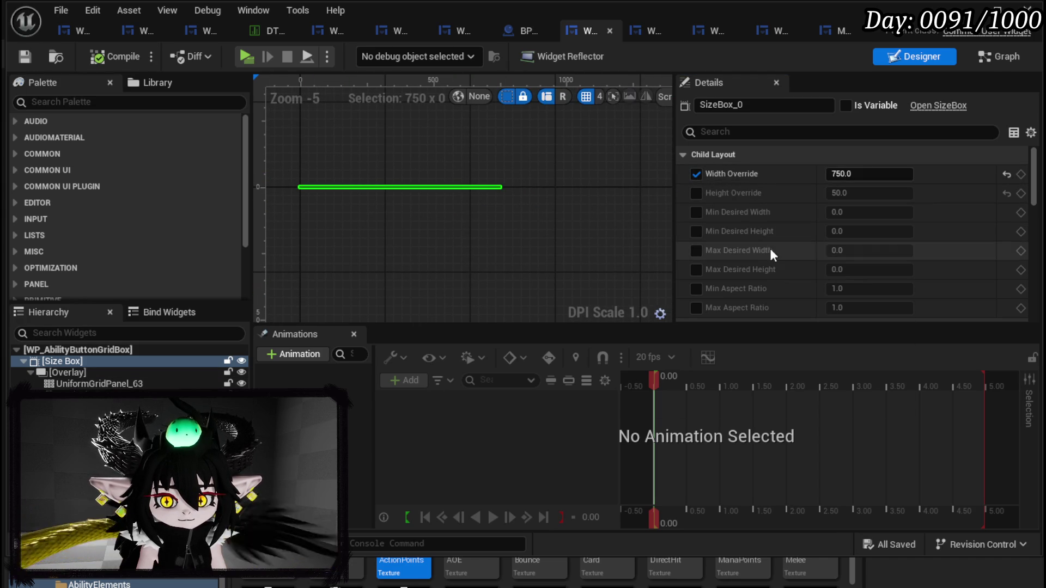
scroll(760, 250, down, 3)
click(91, 55)
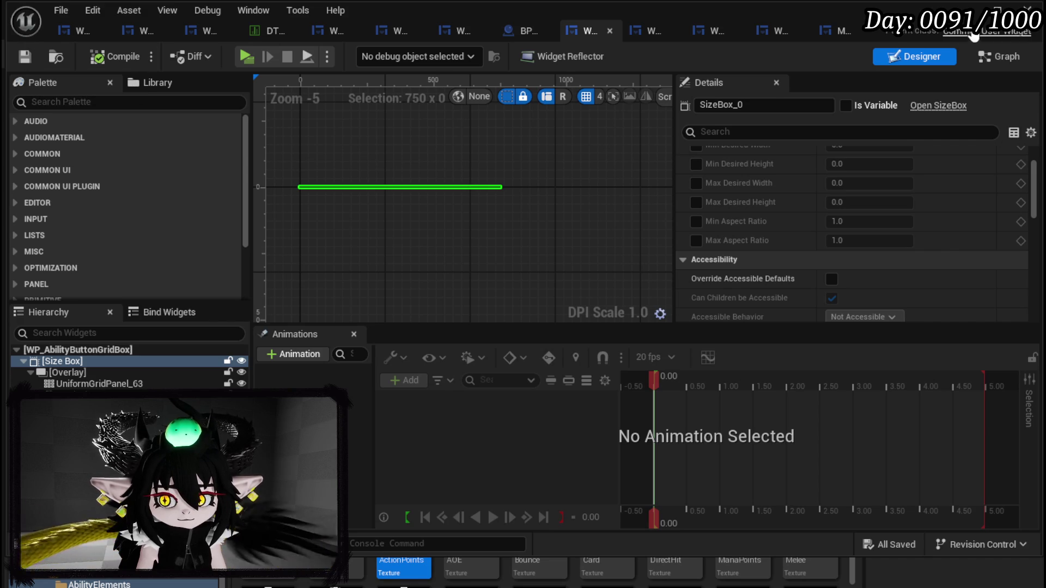
click(968, 10)
key(alt+p)
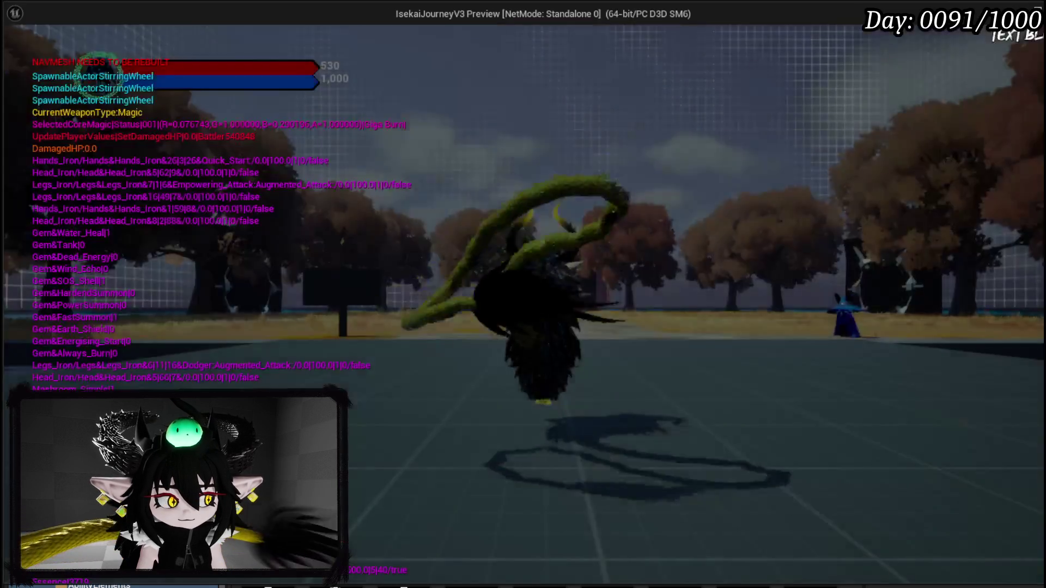
Step: In the game, open Create New Skill with E and choose Status Effect as the sub type
key(e)
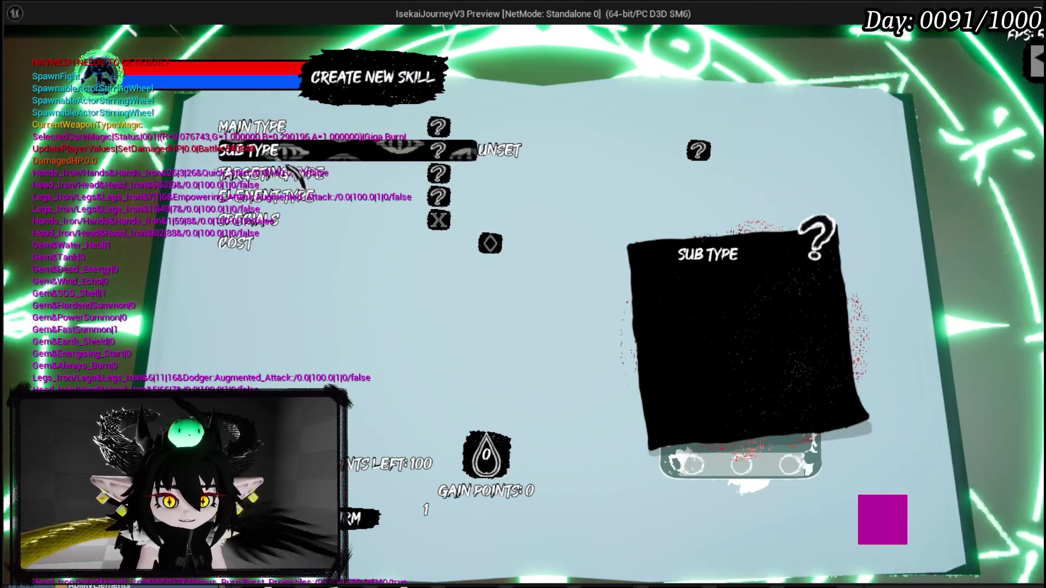
key(Return)
key(Down)
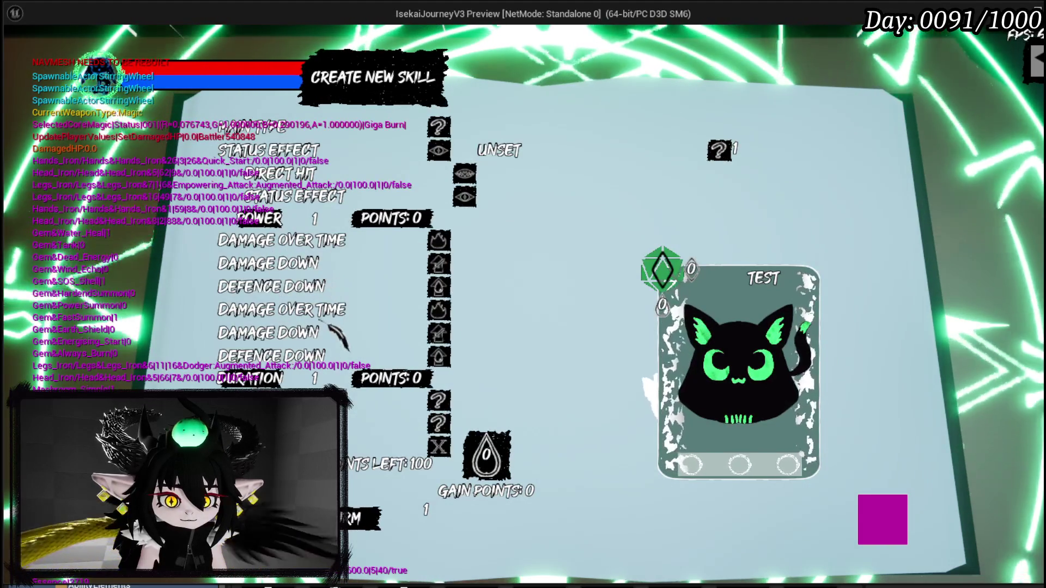
Step: Stop the play session and return to the WP_AbilityButtonGridBox designer
key(alt+Tab)
key(Escape)
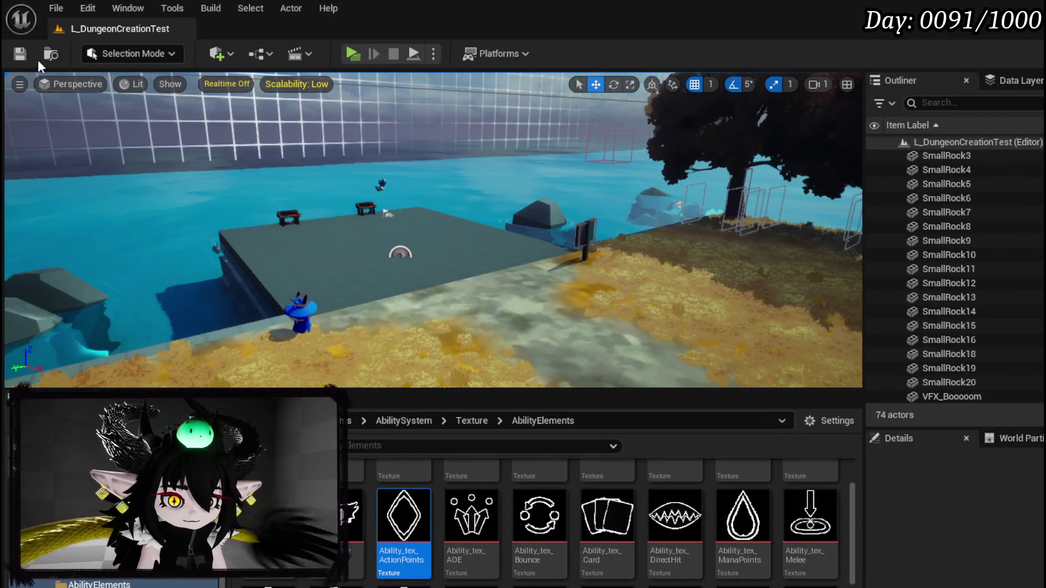
click(25, 56)
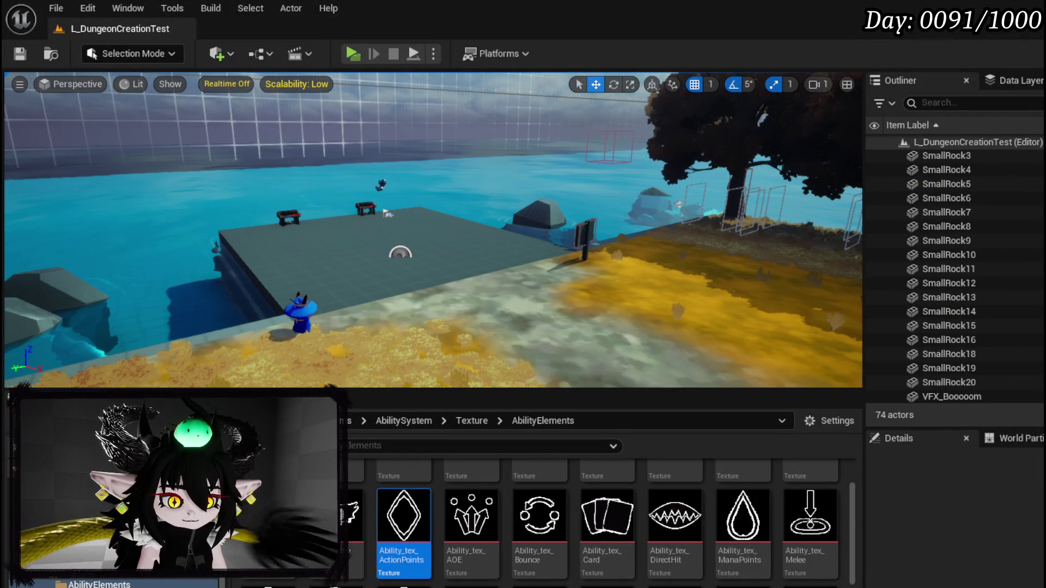
key(alt+Tab)
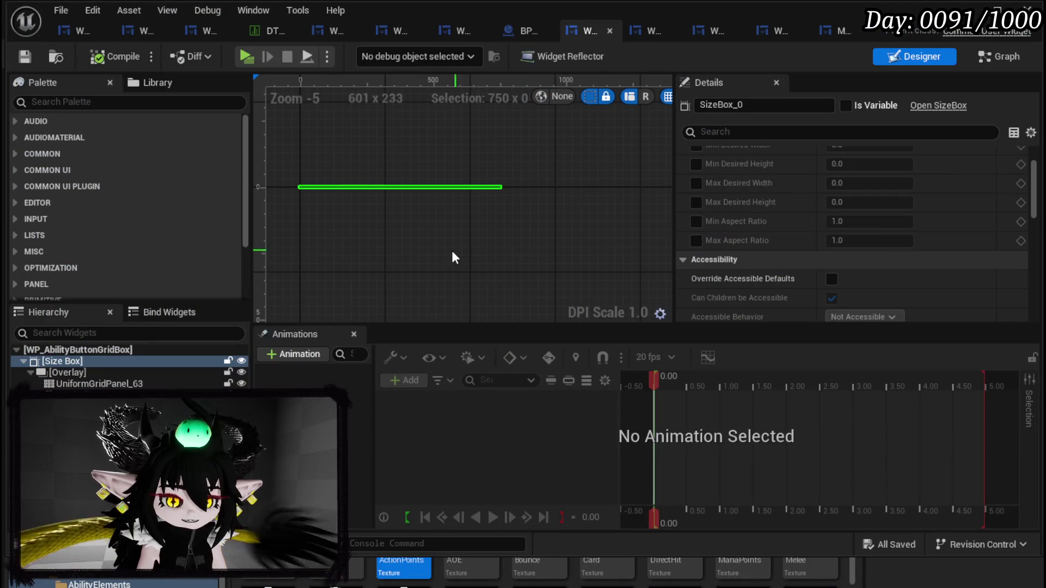
Step: Move the Set Data node right after Create WP Ability Button Slot Widget in BuildOptions
click(993, 55)
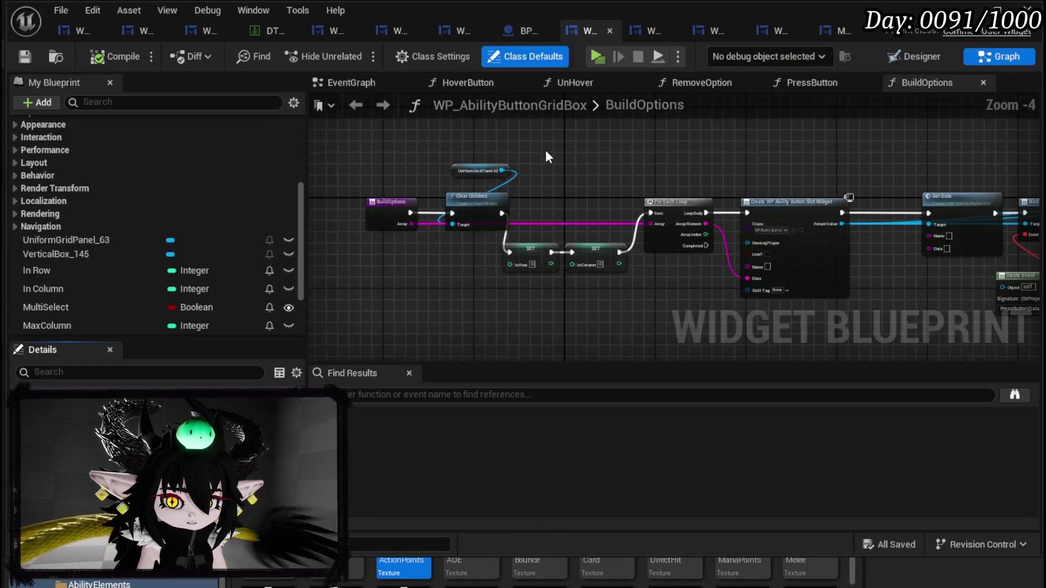
scroll(600, 196, up, 3)
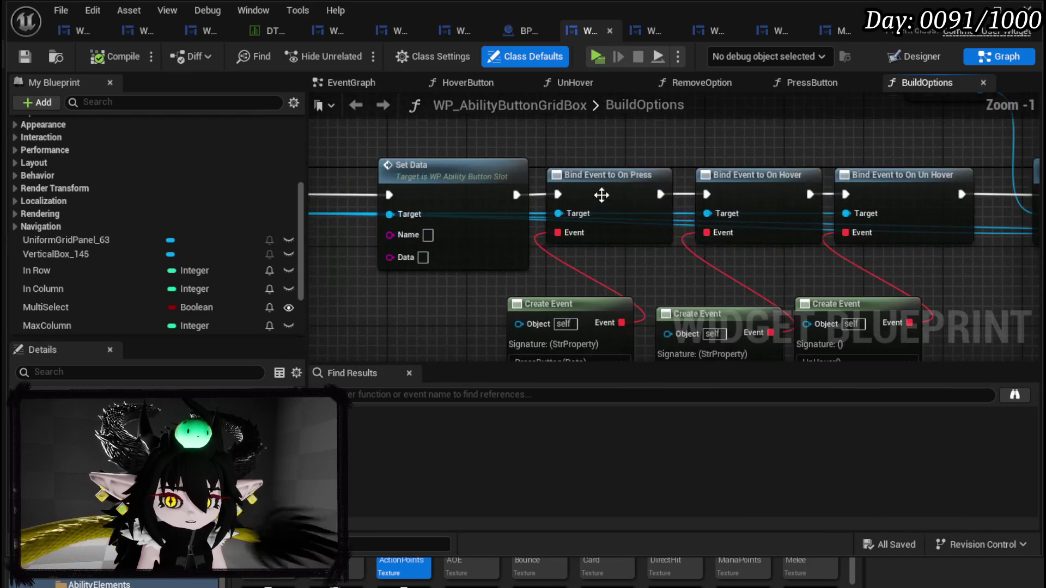
mouse_move(614, 262)
mouse_down()
mouse_move(631, 188)
mouse_move(707, 263)
mouse_move(192, 226)
mouse_up()
mouse_move(382, 229)
mouse_down()
mouse_move(954, 218)
mouse_move(327, 228)
mouse_move(899, 218)
mouse_move(970, 218)
mouse_move(709, 229)
mouse_move(987, 229)
mouse_move(370, 215)
mouse_move(442, 205)
mouse_up()
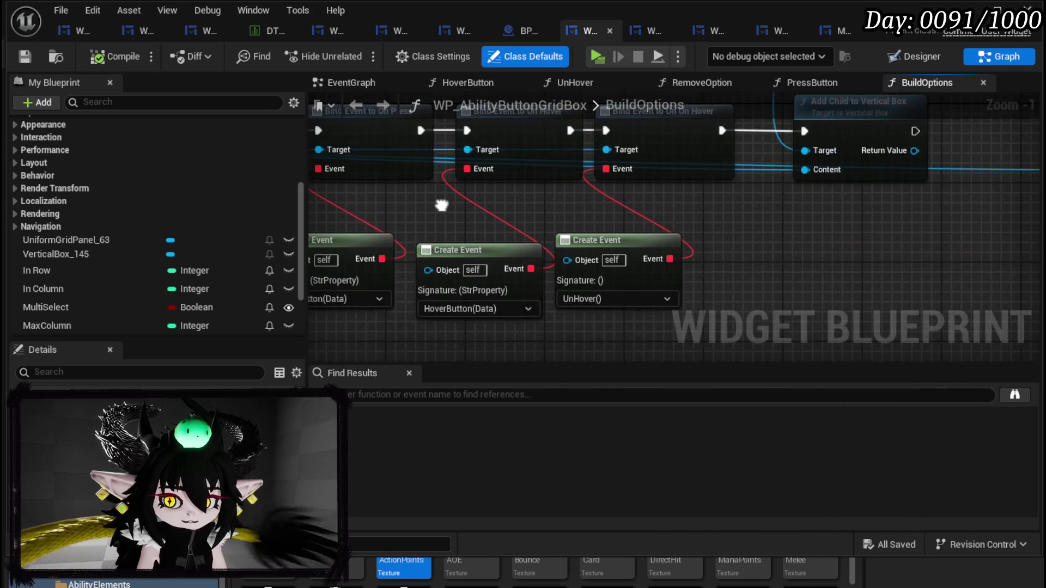
scroll(458, 205, down, 2)
drag(519, 254, 749, 271)
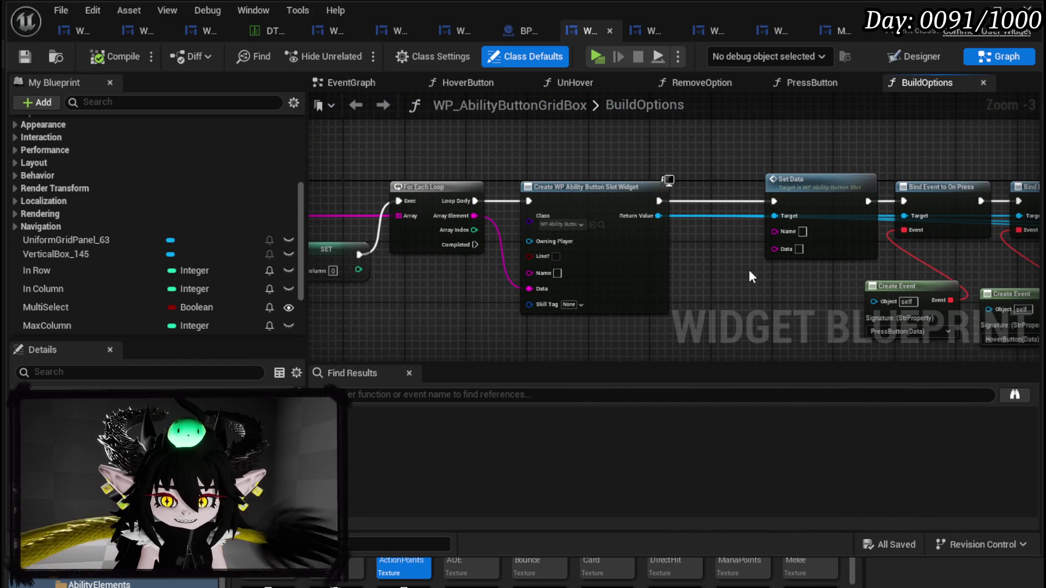
click(821, 191)
mouse_move(822, 191)
mouse_down()
mouse_move(768, 116)
mouse_move(758, 276)
mouse_move(768, 237)
mouse_up()
Step: Inspect the slot widget's SetData function, then return to the BuildOptions graph
mouse_move(706, 204)
mouse_down()
mouse_move(1041, 202)
mouse_move(677, 193)
mouse_up()
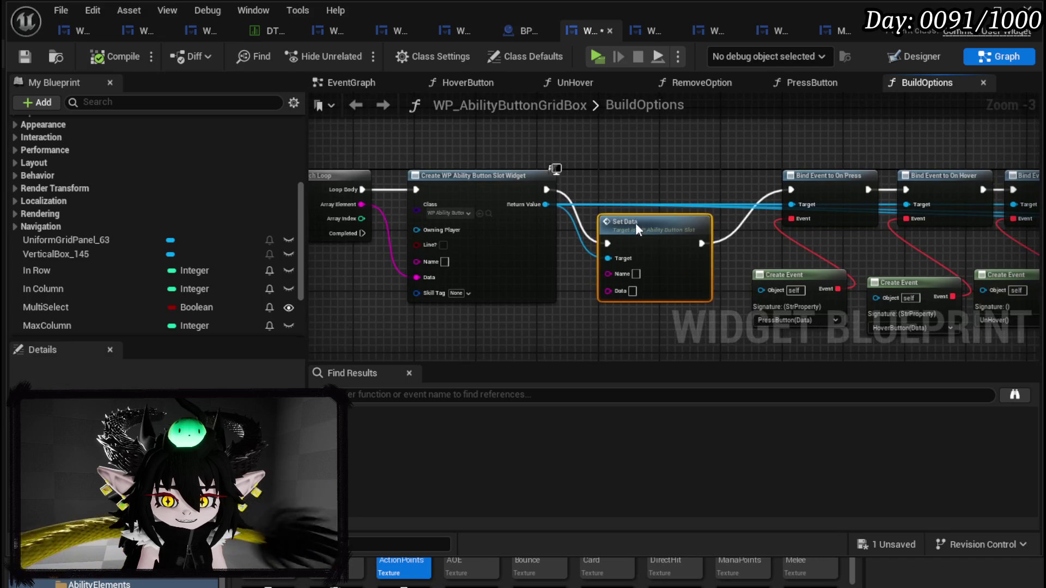
double_click(636, 223)
mouse_move(524, 190)
mouse_down()
mouse_move(763, 229)
mouse_move(598, 244)
mouse_move(845, 251)
mouse_up()
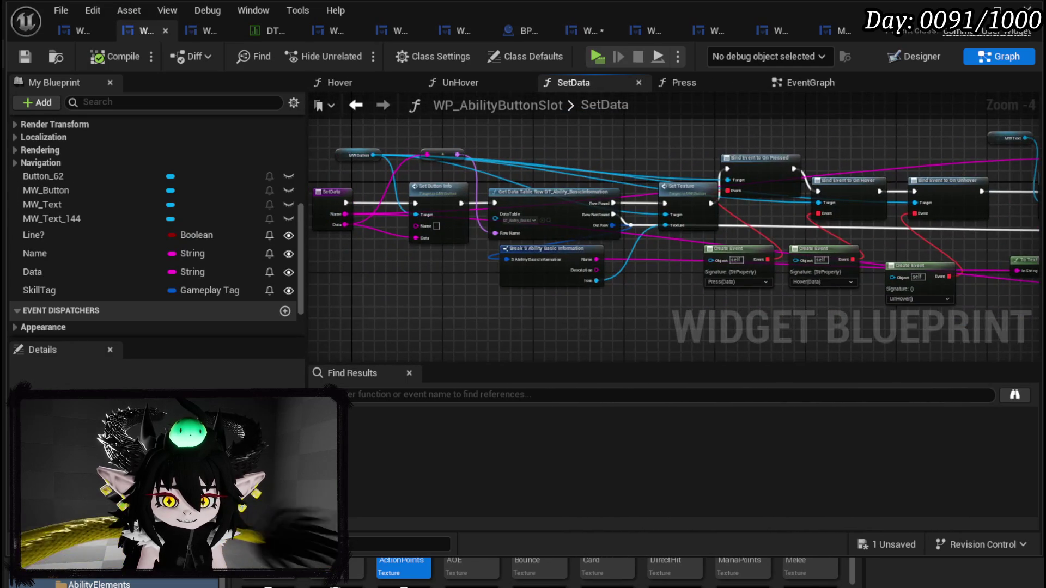
drag(382, 164, 561, 166)
click(356, 105)
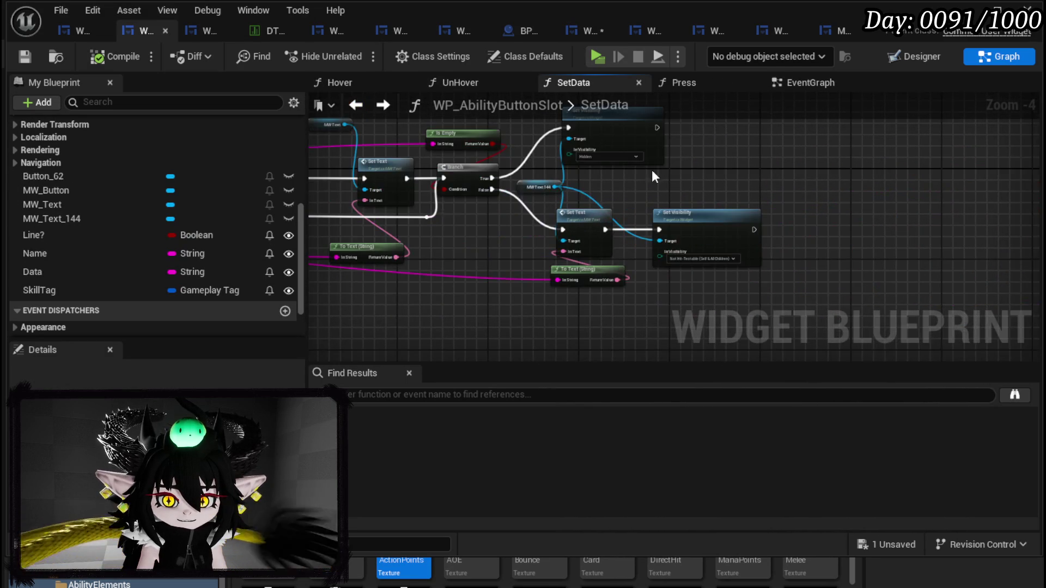
drag(774, 192, 814, 167)
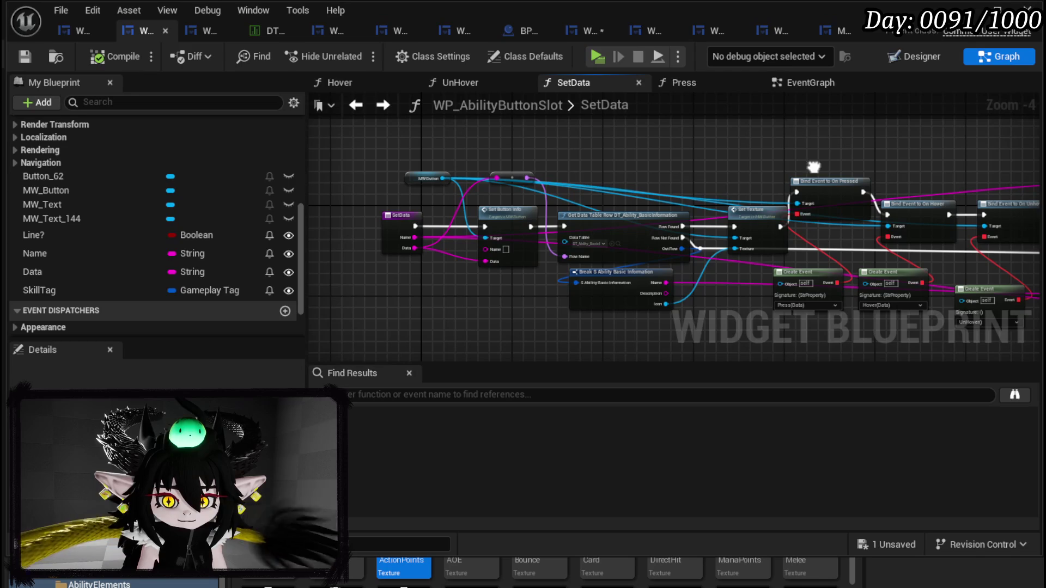
click(584, 33)
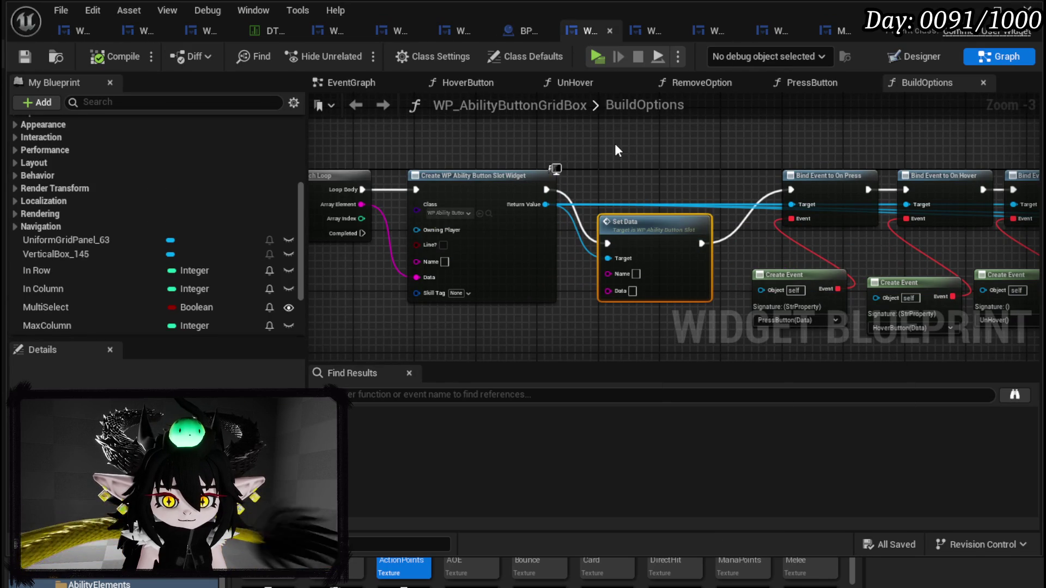
Step: Set UniformGridPanel_63 under VerticalBox_145 to Collapsed visibility in Designer
scroll(729, 162, down, 2)
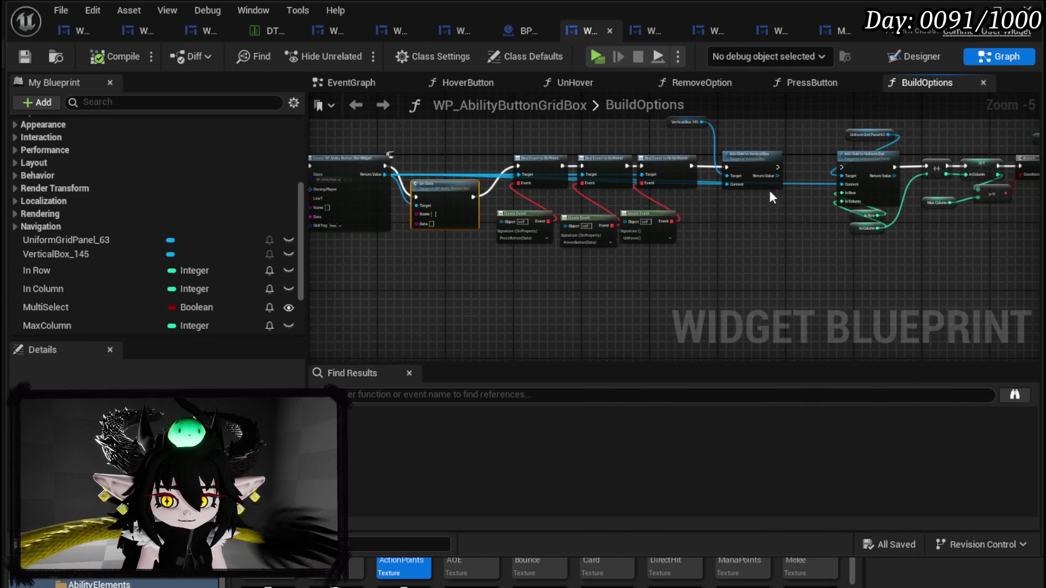
drag(769, 189, 976, 203)
scroll(81, 191, up, 5)
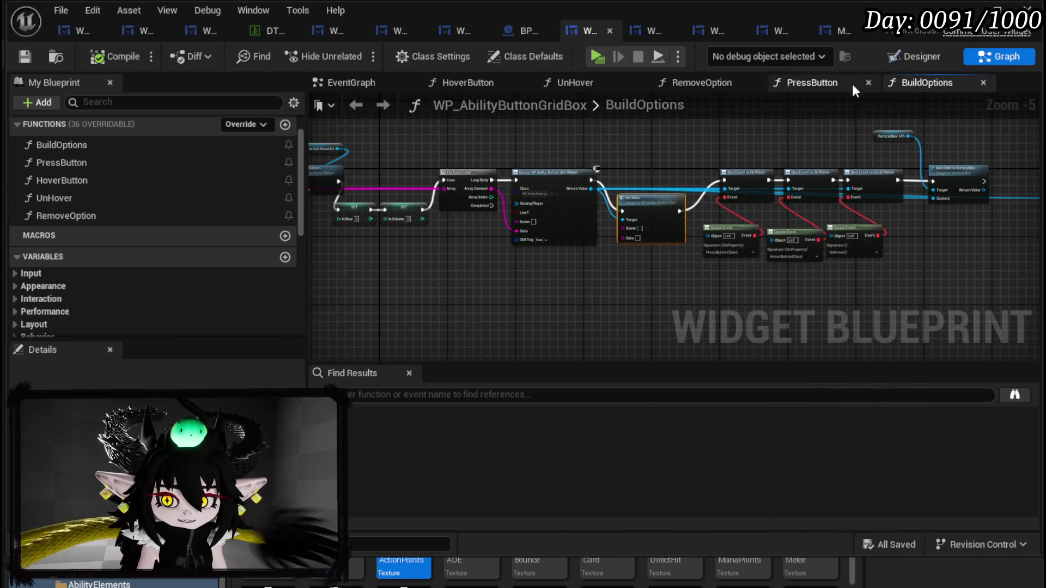
click(920, 56)
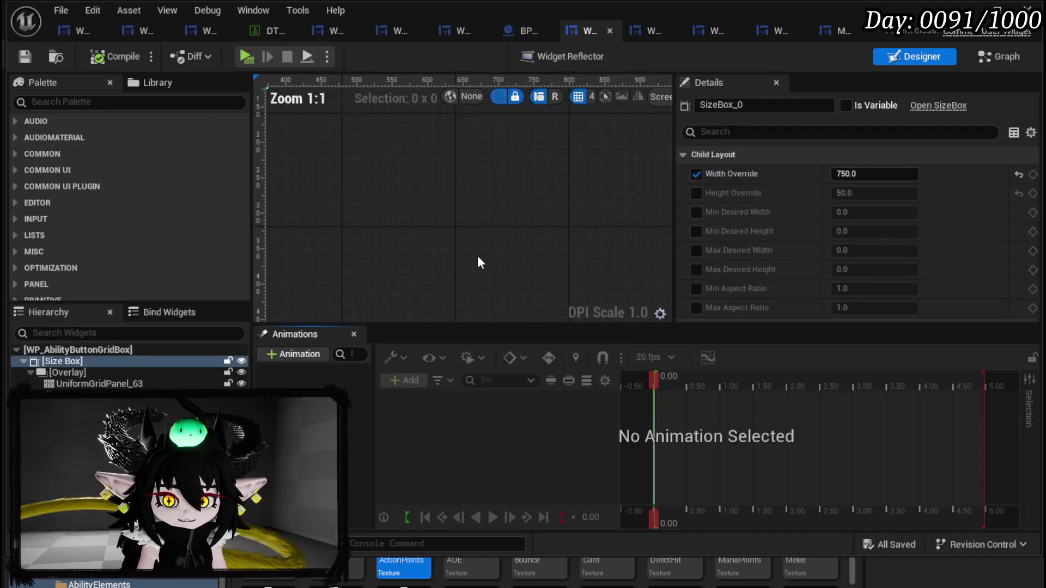
click(94, 373)
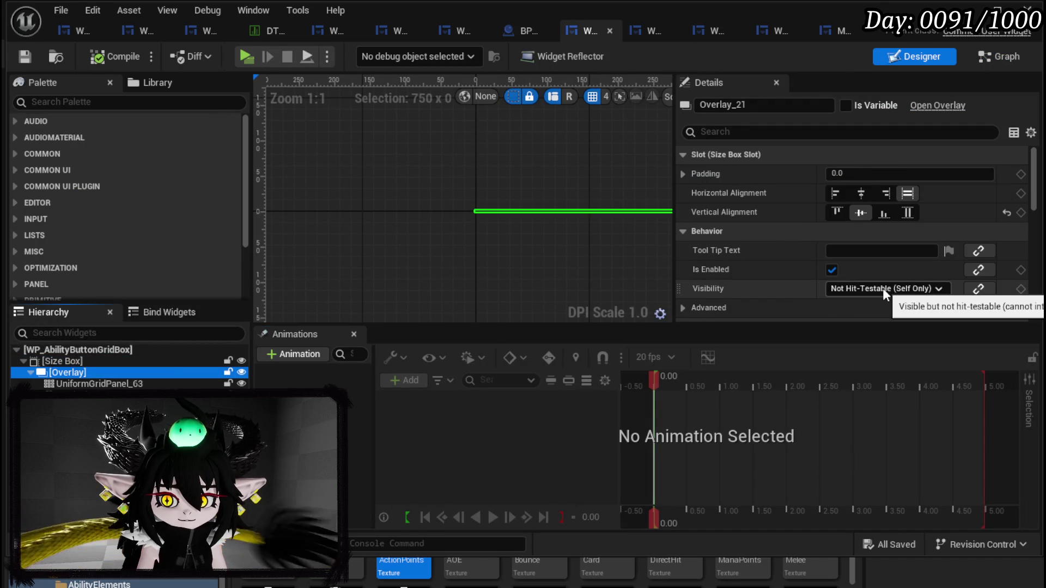
click(81, 395)
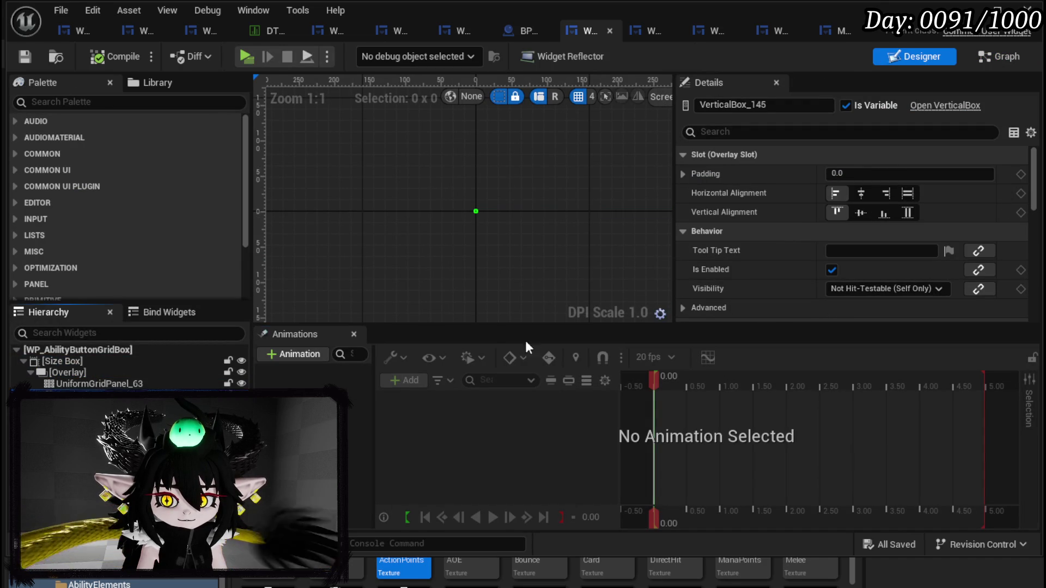
click(143, 383)
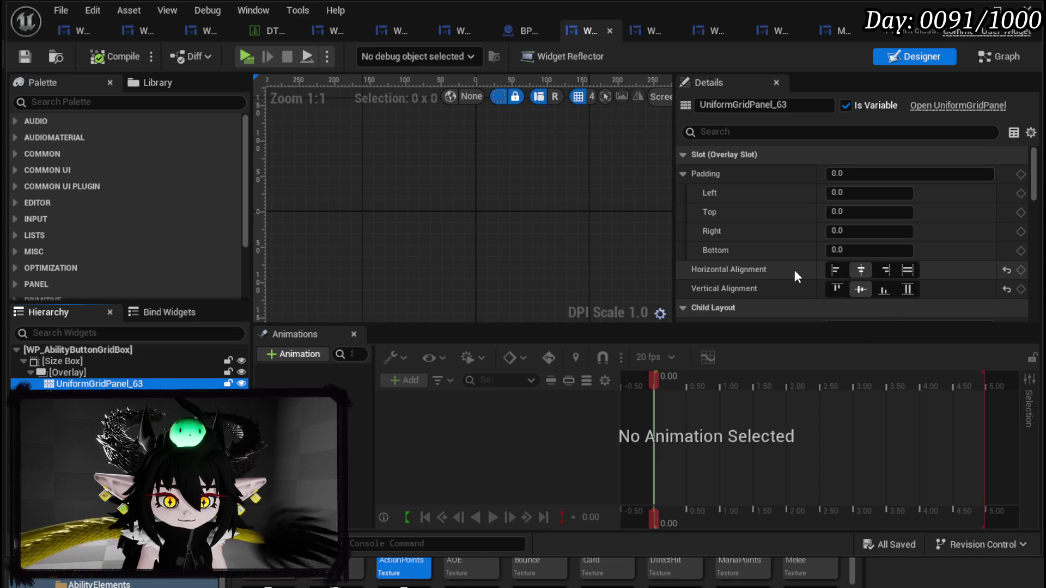
scroll(794, 269, down, 10)
click(848, 273)
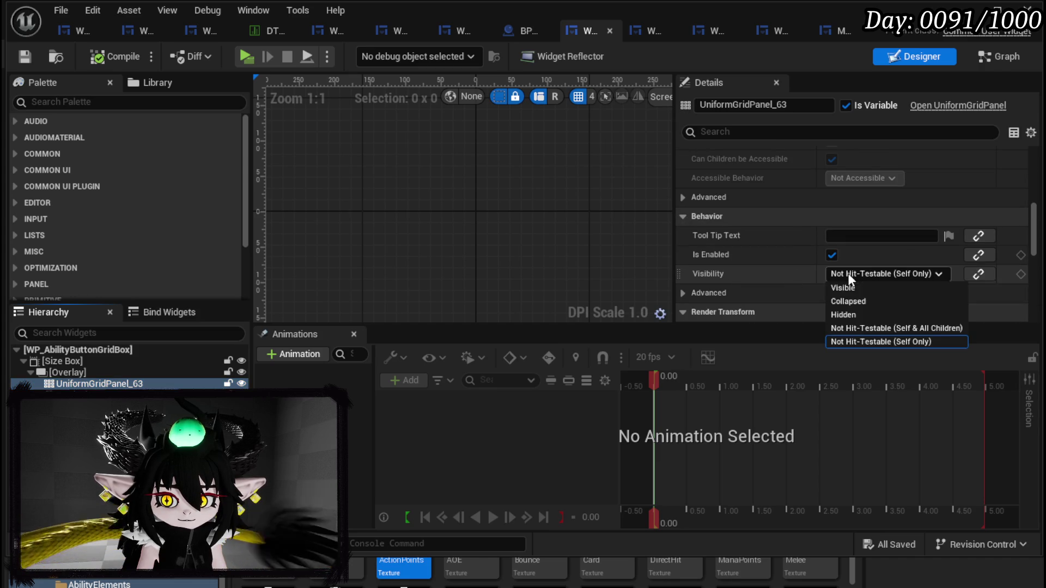
click(863, 299)
Step: Compile and save WP_AbilityButtonGridBox, then return to the level editor
click(111, 62)
click(23, 58)
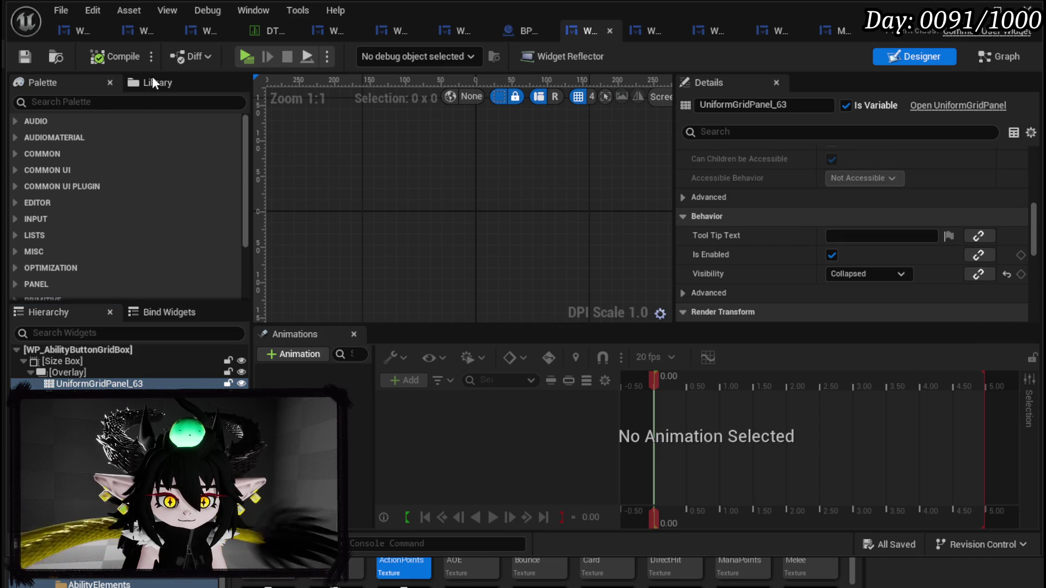
click(968, 12)
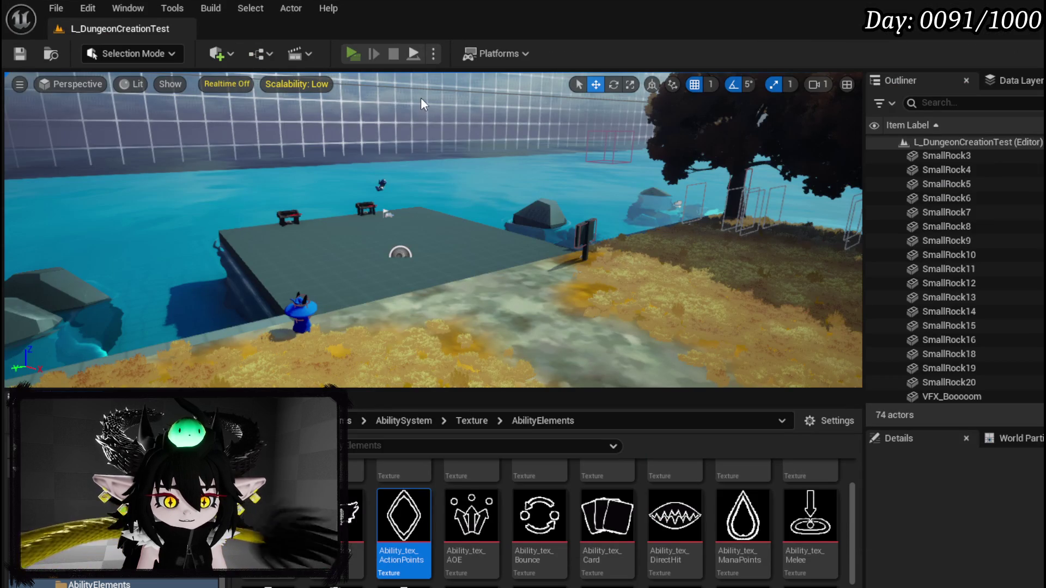
Step: Start a play test and choose Status Effect as the skill sub type
key(alt+p)
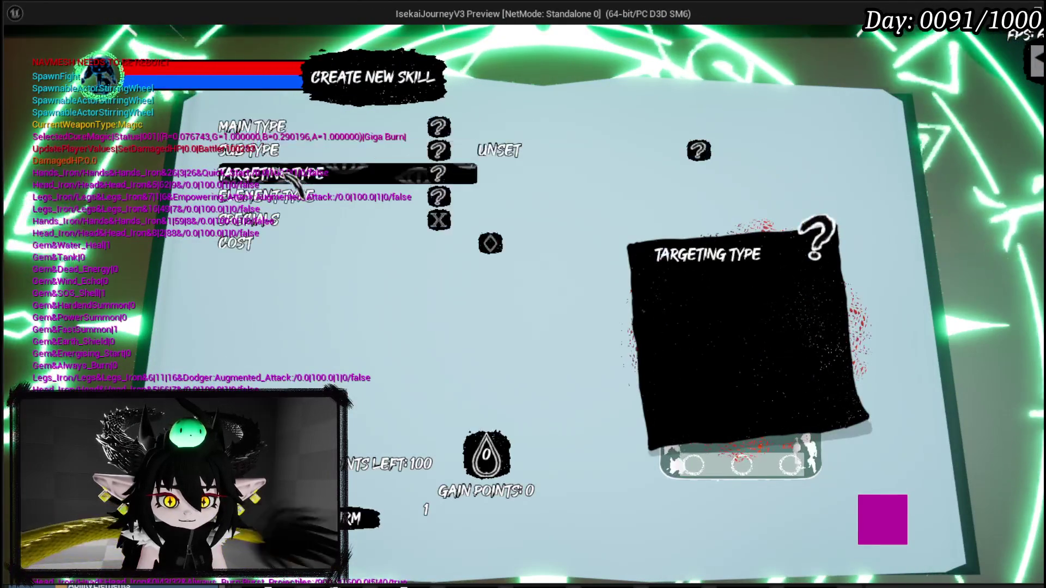
click(282, 154)
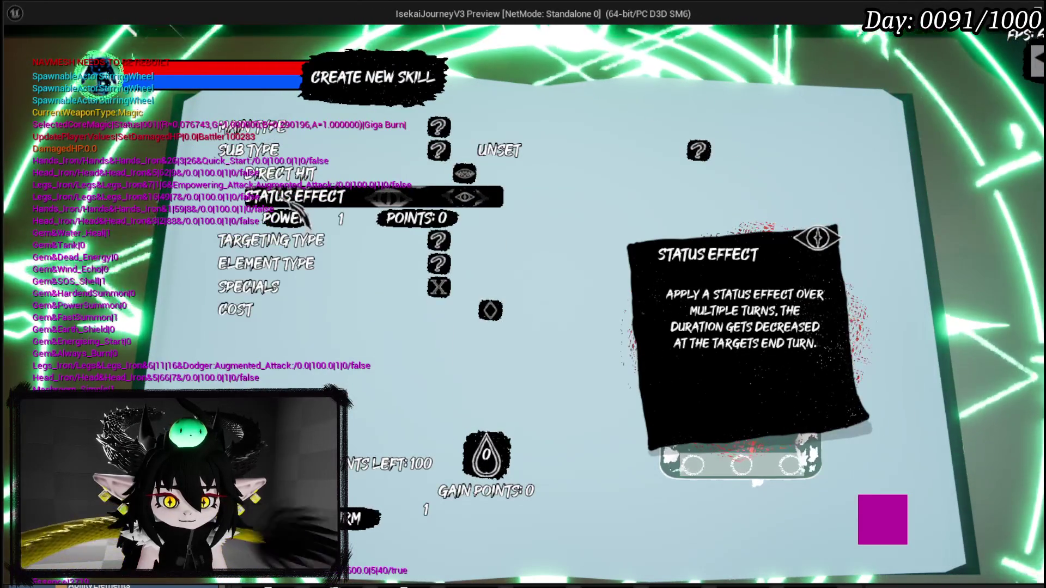
click(294, 196)
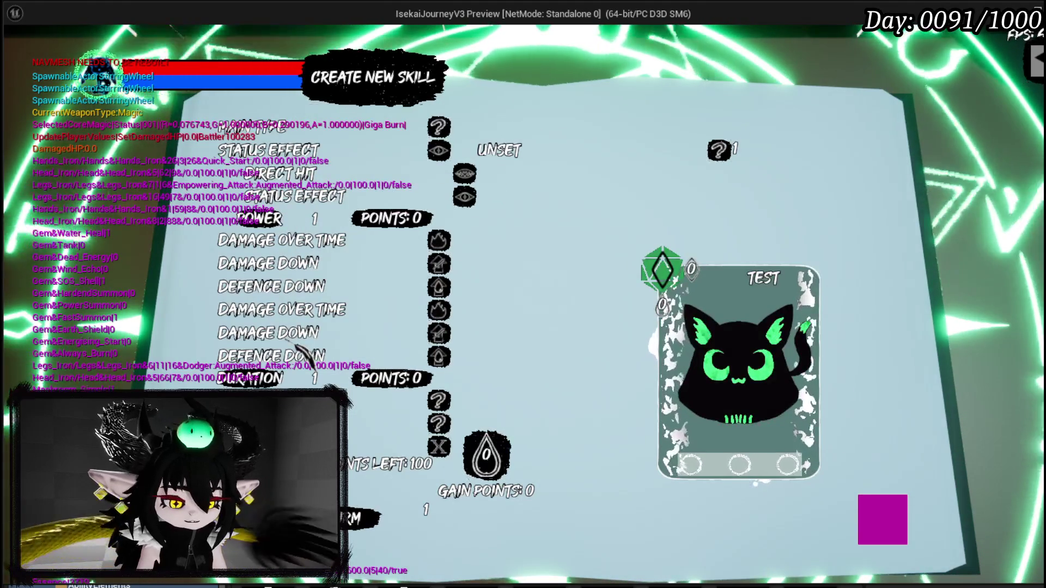
Step: Stop the play session, save the level, and go back to the widget editor
key(Escape)
click(21, 54)
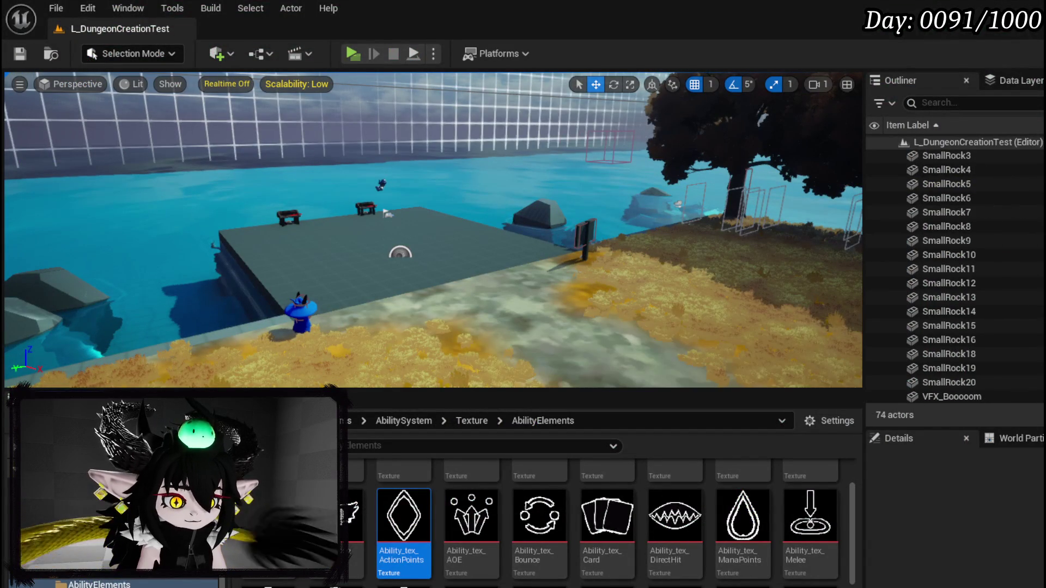
key(alt+Tab)
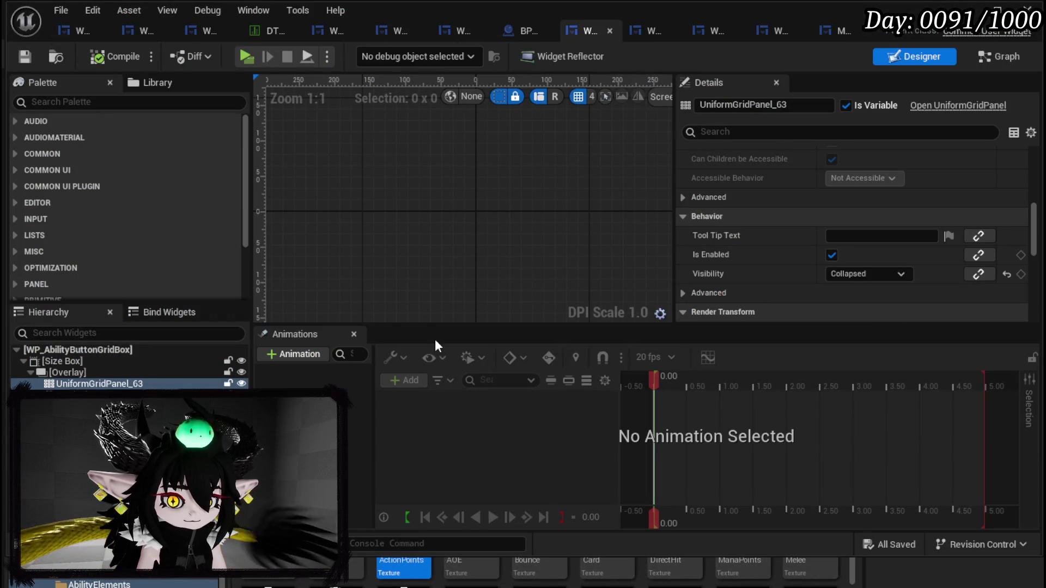
Step: Shift the BuildOptions node group, Add Child to Vertical Box and Vertical Box 145 rightward, then save
click(992, 57)
drag(600, 282, 930, 152)
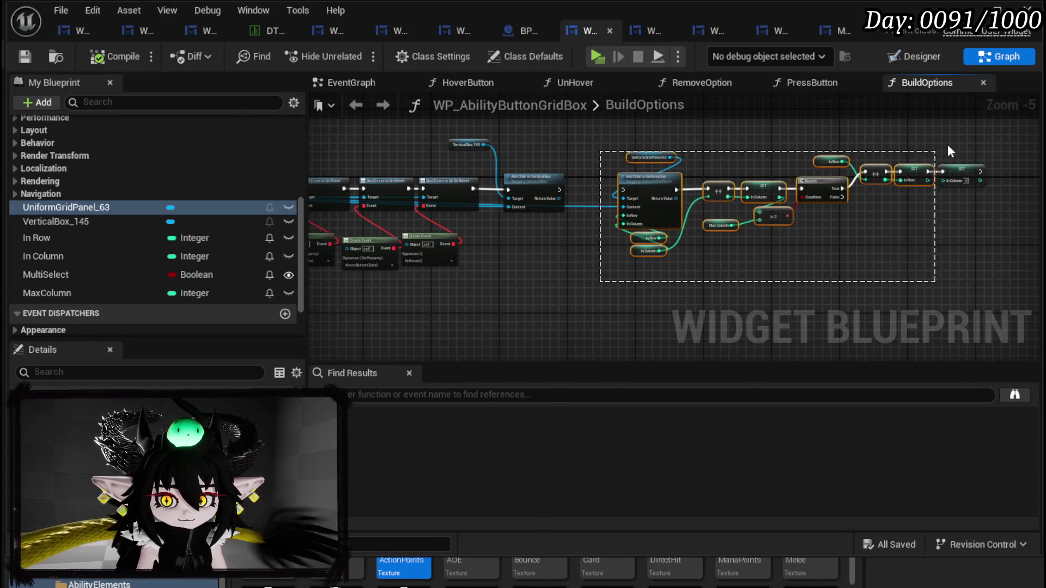
drag(691, 216, 767, 221)
drag(580, 218, 640, 218)
scroll(593, 207, up, 2)
mouse_move(454, 151)
mouse_down()
mouse_move(700, 169)
mouse_move(679, 183)
mouse_move(672, 149)
mouse_up()
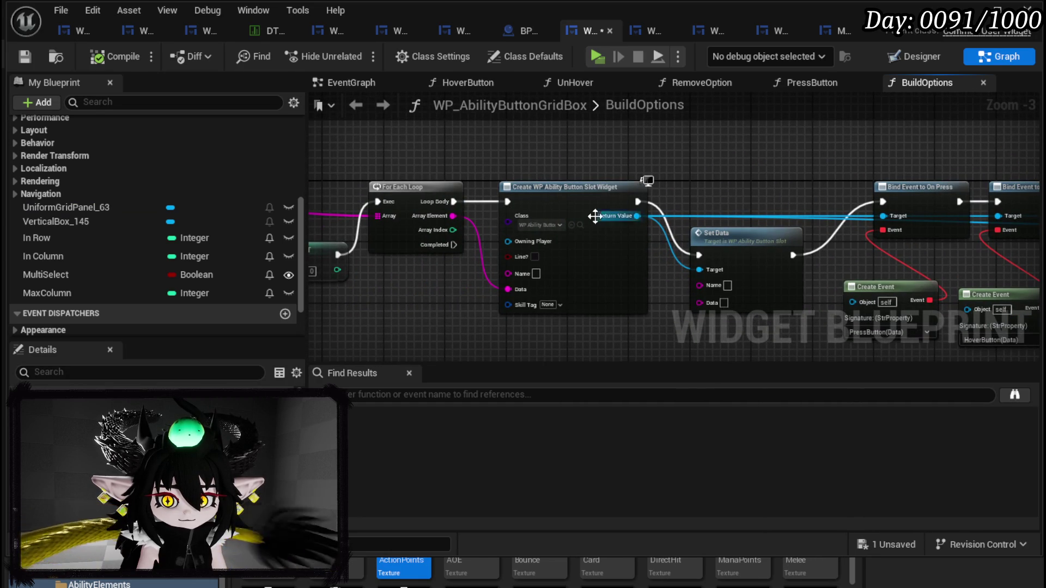
click(24, 56)
Step: Wire Vertical Box 145 into Clear Children's Target, then compile and save
mouse_move(476, 142)
mouse_down()
mouse_move(840, 152)
mouse_move(568, 200)
mouse_move(426, 182)
mouse_up()
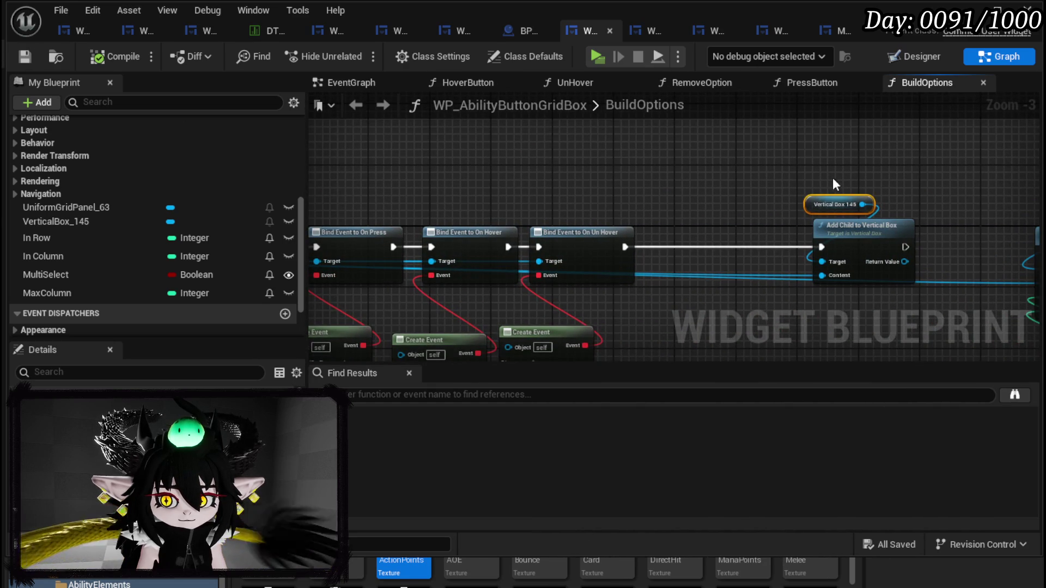
mouse_move(839, 204)
mouse_down()
mouse_move(348, 190)
mouse_move(431, 188)
mouse_move(512, 275)
mouse_up()
drag(548, 202, 548, 165)
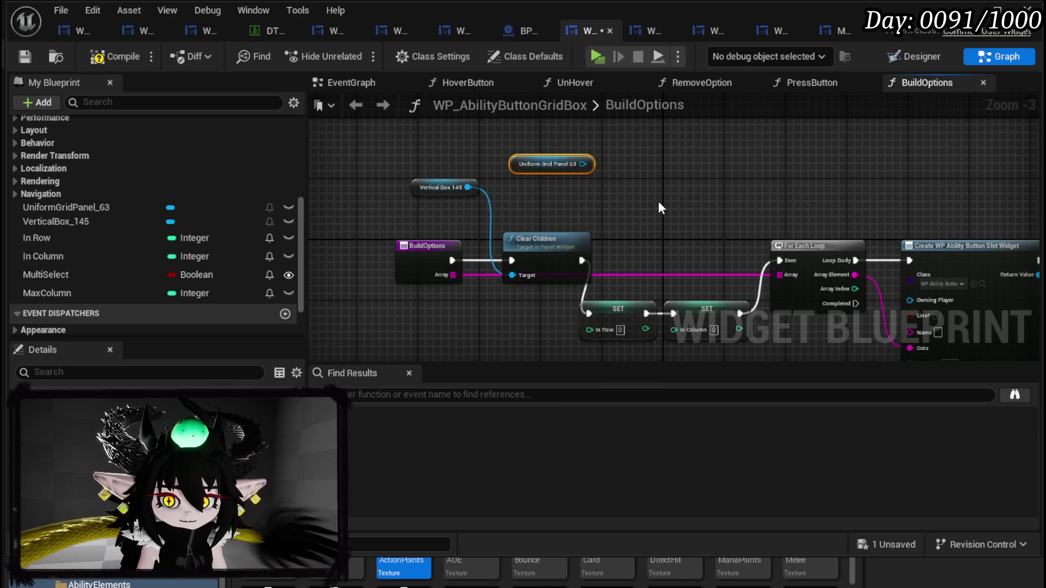
drag(603, 198, 475, 158)
click(25, 56)
Step: Connect the widget creation exec straight to Bind Event to On Press, bypassing Set Data; compile and save
scroll(214, 172, up, 5)
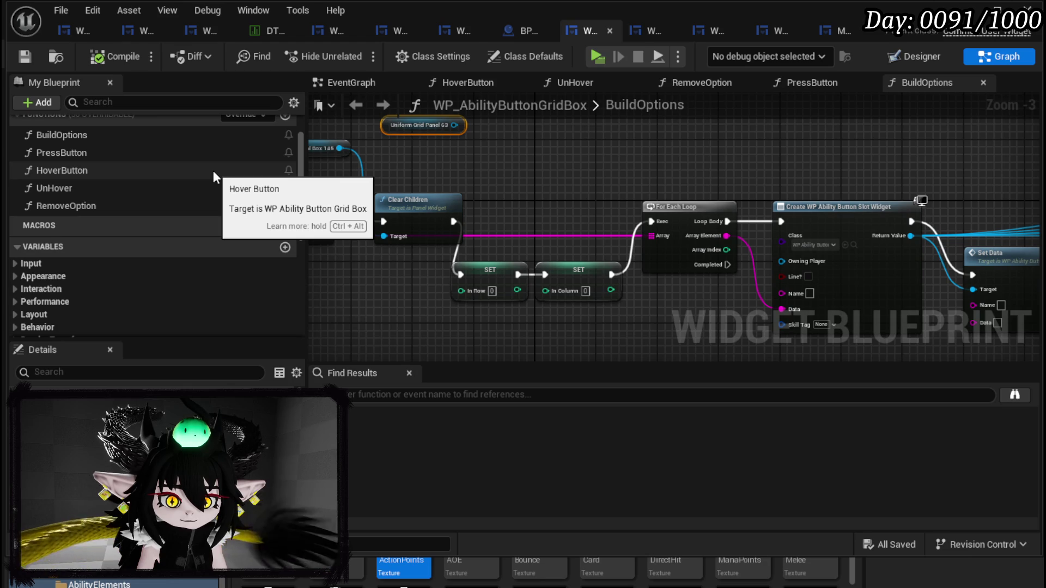
double_click(152, 153)
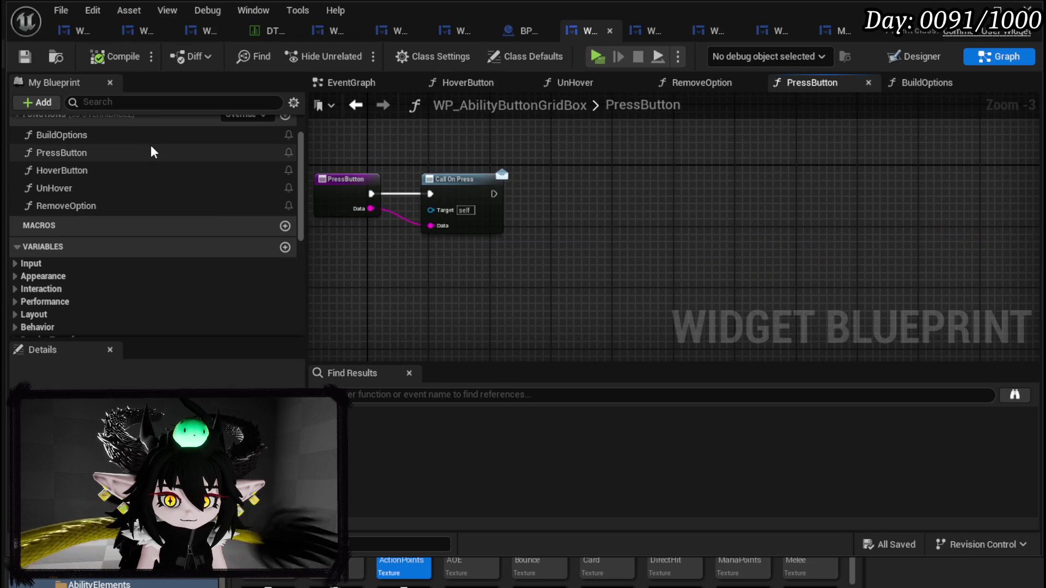
click(353, 106)
drag(708, 173, 467, 141)
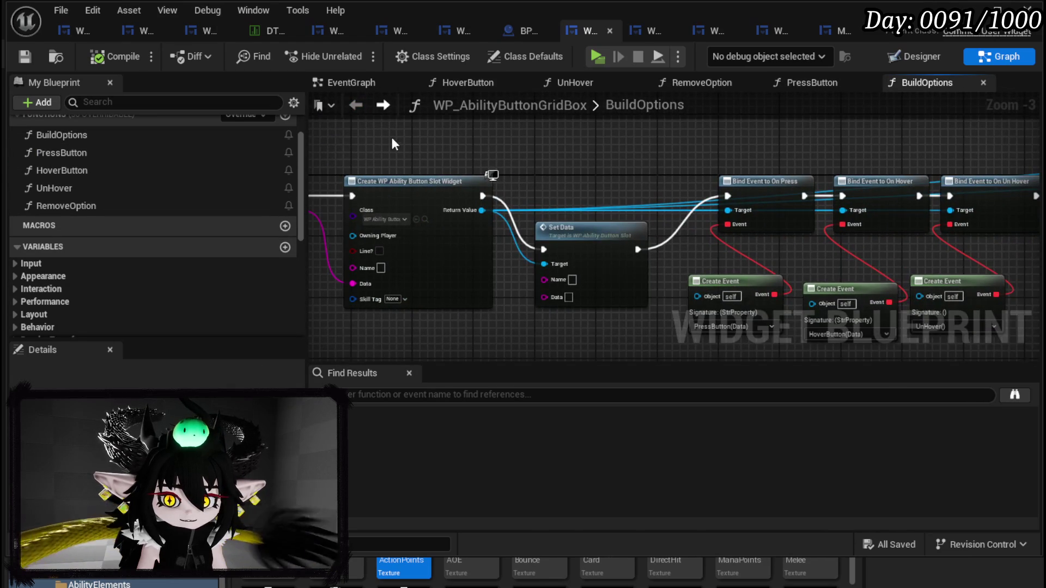
mouse_move(560, 242)
mouse_down()
mouse_move(756, 225)
mouse_move(524, 216)
mouse_move(571, 220)
mouse_move(556, 228)
mouse_up()
drag(419, 172, 677, 171)
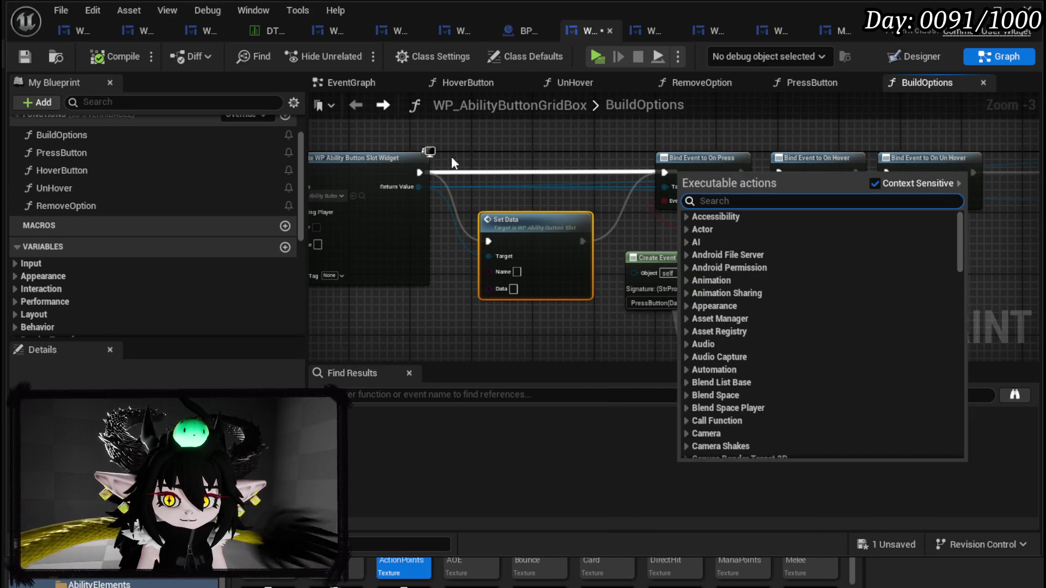
drag(419, 172, 664, 172)
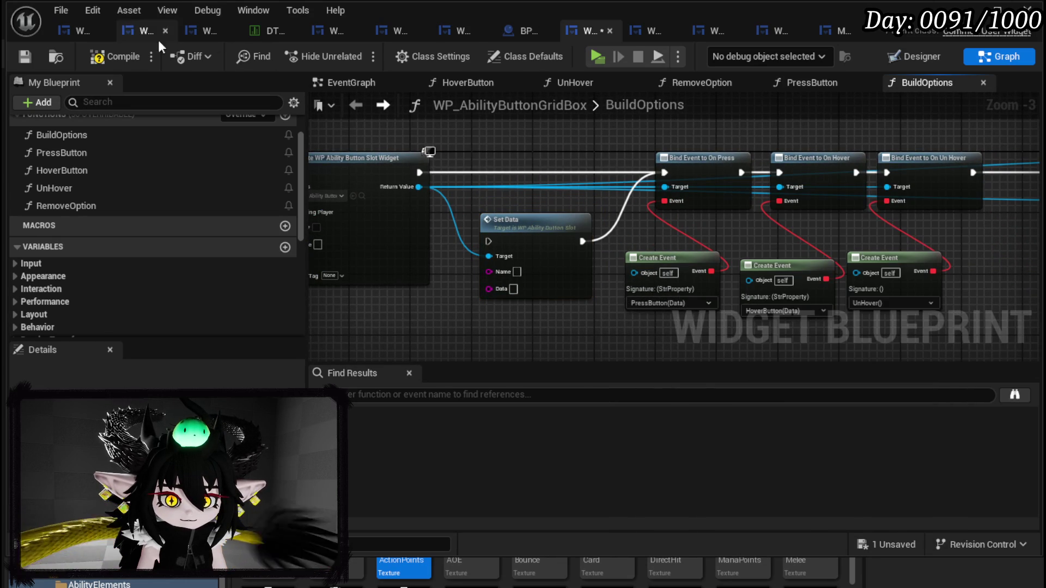
click(119, 57)
click(24, 56)
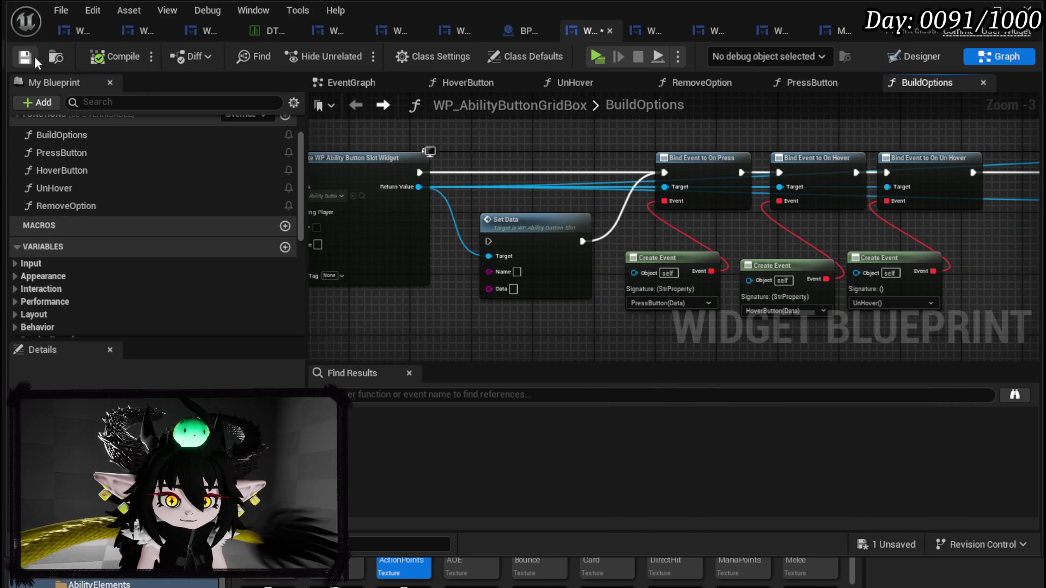
click(905, 56)
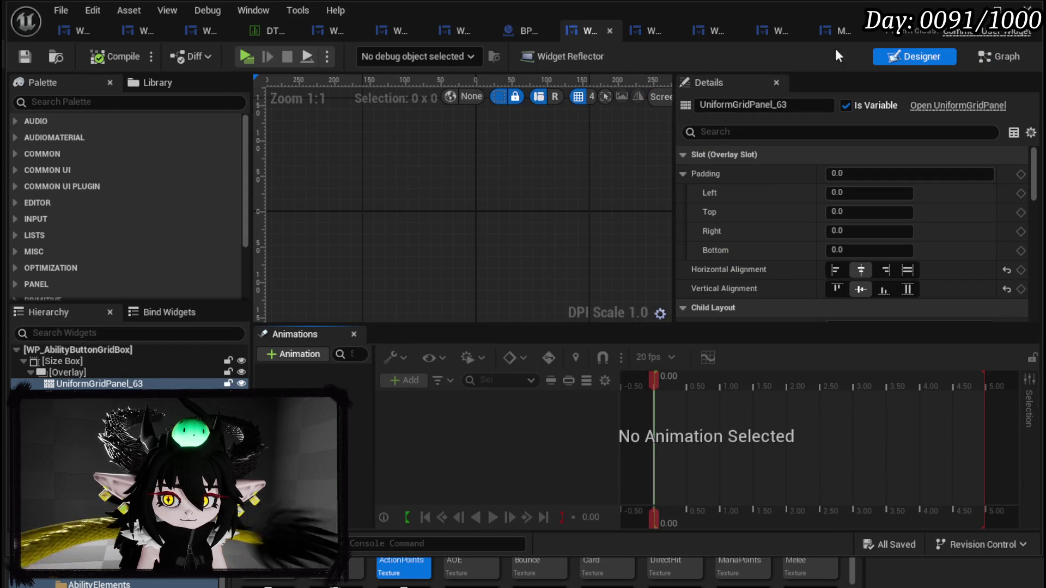
Step: Run the game and pick Status Effect to check each effect is listed once
key(alt+Tab)
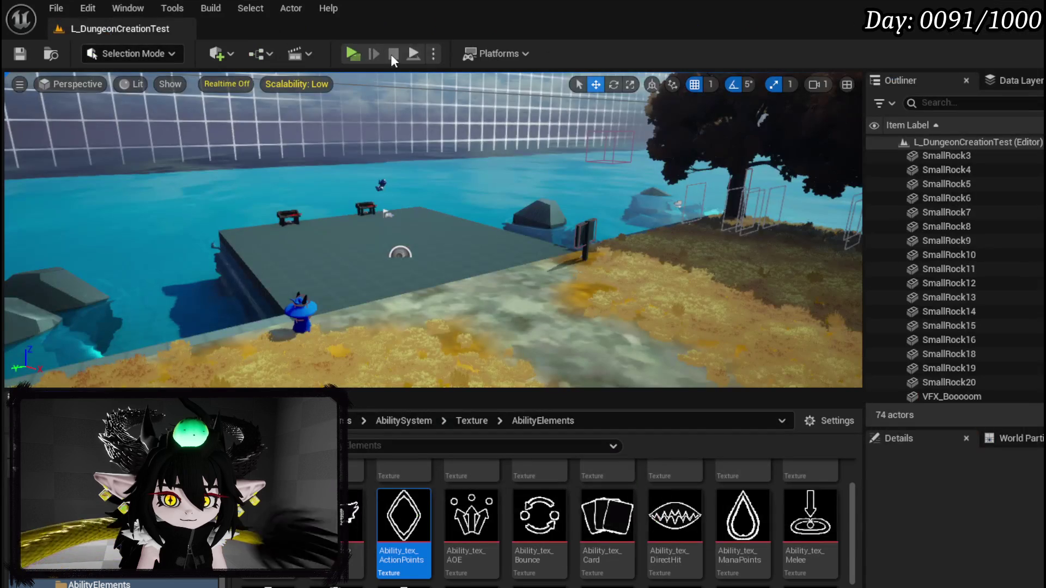
key(alt+Tab)
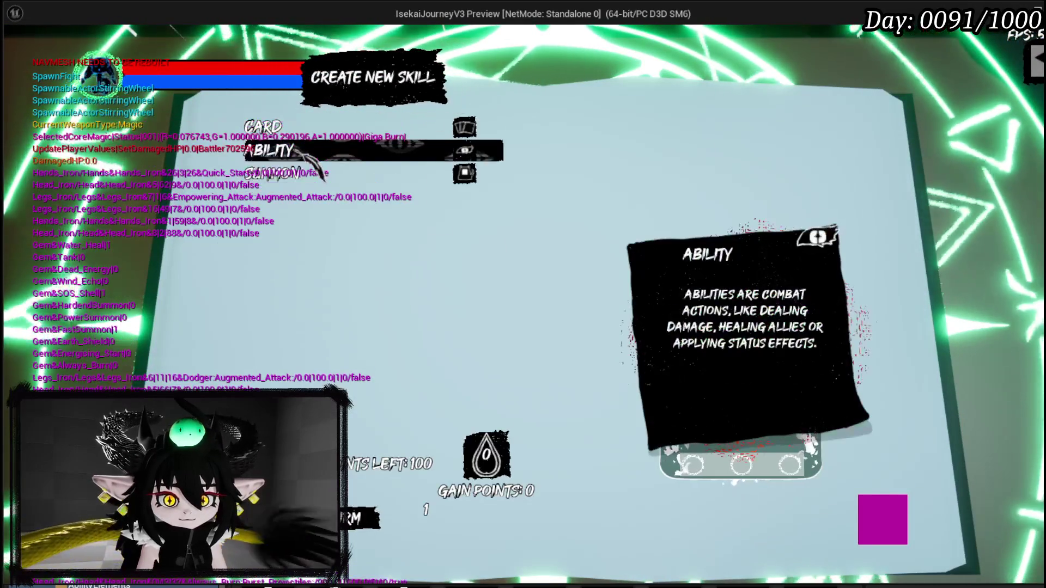
click(273, 151)
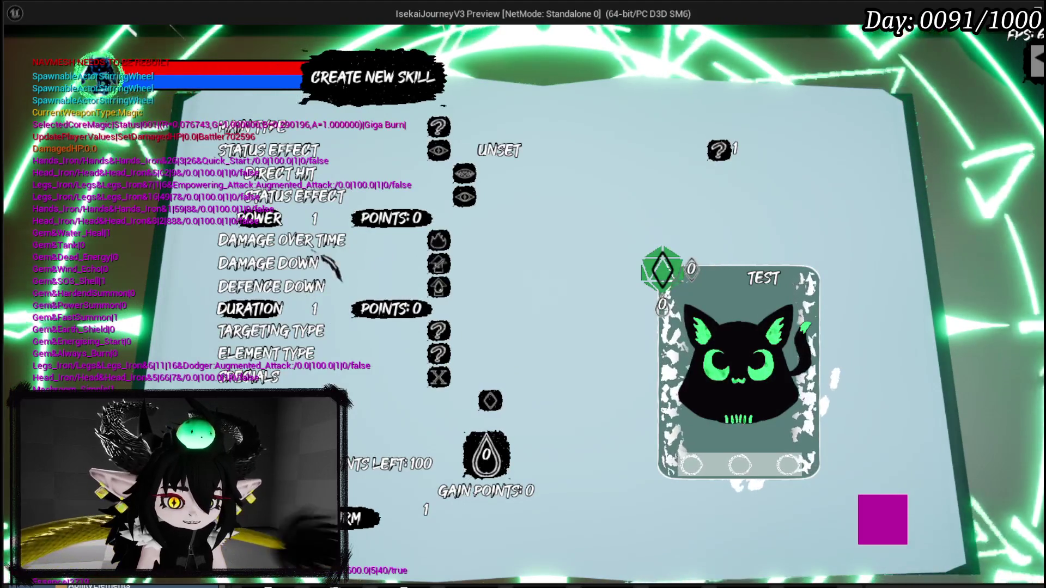
Step: End the play session, save the level, and bring the widget editor back
key(Escape)
click(31, 53)
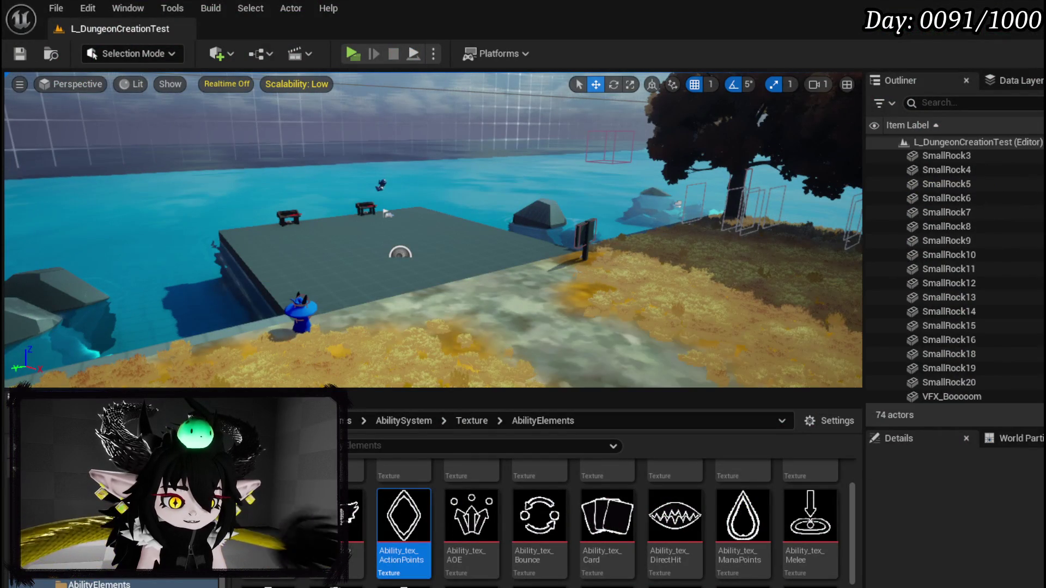
key(alt+Tab)
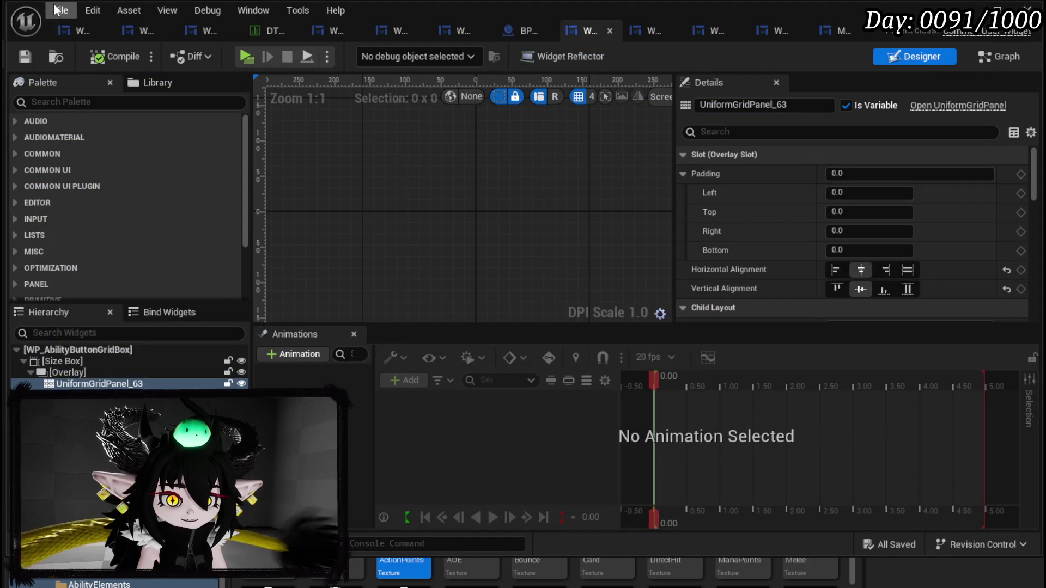
Step: In WP_SkillTree_Ability's Designer, inspect the POWER row and status-type switcher pages, selecting VerticalBox_StatusType
click(69, 23)
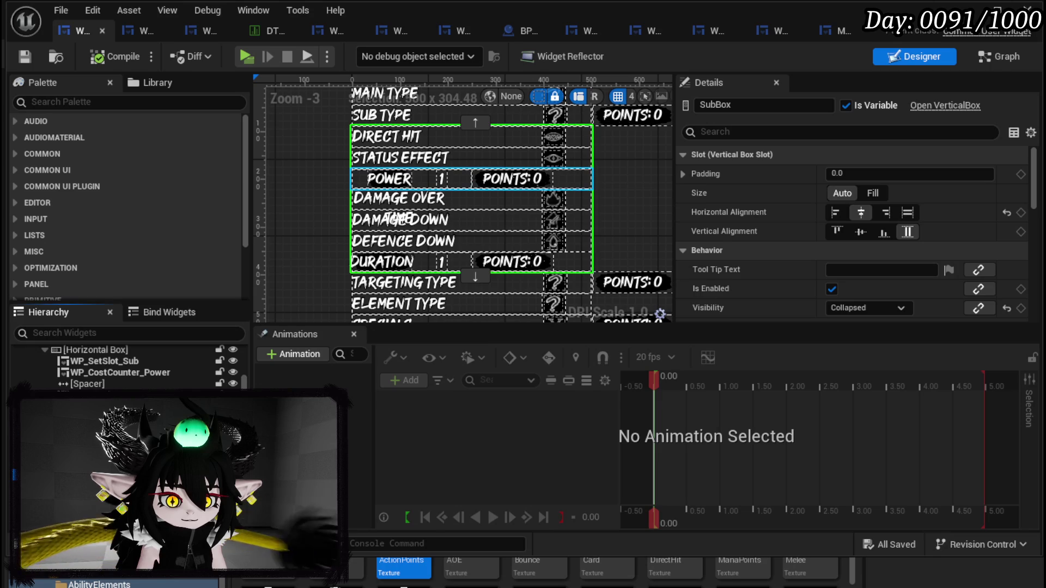
click(472, 178)
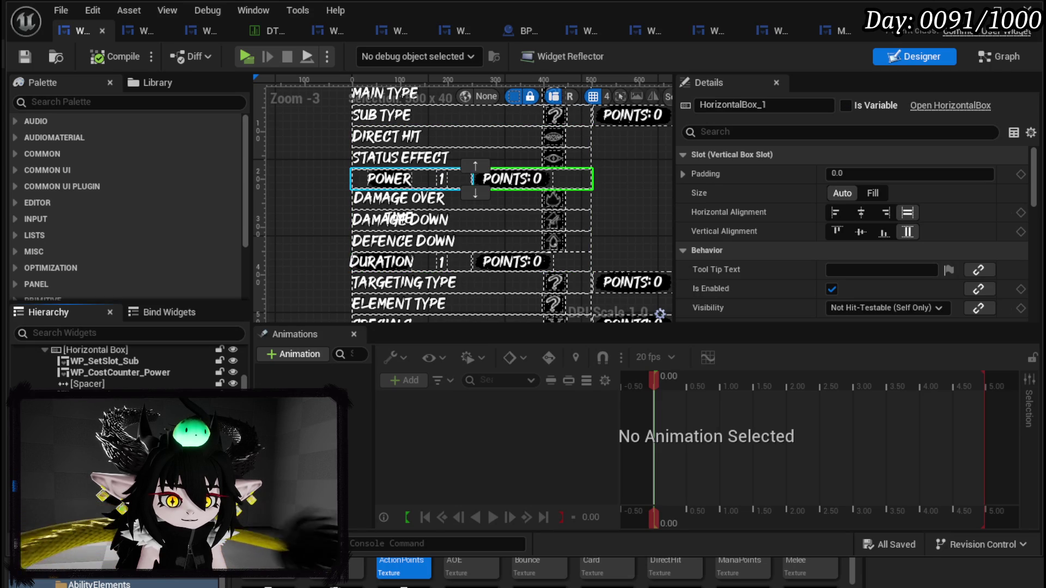
click(409, 178)
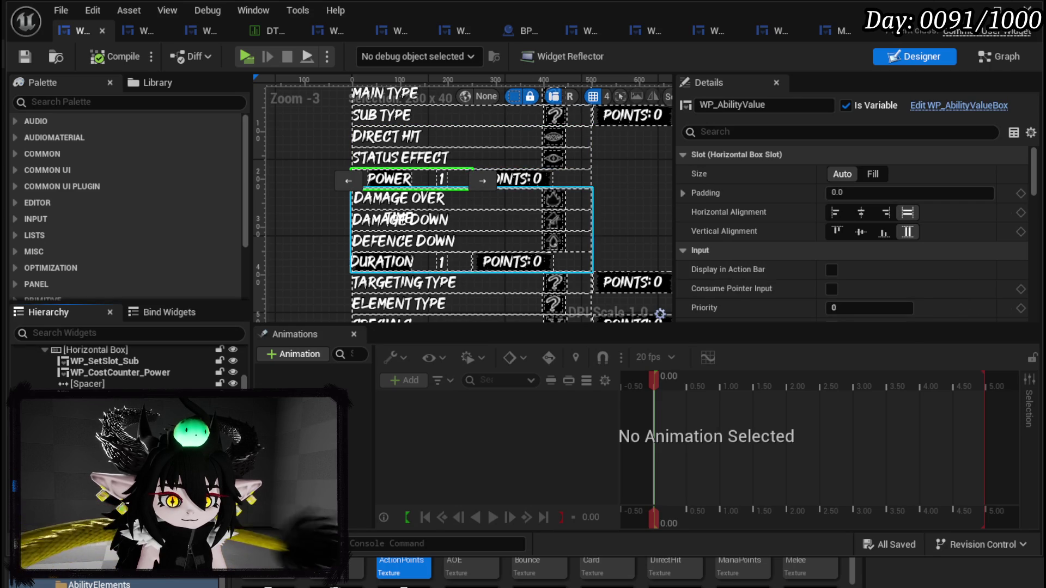
click(567, 267)
scroll(790, 280, down, 1)
scroll(125, 365, down, 3)
click(88, 396)
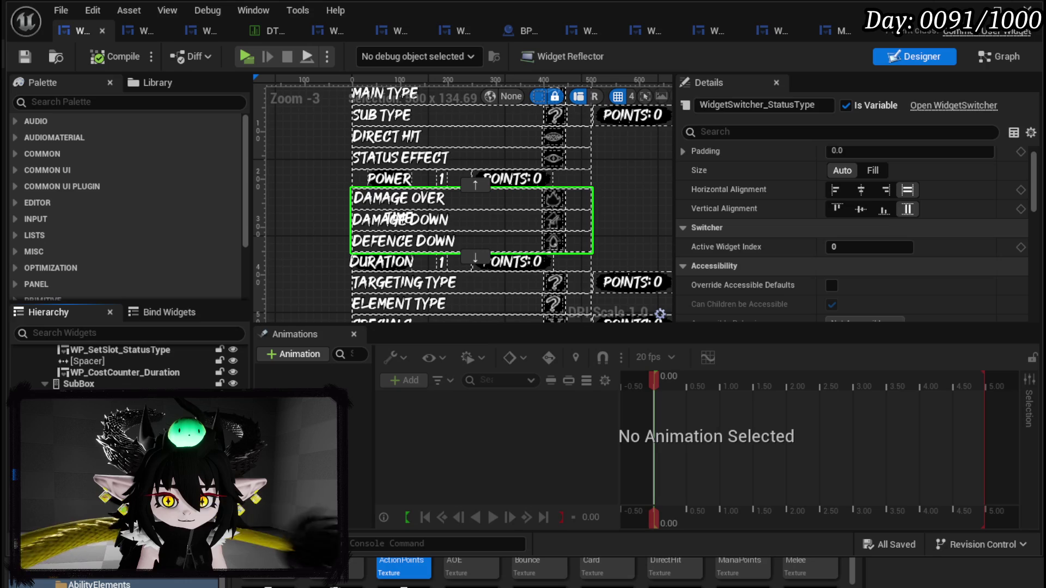
scroll(816, 229, down, 5)
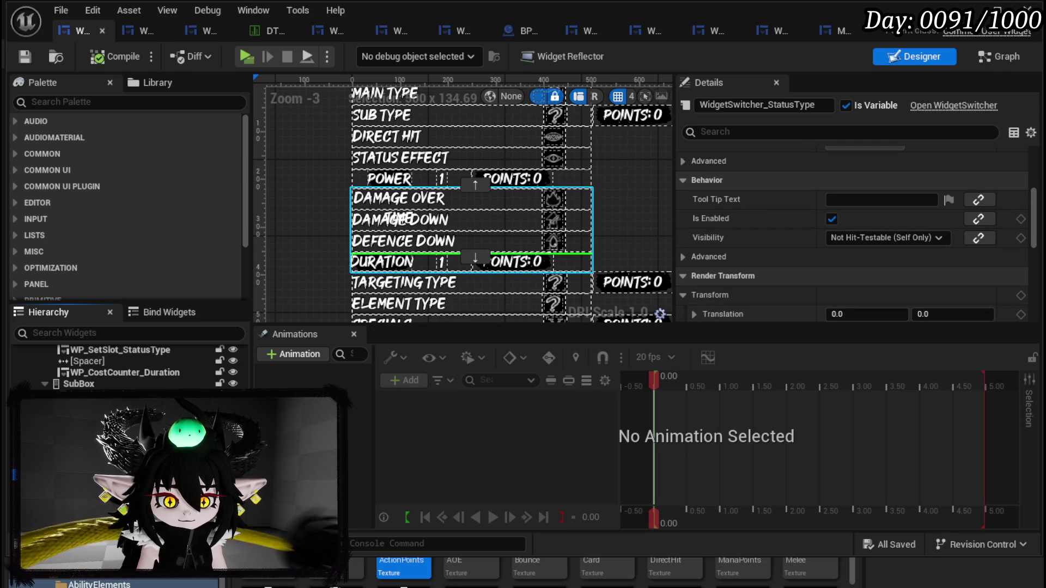
key(Down)
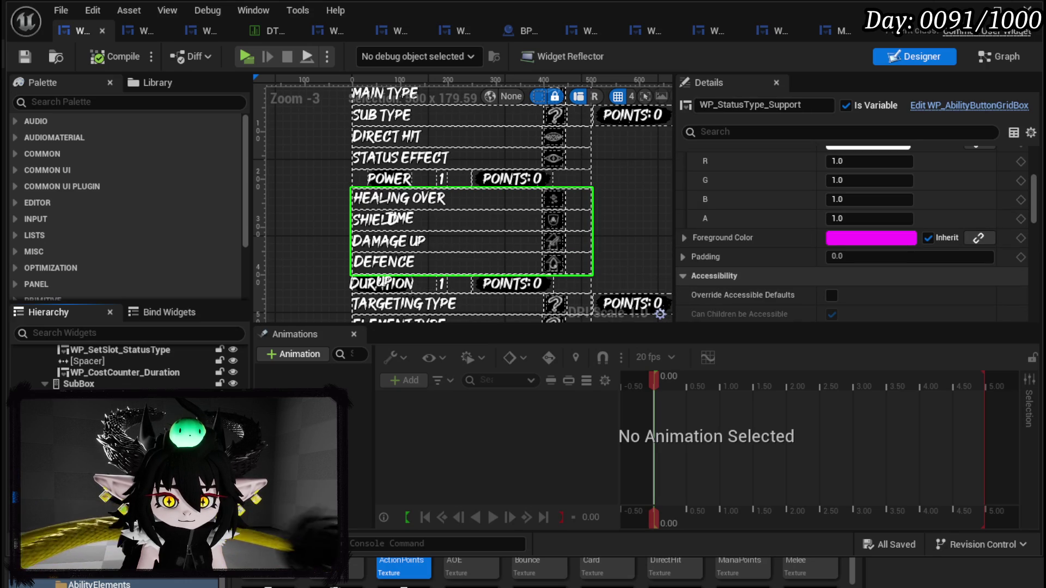
key(Down)
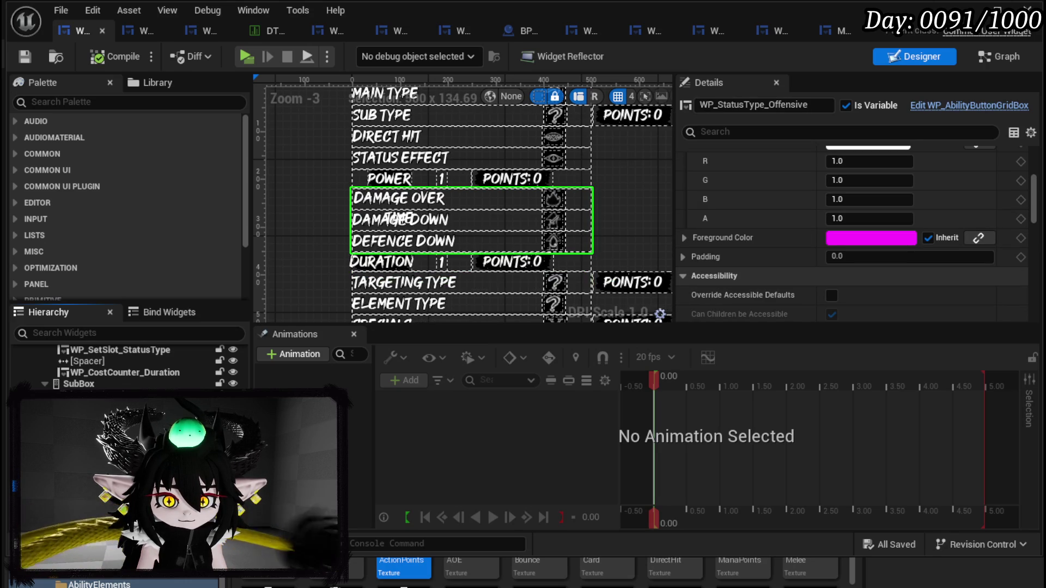
key(Left)
key(Left)
key(Left)
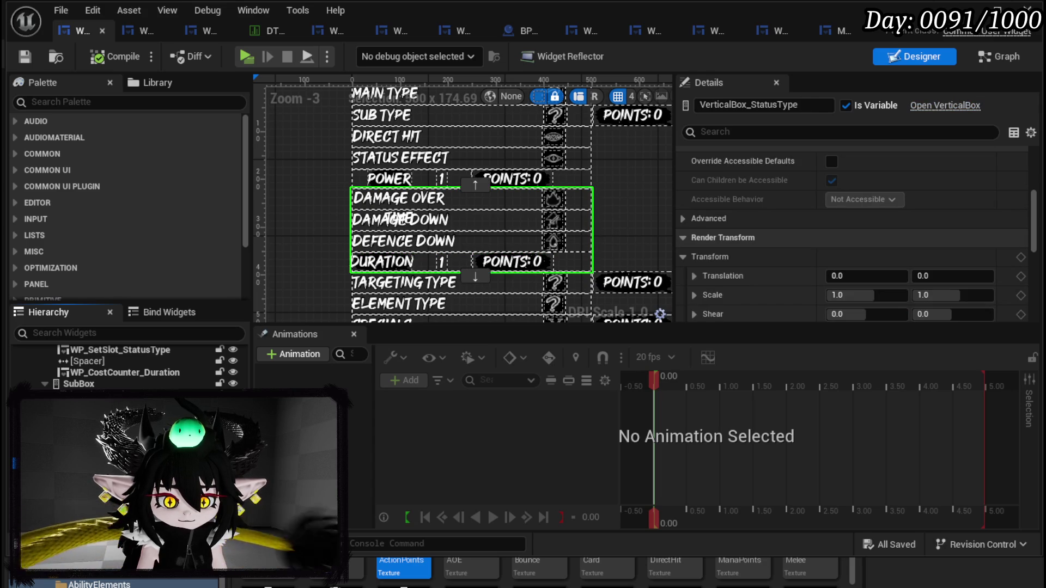
scroll(891, 230, down, 3)
scroll(892, 230, up, 8)
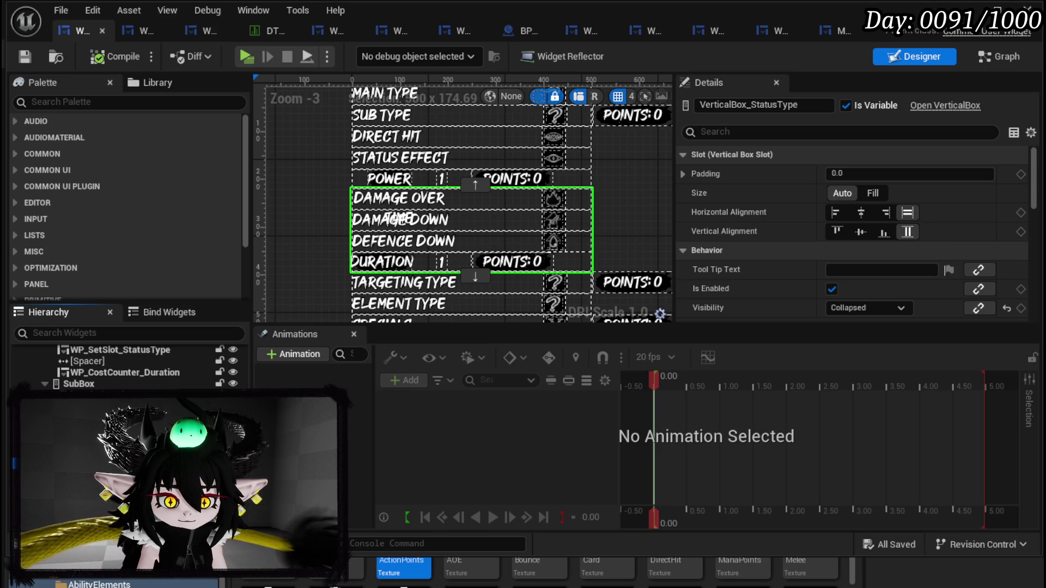
scroll(125, 365, up, 5)
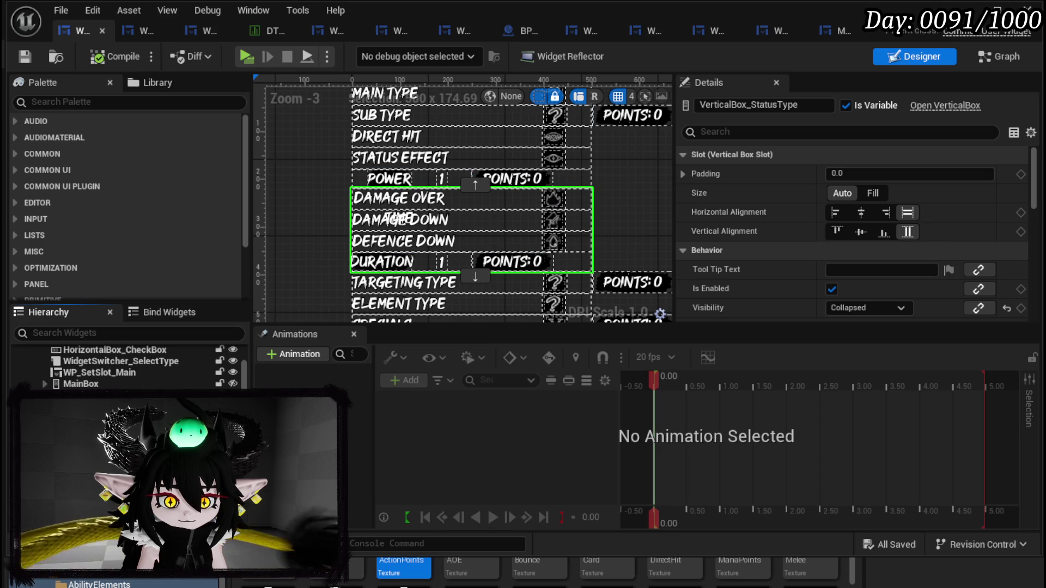
scroll(125, 365, down, 10)
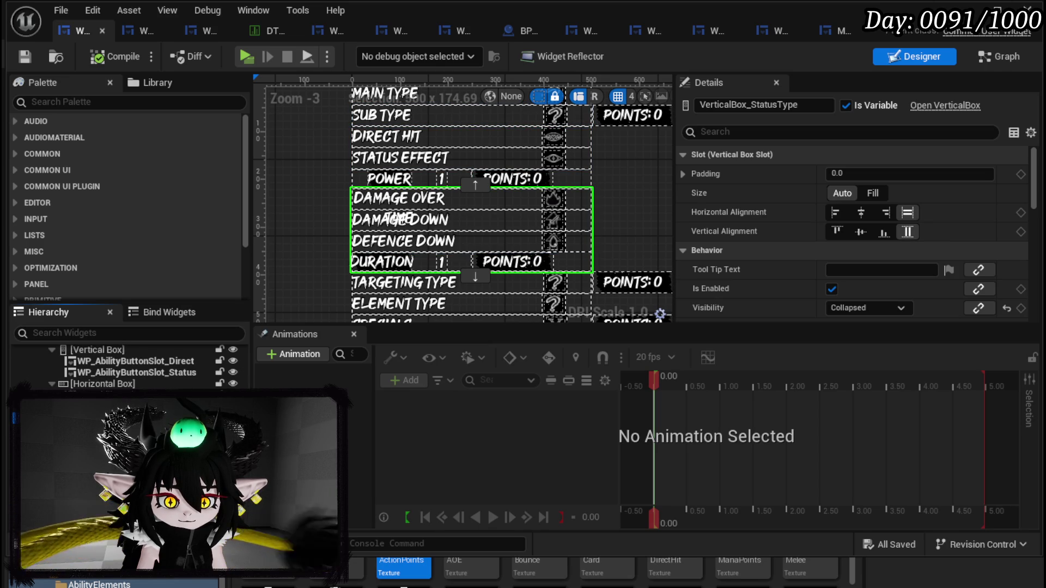
Step: Rename VerticalBox_StatusType to StatusTypeBox and compile
click(752, 105)
key(shift+Home)
key(BackSpace)
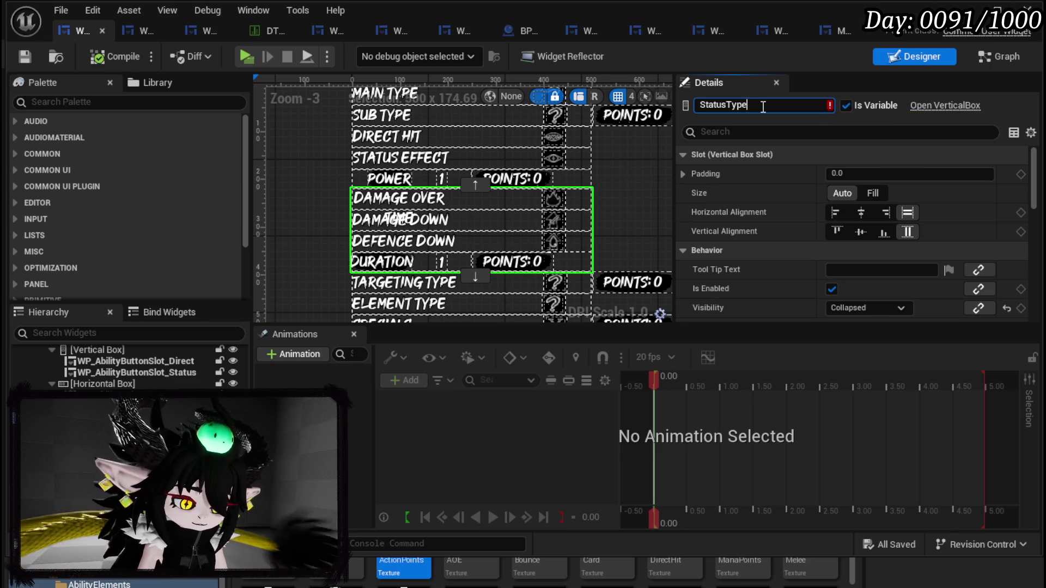
key(Return)
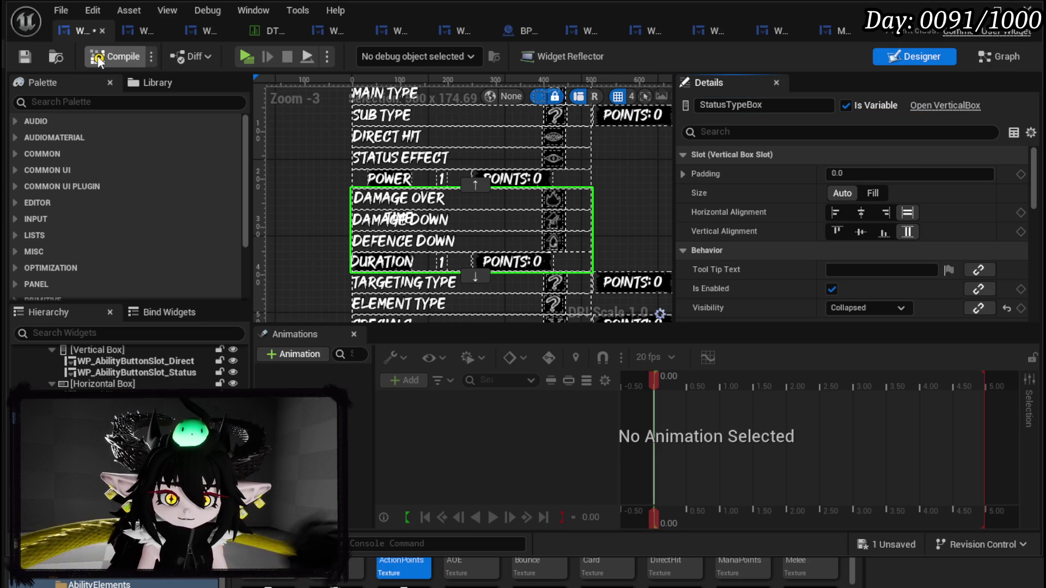
click(16, 54)
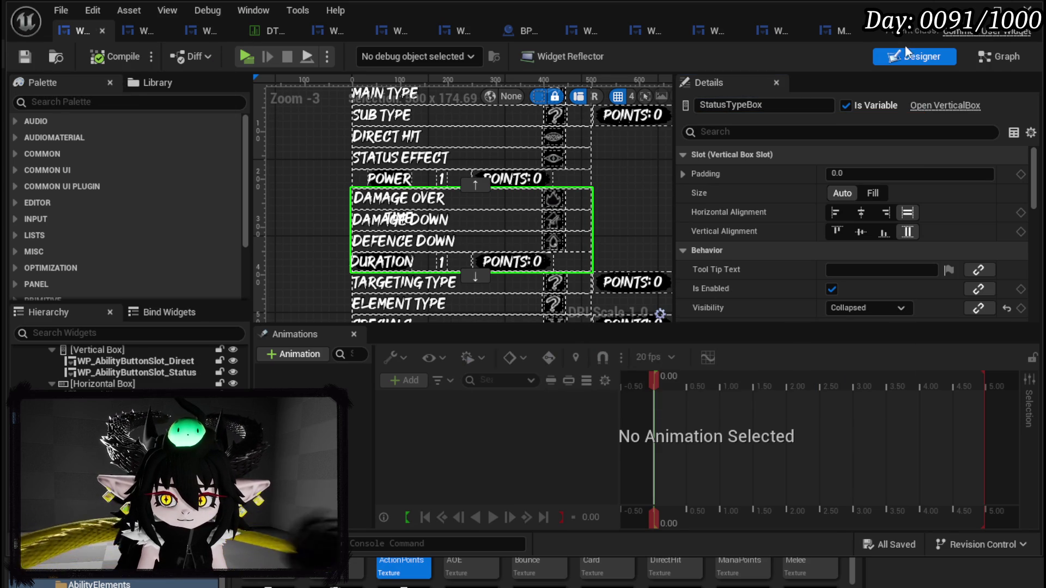
scroll(862, 220, down, 3)
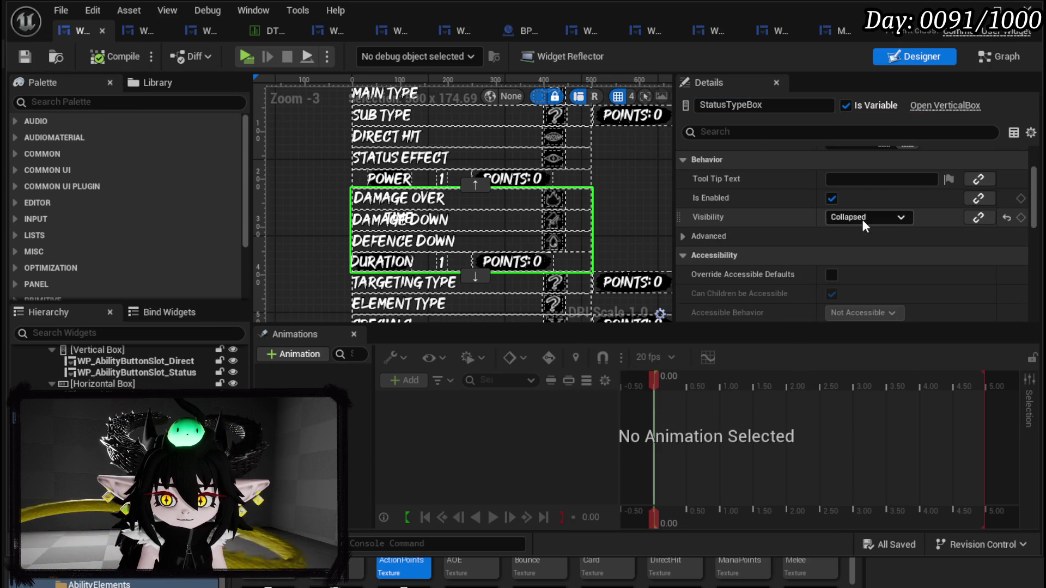
Step: Make the Status branch's Set Visibility use Not Hit-Testable (Self Only) for Status Type Box, and save
click(1000, 57)
drag(640, 204, 598, 208)
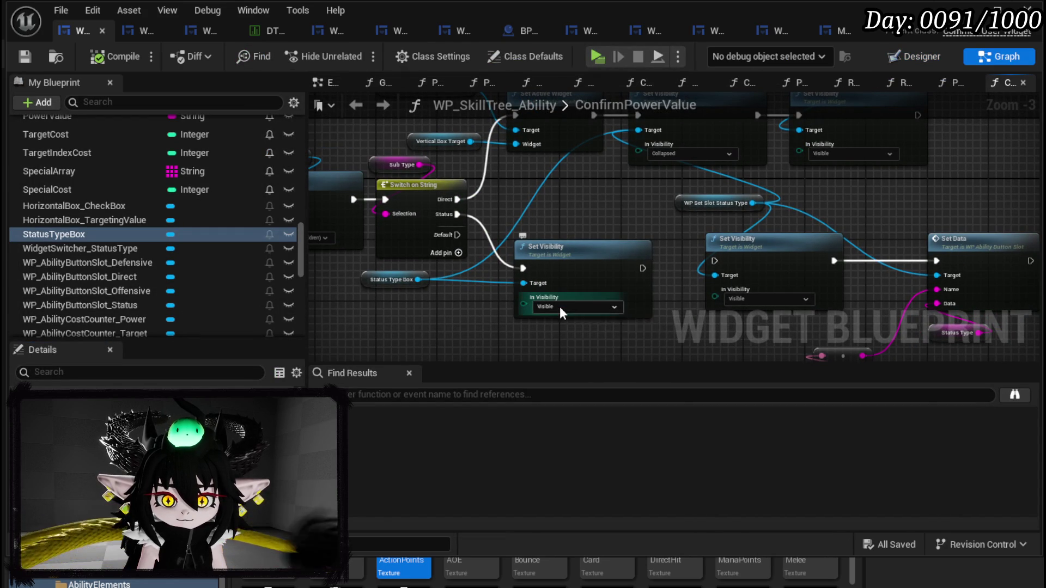
click(560, 306)
click(564, 354)
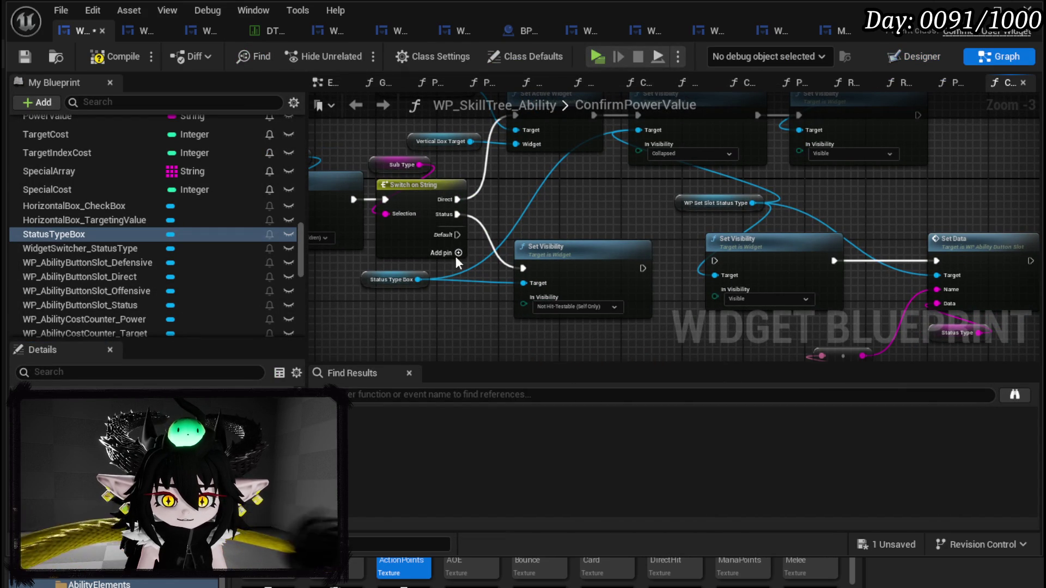
click(24, 56)
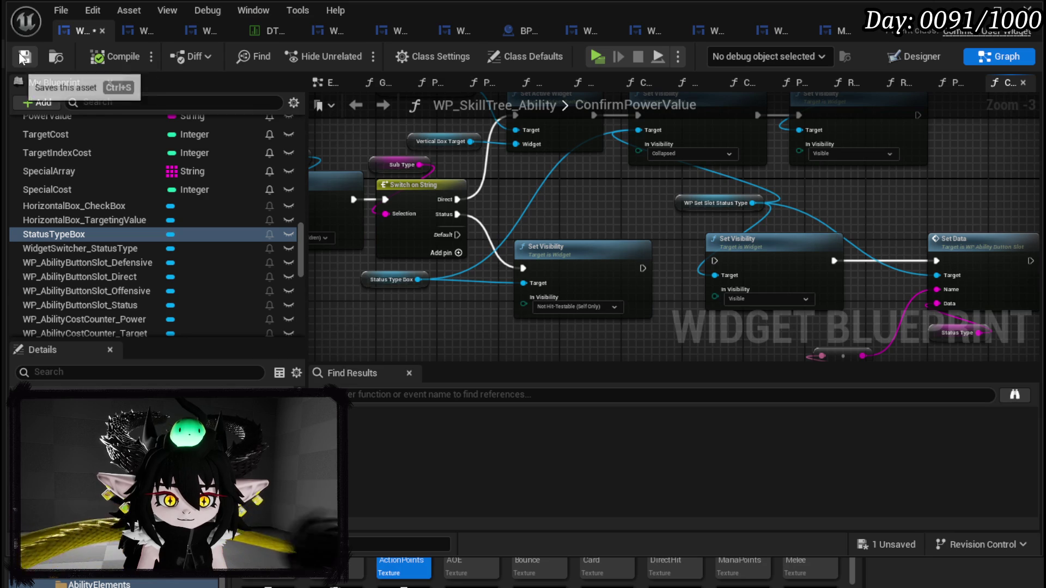
key(alt+Tab)
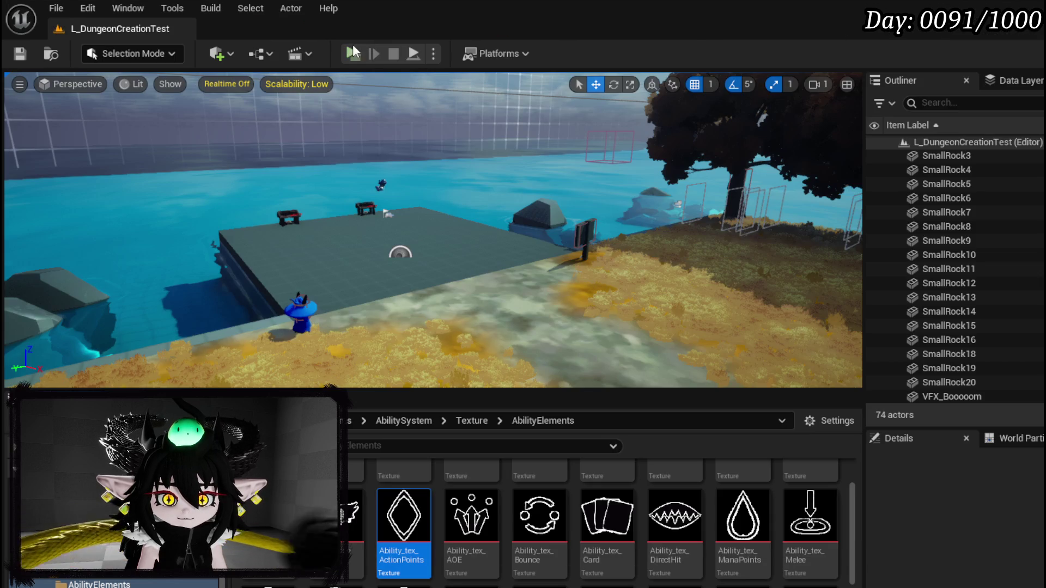
Step: Play-test the Create New Skill Sub Type dropdown, then save all and return to WP_SkillTree_Ability
key(alt+p)
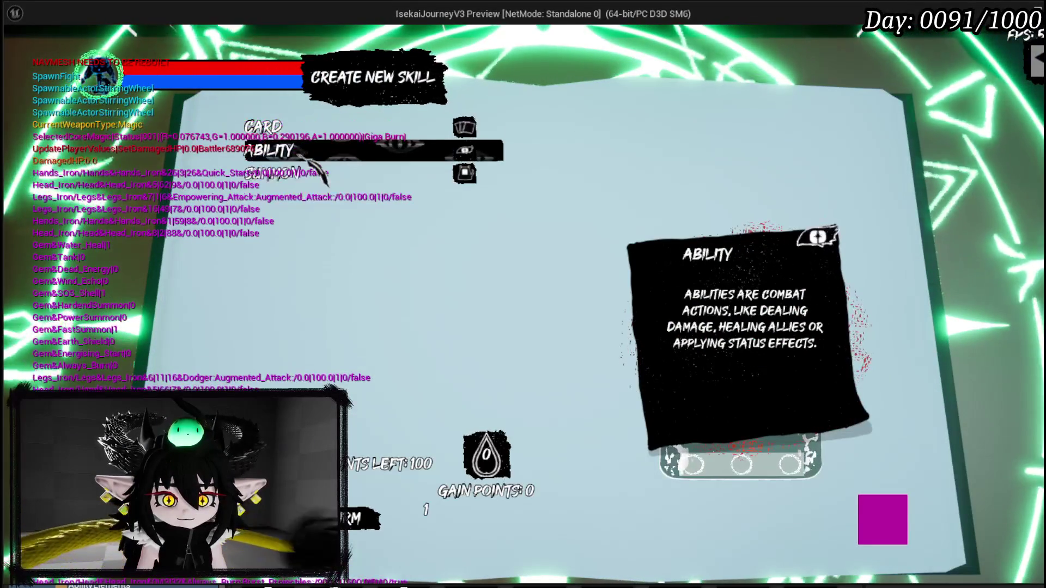
click(278, 151)
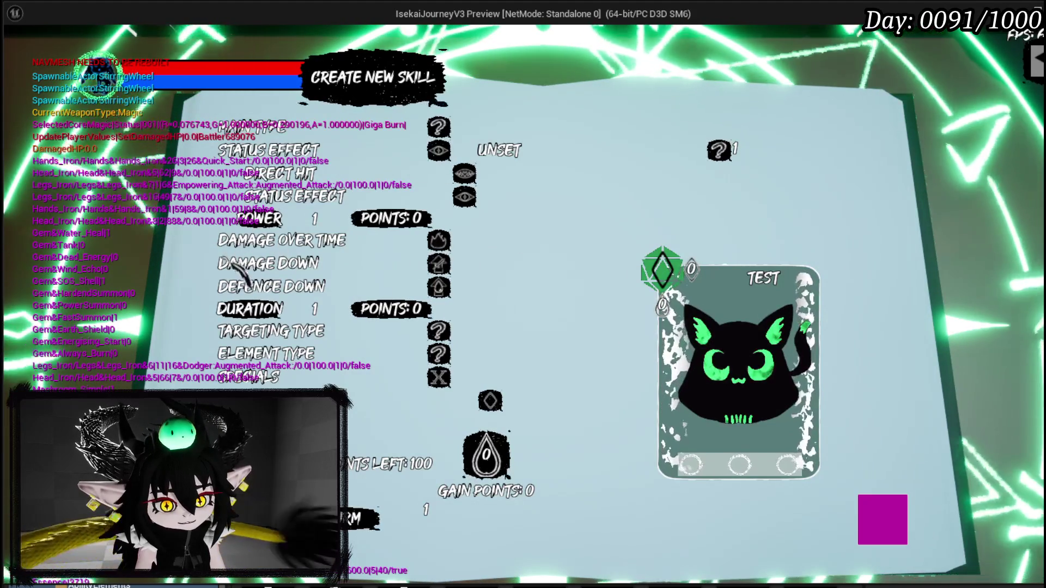
key(Escape)
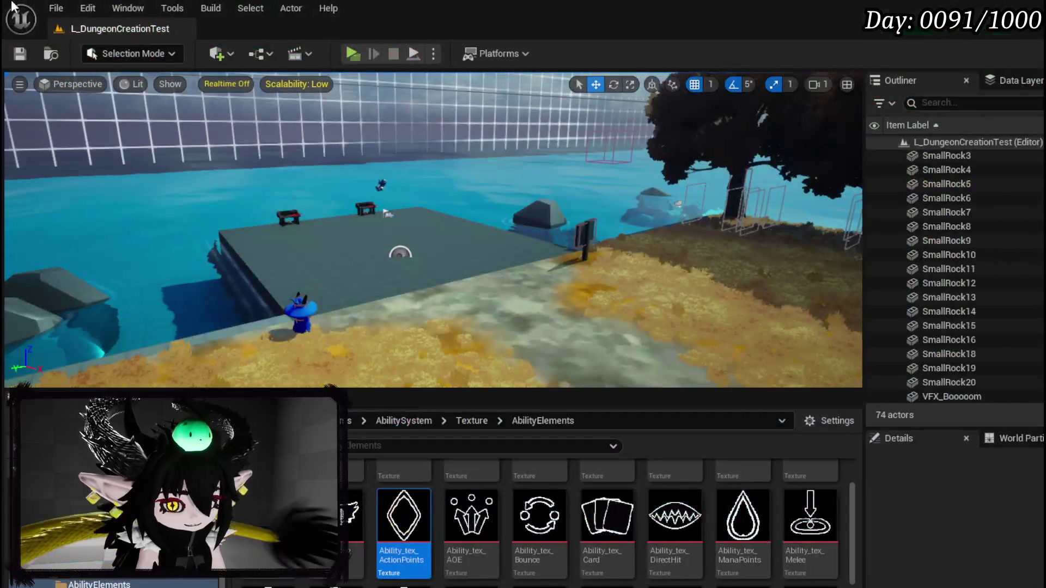
click(18, 54)
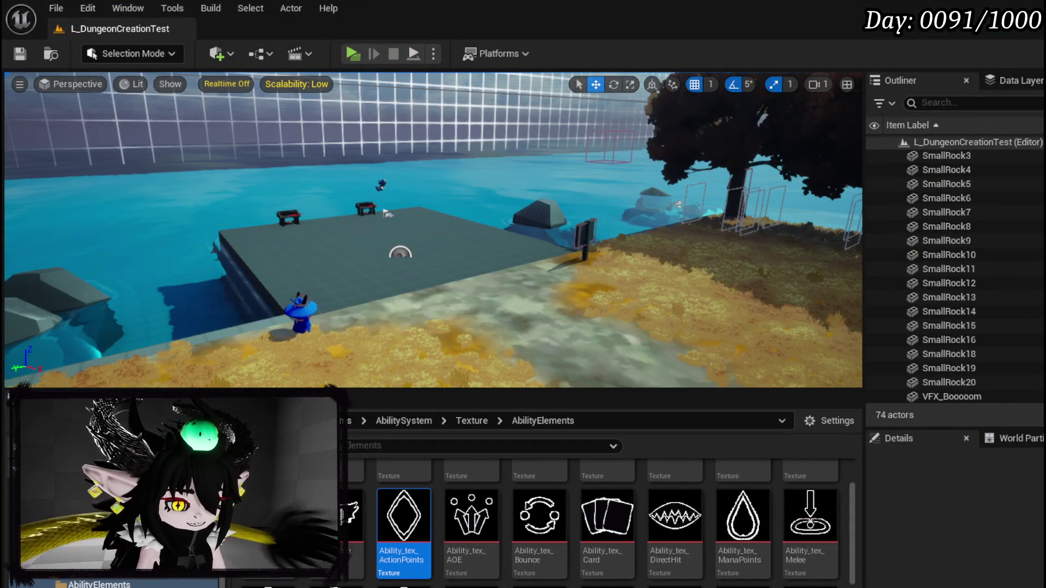
key(alt+Tab)
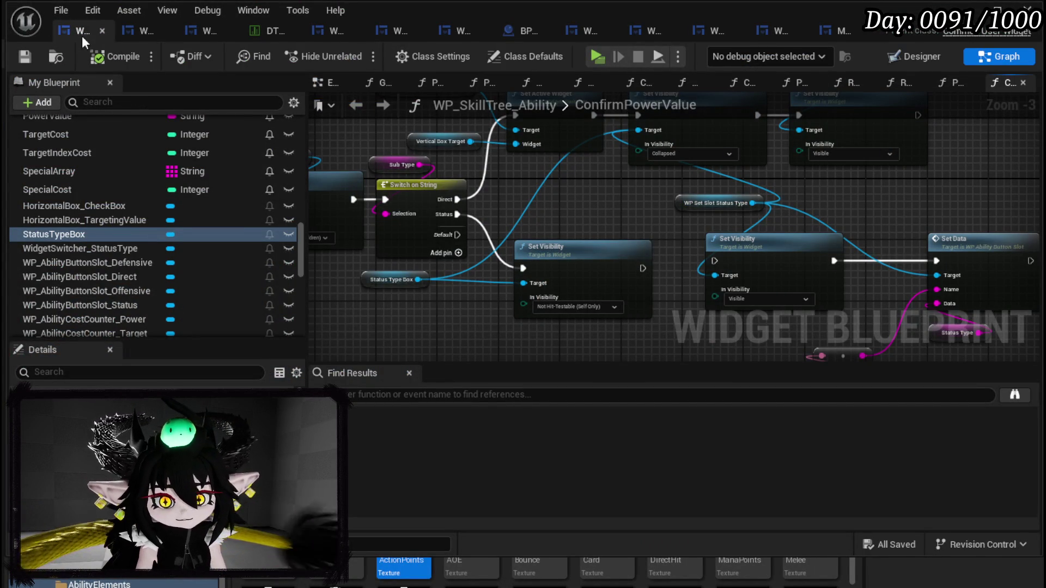
Step: In the WP_AbilityButtonGridBox designer, inspect the vertical box, grid panel, overlay and size box containers
scroll(89, 178, up, 5)
scroll(90, 177, down, 2)
scroll(89, 176, up, 2)
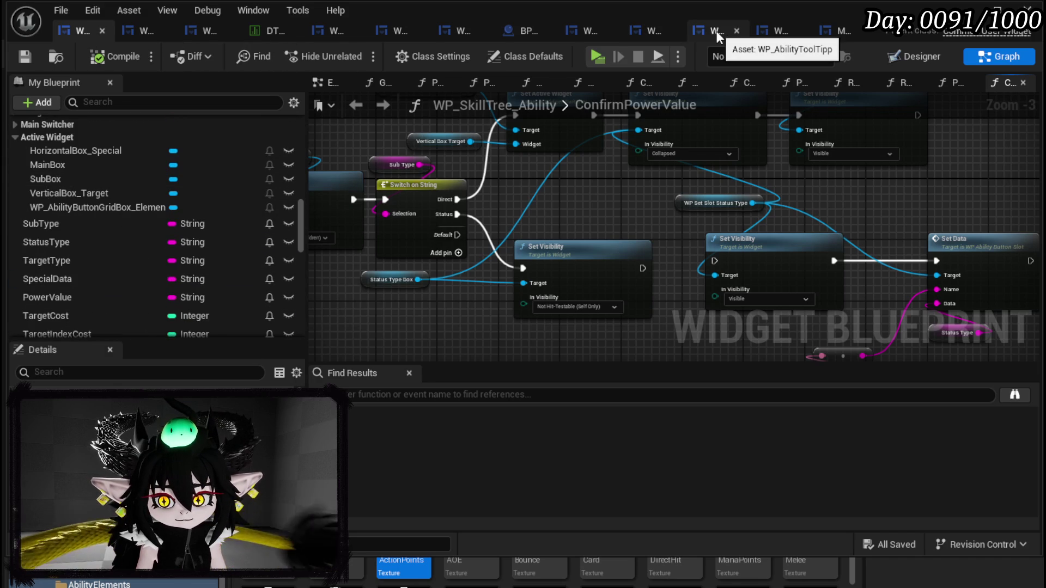
click(583, 32)
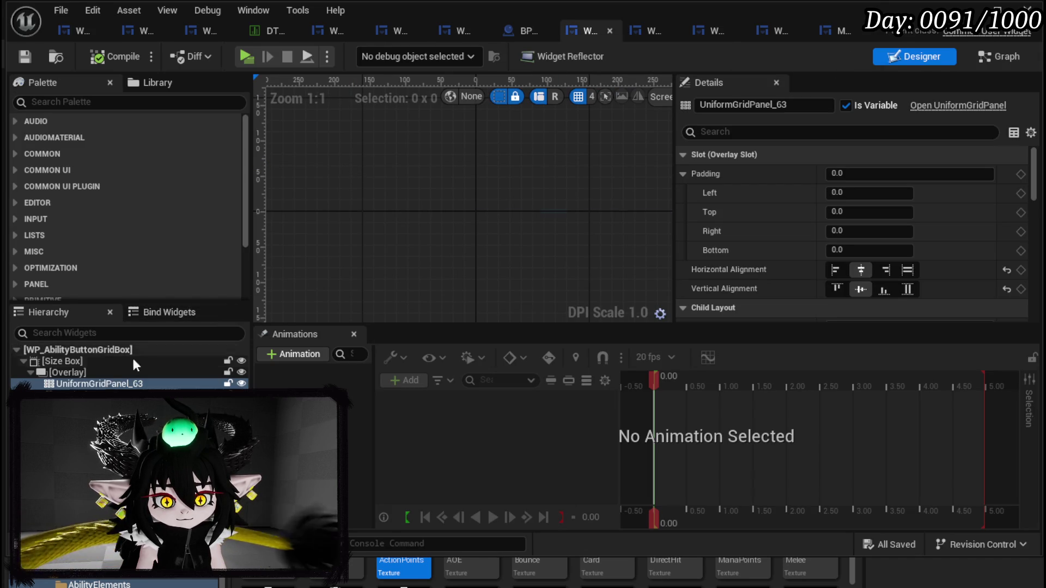
click(109, 388)
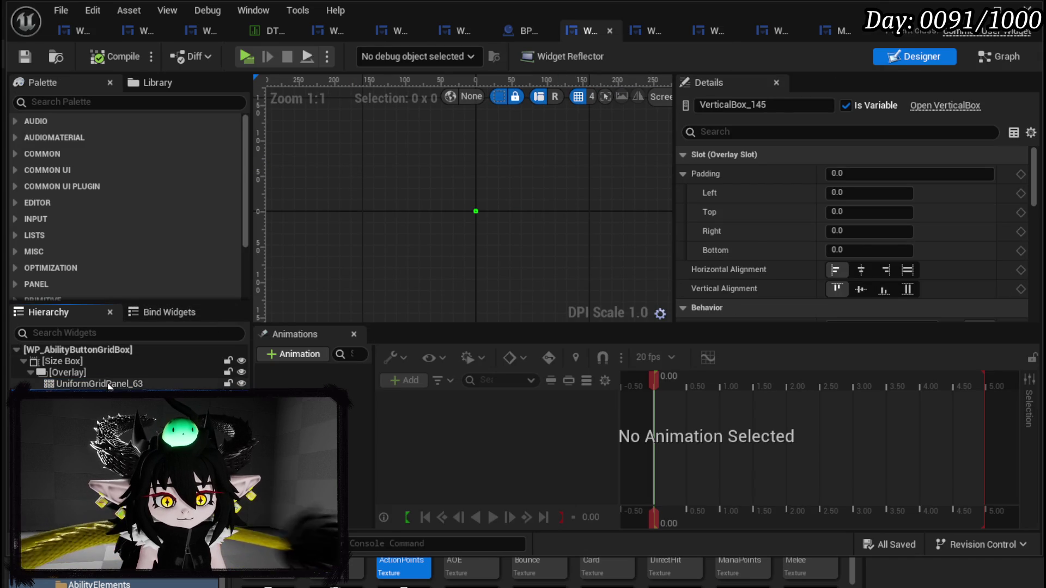
click(109, 384)
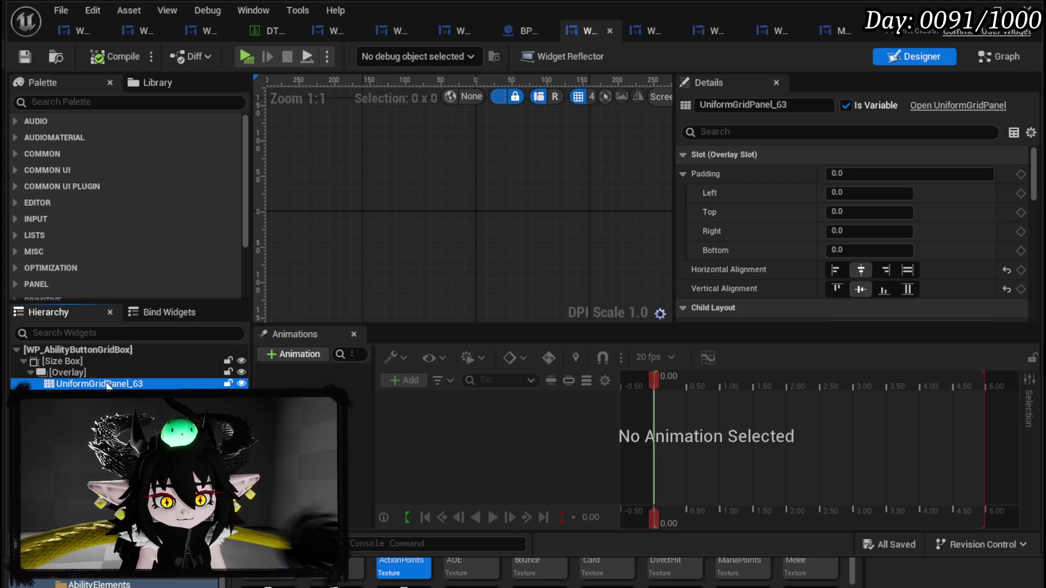
click(100, 374)
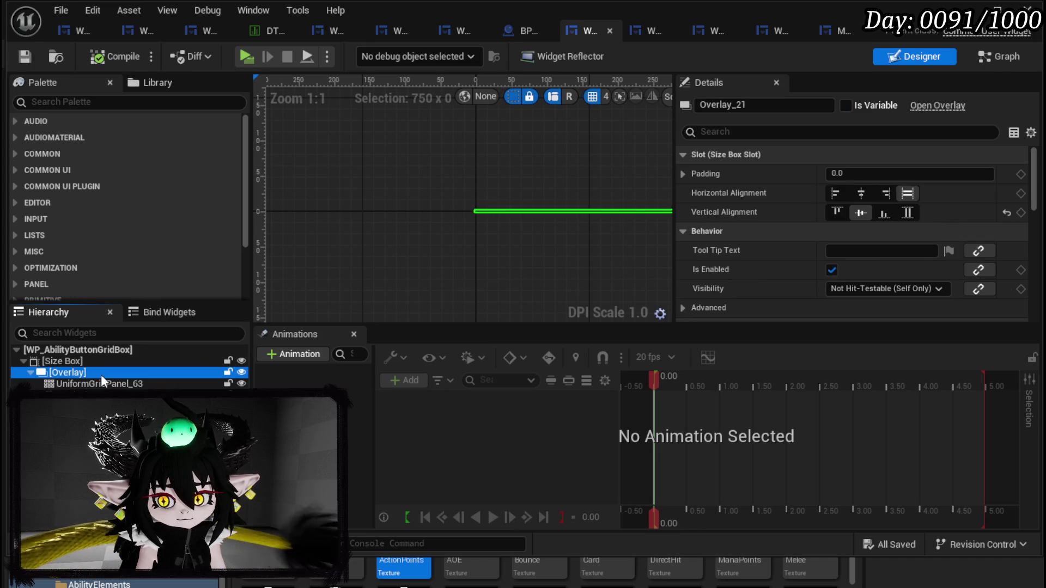
click(71, 360)
Step: Review UniformGridPanel_63's properties, then bring up the BuildOptions graph
scroll(997, 184, down, 5)
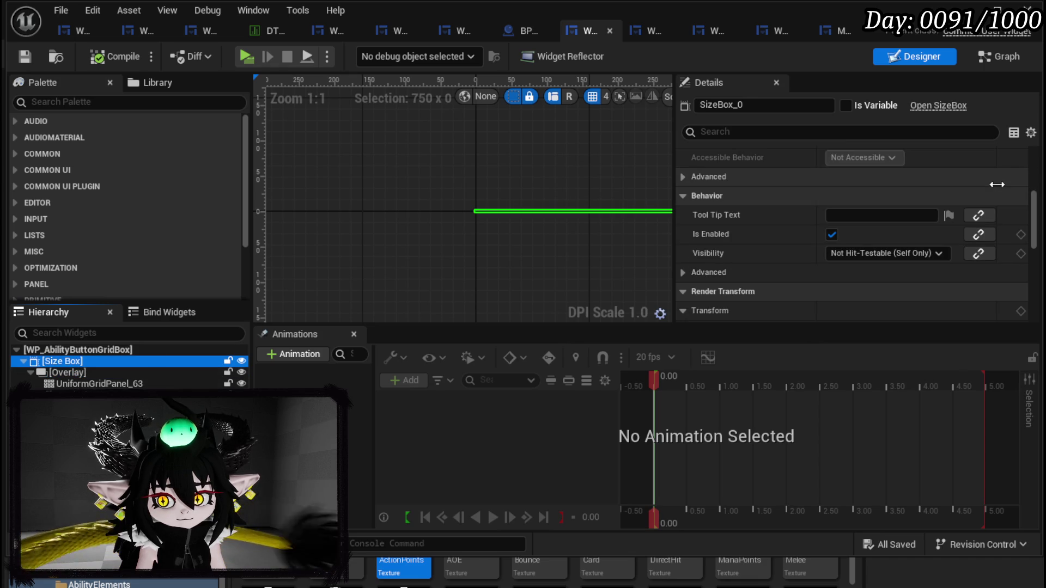
click(125, 395)
scroll(973, 218, down, 5)
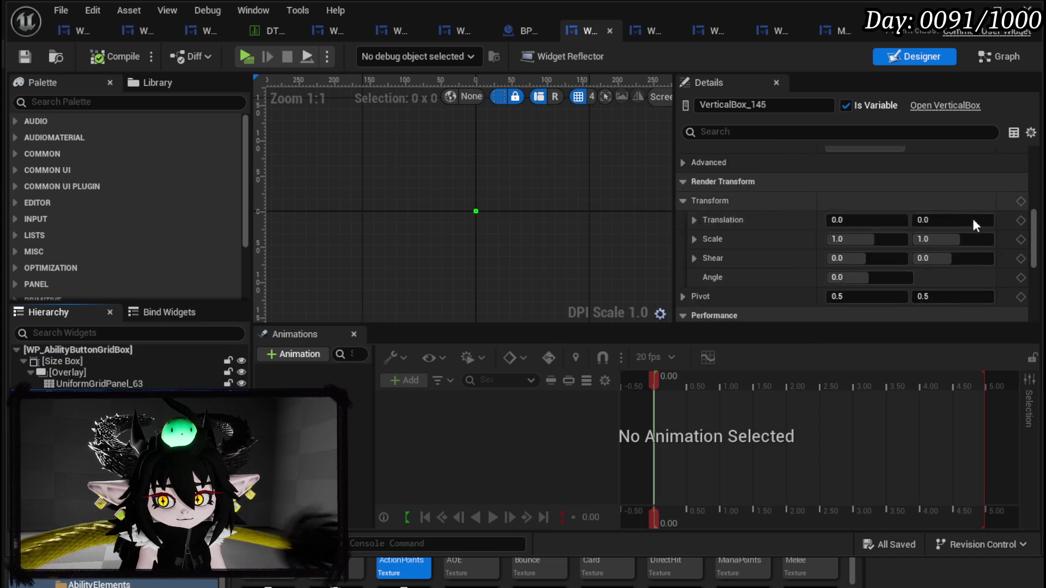
scroll(973, 223, down, 3)
scroll(972, 224, up, 10)
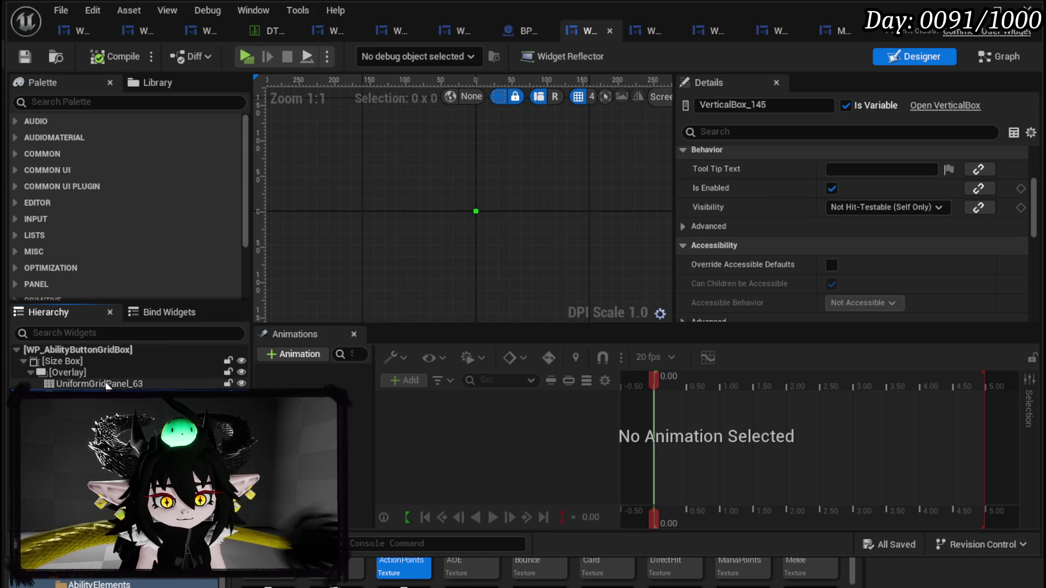
click(167, 384)
scroll(869, 248, down, 5)
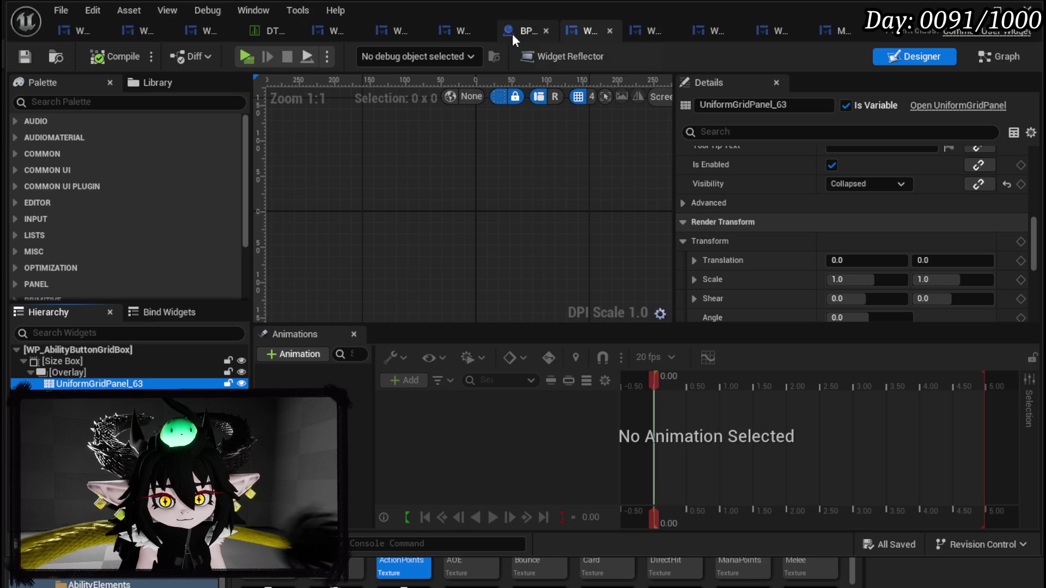
click(1000, 55)
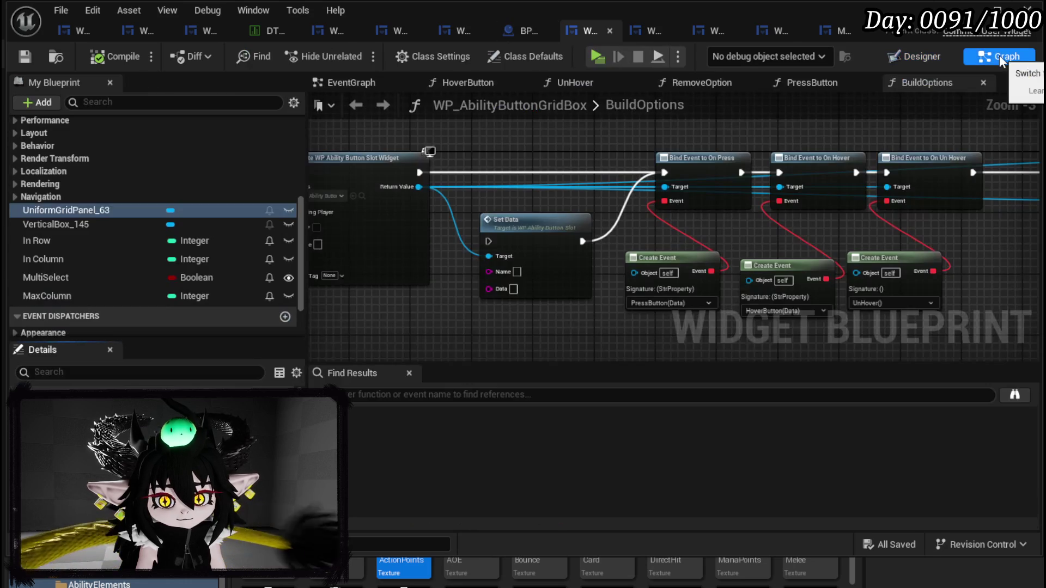
Step: Review the Status Type Box visibility nodes in WP_SkillTree_Ability's ConfirmPowerValue graph, then go to Designer
drag(528, 163, 1040, 195)
drag(464, 144, 472, 159)
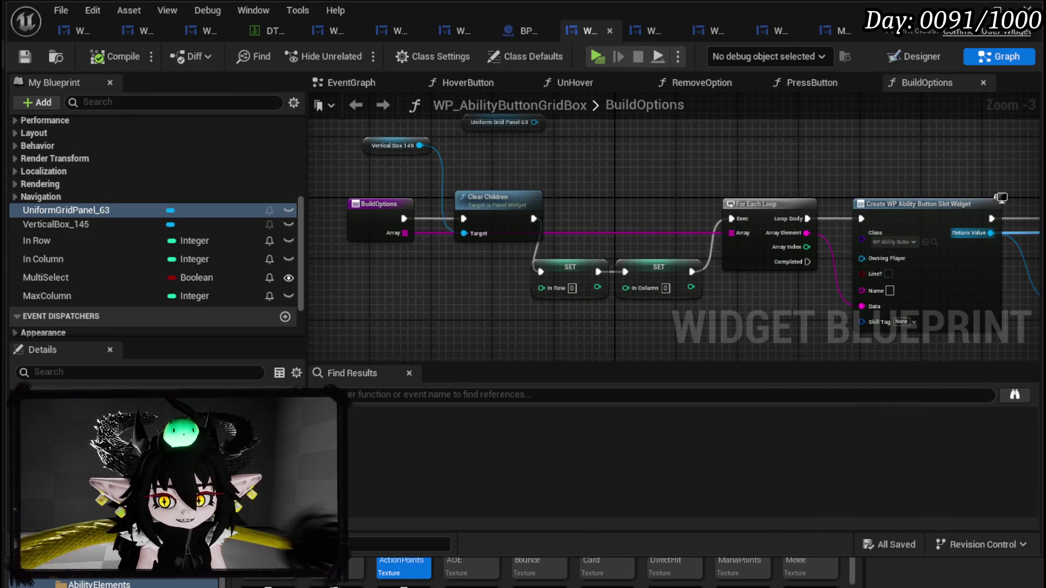
click(77, 29)
mouse_move(625, 220)
mouse_down()
mouse_move(653, 198)
mouse_move(704, 190)
mouse_up()
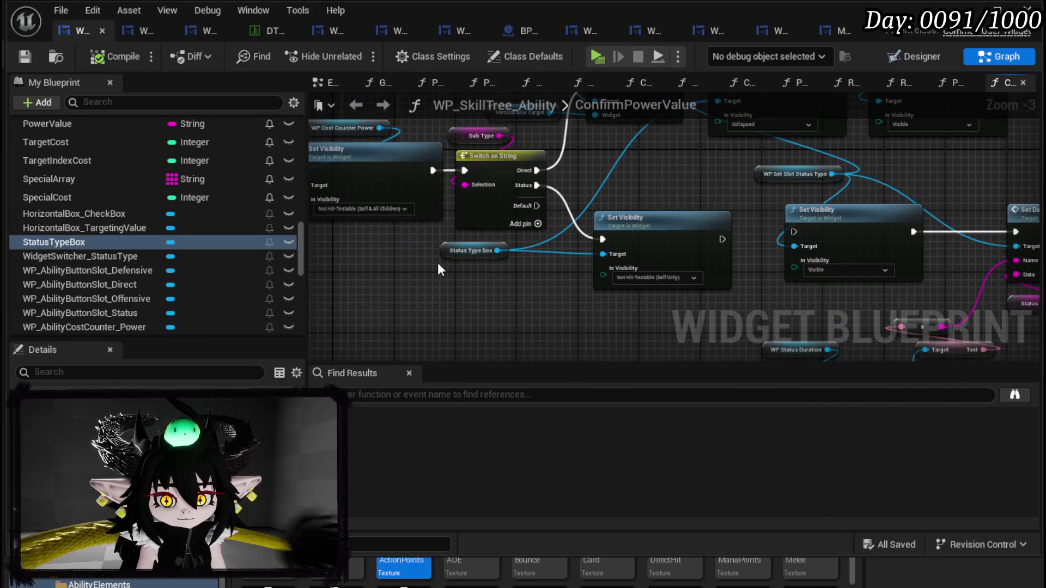
drag(443, 259, 444, 267)
click(525, 282)
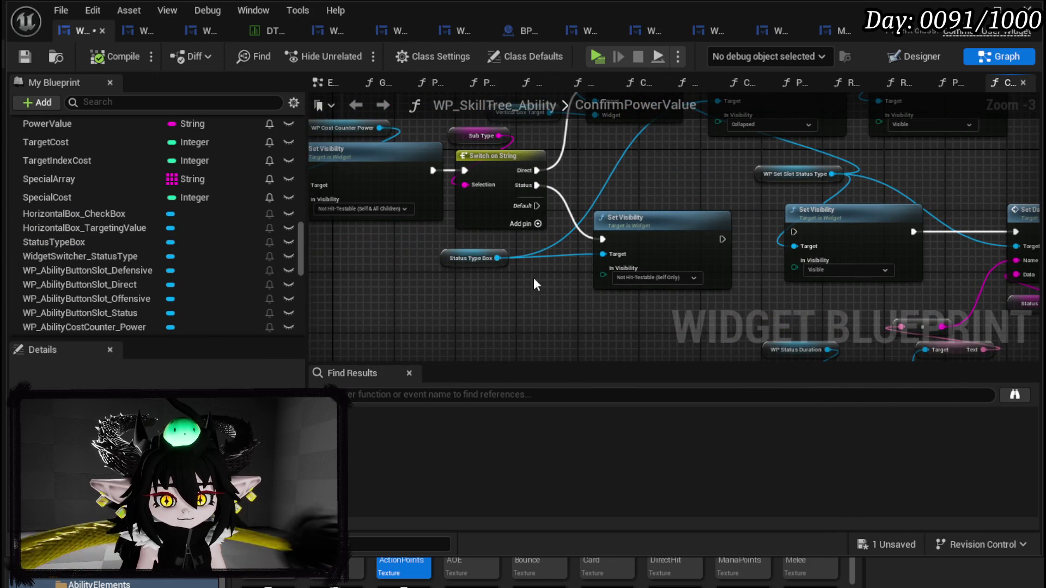
click(902, 54)
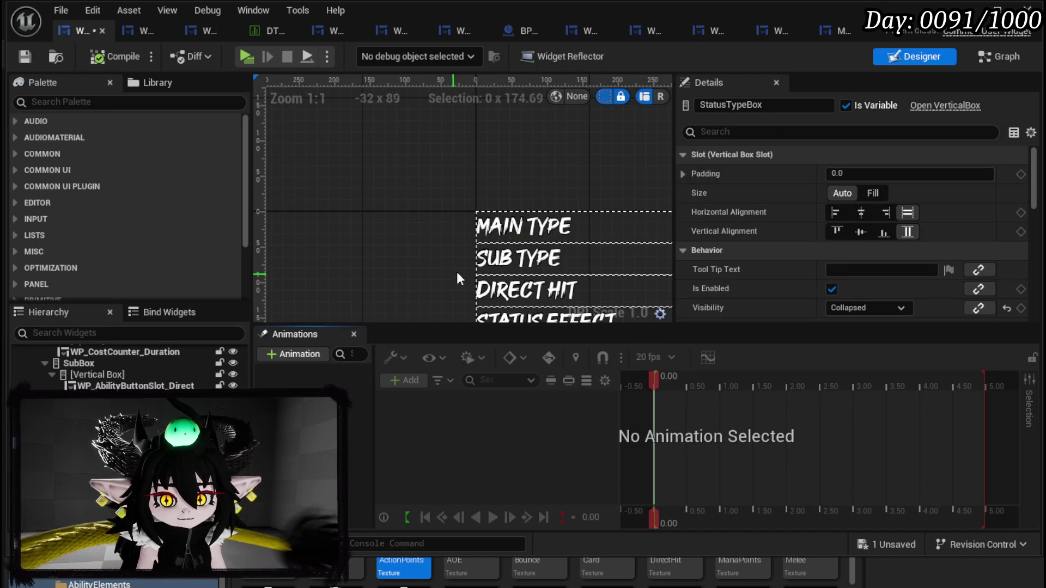
Step: Locate the StatusTypeBox container among the status rows and change its Visibility from Collapsed to Visible
drag(453, 273, 308, 179)
click(309, 173)
mouse_move(439, 183)
mouse_down()
mouse_move(503, 176)
mouse_move(492, 158)
mouse_move(426, 175)
mouse_up()
click(423, 178)
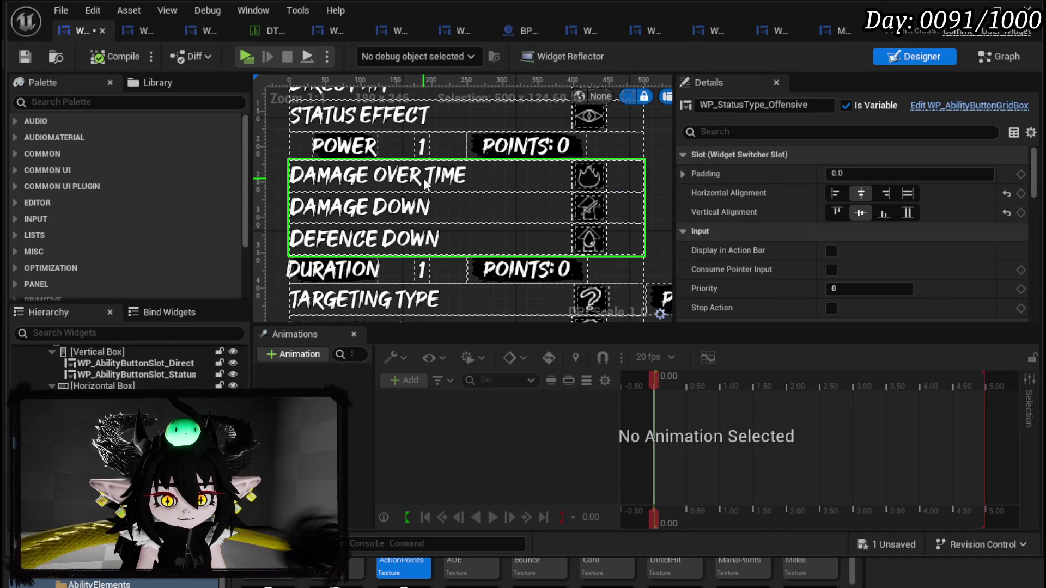
click(439, 273)
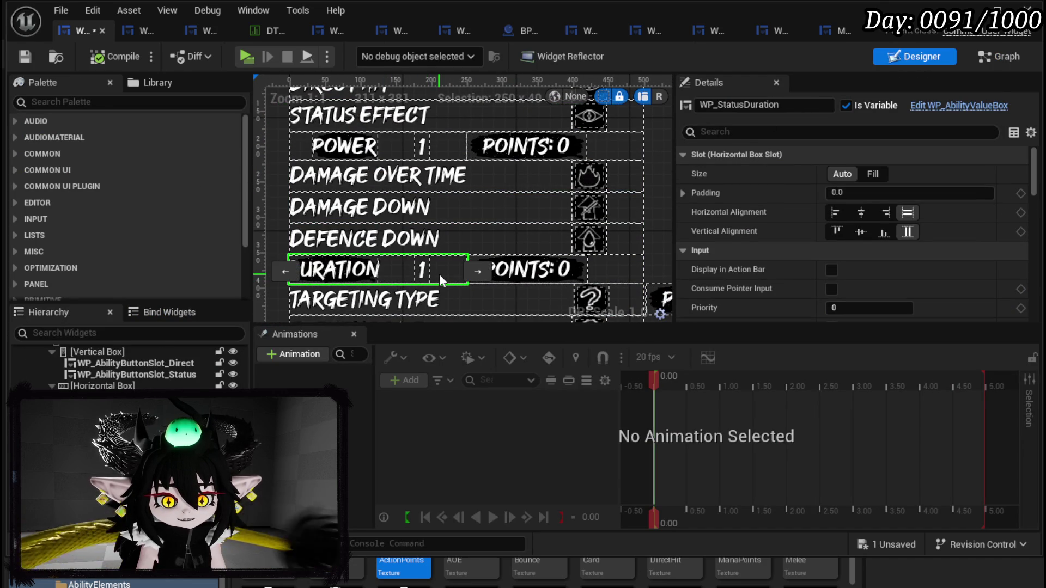
click(529, 275)
click(424, 274)
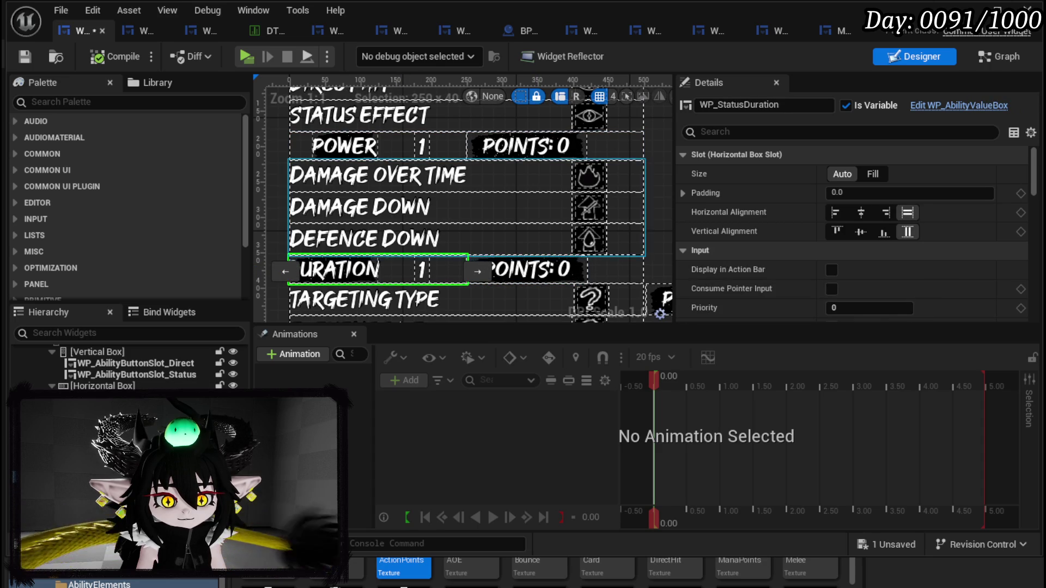
click(467, 207)
click(467, 221)
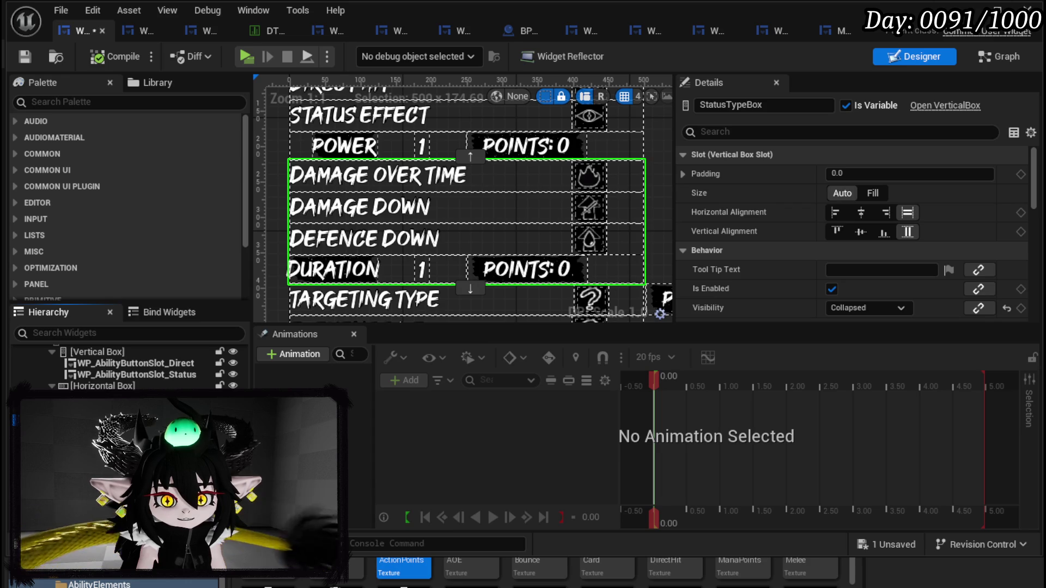
click(861, 313)
click(849, 326)
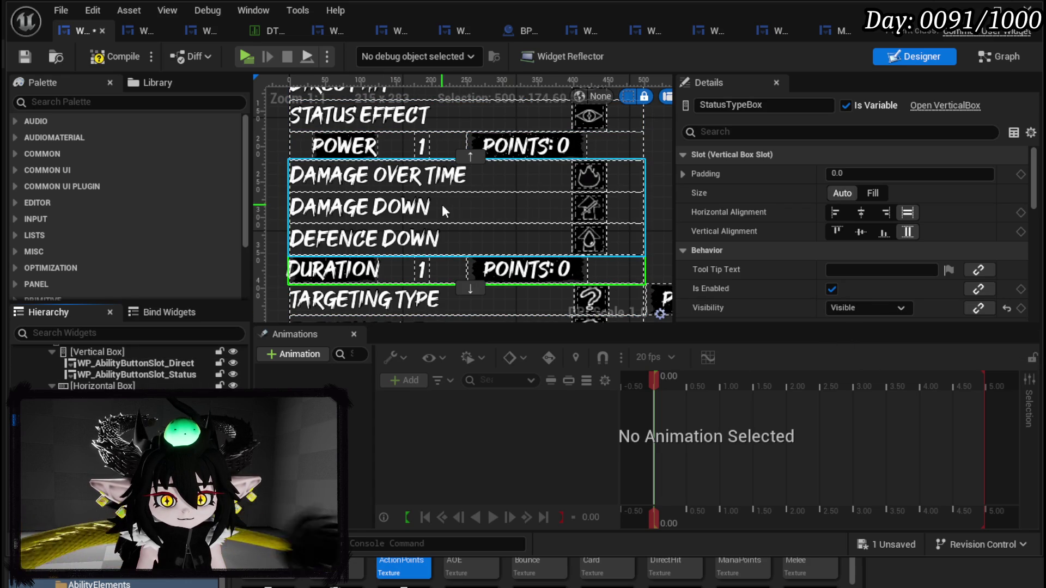
Step: Check the SubBox hierarchy, compile the widget, and set StatusTypeBox's size to Fill
scroll(110, 381, down, 3)
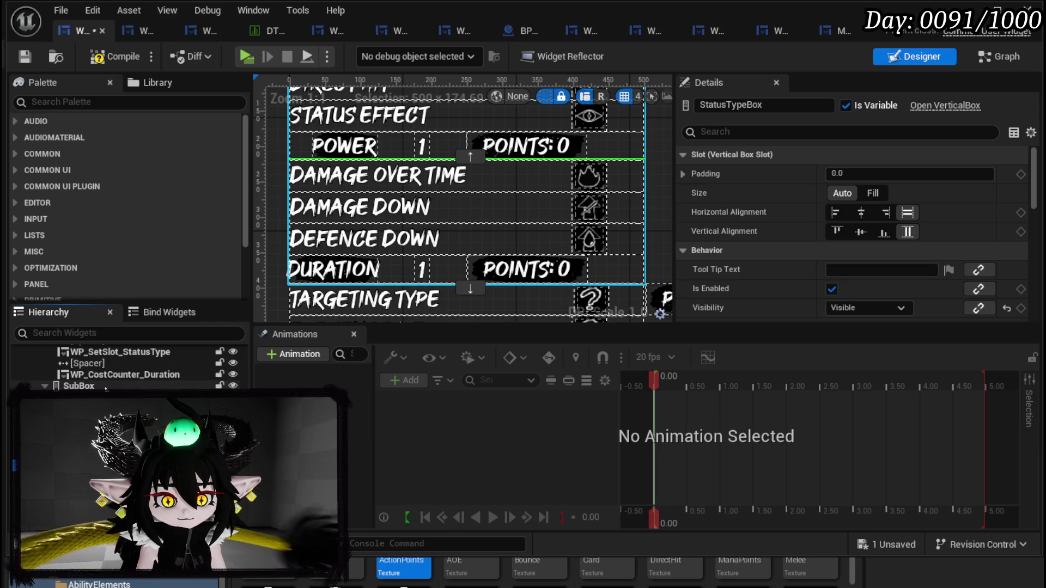
click(106, 387)
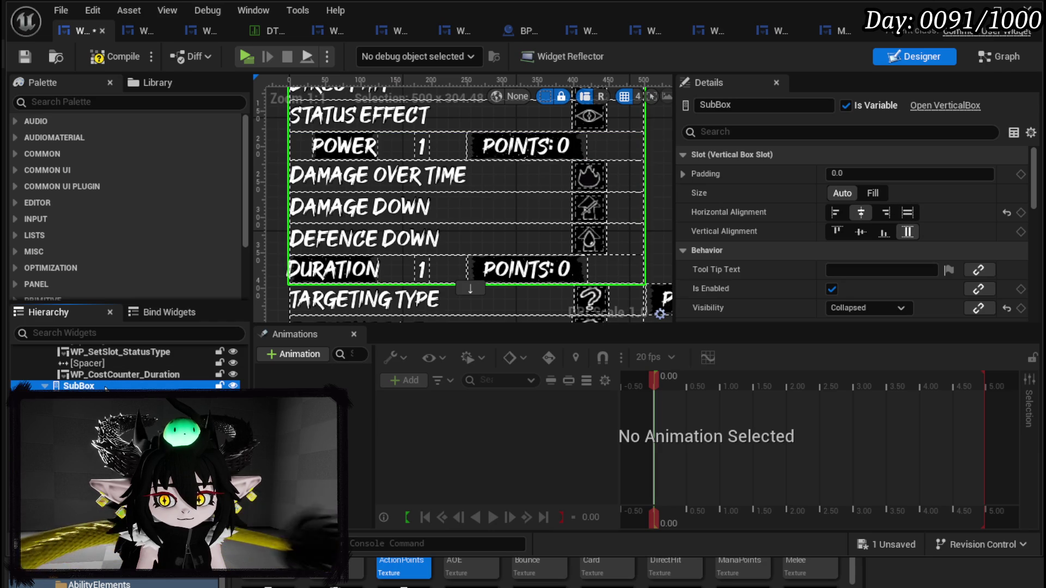
click(109, 398)
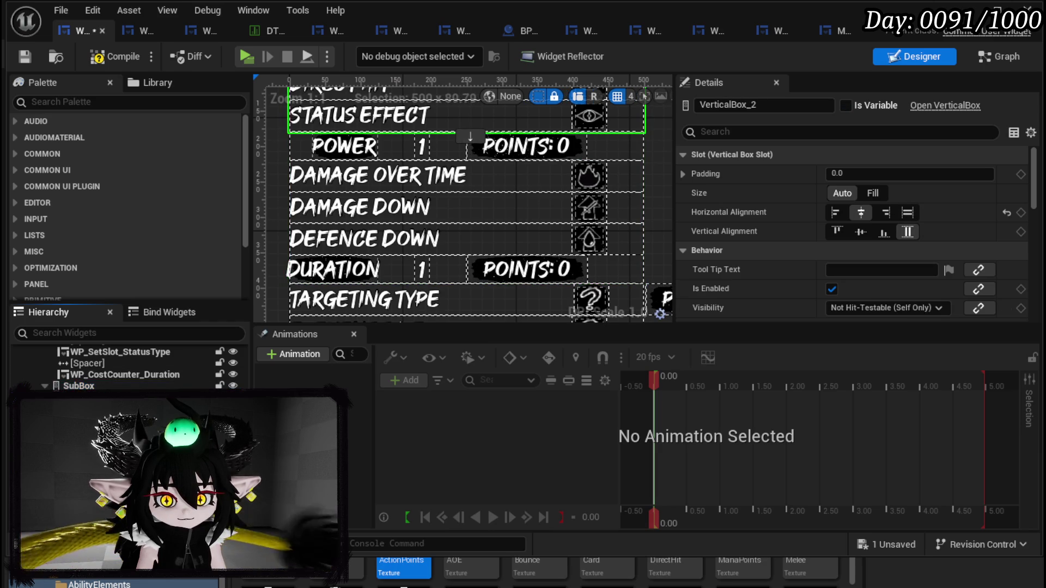
click(99, 387)
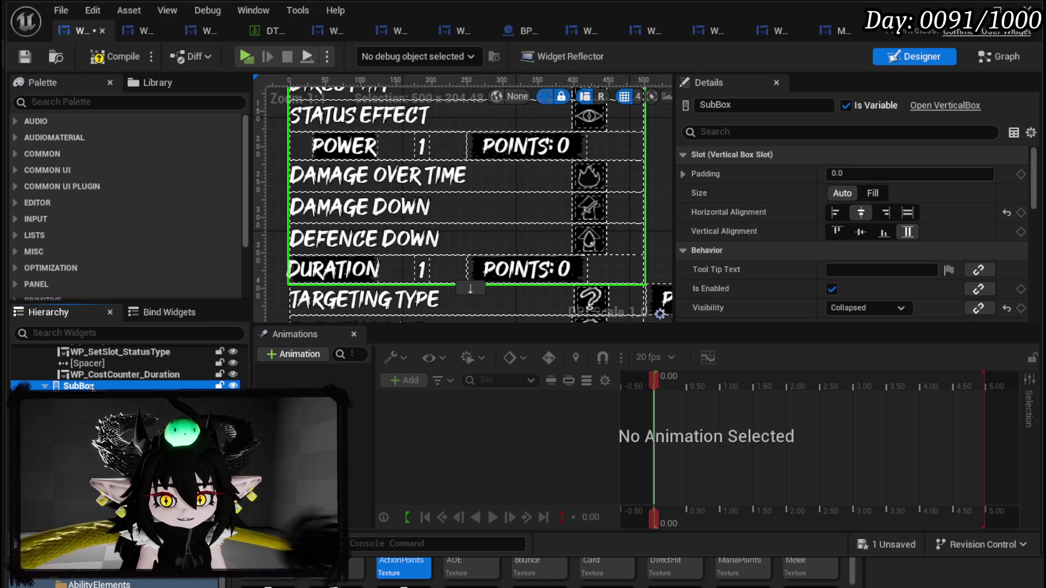
drag(395, 129, 405, 192)
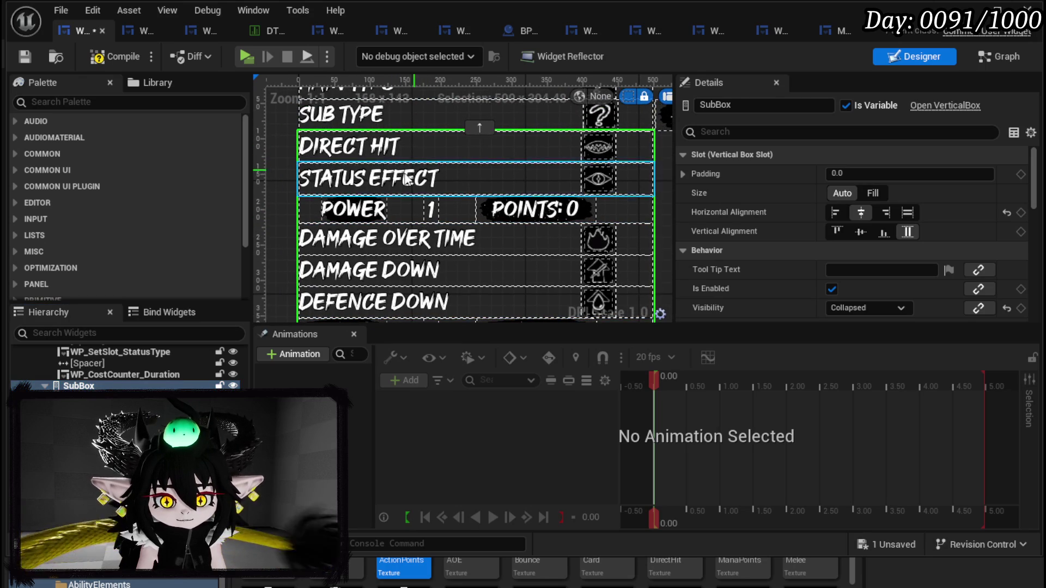
scroll(393, 188, down, 2)
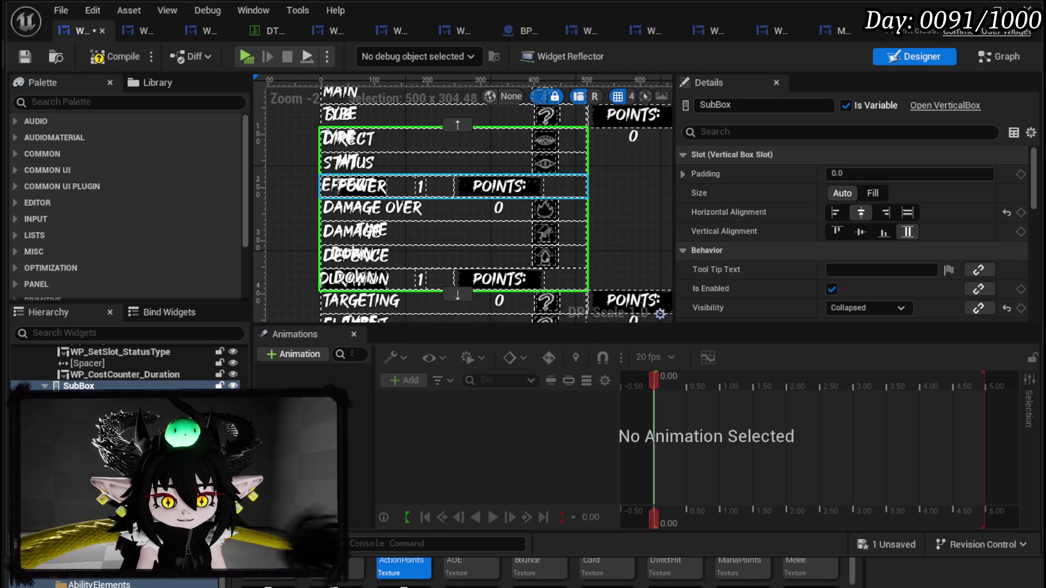
click(87, 397)
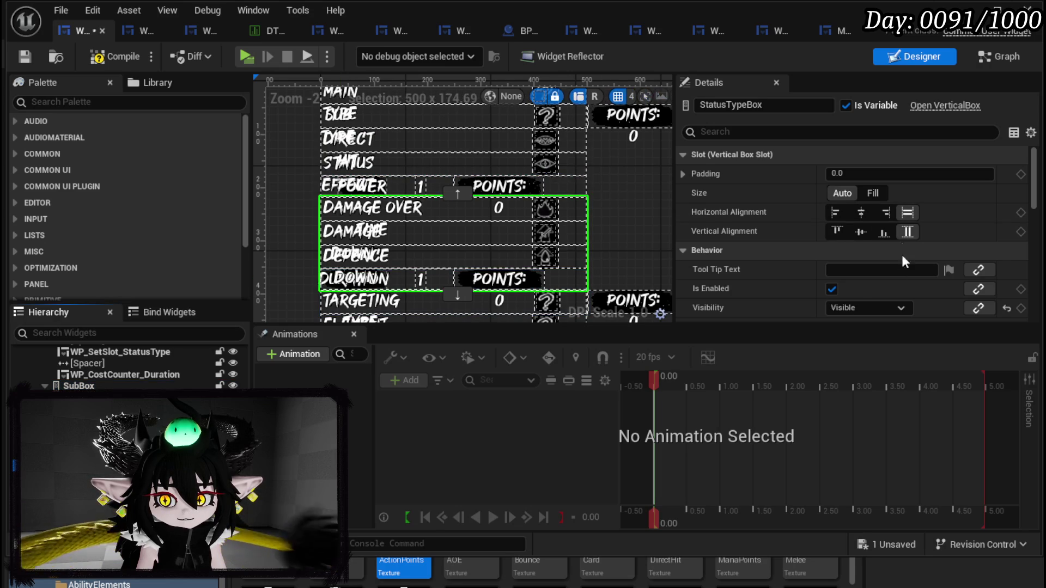
scroll(888, 282, down, 1)
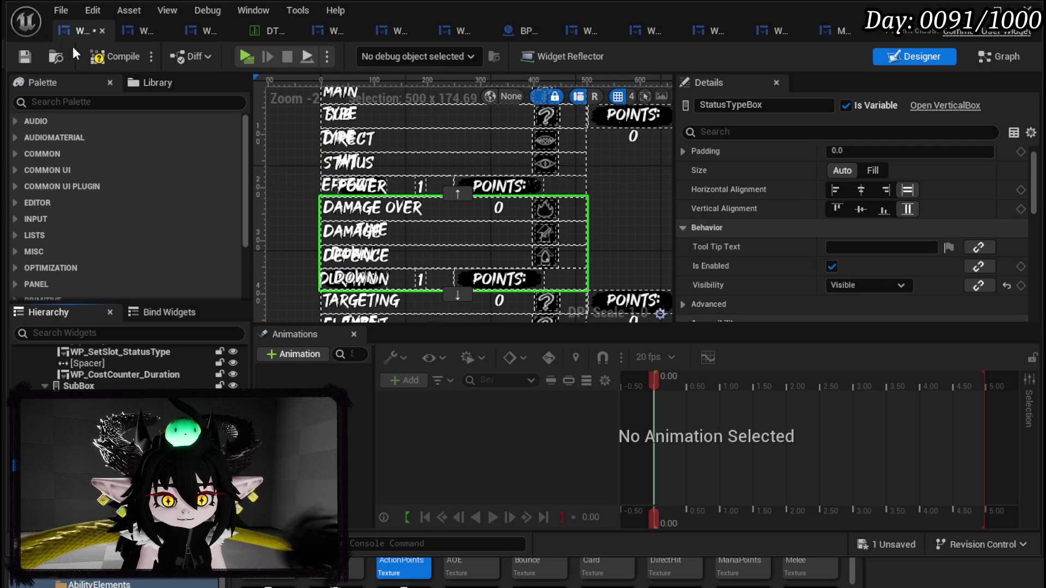
click(98, 60)
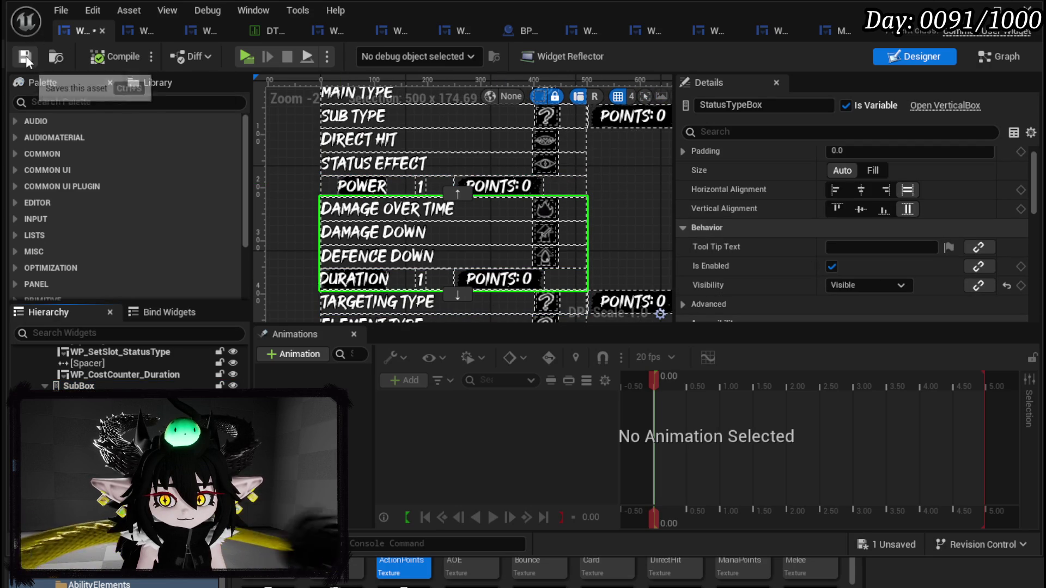
click(886, 172)
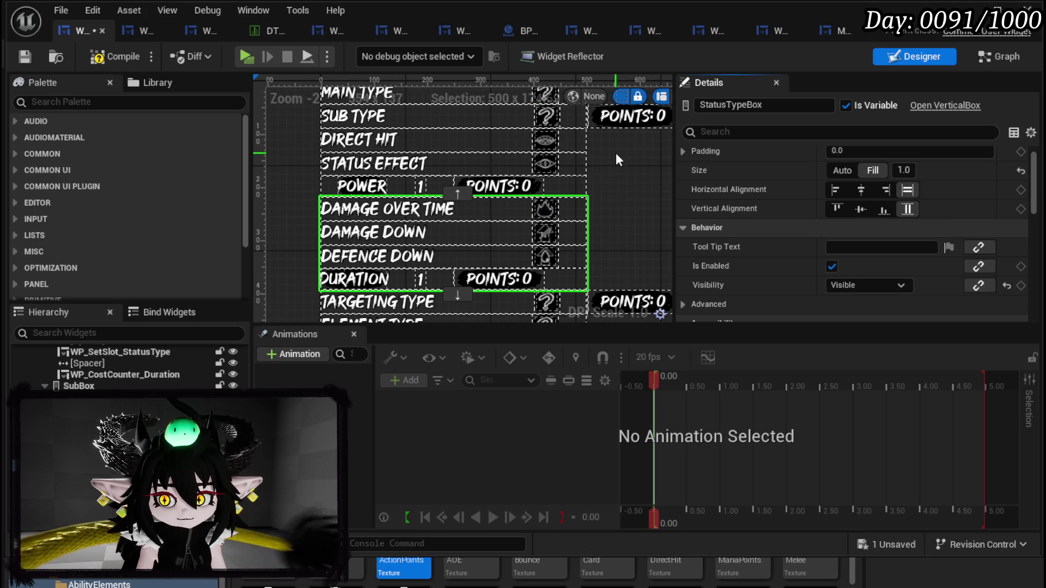
Step: Save the widget and play-test Create New Skill, choosing Ability and expanding the Sub Type options
click(25, 53)
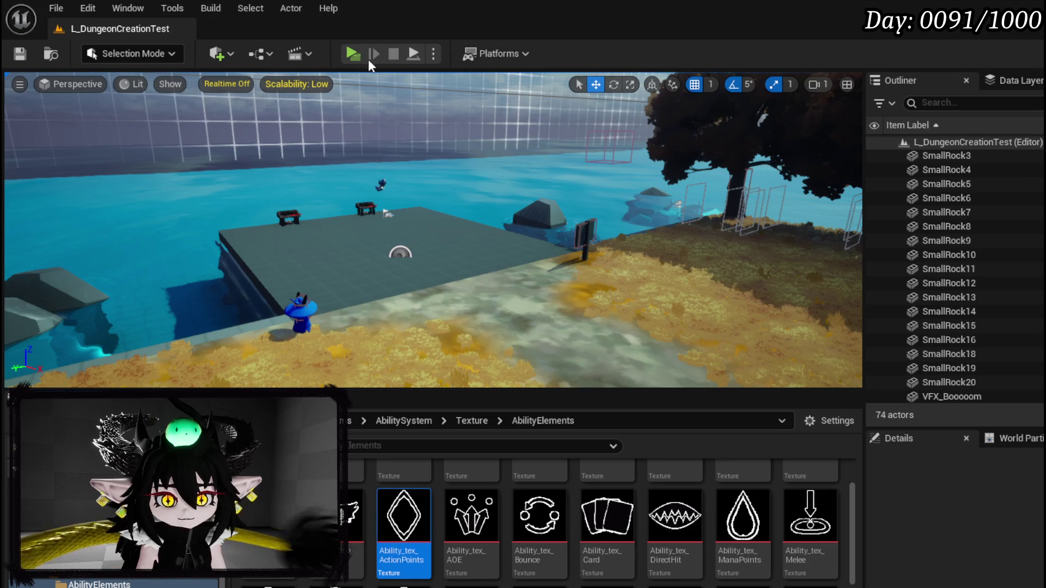
click(360, 56)
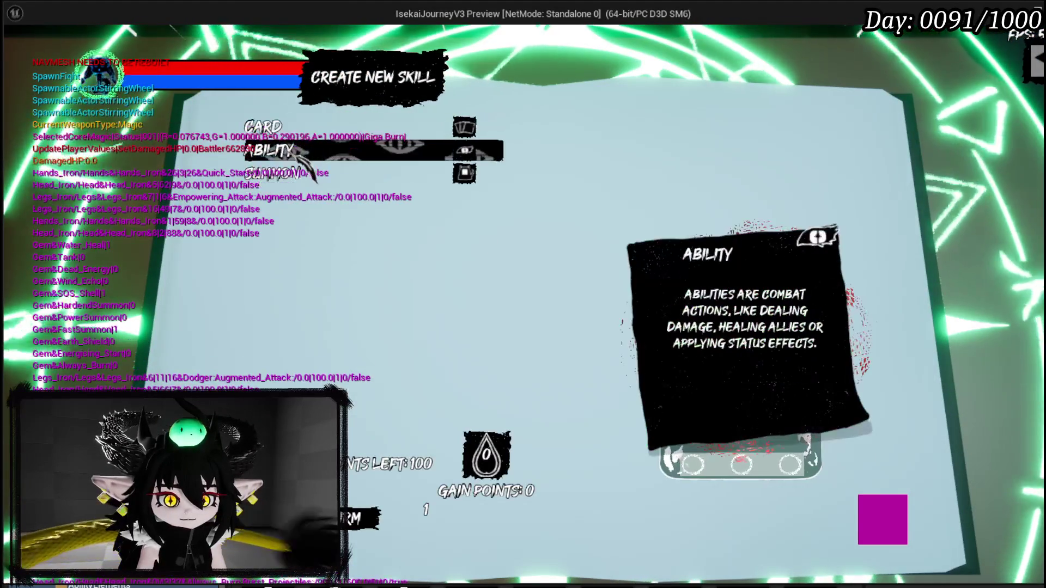
click(305, 151)
click(289, 158)
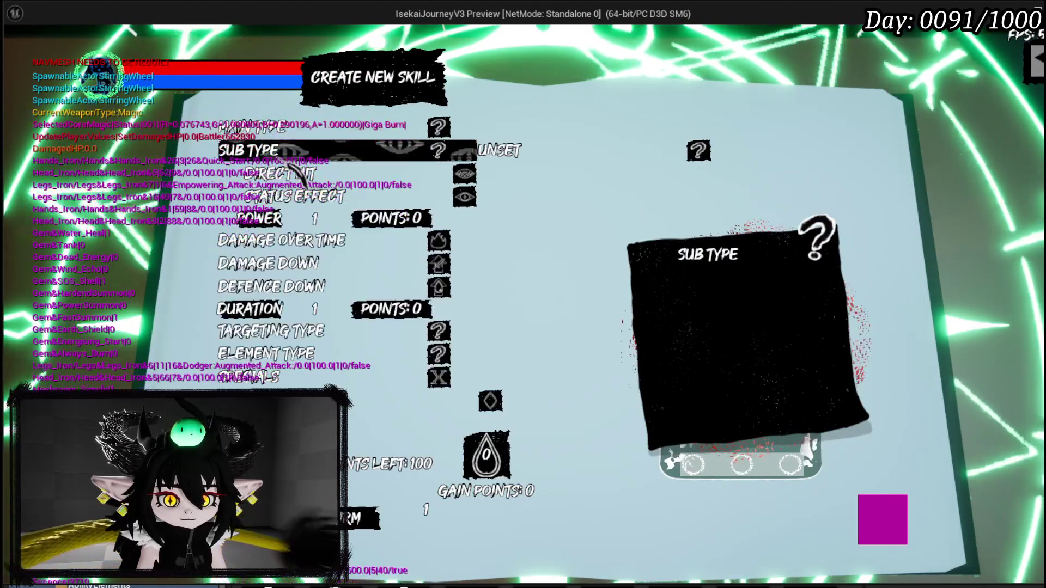
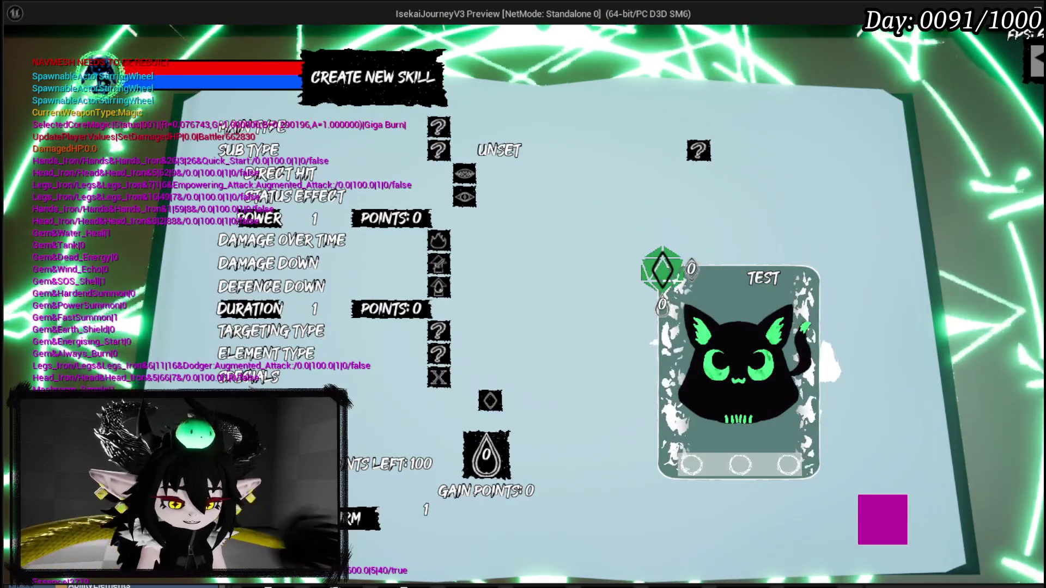
Step: Stop the play preview and select the skill setup canvas panel in the WP_AbilityCreationTree designer
key(Escape)
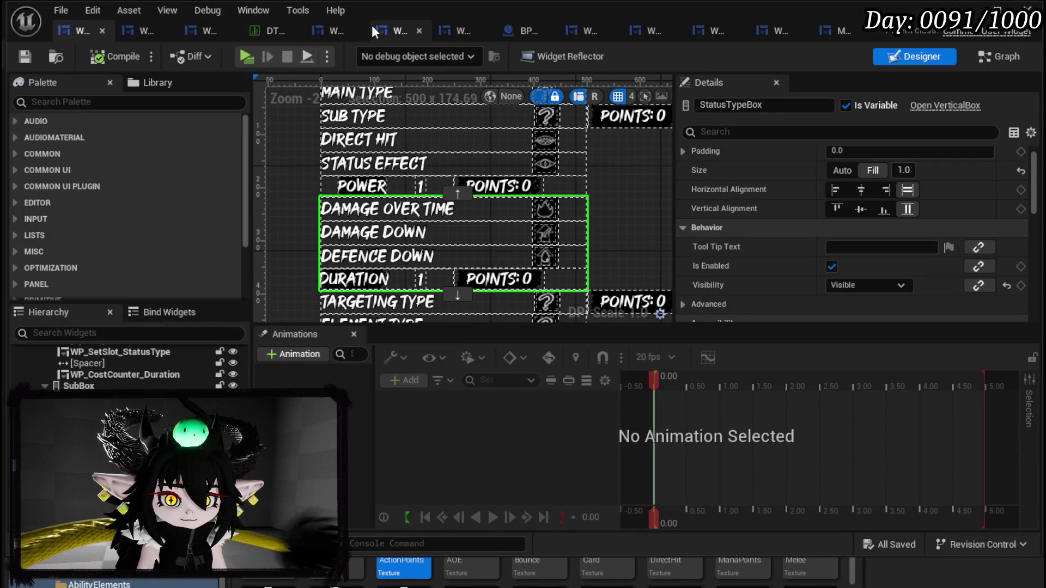
click(332, 32)
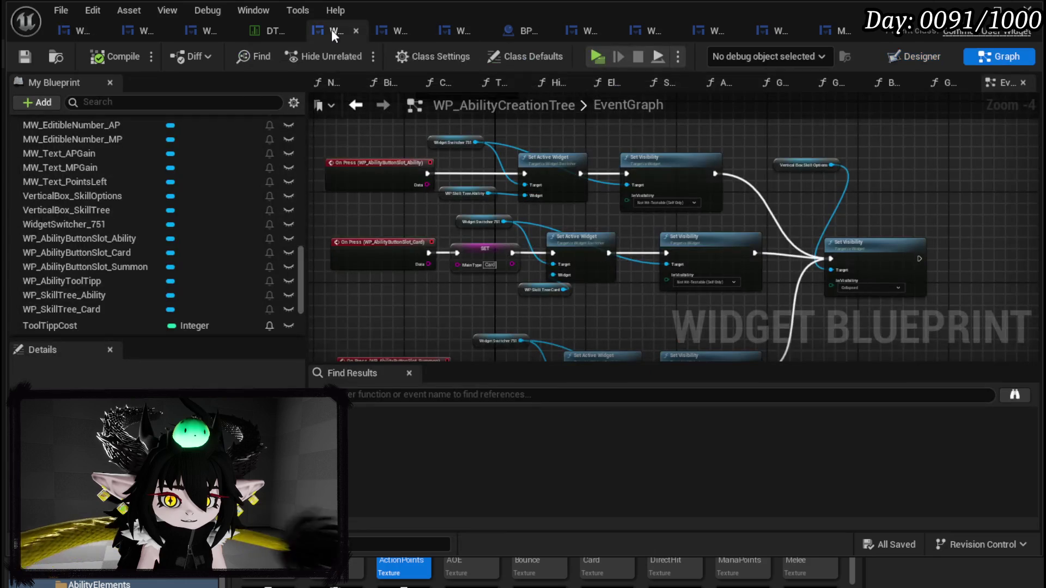
click(921, 56)
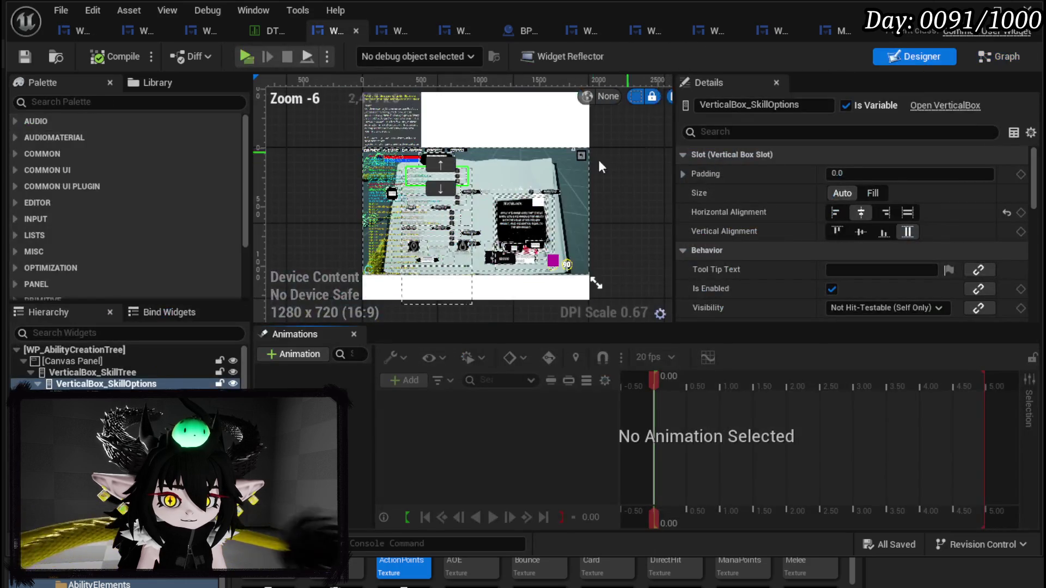
scroll(422, 211, up, 3)
click(422, 211)
click(422, 212)
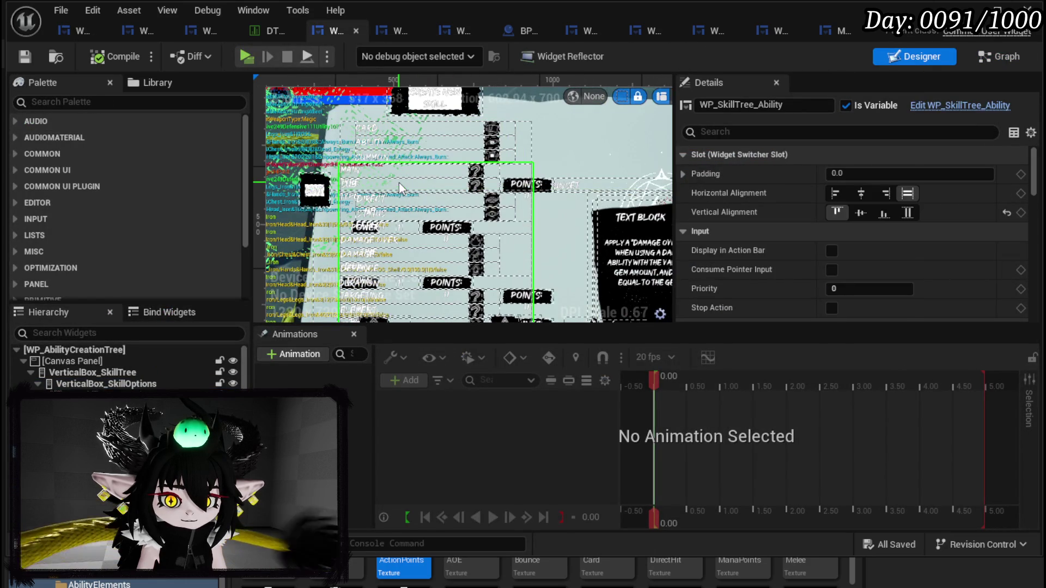
scroll(517, 213, down, 1)
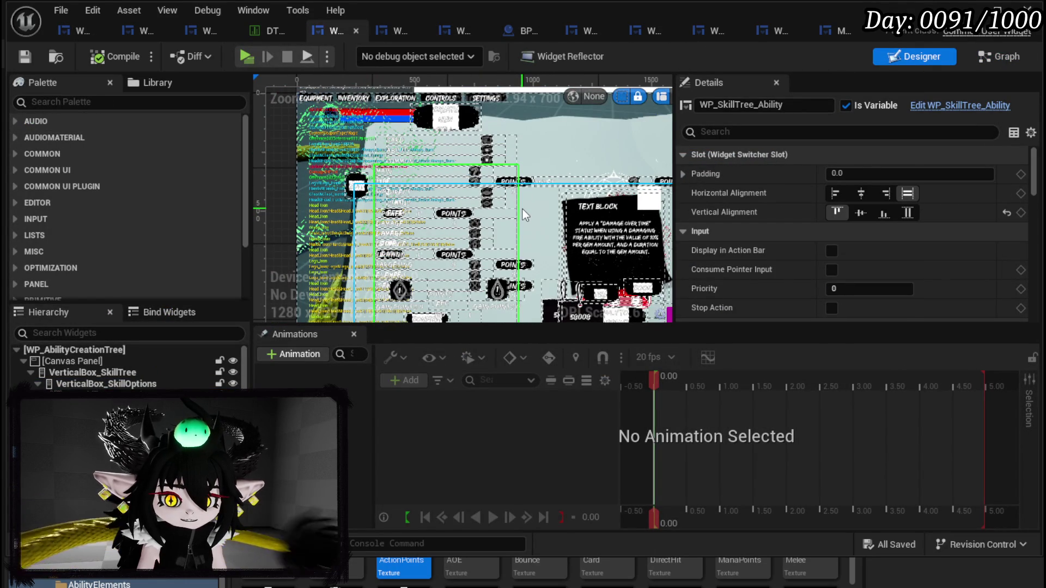
click(524, 216)
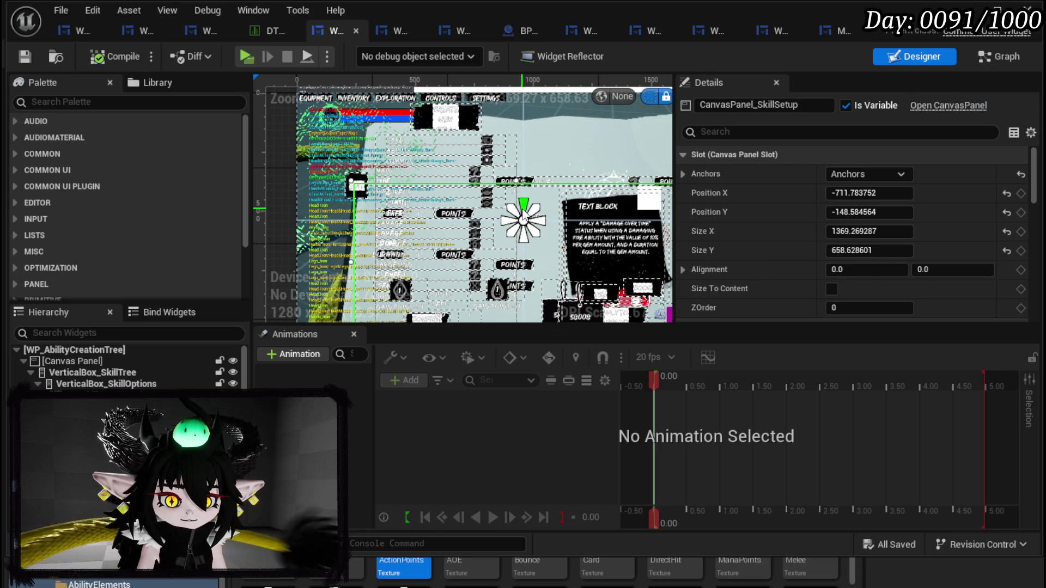
Step: Drag CanvasPanel_SkillSetup's left edge right to narrow it, then compile, save and close the editor
scroll(843, 240, down, 5)
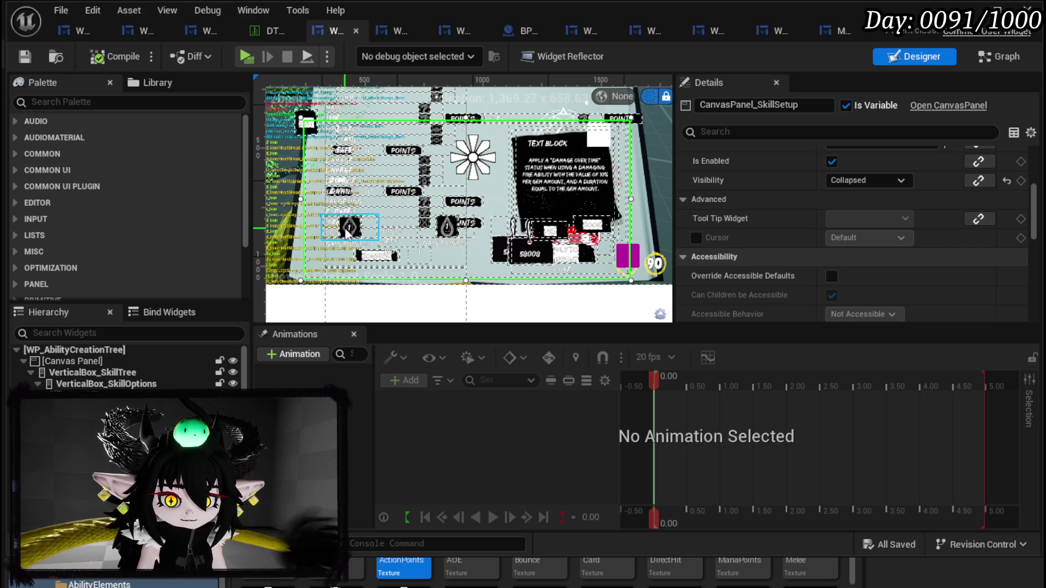
scroll(346, 229, up, 2)
scroll(344, 207, down, 4)
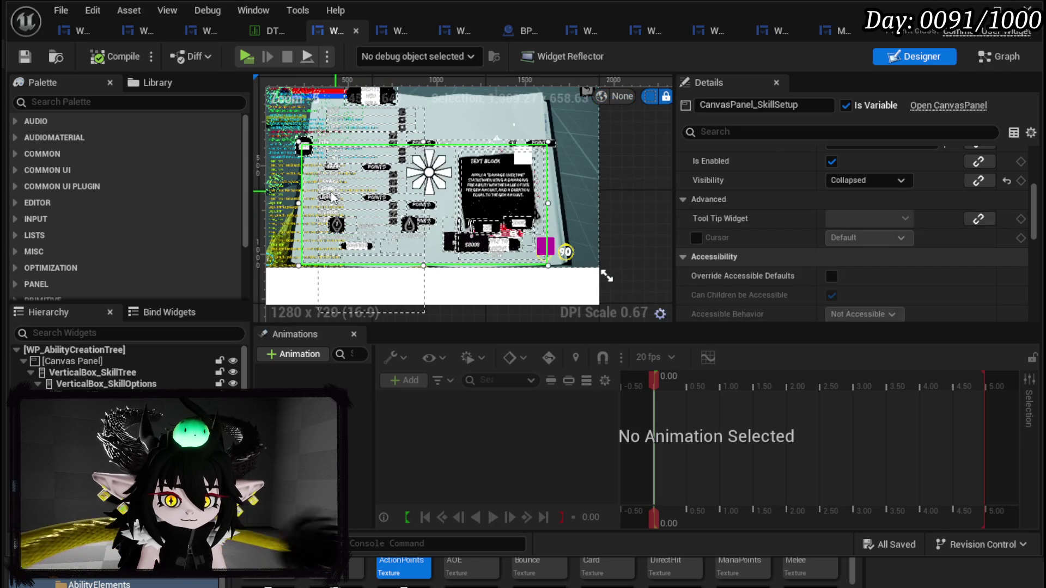
drag(299, 206, 432, 209)
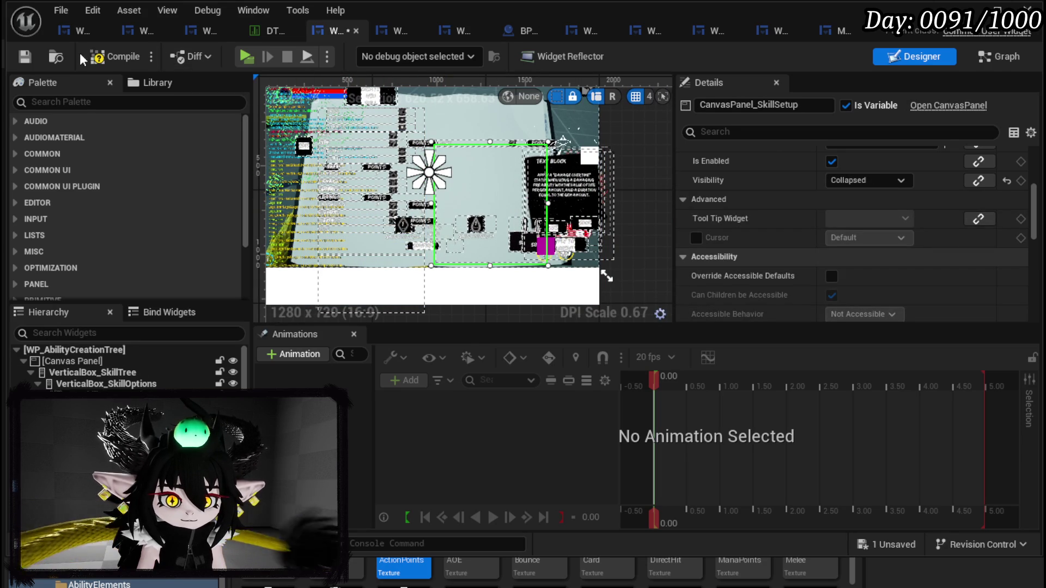
click(25, 57)
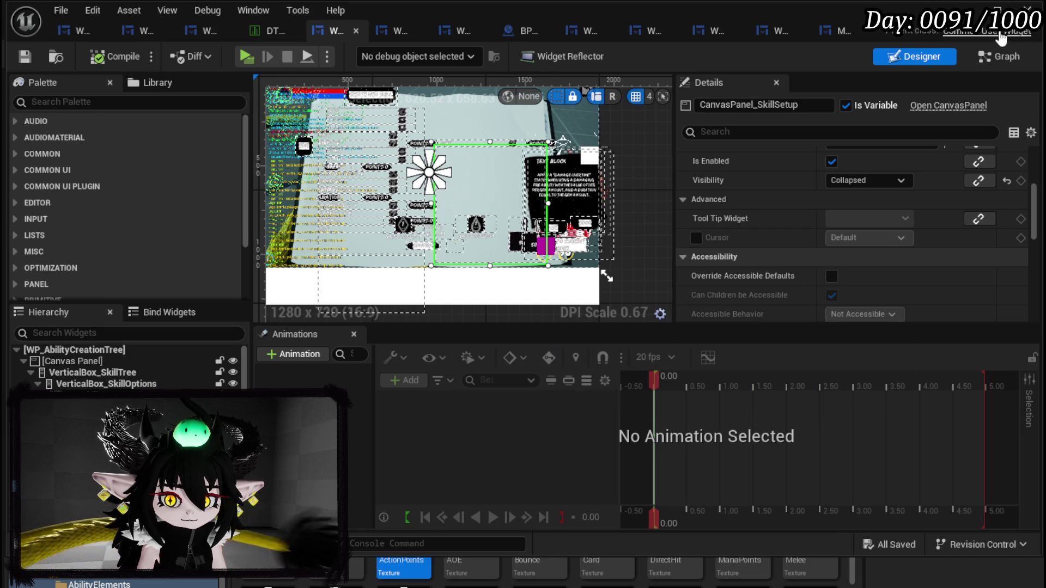
click(996, 4)
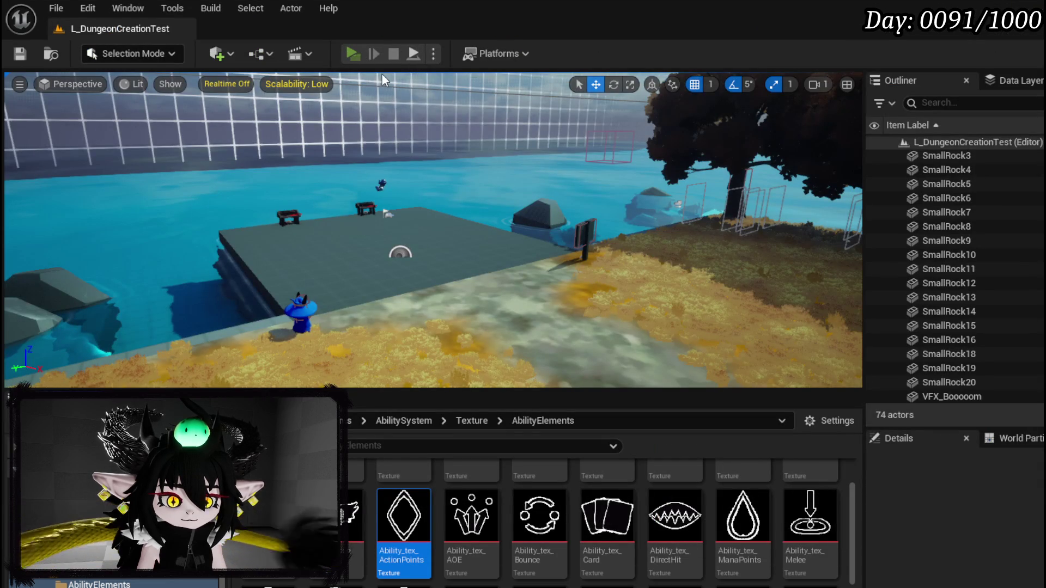
Step: Playtest the Create New Skill screen by picking a main type, then stop and save all packages
key(alt+p)
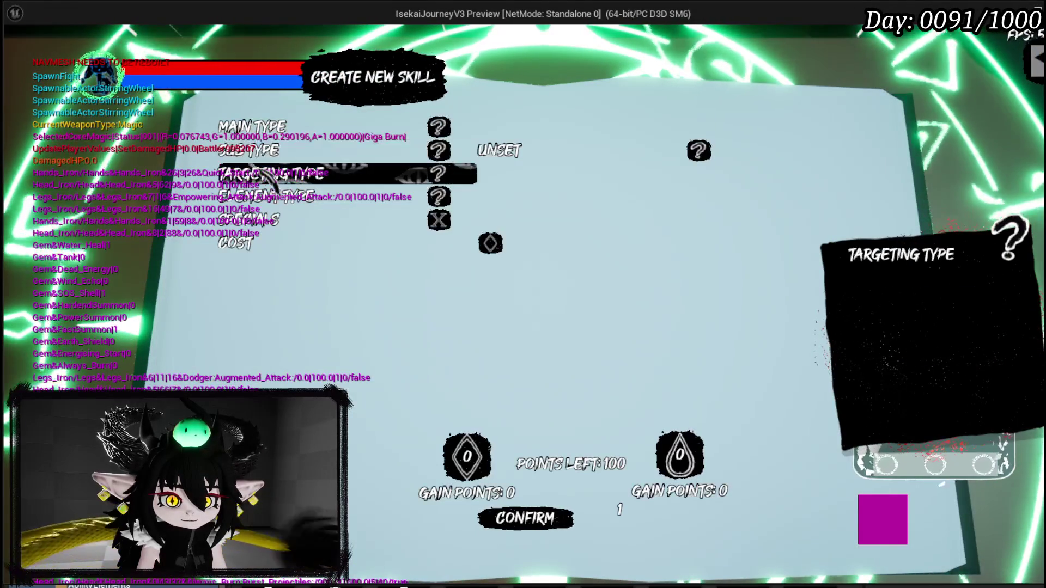
click(262, 178)
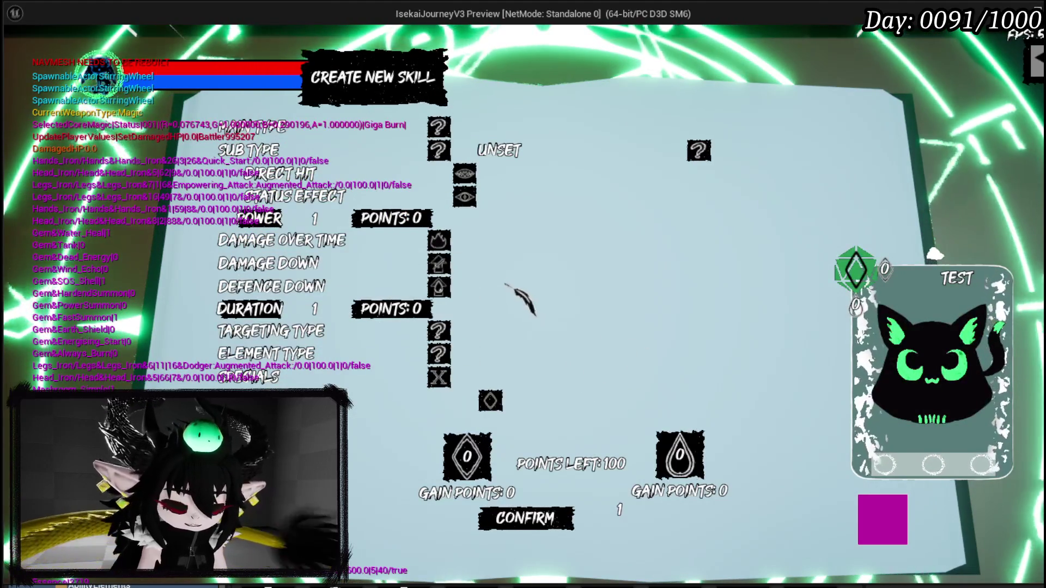
key(Escape)
key(ctrl+s)
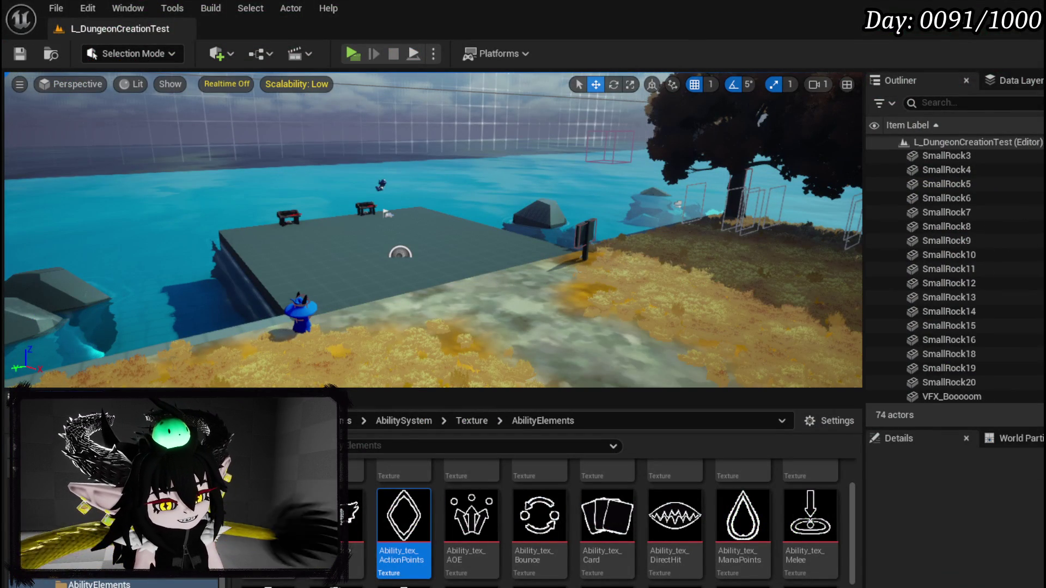
key(alt+Tab)
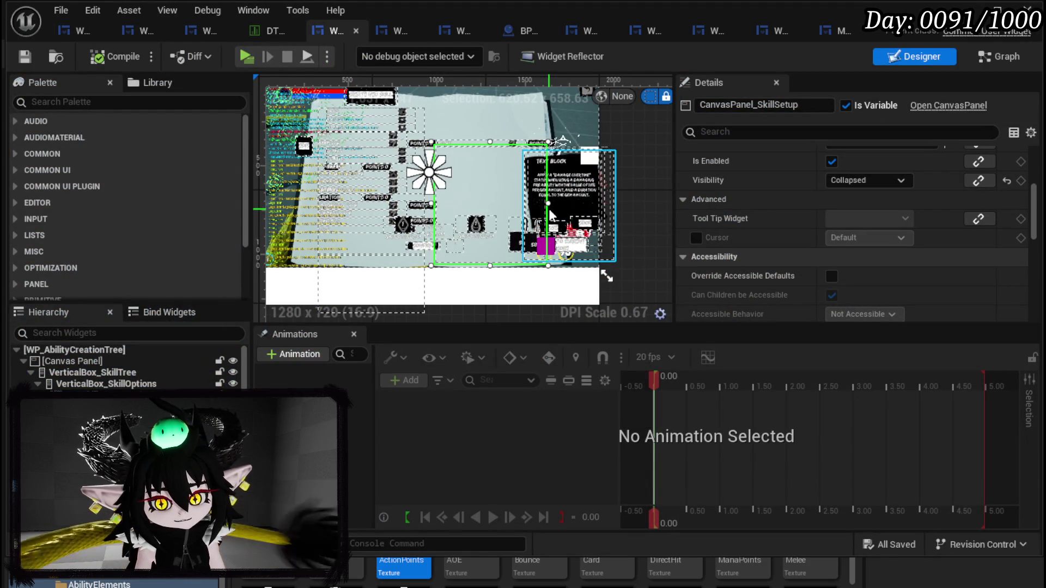
Step: Inspect the mana points box, Confirm button and action points box in the ability skill tree widget
scroll(468, 242, up, 3)
click(479, 218)
click(388, 249)
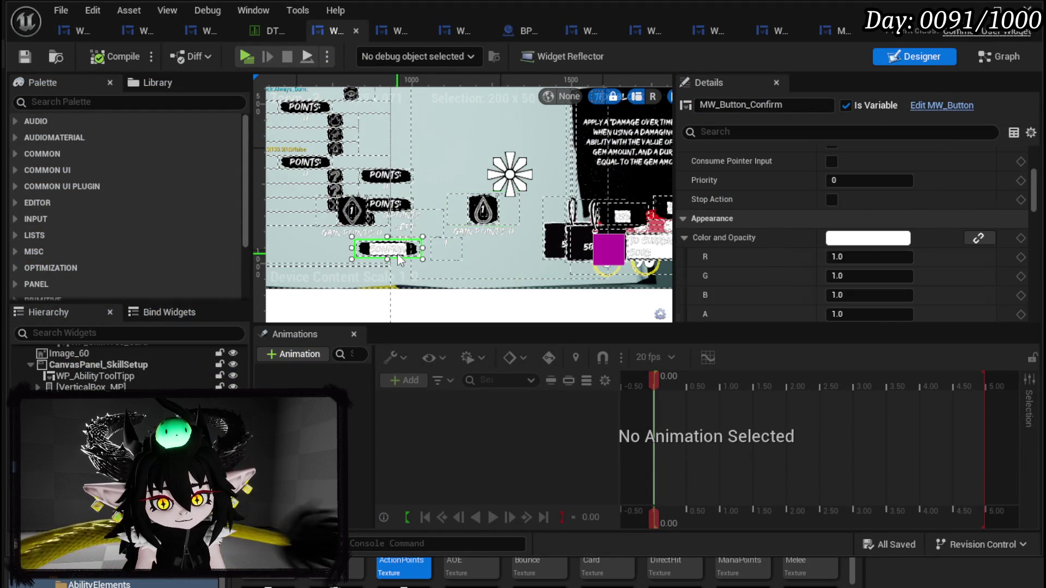
scroll(627, 229, down, 1)
scroll(510, 232, up, 1)
click(510, 232)
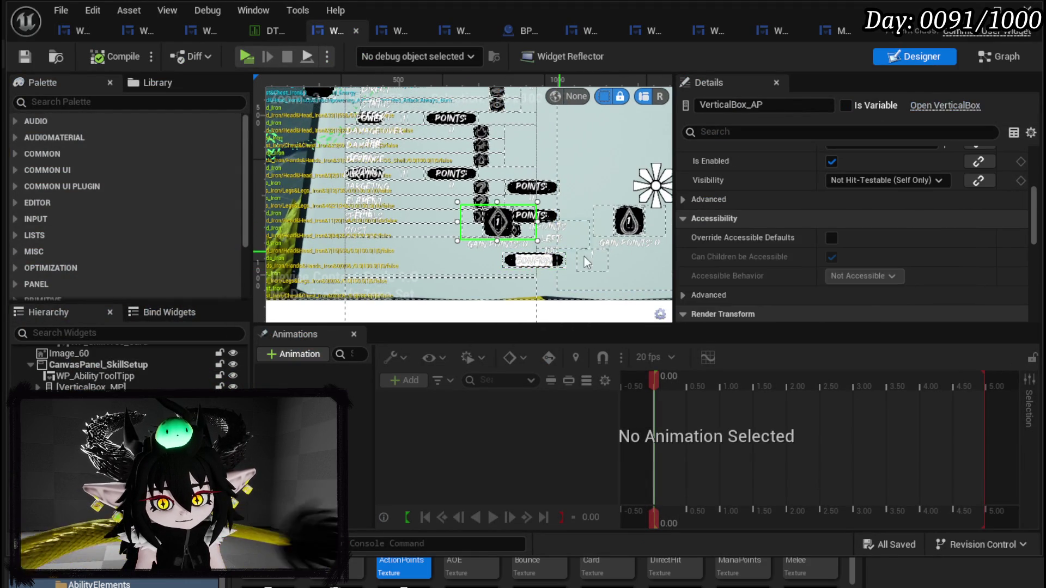
scroll(491, 229, up, 1)
scroll(388, 212, down, 1)
click(388, 212)
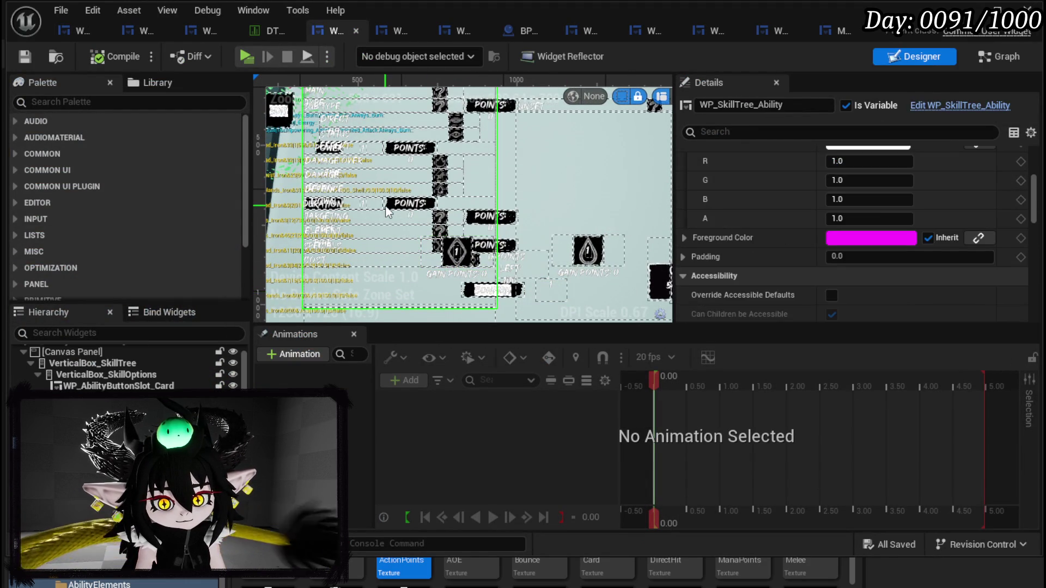
Step: Set StatusTypeBox's Visibility to Collapsed in the first widget and compile
click(63, 32)
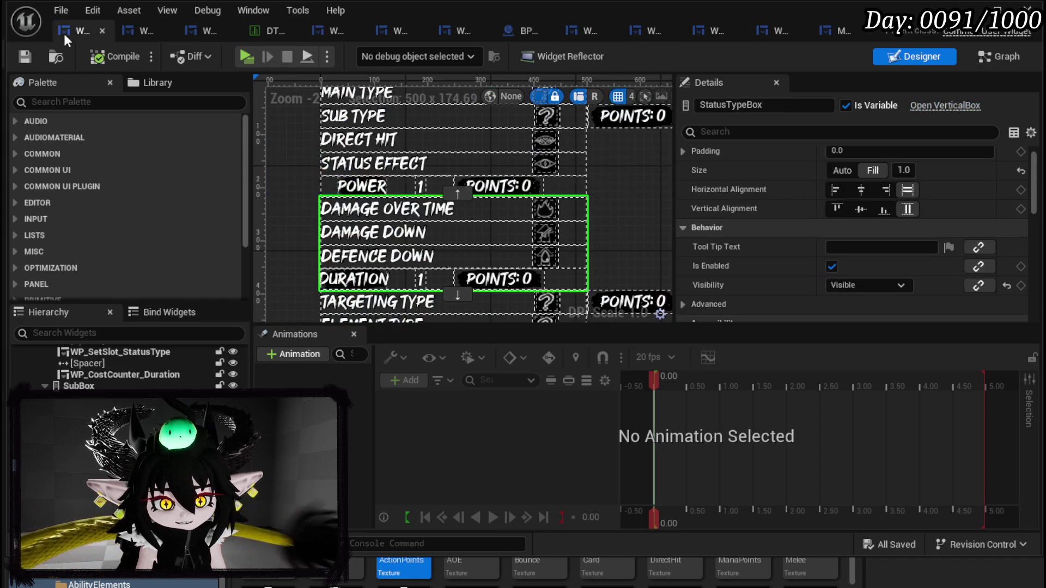
click(867, 285)
click(845, 308)
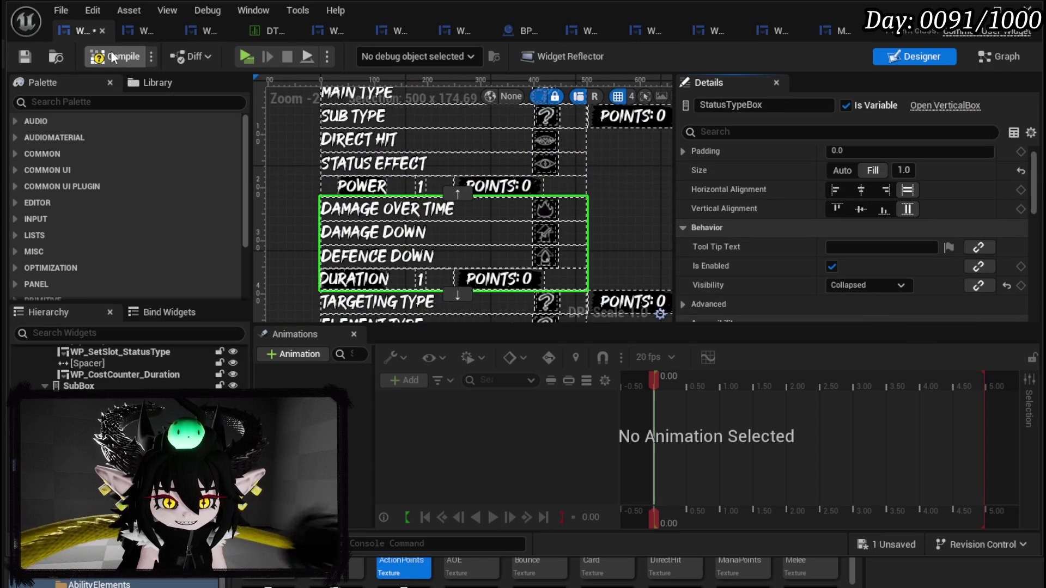
click(25, 53)
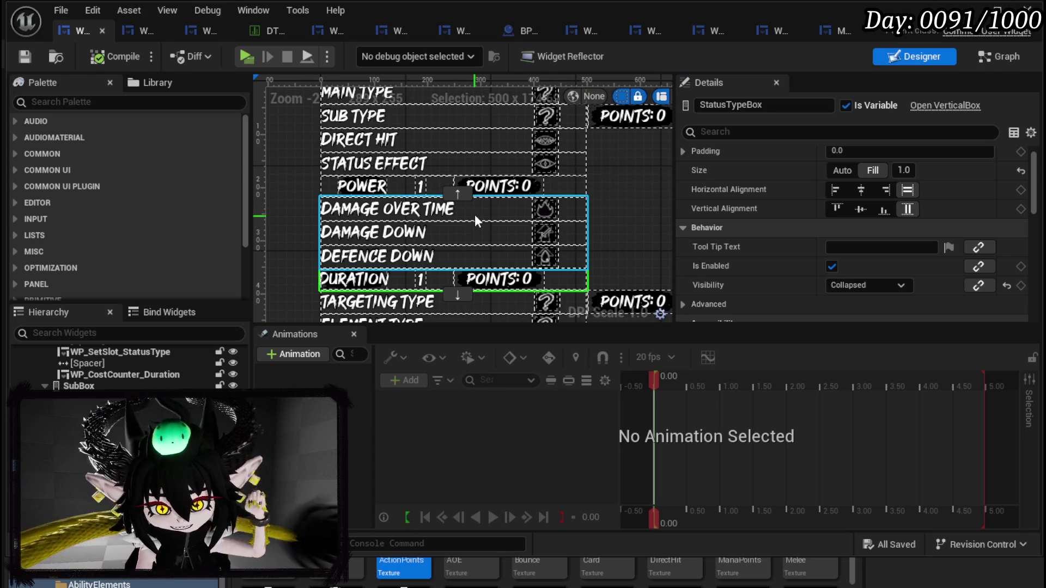
Step: Select the UNSET status type slot together with its POINTS counter and bring up the wrap options
drag(564, 157, 469, 224)
click(565, 191)
mouse_move(603, 212)
mouse_down()
mouse_move(538, 173)
mouse_move(568, 202)
mouse_up()
click(426, 225)
scroll(425, 225, down, 2)
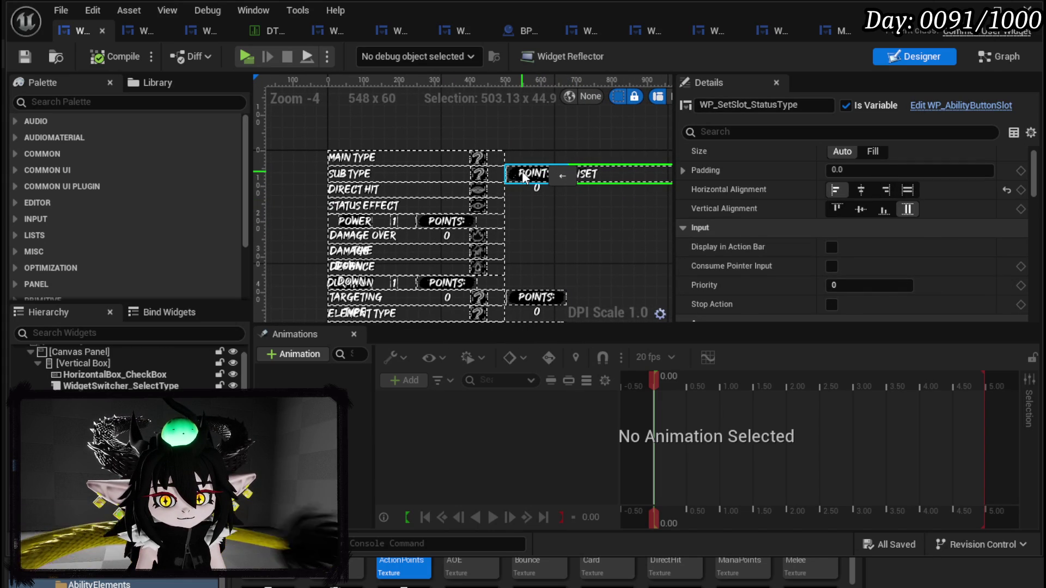
ctrl+click(648, 180)
drag(650, 181, 731, 165)
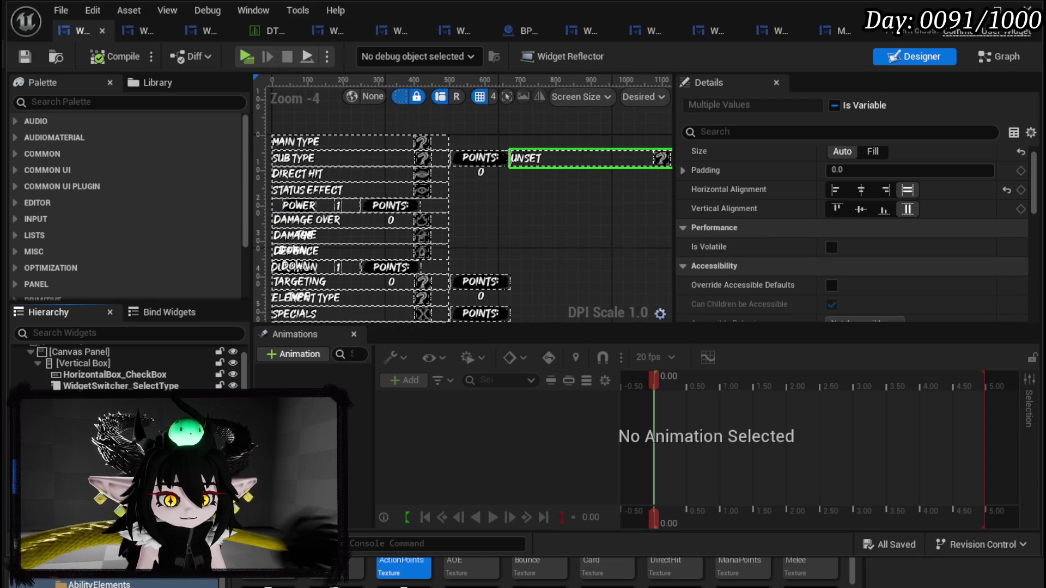
right_click(109, 385)
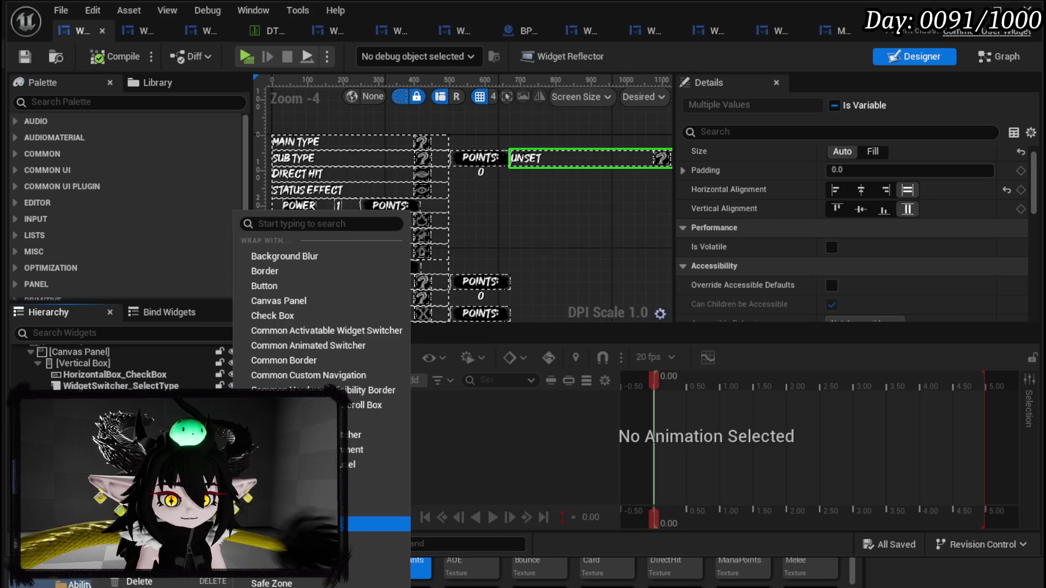
Step: Wrap UNSET and its POINTS counter in a horizontal box and move it into the option list column
click(376, 494)
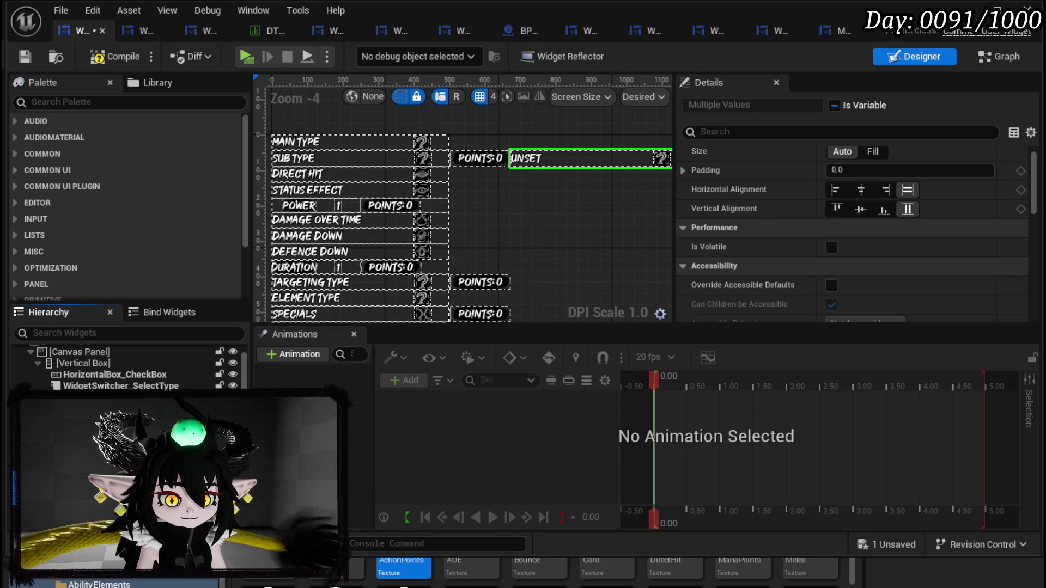
click(506, 160)
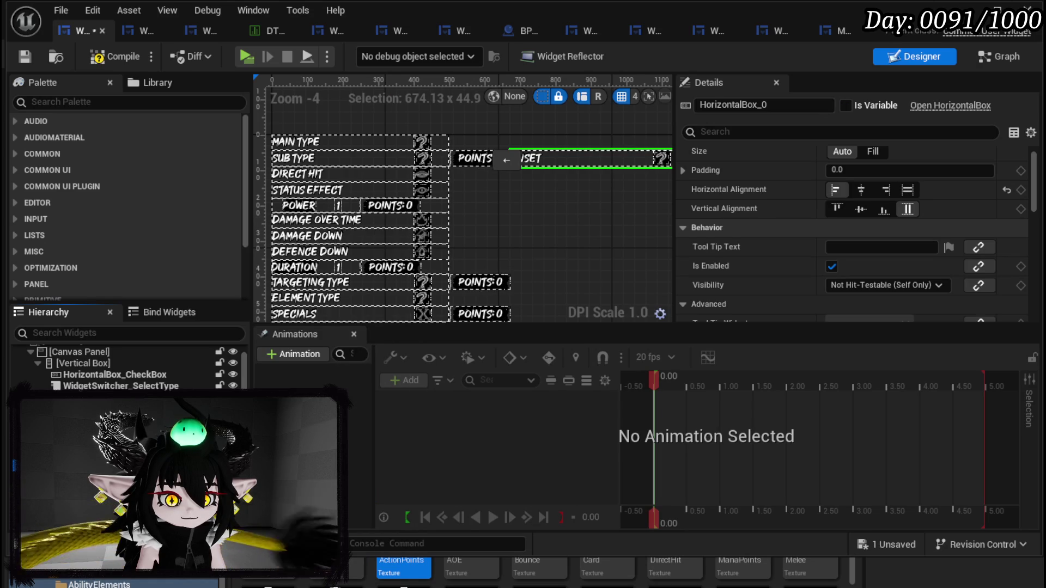
drag(506, 161, 77, 361)
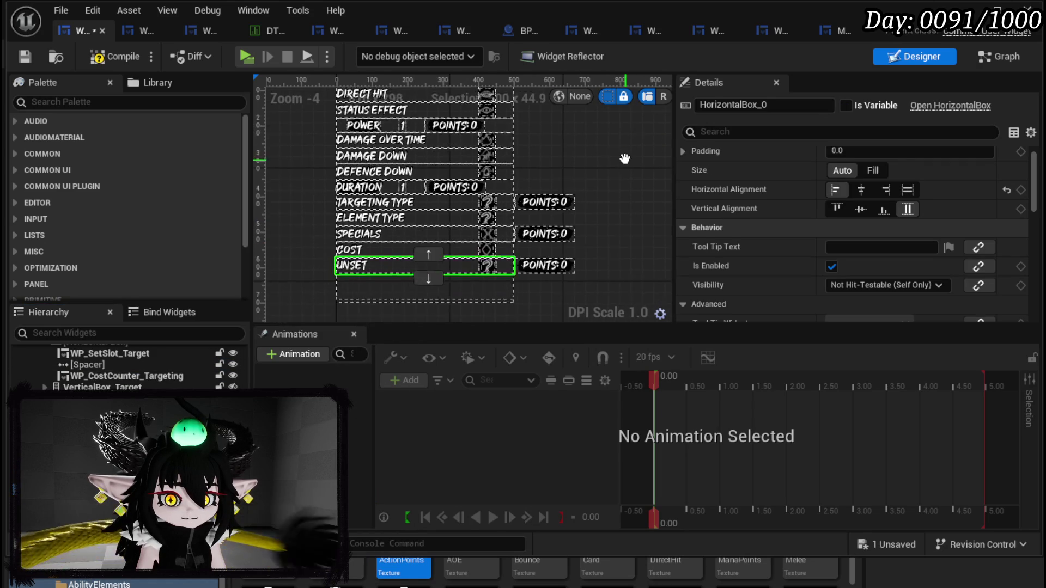
Step: Move the UNSET row up past COST, SPECIALS and ELEMENT TYPE until it sits under SUB TYPE
click(411, 281)
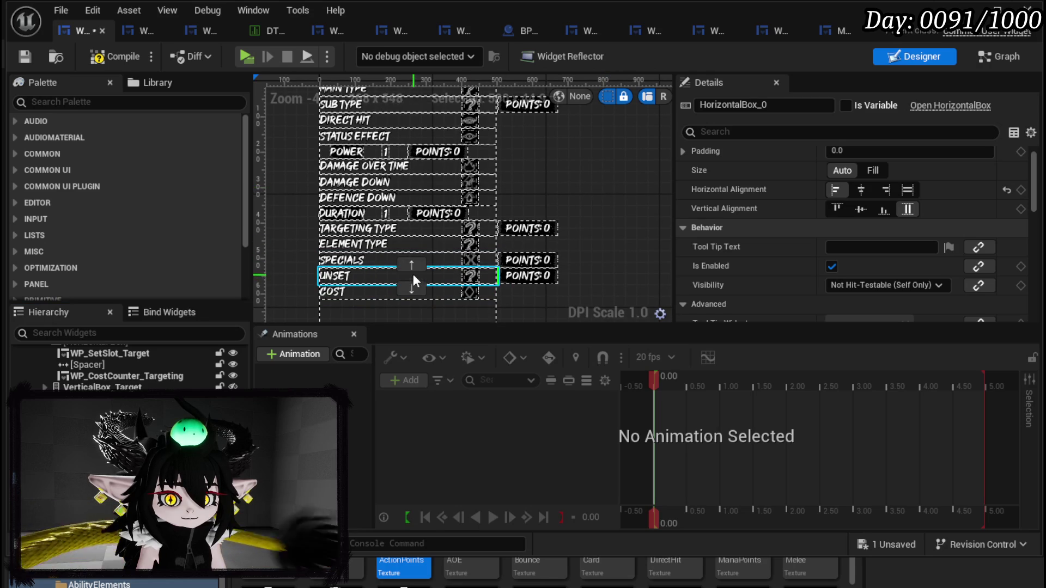
click(411, 265)
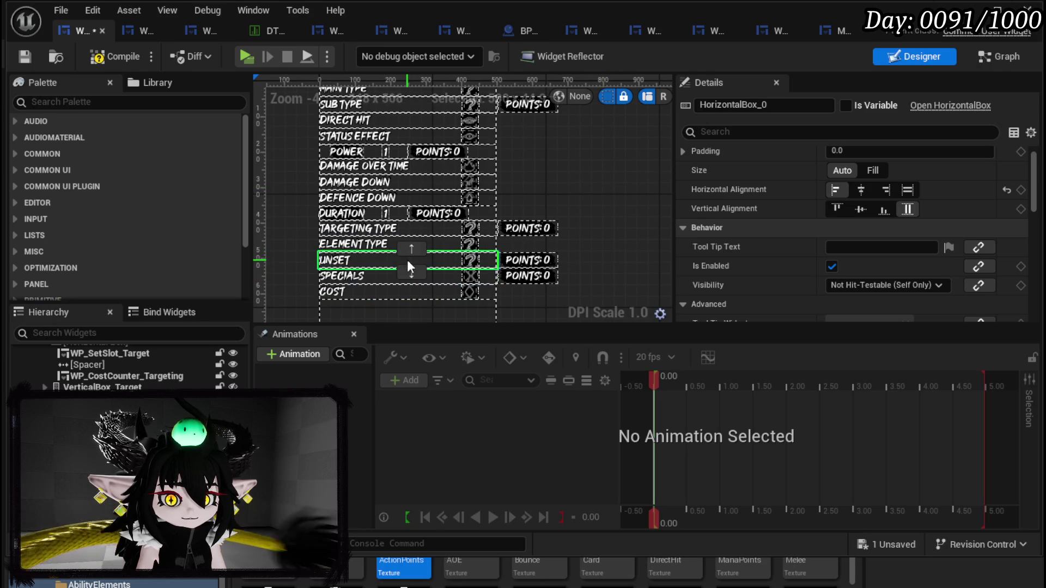
click(411, 246)
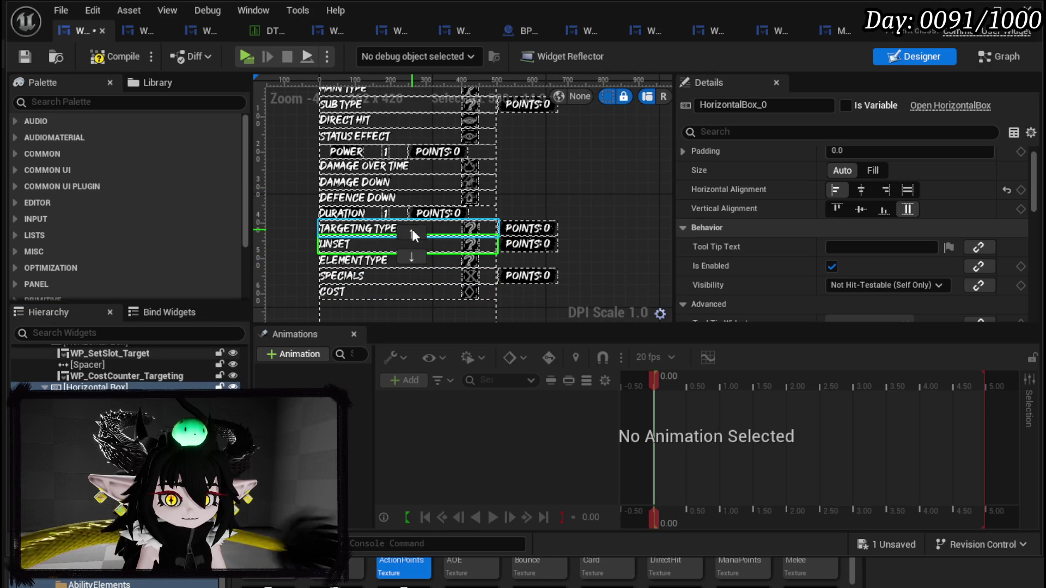
click(411, 227)
click(411, 214)
scroll(413, 198, up, 1)
scroll(346, 223, down, 4)
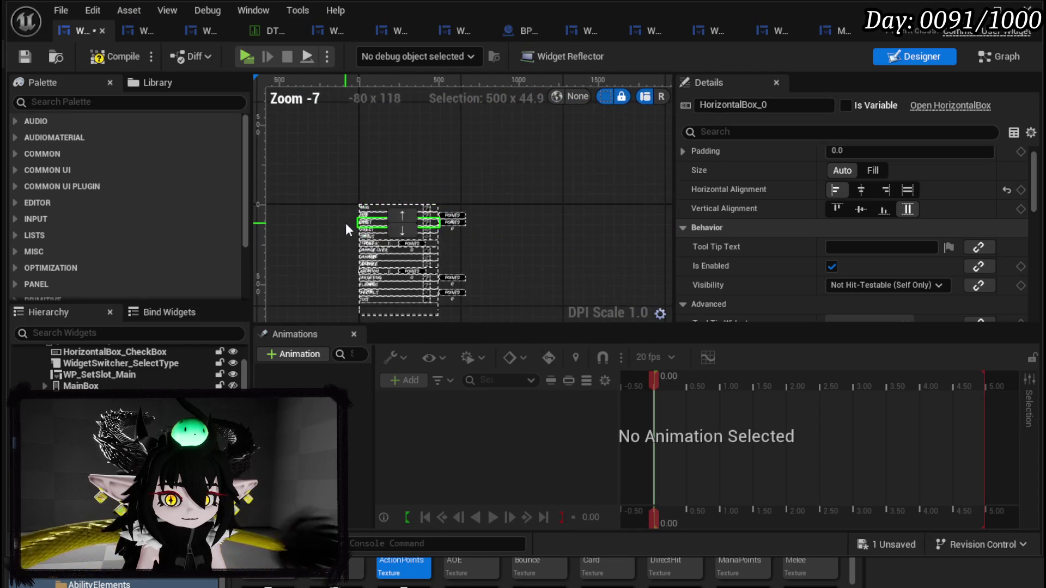
scroll(346, 223, up, 3)
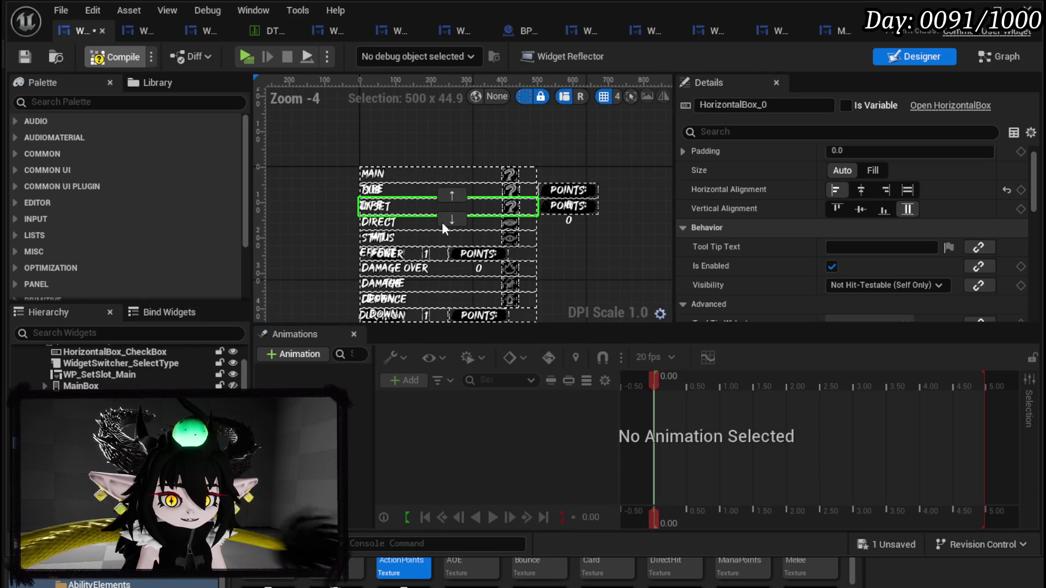
Step: Rename HorizontalBox_0 to HorizontalBox_StatusType, tick Is Variable, and compile and save
key(F7)
scroll(442, 223, up, 2)
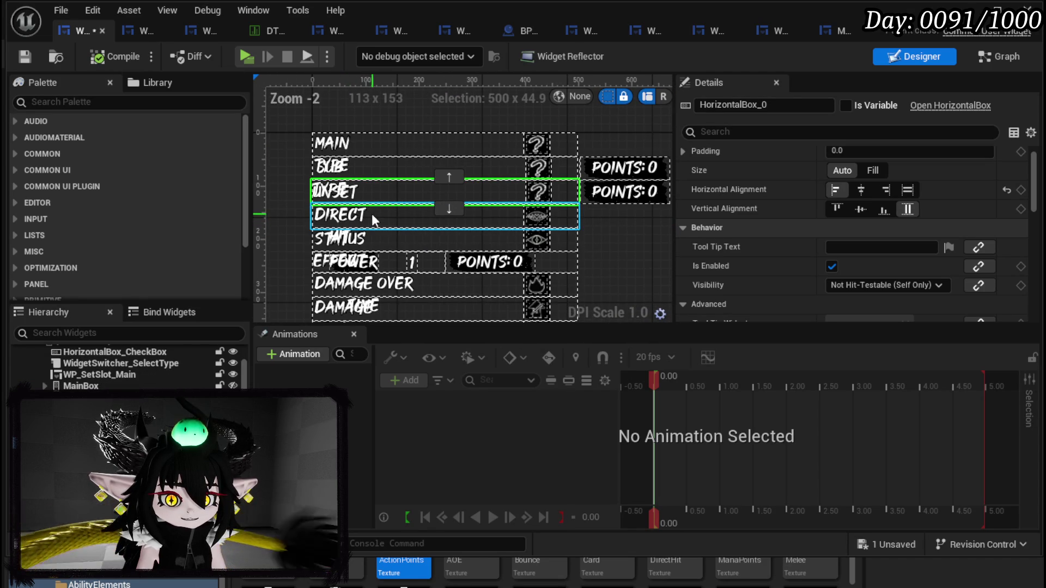
scroll(557, 234, down, 1)
scroll(483, 227, up, 1)
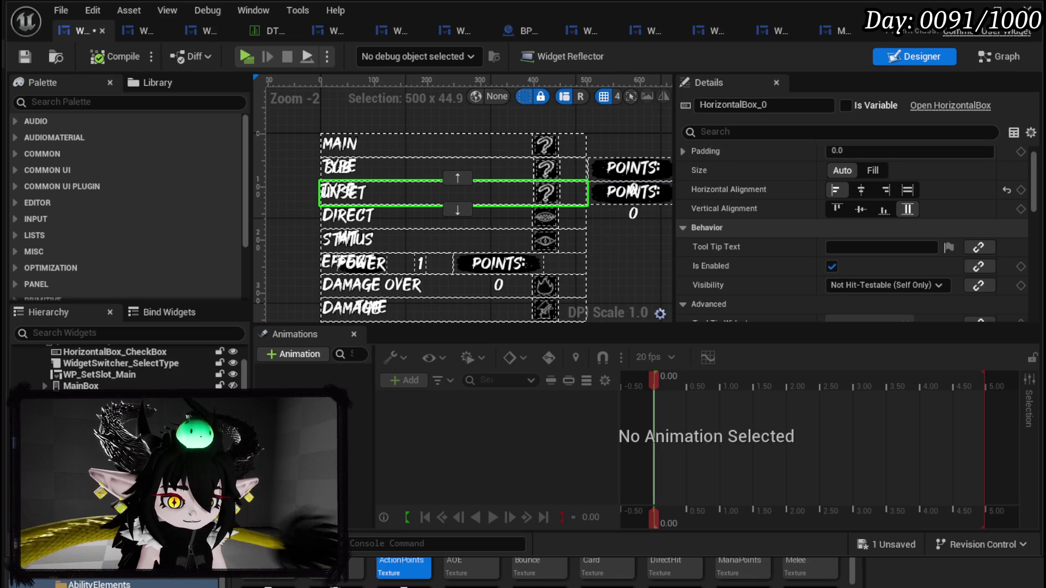
click(767, 105)
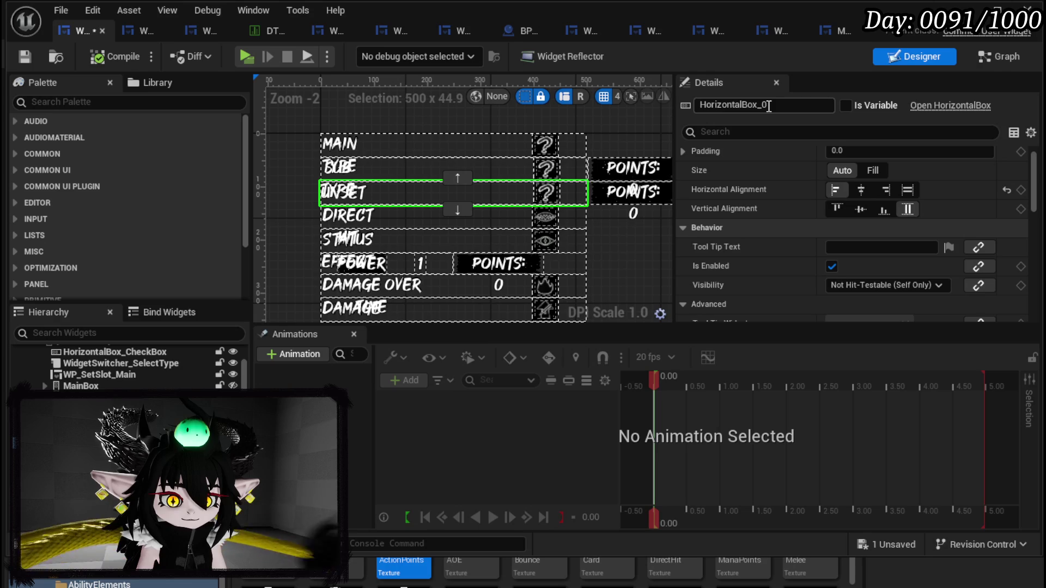
click(845, 105)
click(766, 104)
text(StatusType)
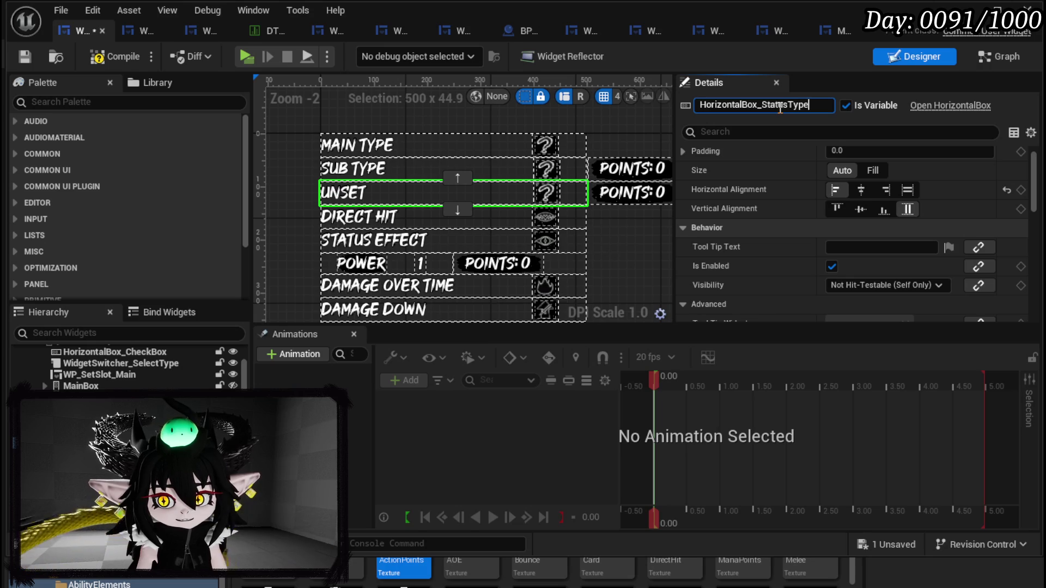
key(Return)
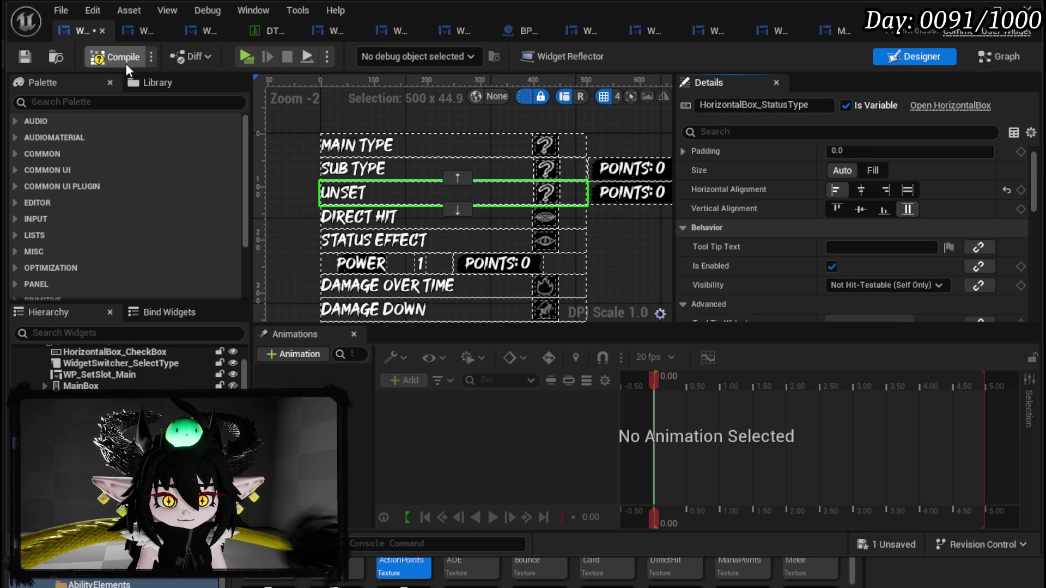
click(31, 55)
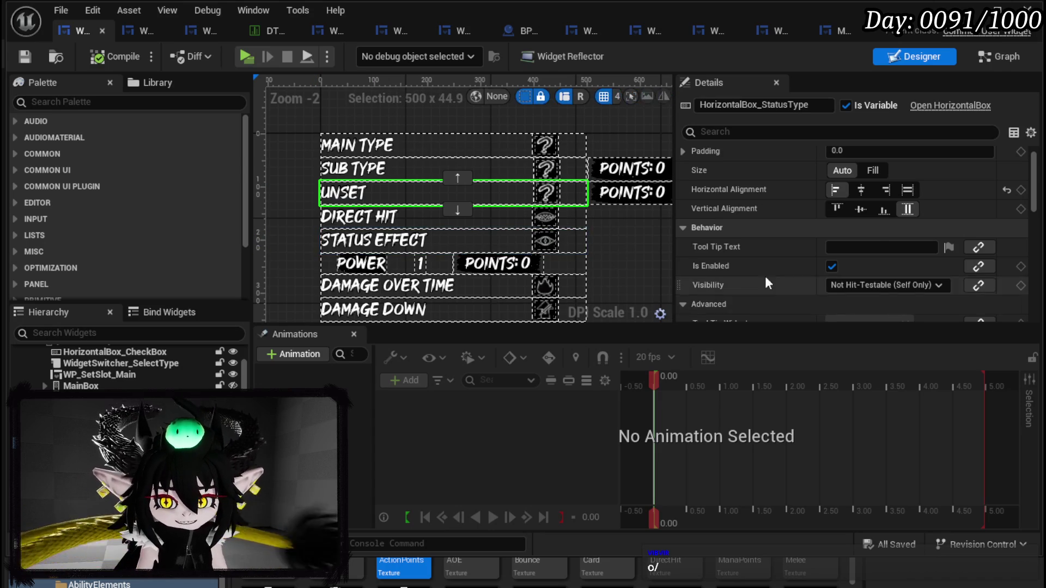
Step: Set HorizontalBox_StatusType's Visibility to Collapsed and save the widget
scroll(782, 284, down, 6)
scroll(855, 196, up, 3)
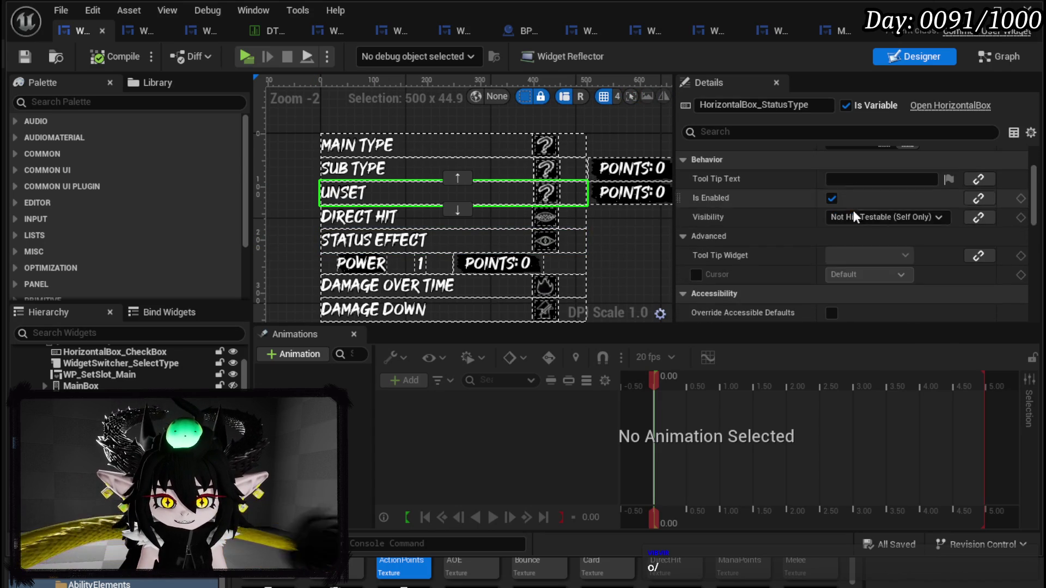
click(862, 216)
click(832, 239)
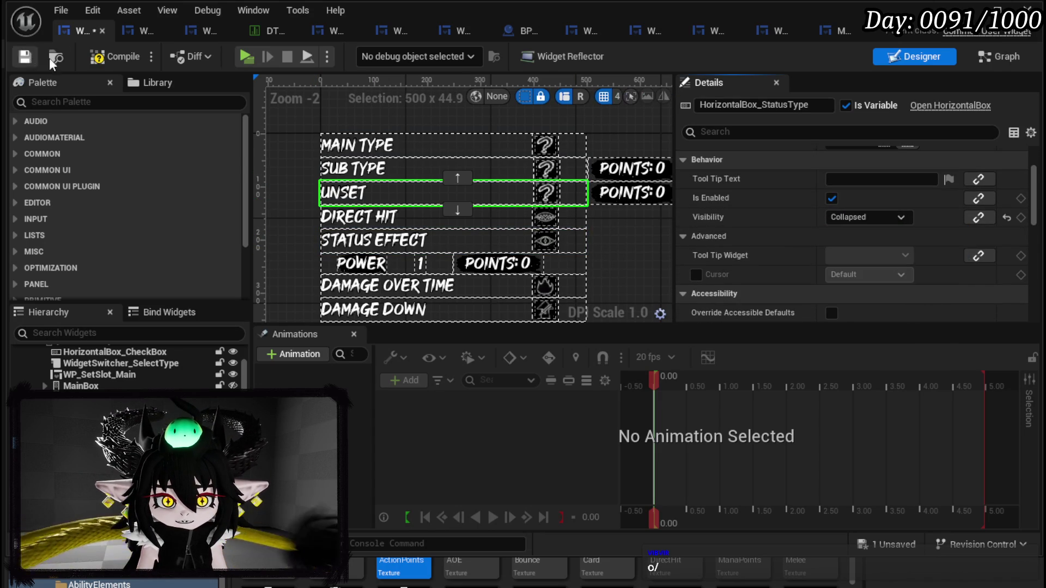
click(25, 58)
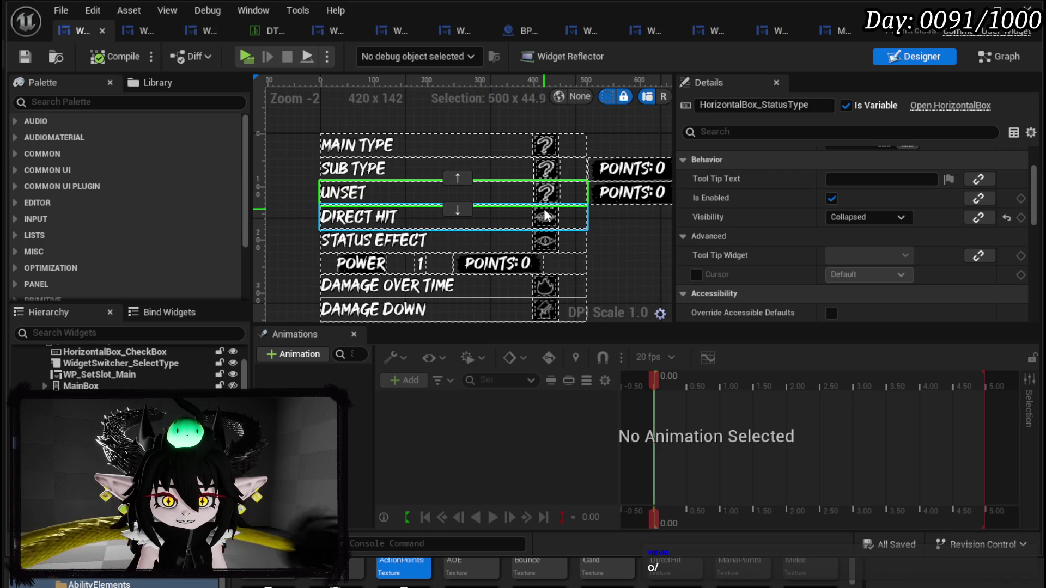
Step: Select the WP_SetSlot_StatusType slot inside the Unset row
scroll(815, 223, down, 8)
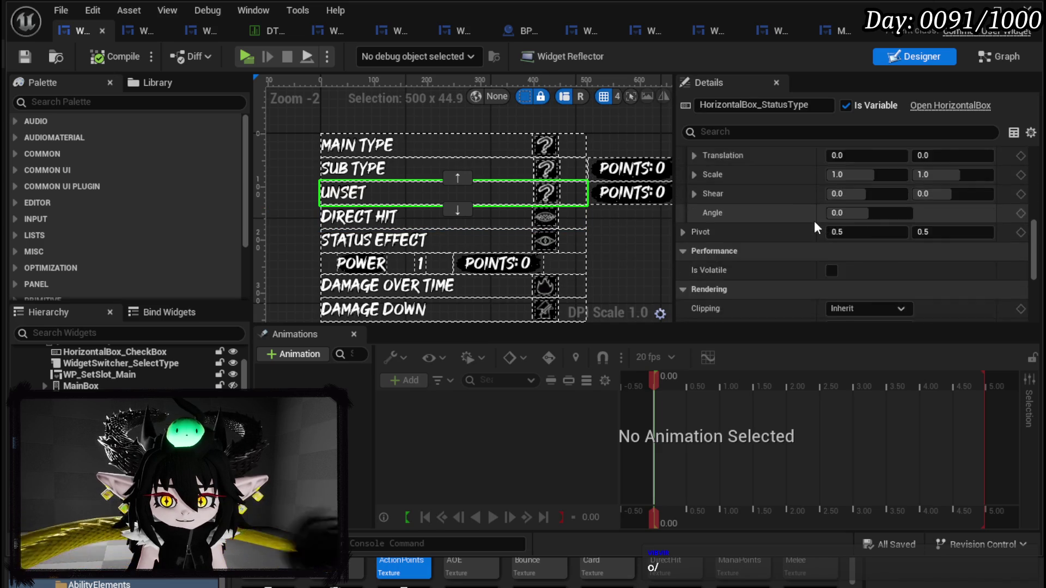
scroll(814, 221, down, 3)
scroll(814, 220, up, 8)
scroll(814, 221, up, 2)
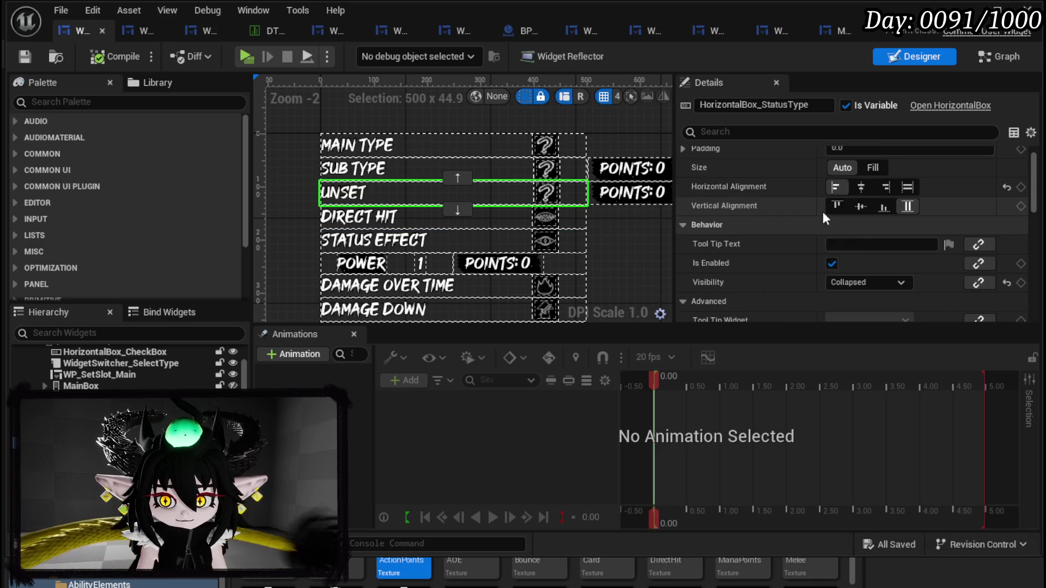
click(458, 193)
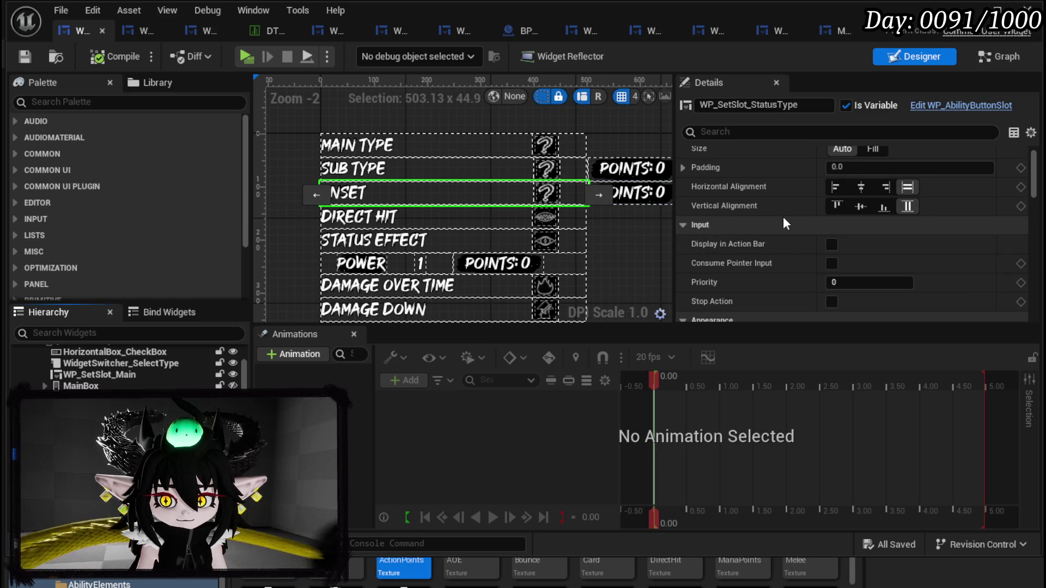
scroll(783, 217, down, 10)
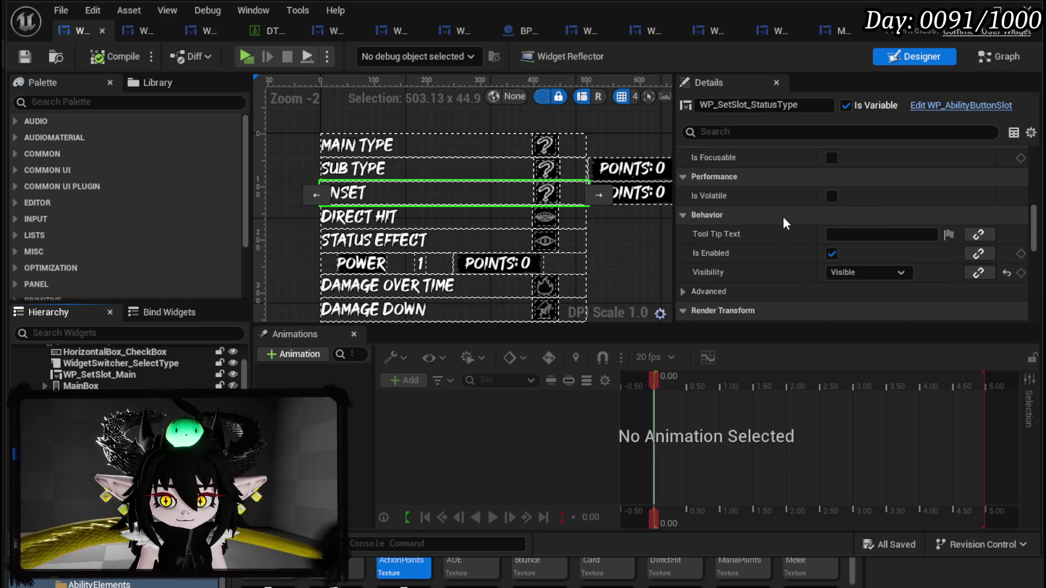
Step: Enter StatusType as WP_SetSlot_StatusType's Data value under Default, then compile and save
scroll(809, 225, up, 2)
scroll(812, 226, down, 6)
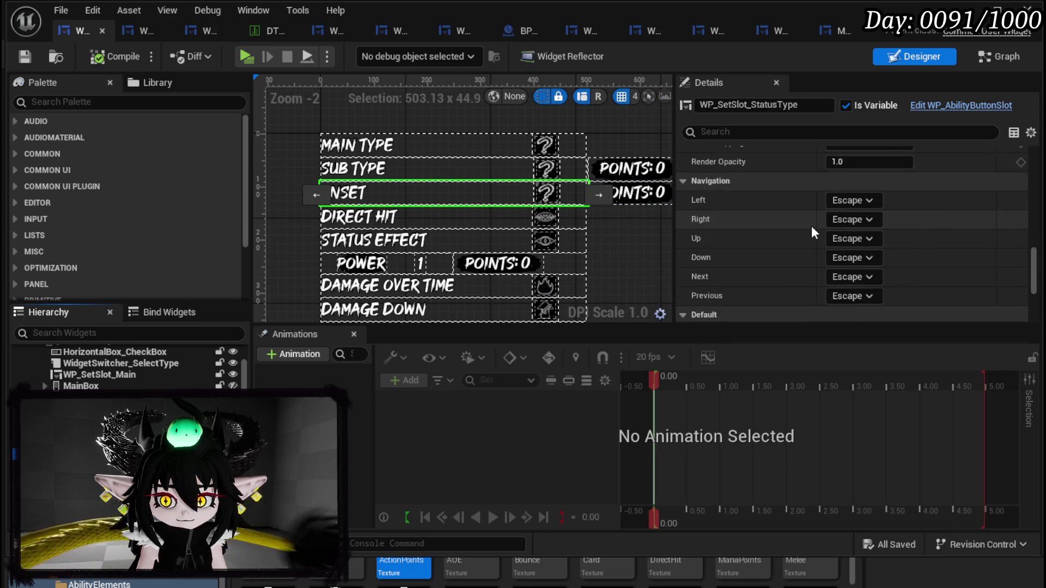
scroll(812, 225, down, 3)
scroll(811, 226, up, 3)
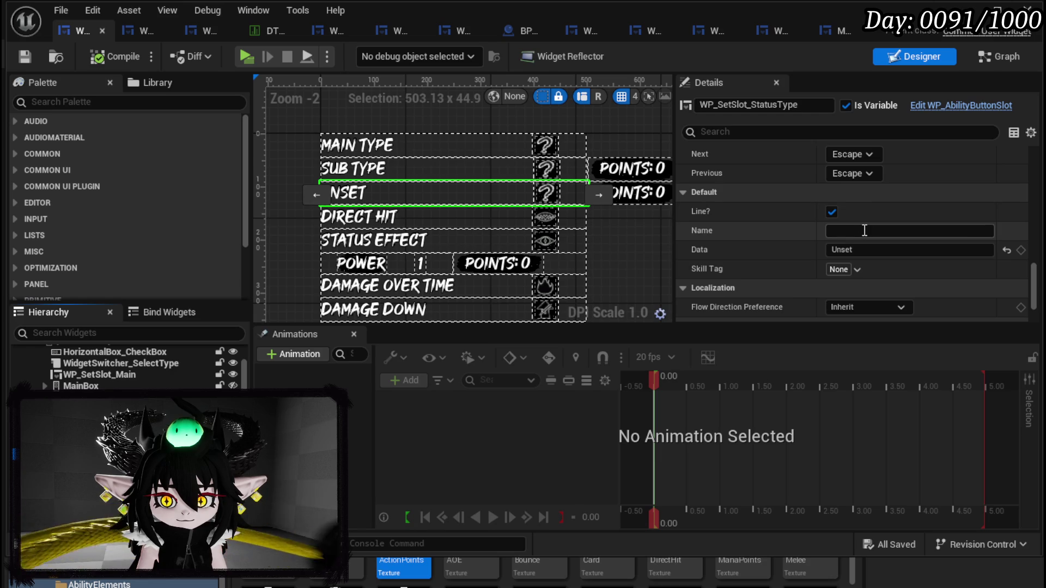
click(866, 250)
text(S)
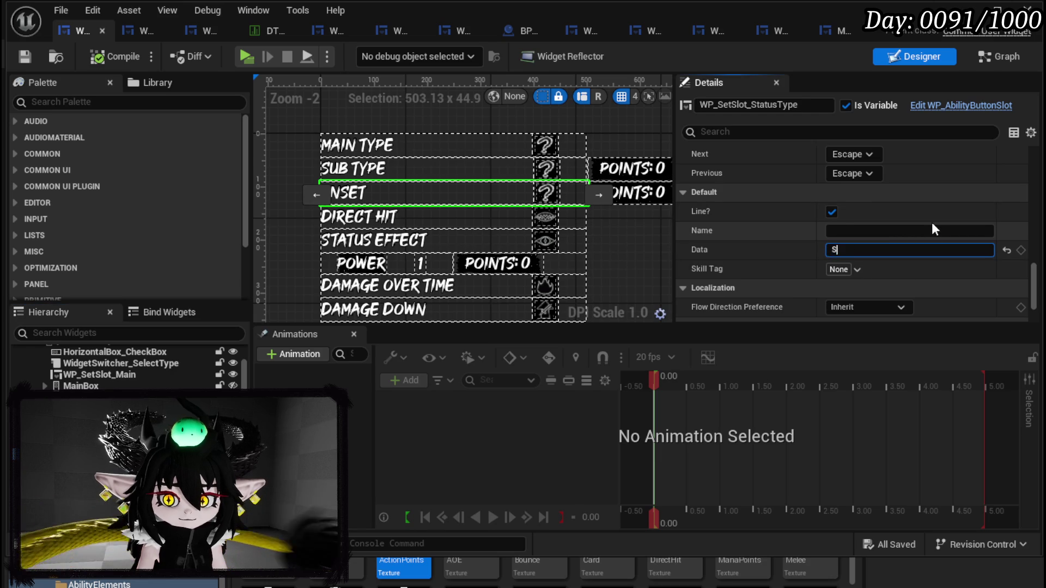
text(tatusT)
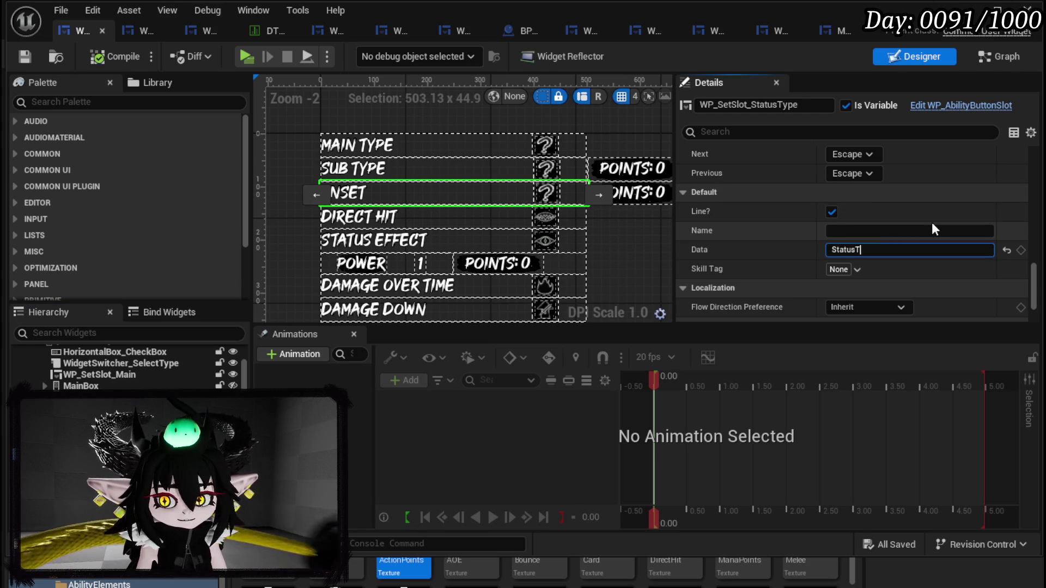
text(ype)
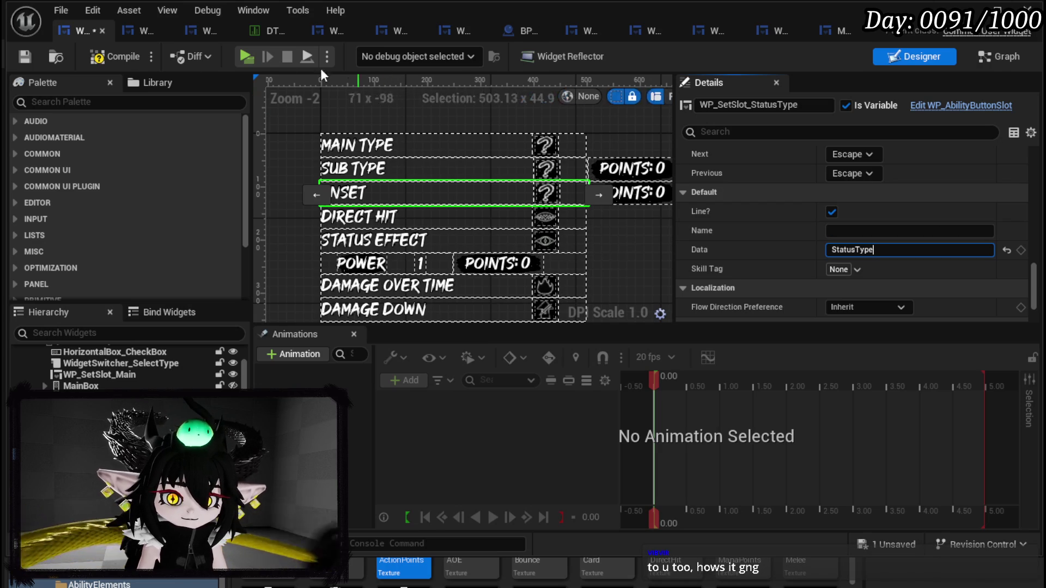
click(122, 57)
click(27, 53)
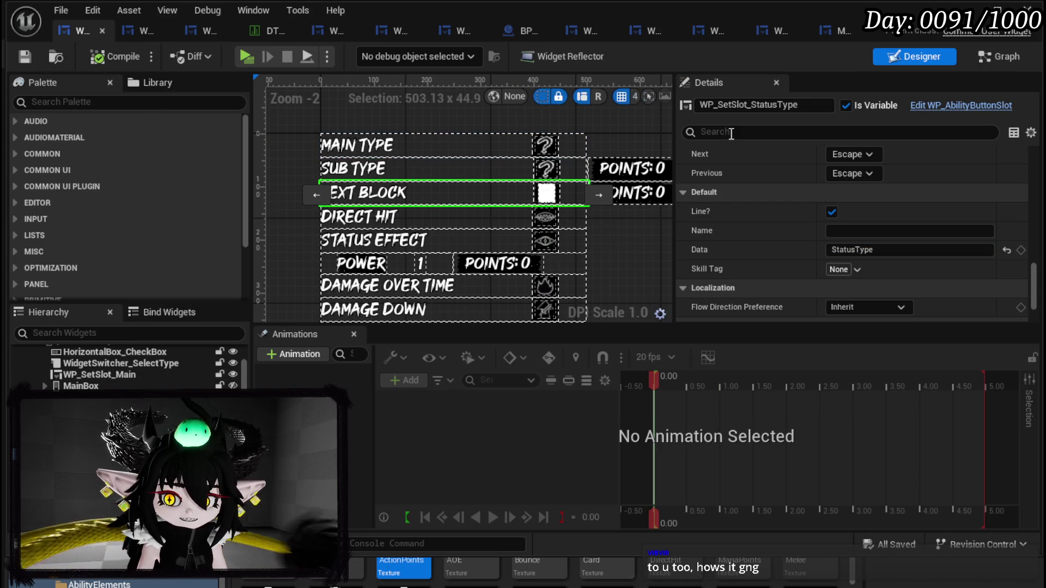
Step: Add a new row named StatusType to the ability elements data table with display name Status Type
click(254, 29)
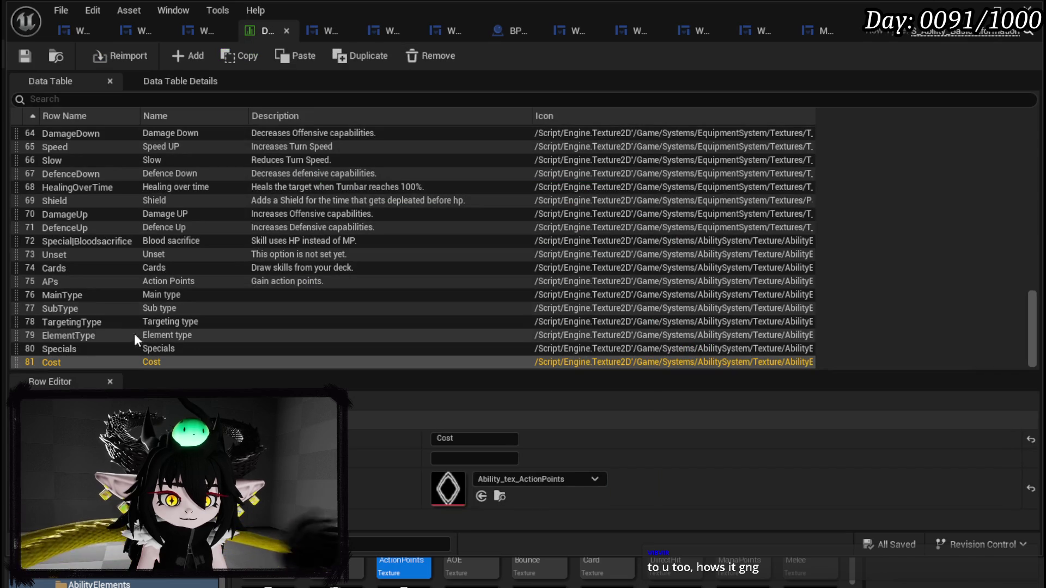
click(169, 63)
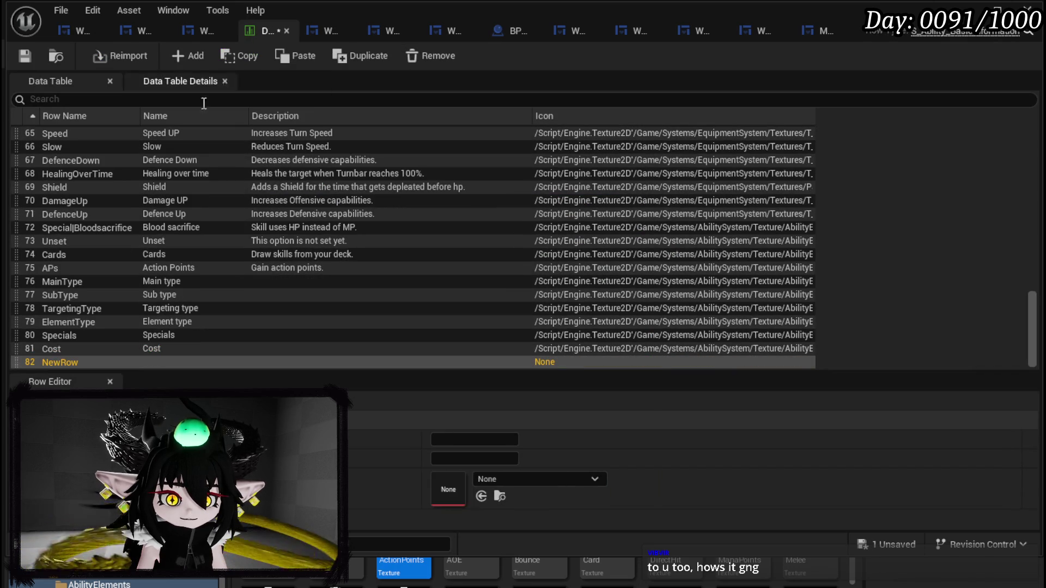
double_click(49, 364)
text(Stat)
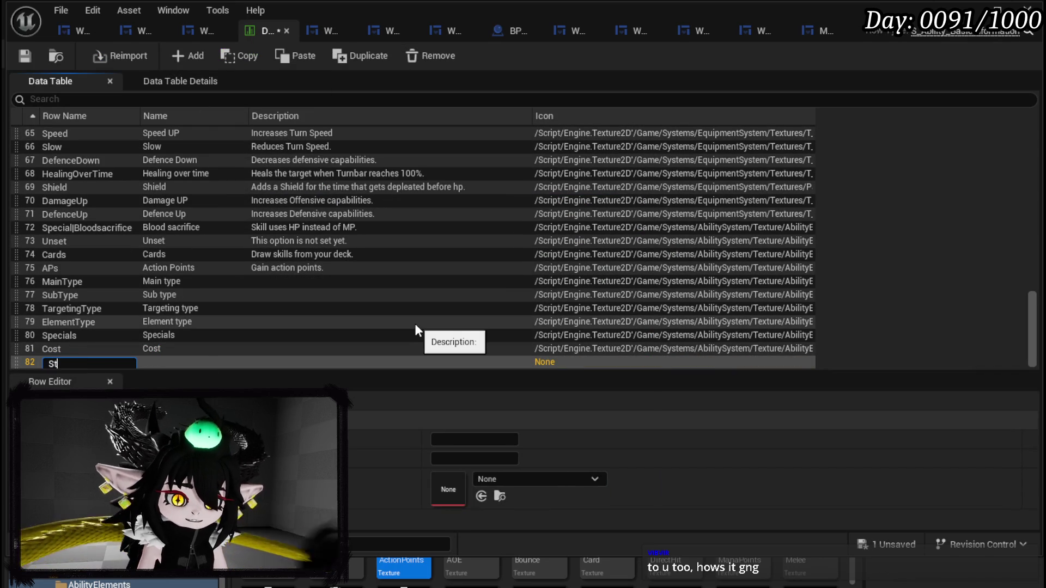
text(usT)
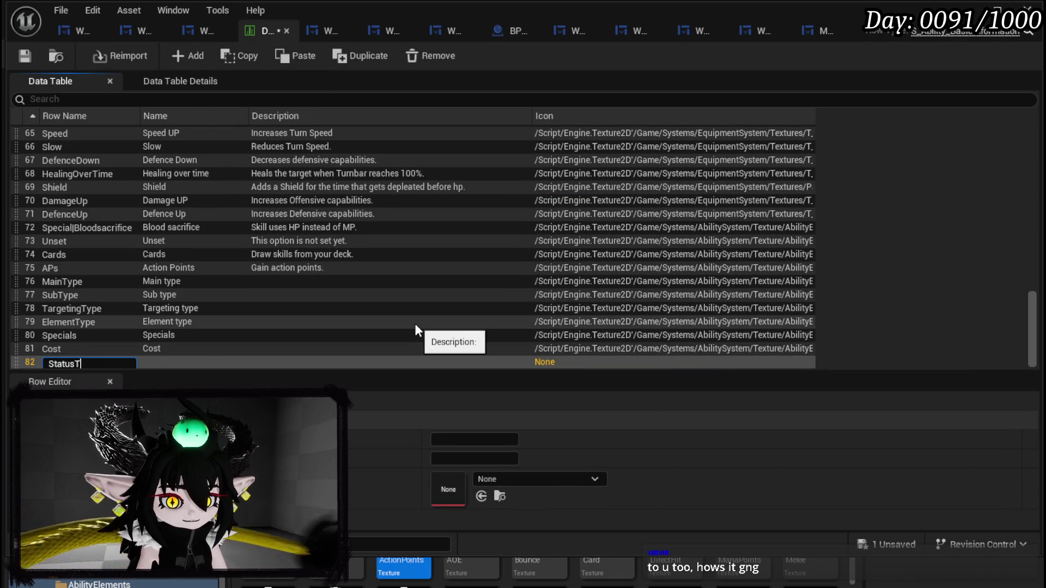
text(ype)
key(Return)
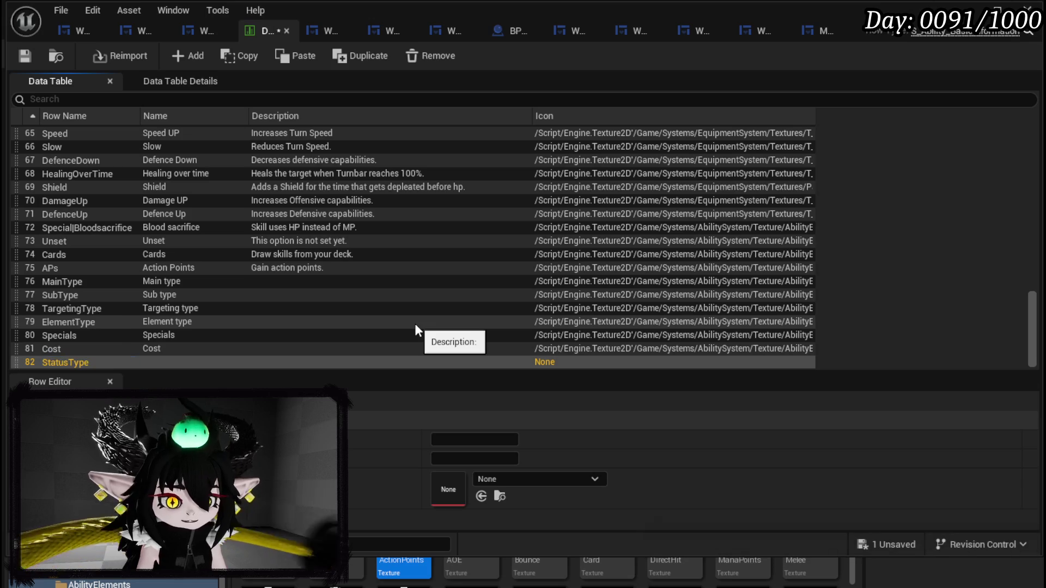
click(471, 440)
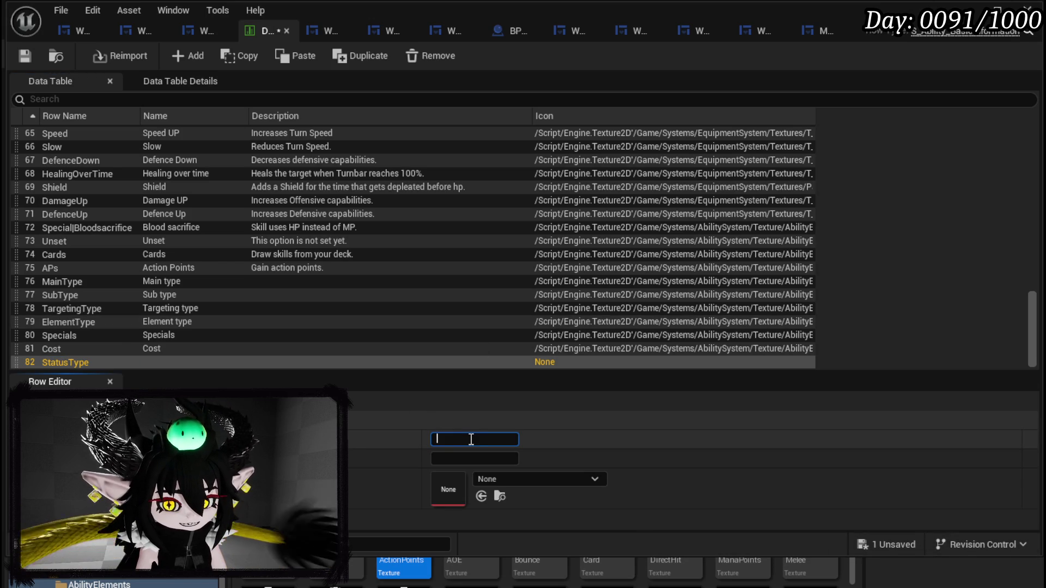
text(Status Type)
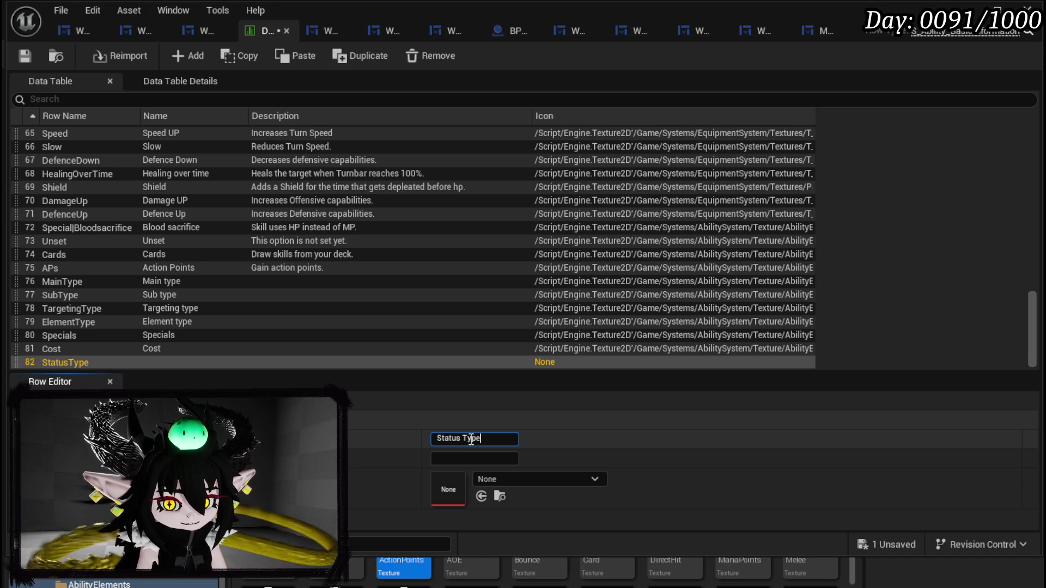
key(Return)
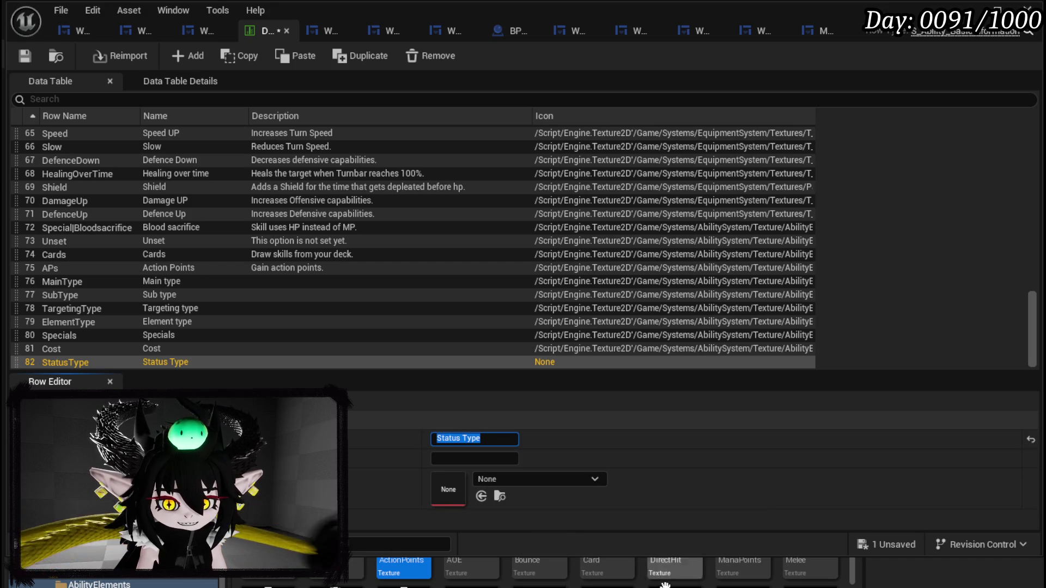
Step: Assign the SkillIcon_Empty texture as the StatusType row's icon and save the data table
scroll(729, 570, up, 1)
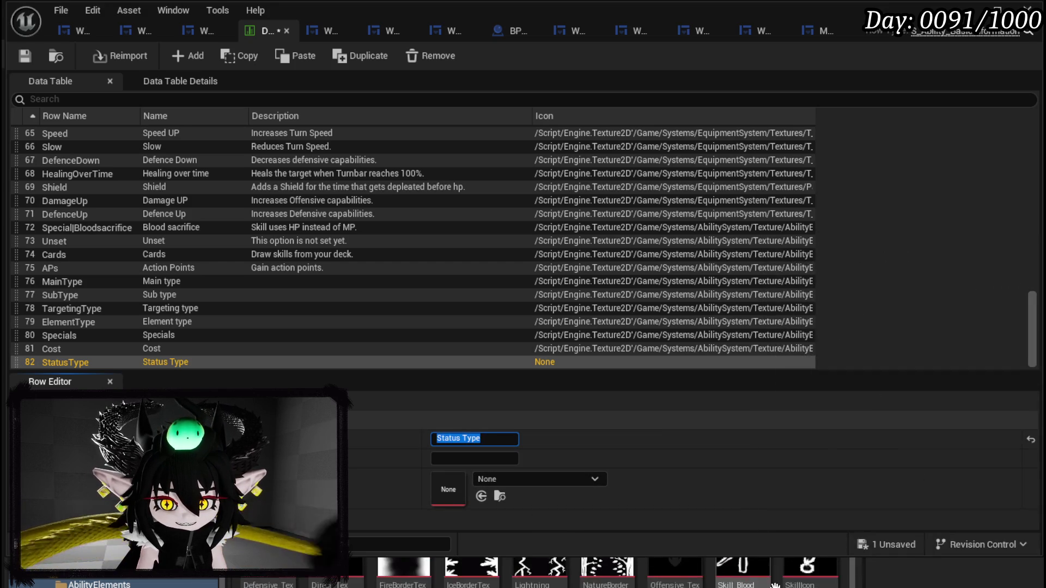
drag(729, 571, 448, 490)
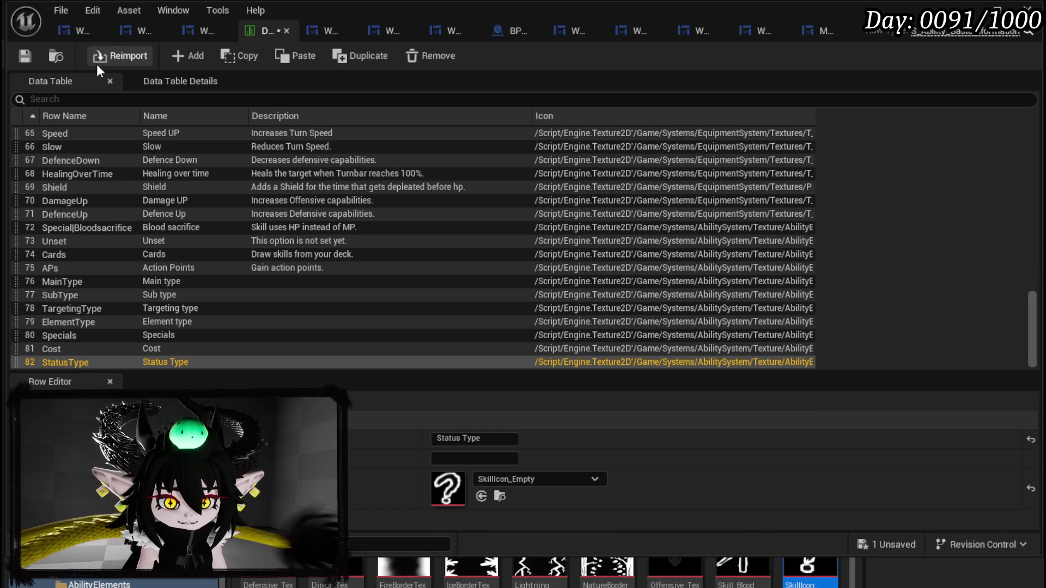
click(26, 56)
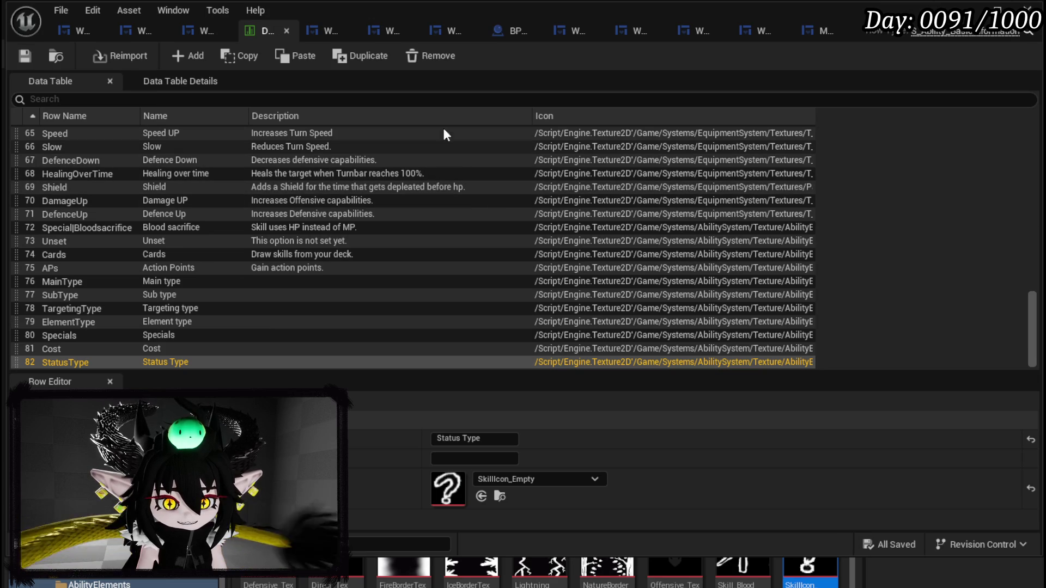
click(67, 30)
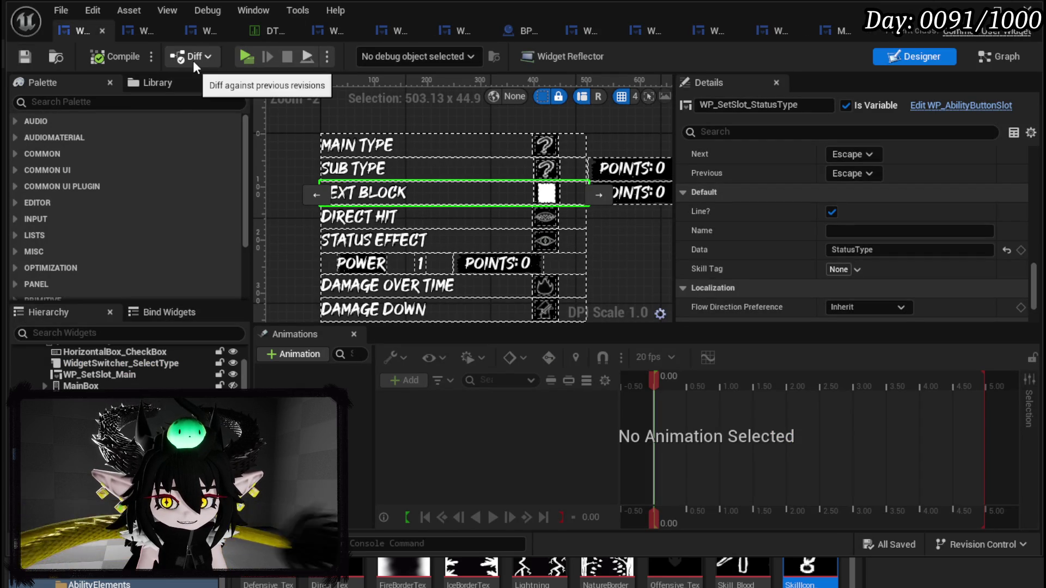
Step: Recompile WP_SkillTree_Ability so the row previews STATUS TYPE, and select HorizontalBox_StatusType
click(124, 59)
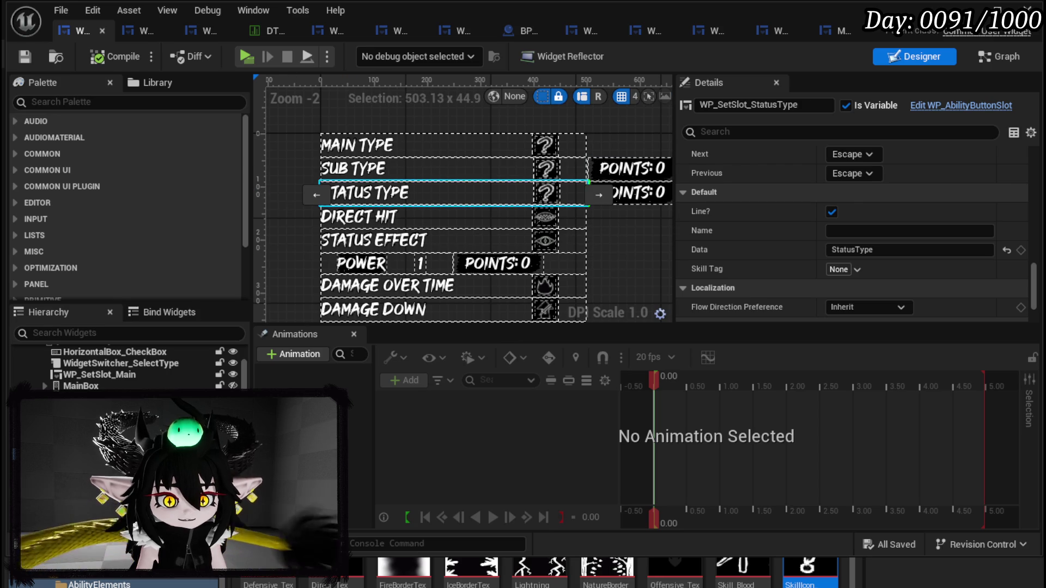
click(414, 193)
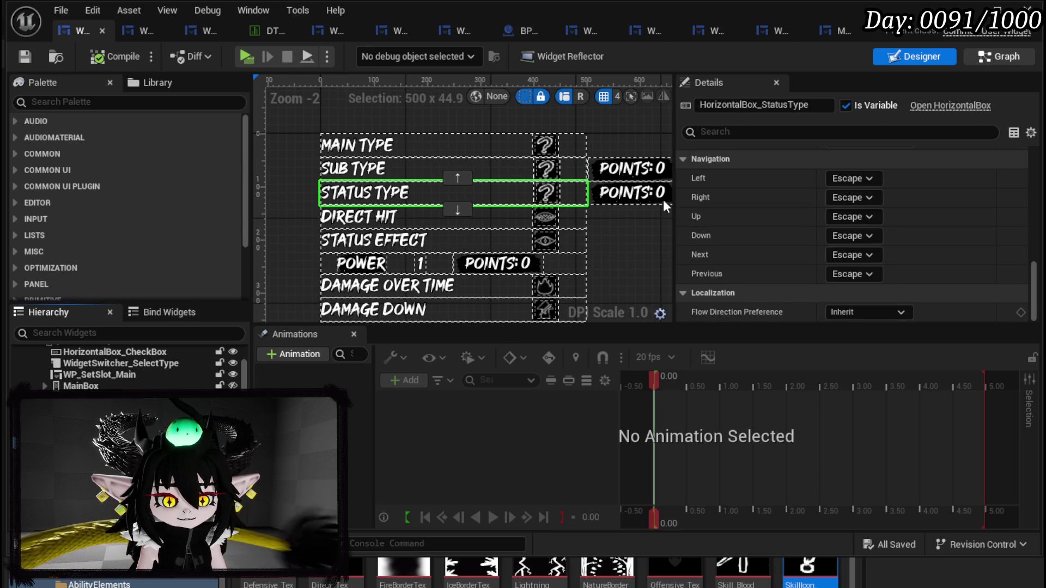
click(999, 56)
Step: Wire the first Set Visibility node's exec output into the second in ConfirmPowerValue, save and close
drag(472, 306, 472, 311)
mouse_move(573, 300)
mouse_down()
mouse_move(648, 229)
mouse_move(620, 286)
mouse_move(696, 193)
mouse_move(564, 201)
mouse_up()
drag(610, 249, 674, 246)
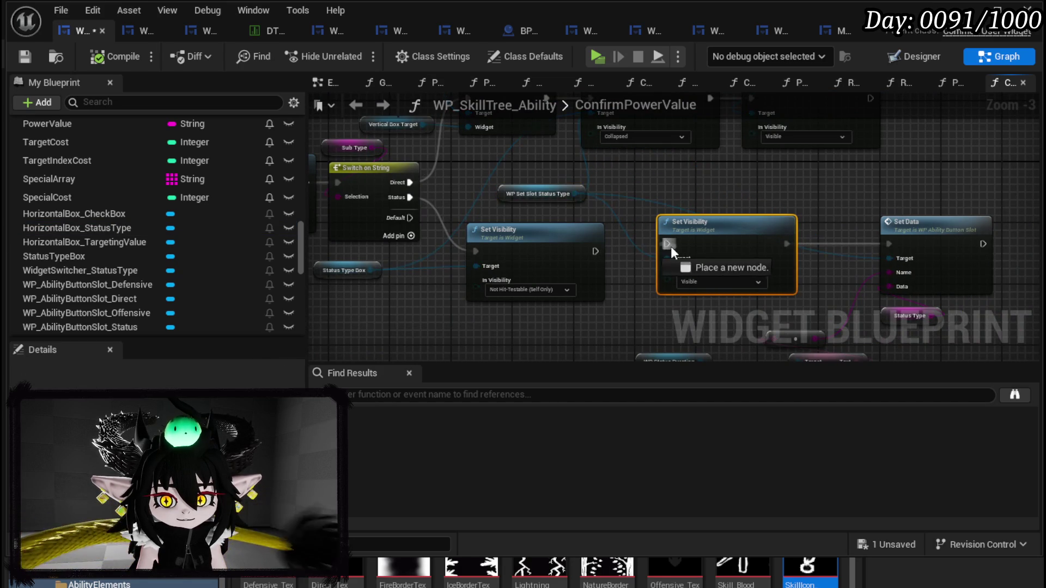
mouse_move(595, 251)
mouse_down()
mouse_move(693, 250)
mouse_move(677, 249)
mouse_up()
mouse_move(782, 254)
mouse_down()
mouse_move(705, 254)
mouse_move(644, 176)
mouse_up()
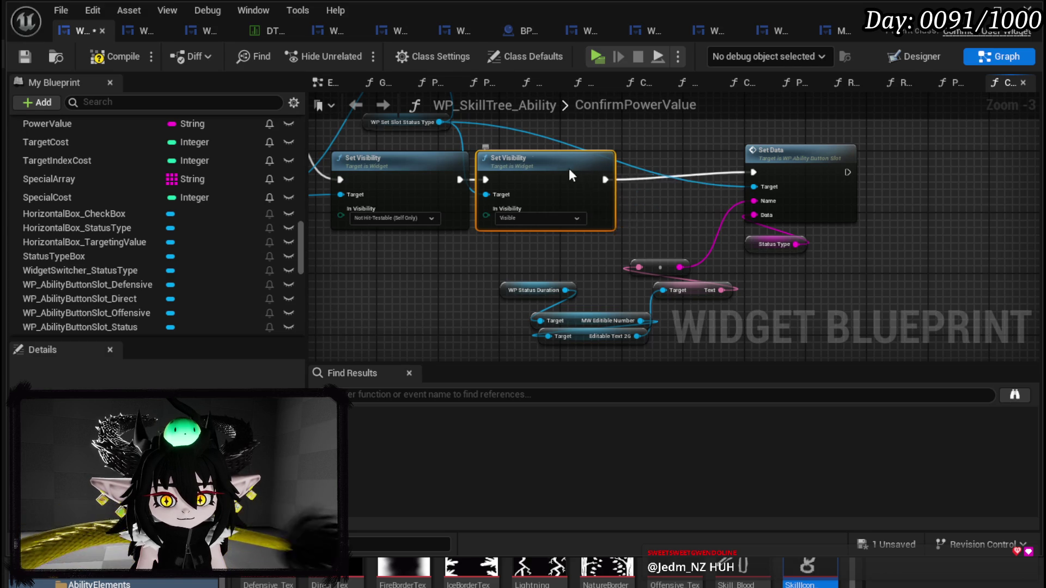
drag(604, 182, 709, 215)
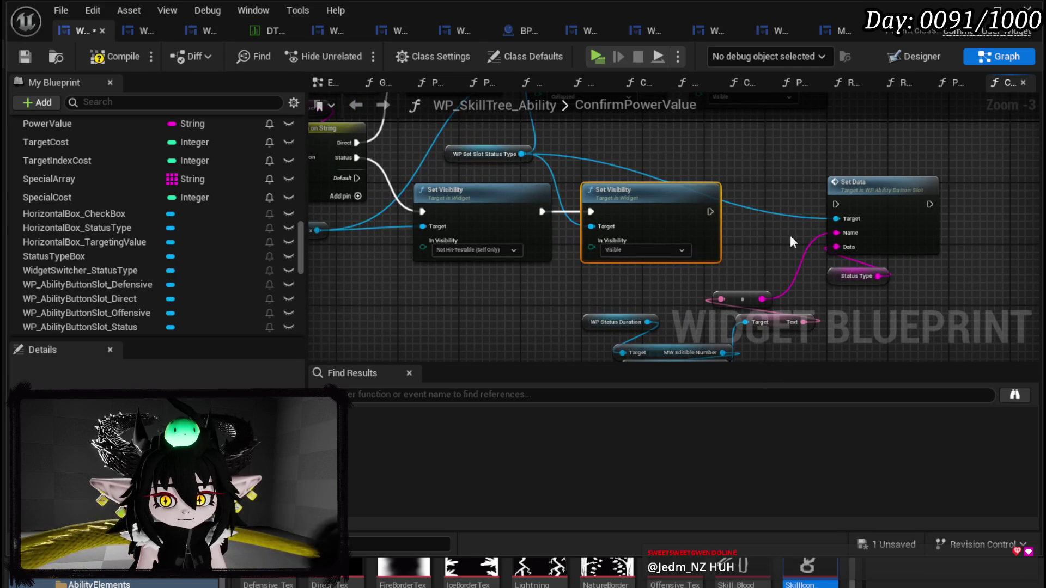
mouse_move(635, 175)
mouse_down()
mouse_move(701, 257)
mouse_move(689, 181)
mouse_up()
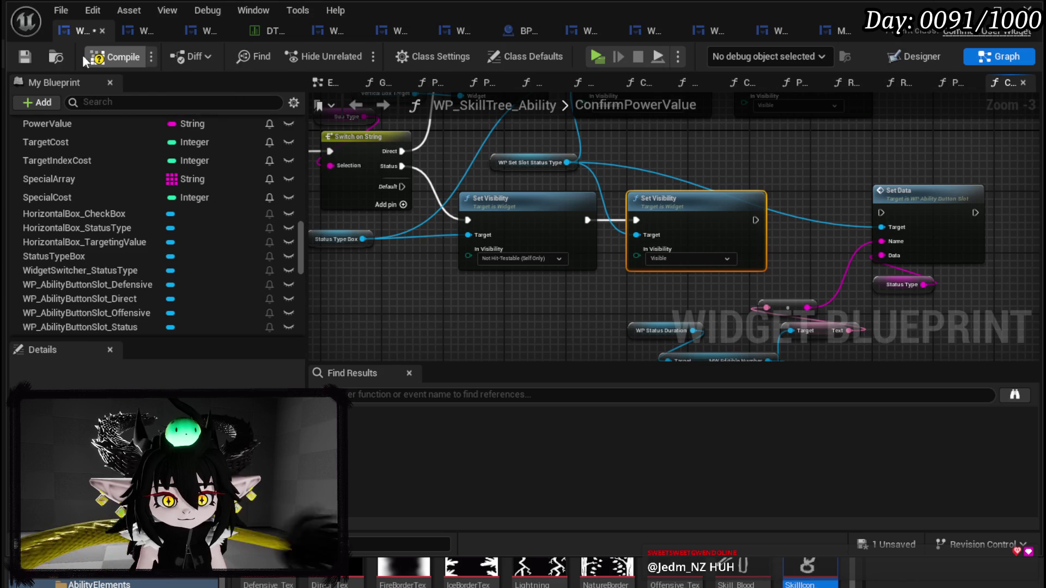
click(24, 53)
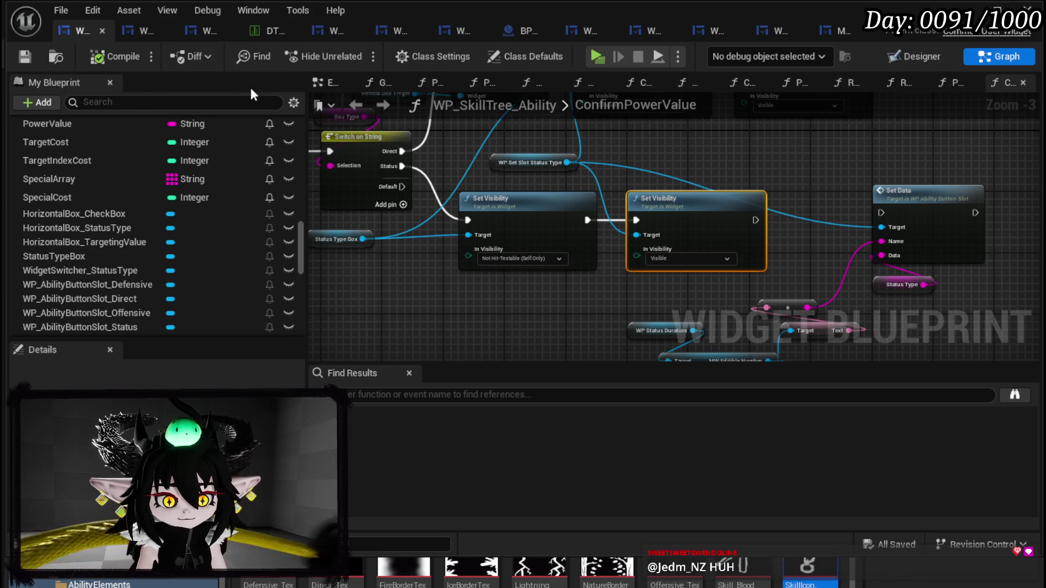
click(976, 9)
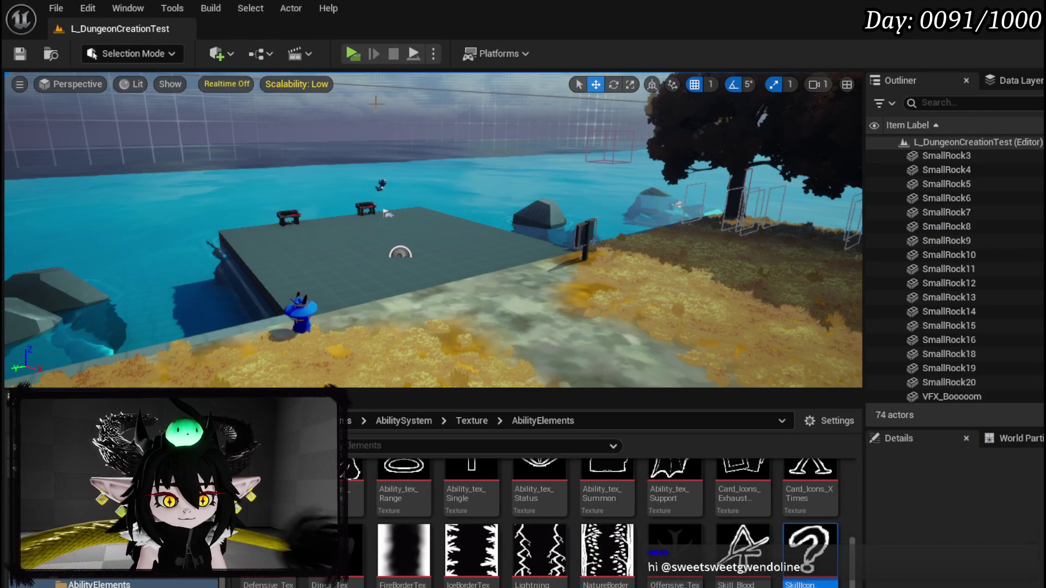
Step: Playtest skill creation with Card, Status Effect sub type and Power 50, then stop and save the map
click(361, 54)
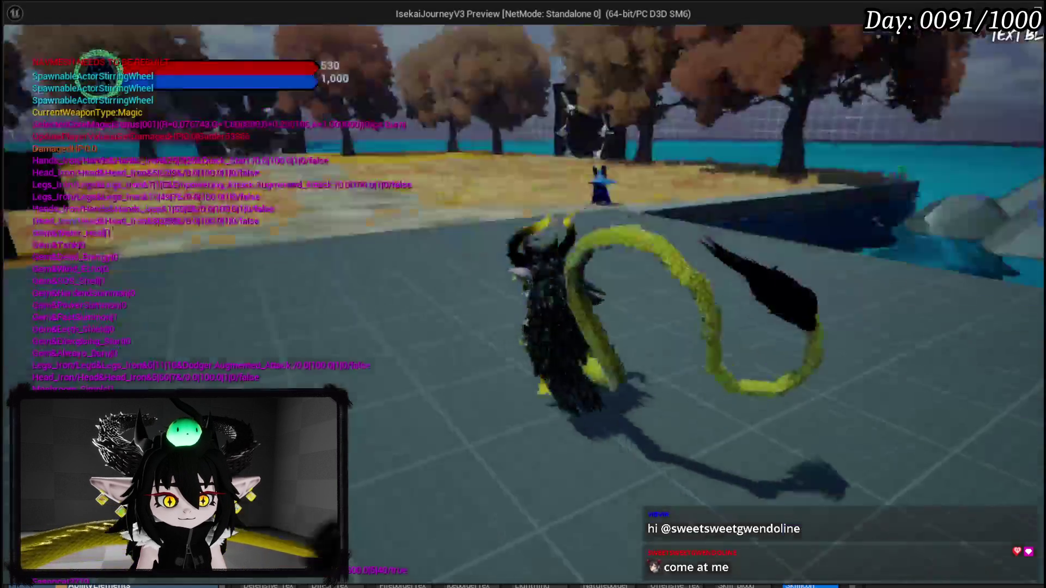
key(e)
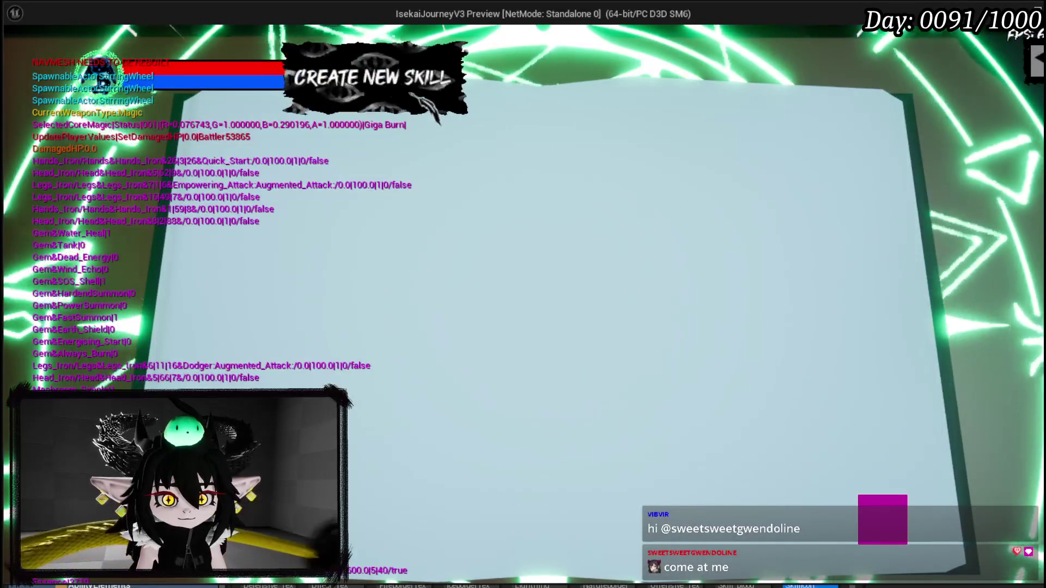
click(325, 146)
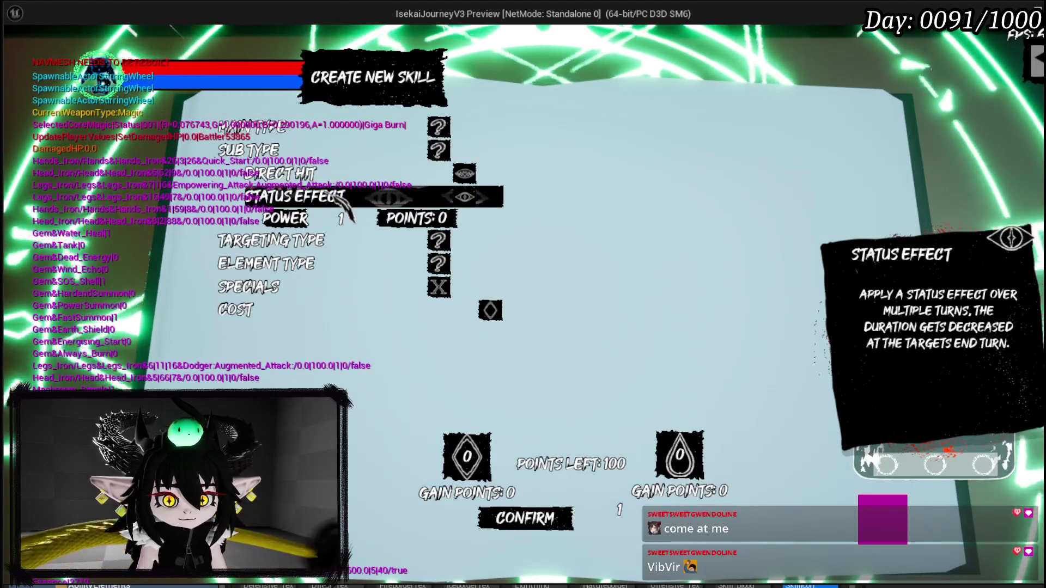
click(337, 201)
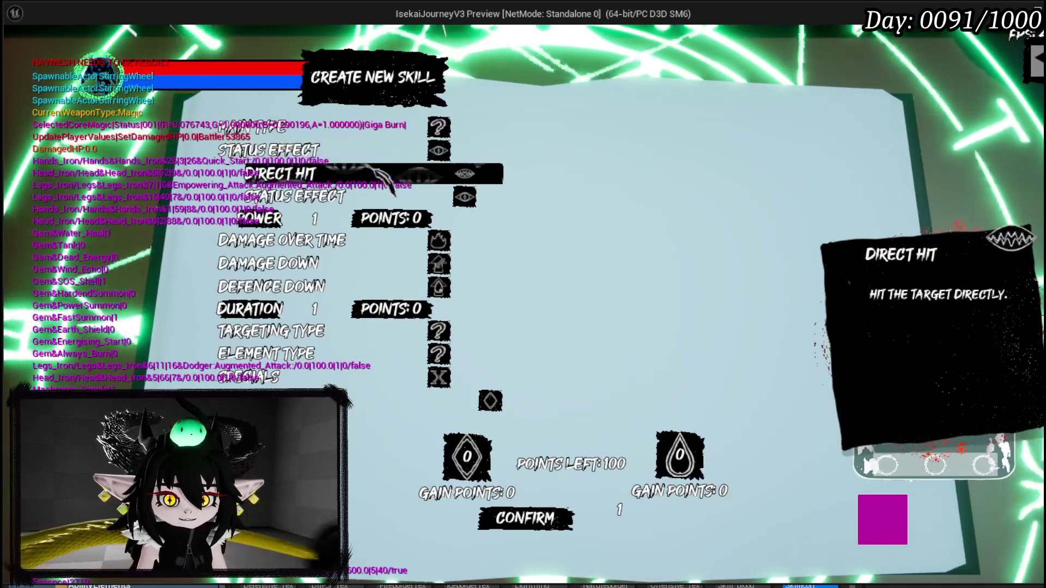
click(316, 219)
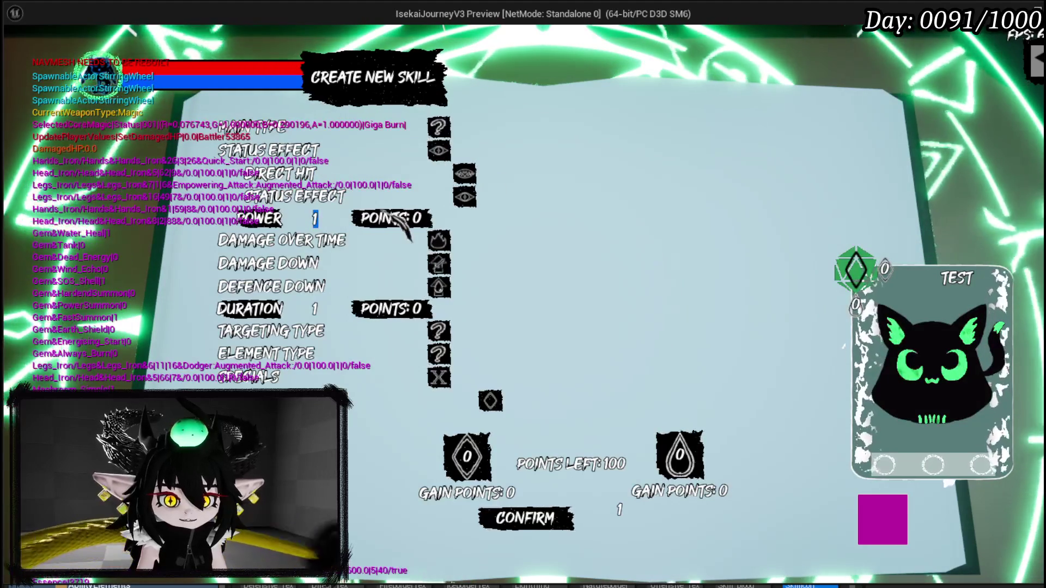
text(50)
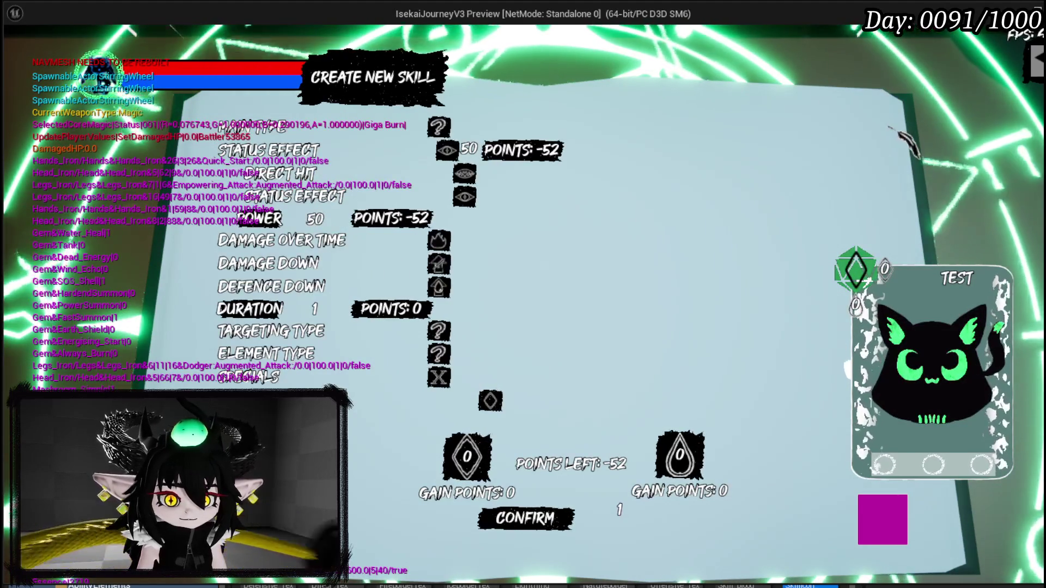
mouse_move(388, 178)
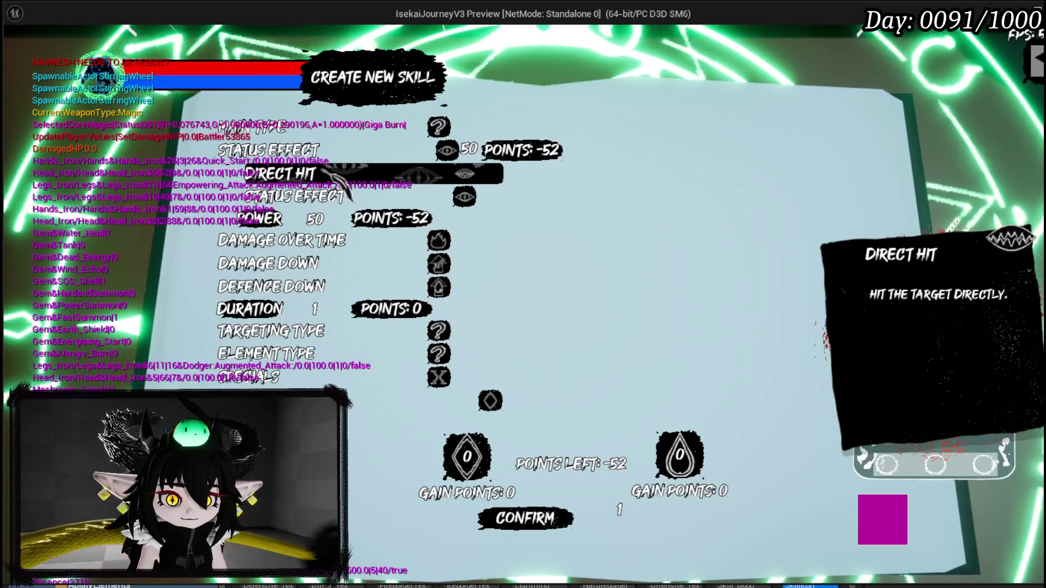
key(Escape)
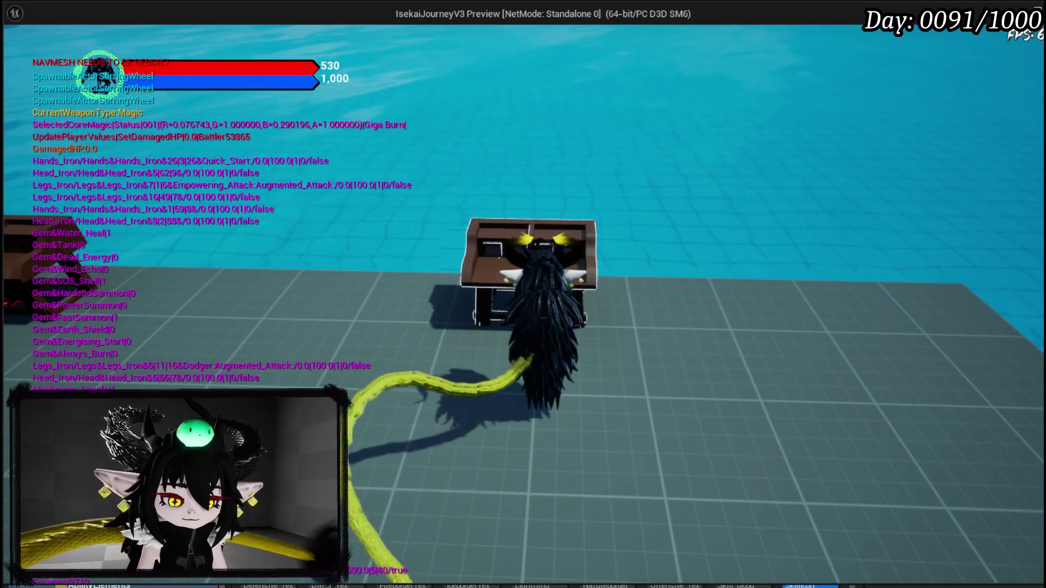
key(Escape)
click(25, 55)
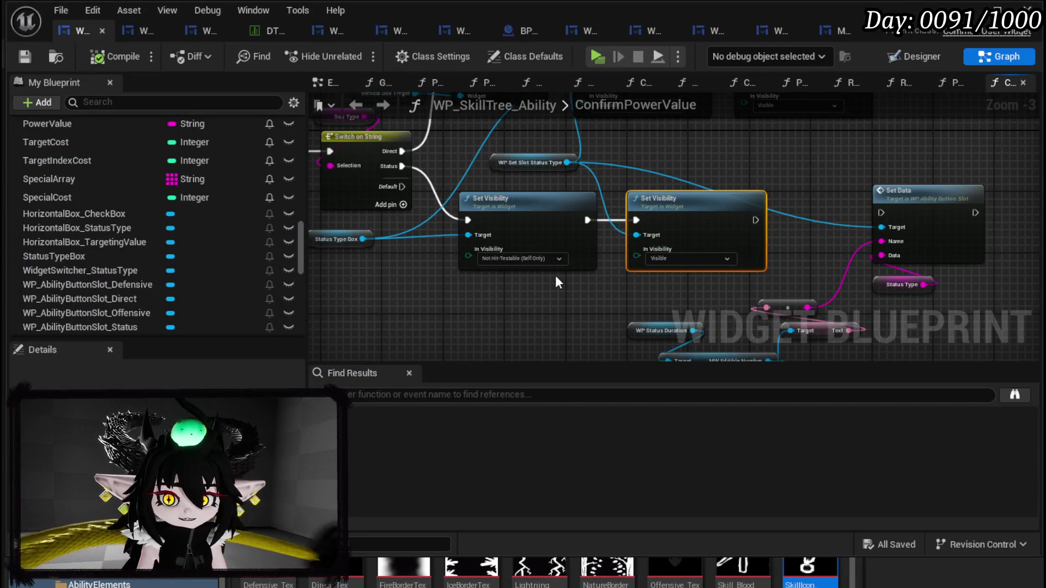
Step: Add a Horizontal Box Status Type getter as the Set Visibility target and delete WP Set Slot Status Type
scroll(555, 158, up, 3)
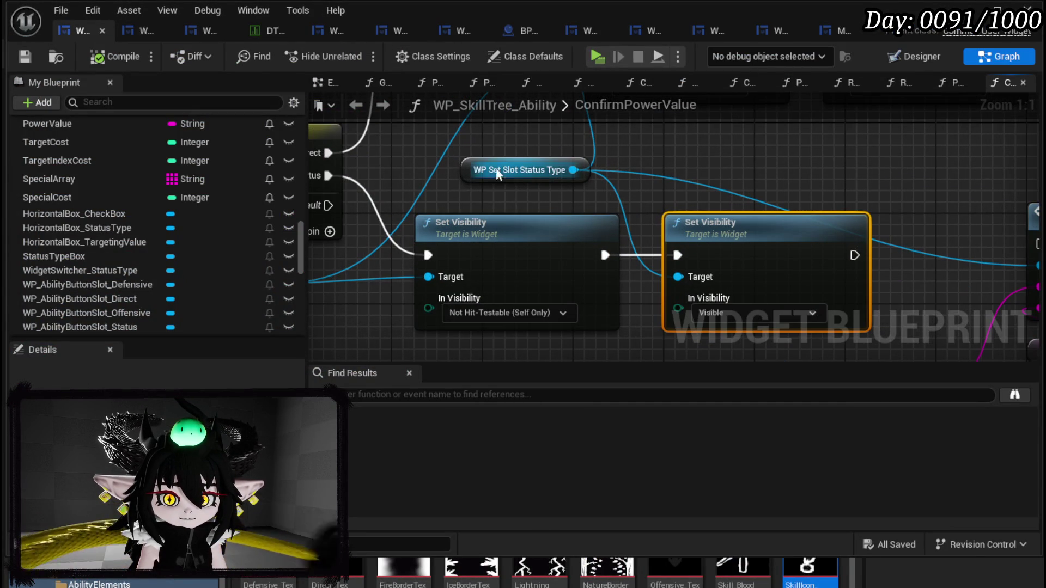
mouse_move(472, 175)
mouse_down()
mouse_move(540, 174)
mouse_move(507, 184)
mouse_up()
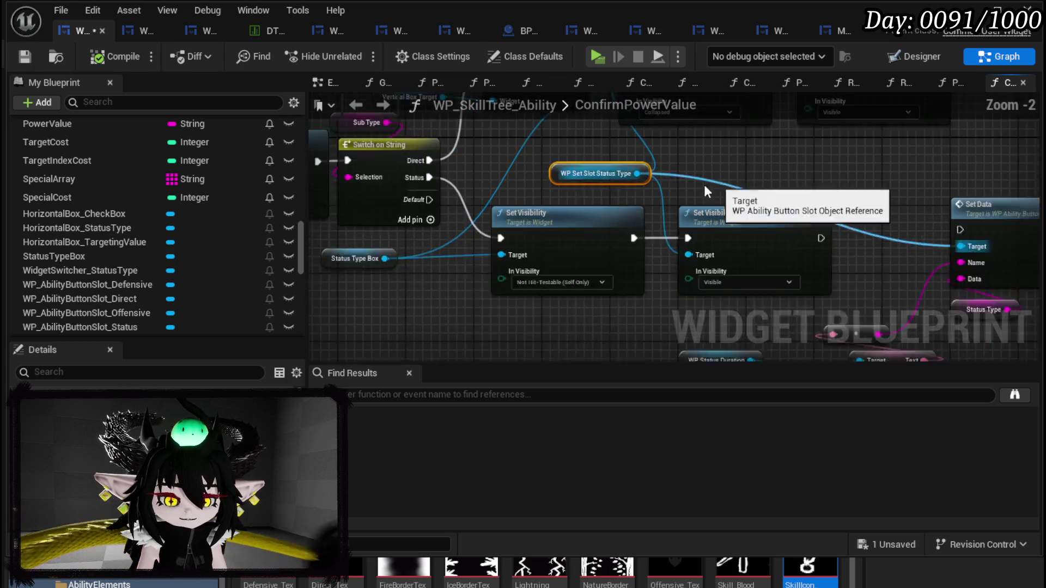
scroll(718, 182, down, 3)
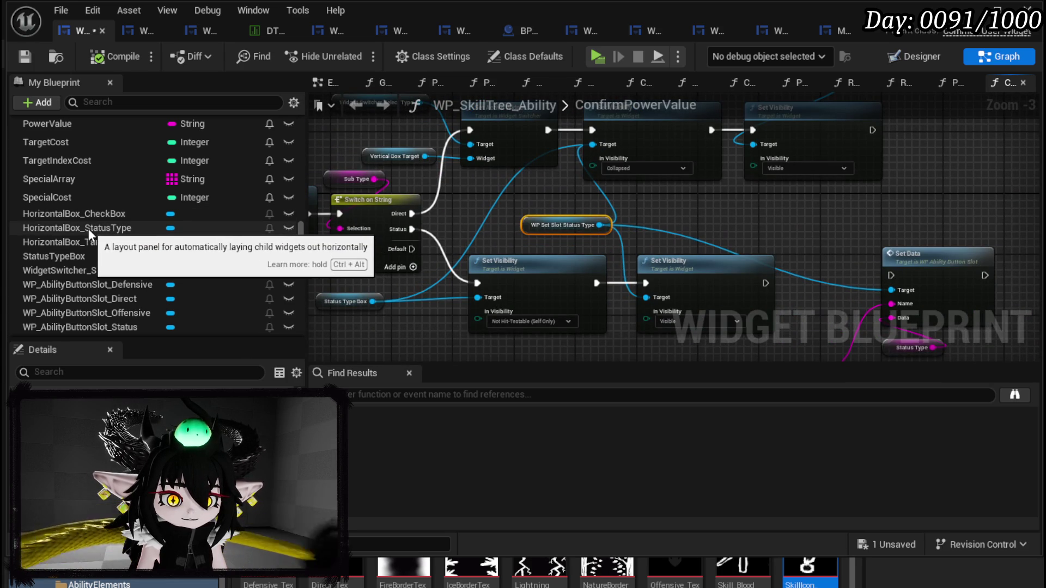
mouse_move(89, 229)
mouse_down()
mouse_move(660, 241)
mouse_move(549, 213)
mouse_move(593, 144)
mouse_up()
click(607, 227)
mouse_move(608, 202)
mouse_down()
mouse_move(650, 266)
mouse_move(646, 298)
mouse_up()
drag(553, 227, 563, 219)
key(Delete)
Step: Delete the leftover Status Duration, Status Type and Set Data nodes from ConfirmPowerValue
mouse_move(772, 228)
mouse_down()
mouse_move(632, 260)
mouse_move(610, 288)
mouse_move(690, 223)
mouse_move(812, 224)
mouse_up()
mouse_move(475, 303)
mouse_down()
mouse_move(482, 332)
mouse_move(490, 327)
mouse_up()
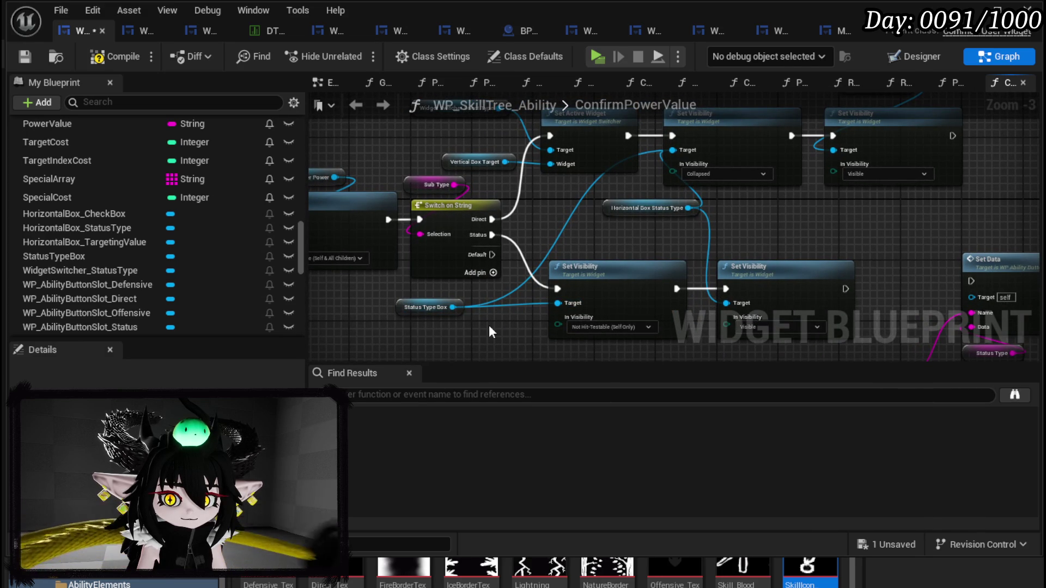
mouse_move(488, 325)
mouse_down()
mouse_move(504, 347)
mouse_move(736, 349)
mouse_up()
scroll(629, 295, down, 2)
mouse_move(629, 295)
mouse_down()
mouse_move(594, 225)
mouse_move(887, 206)
mouse_move(627, 185)
mouse_move(545, 136)
mouse_move(515, 246)
mouse_up()
scroll(594, 225, up, 3)
scroll(514, 246, down, 1)
drag(459, 209, 649, 136)
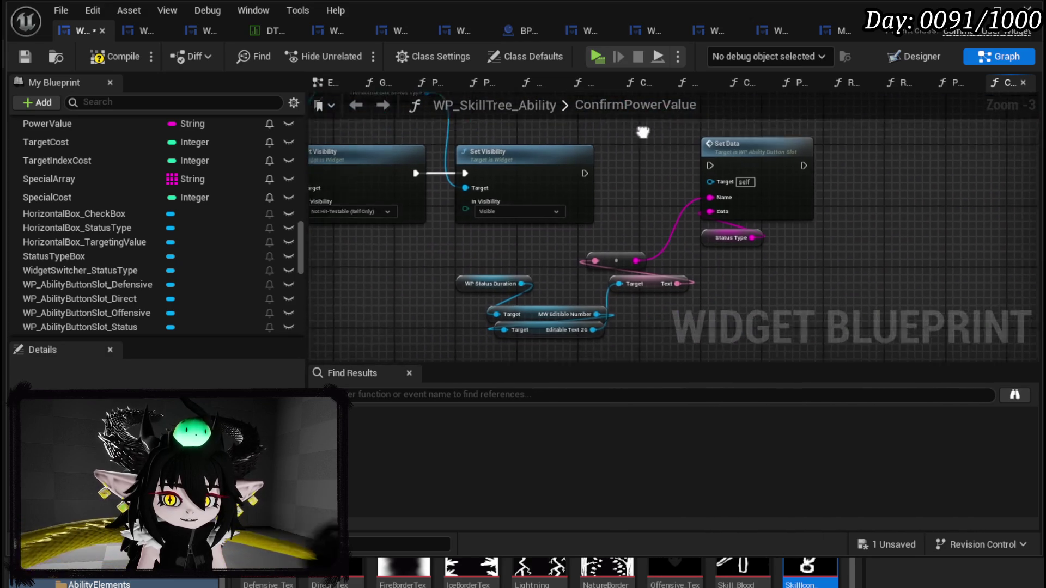
drag(501, 317, 720, 265)
drag(437, 319, 756, 226)
key(Delete)
drag(677, 152, 801, 206)
key(Delete)
Step: Place Horizontal Box Status Type beside the top Set Visibility node and save the widget blueprint
drag(719, 211, 953, 293)
mouse_move(634, 163)
mouse_down()
mouse_move(580, 181)
mouse_move(623, 240)
mouse_move(899, 250)
mouse_move(575, 166)
mouse_move(867, 213)
mouse_move(670, 198)
mouse_move(747, 267)
mouse_move(745, 285)
mouse_up()
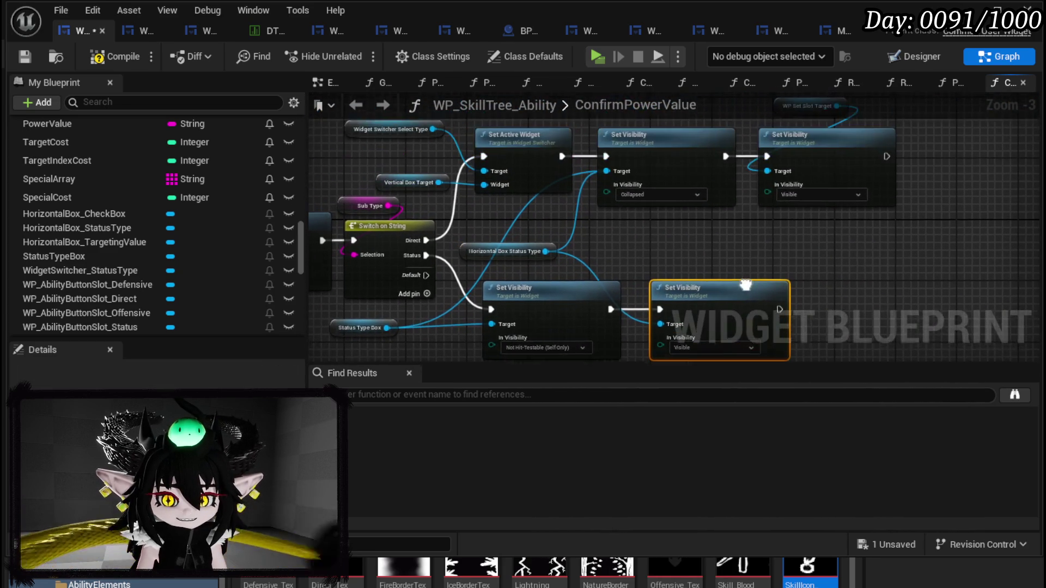
drag(664, 248, 682, 185)
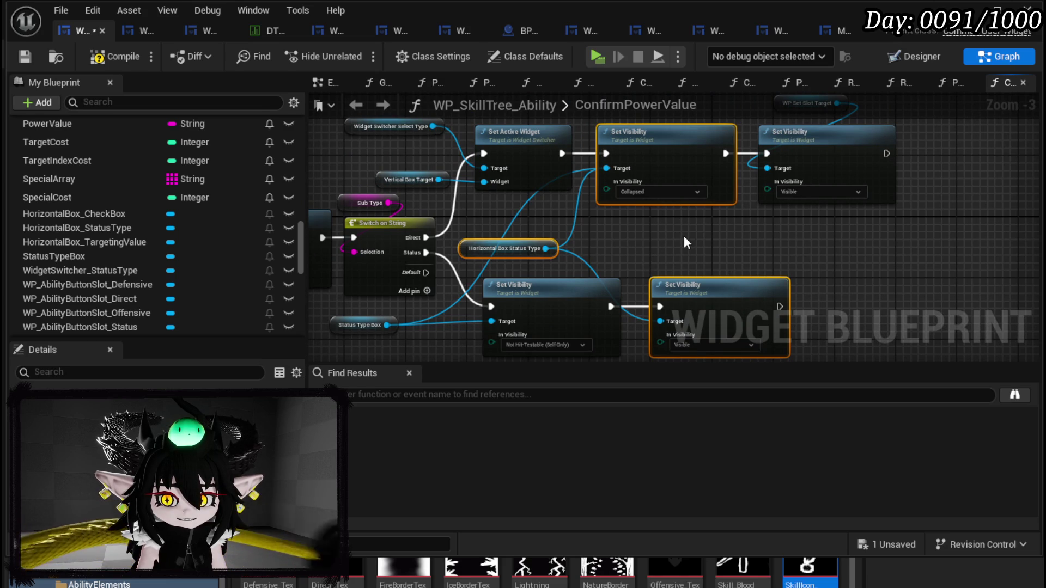
drag(684, 236, 675, 258)
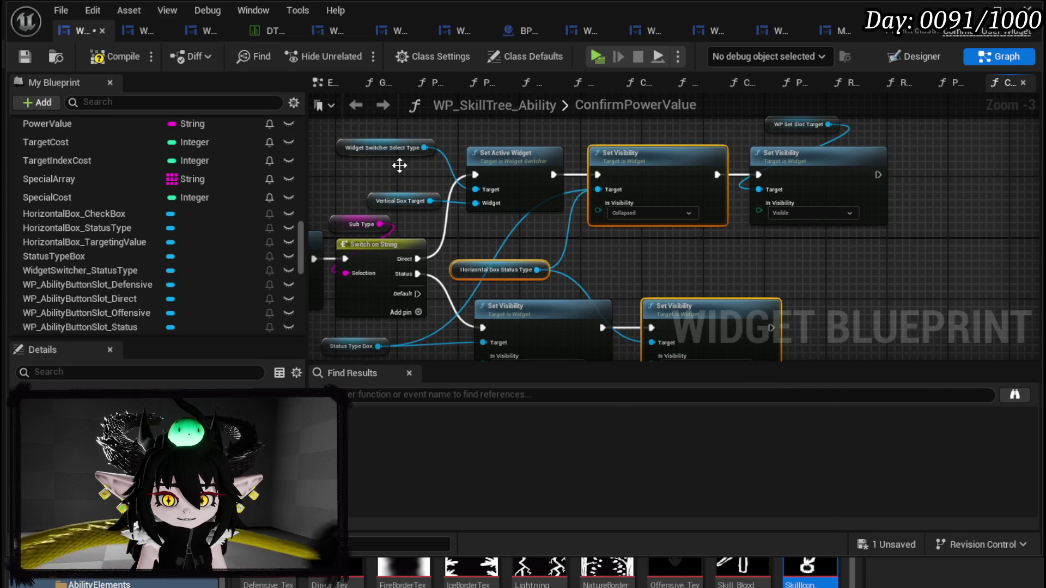
click(23, 58)
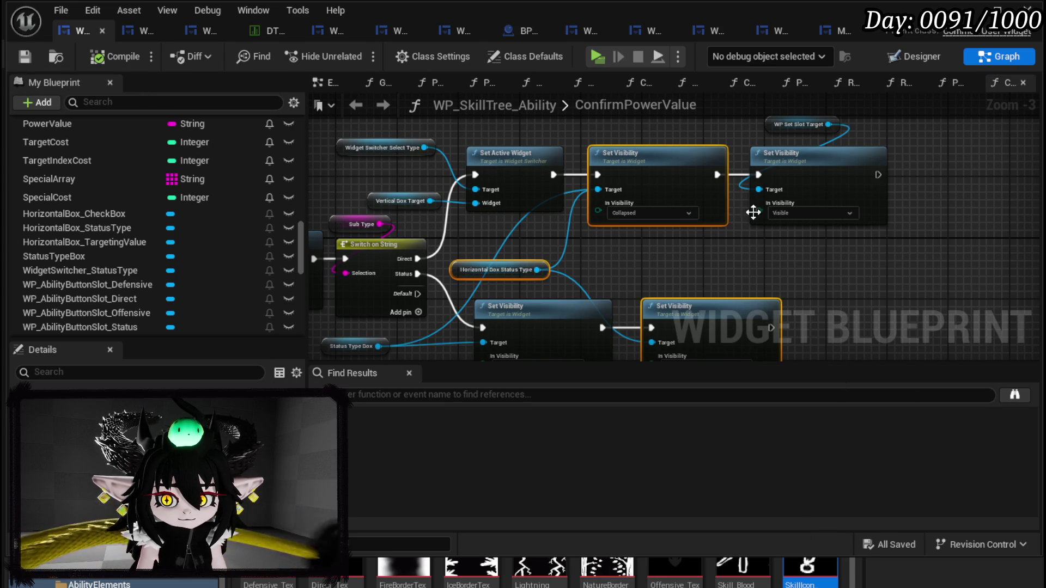
Step: Remove the extra Set Visibility, slot-target, Widget Switcher and Set Active Widget nodes
click(116, 57)
click(829, 187)
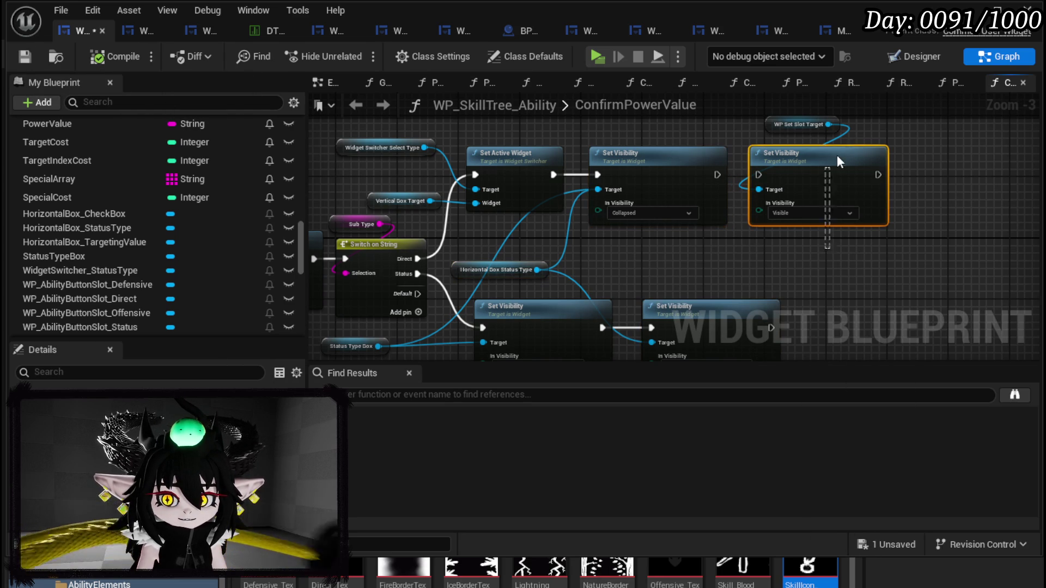
key(Delete)
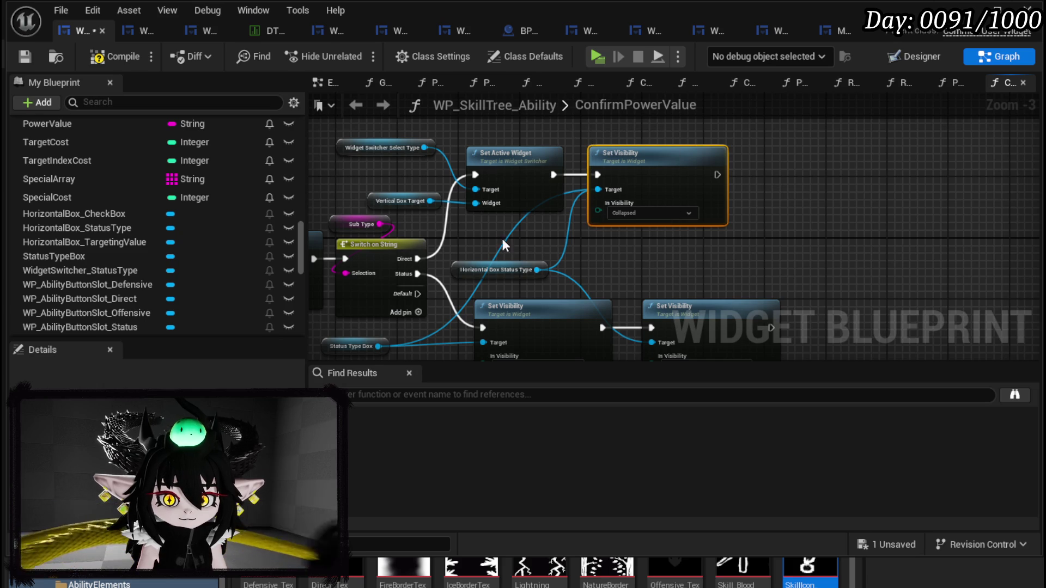
ctrl+click(708, 263)
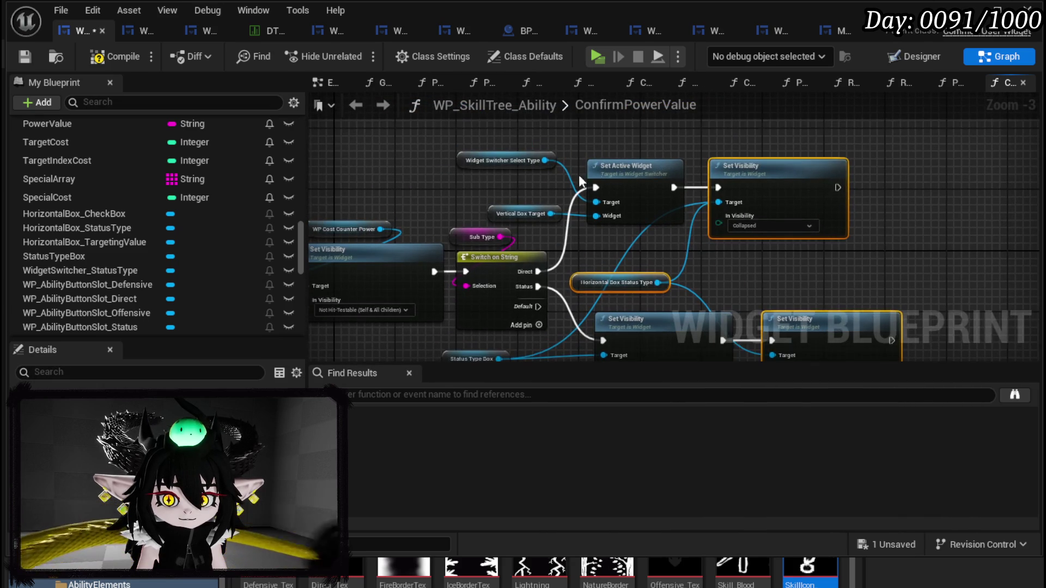
drag(527, 234, 611, 138)
key(Delete)
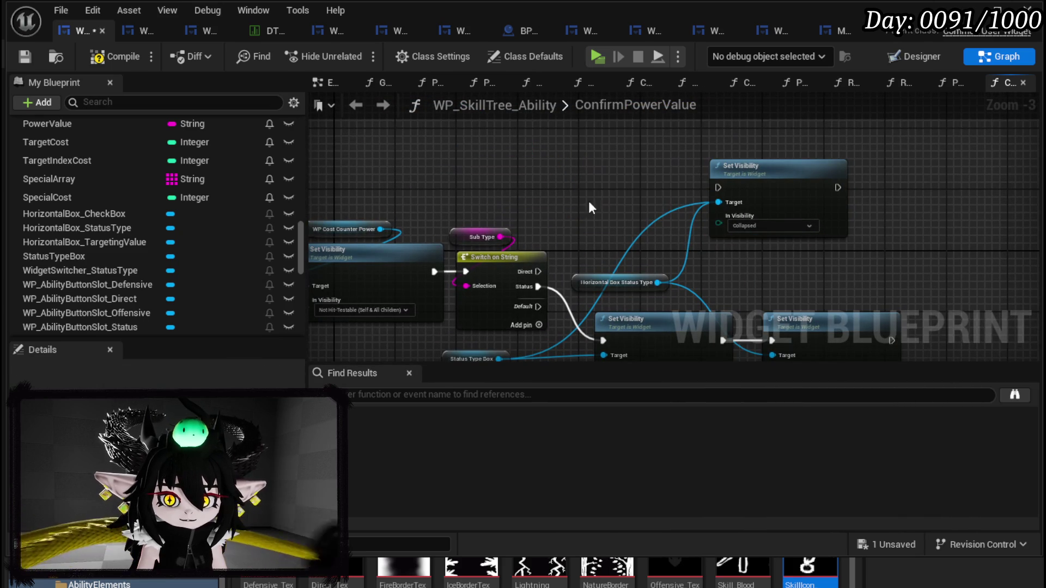
Step: Wire Switch on String Direct to the Status Type collapse and select the visibility nodes
mouse_move(536, 272)
mouse_down()
mouse_move(716, 188)
mouse_move(548, 141)
mouse_move(800, 153)
mouse_move(586, 159)
mouse_up()
mouse_move(567, 157)
mouse_down()
mouse_move(842, 267)
mouse_move(791, 212)
mouse_up()
ctrl+click(744, 262)
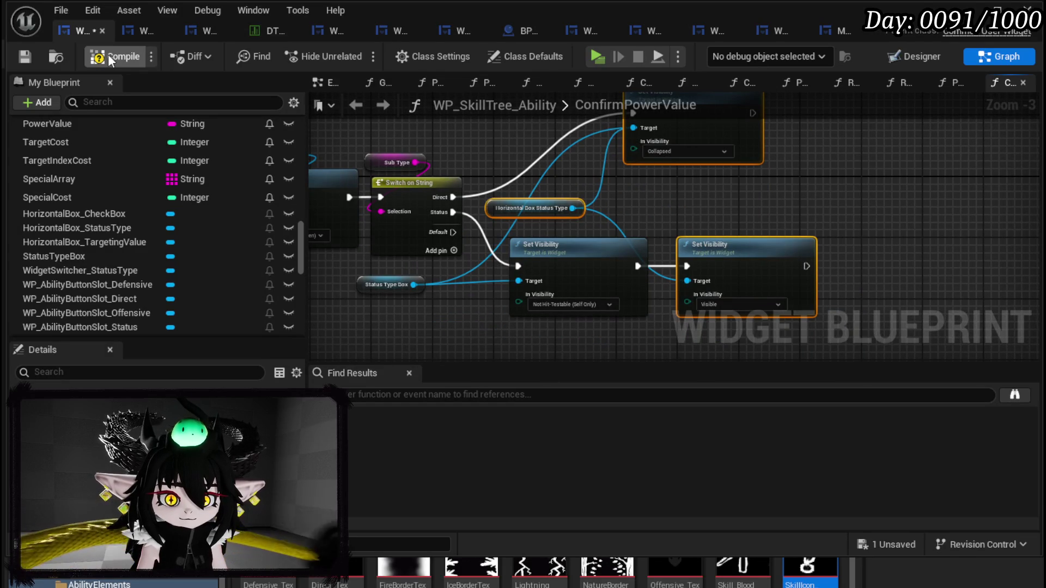
Step: Compile and save, then paste the Status Type visibility nodes into the PressingButton graph
click(23, 56)
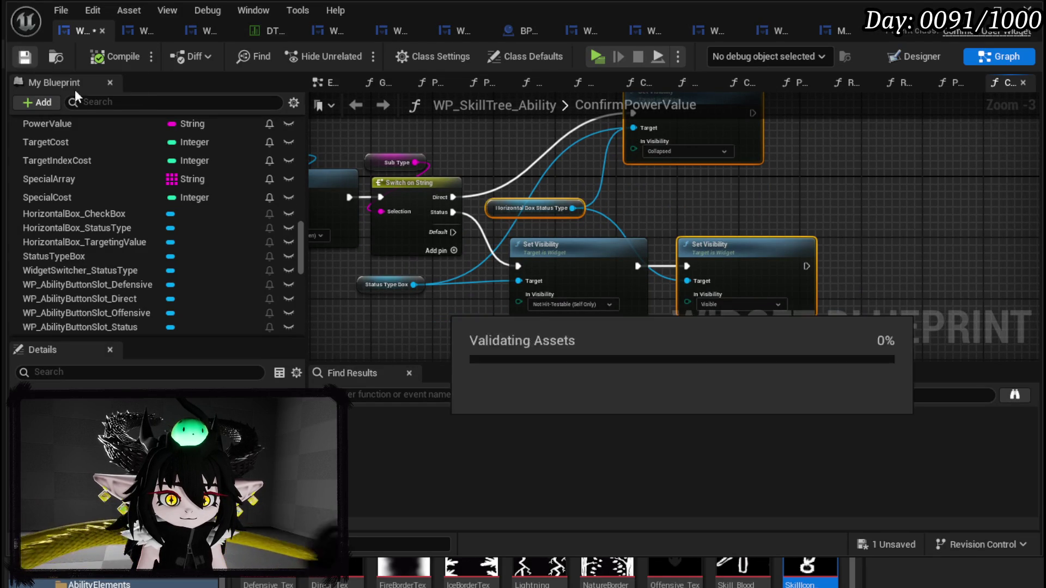
scroll(226, 159, up, 5)
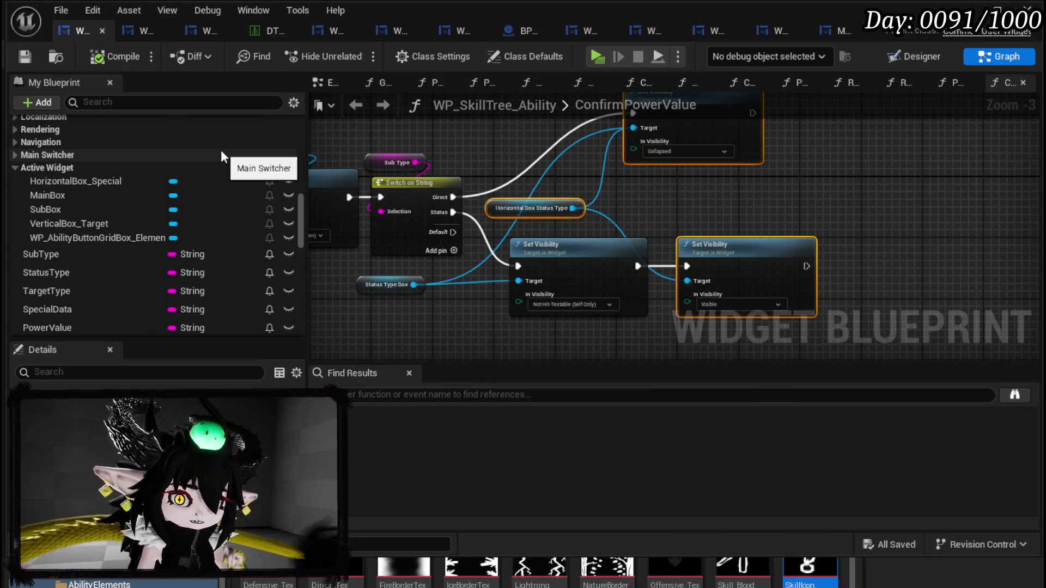
scroll(218, 153, up, 10)
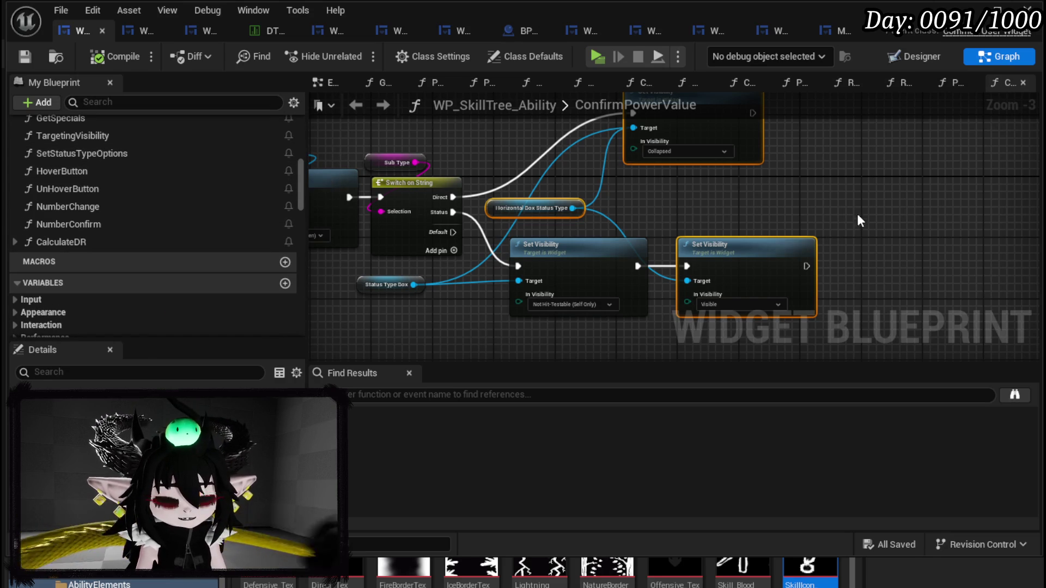
scroll(256, 204, up, 10)
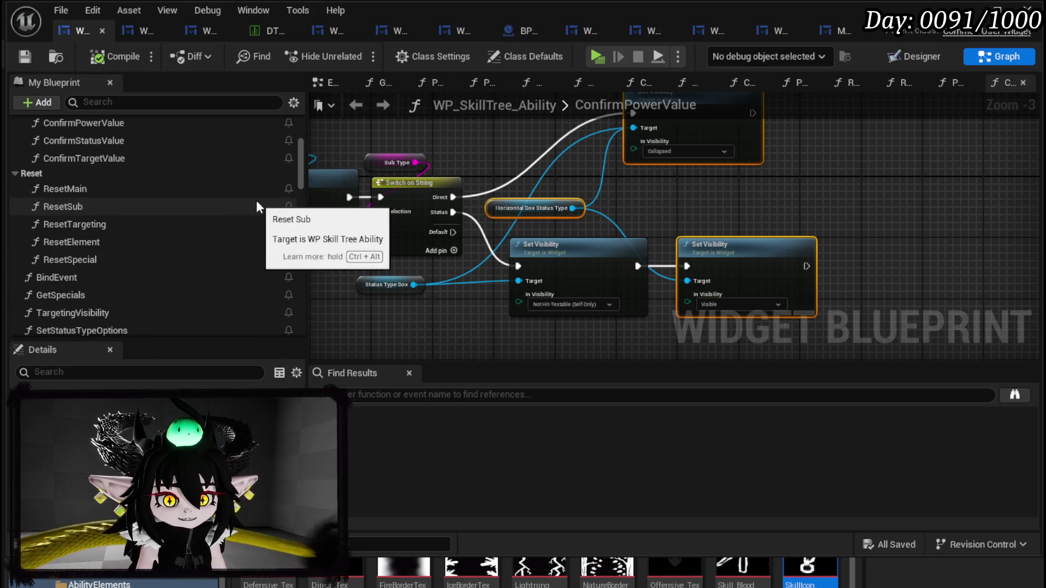
scroll(256, 199, up, 5)
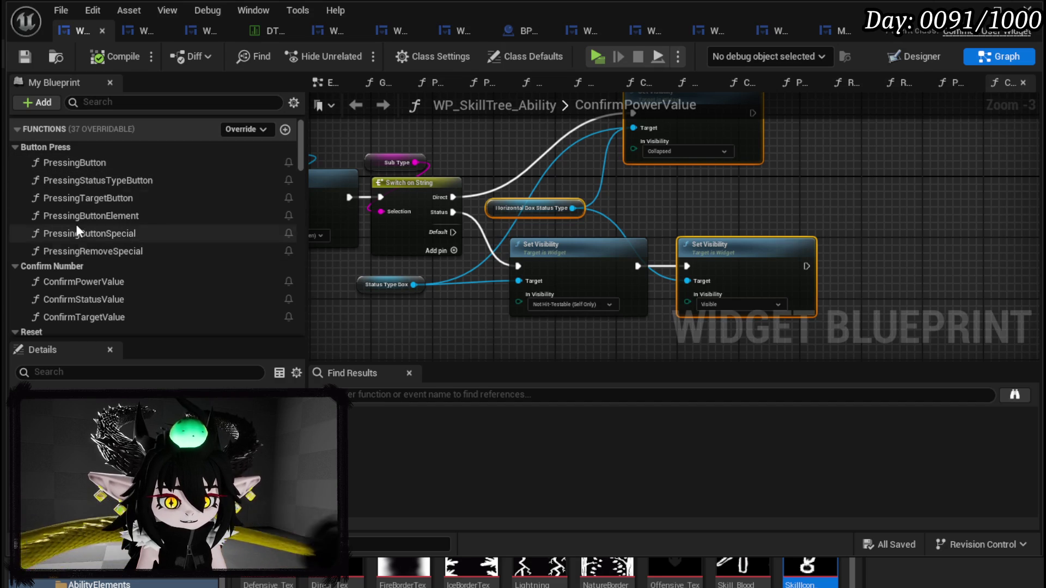
double_click(98, 163)
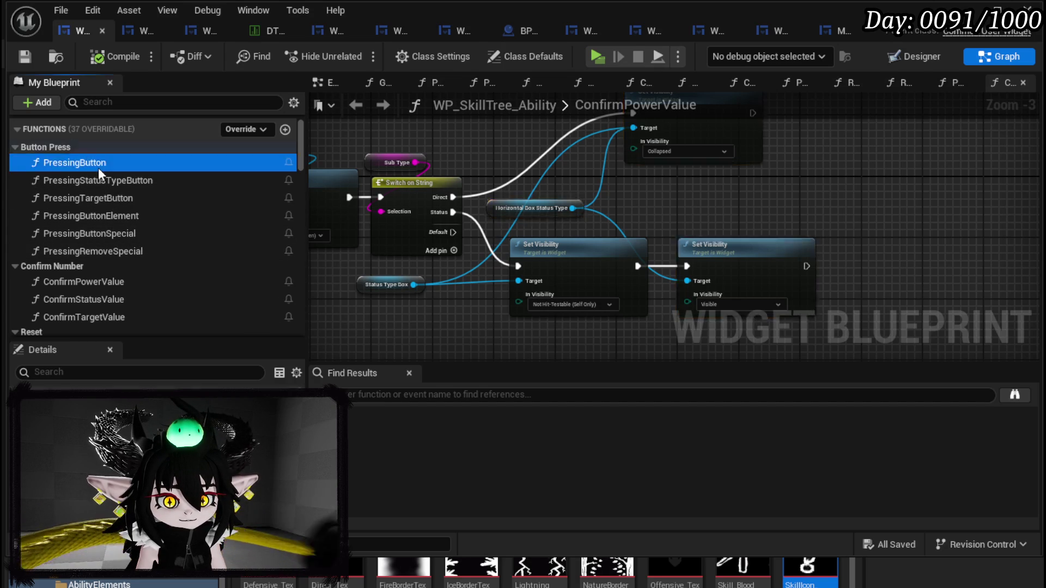
scroll(802, 167, down, 4)
scroll(447, 207, up, 4)
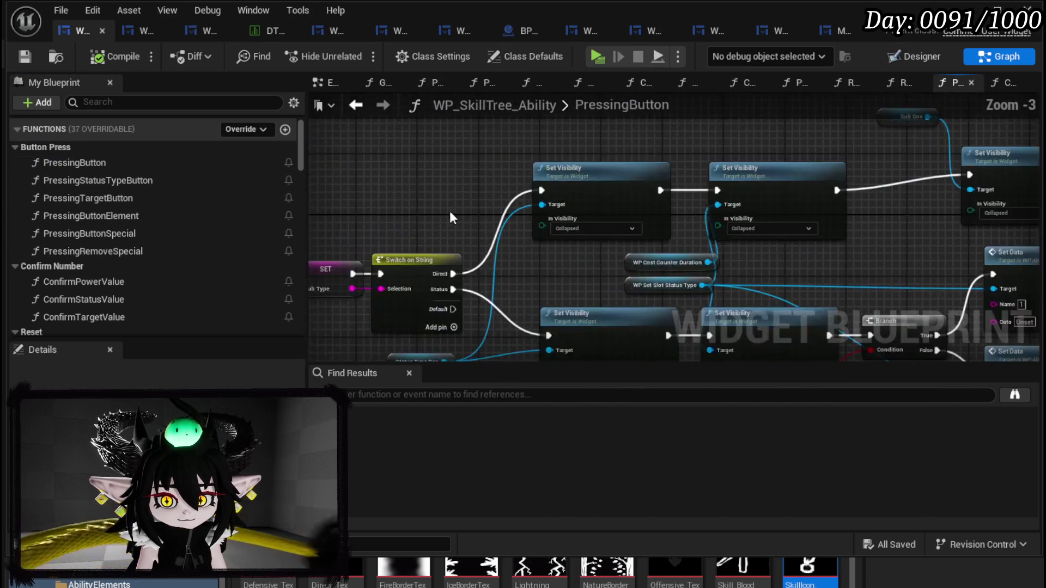
key(ctrl+v)
Step: Arrange the pasted Status Type getter and two Set Visibility nodes to the right
drag(626, 235, 619, 187)
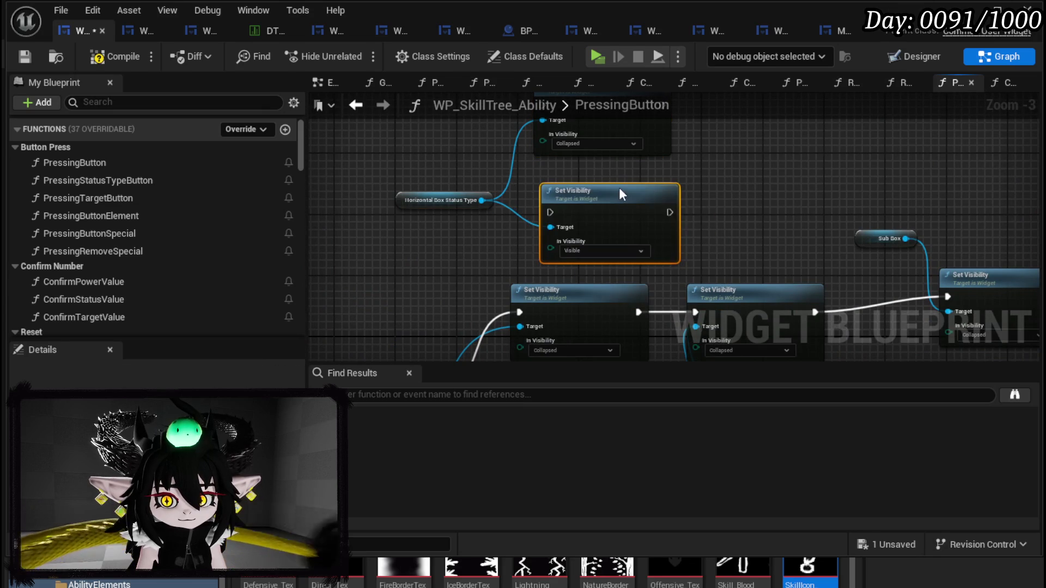
mouse_move(689, 200)
mouse_down()
mouse_move(652, 157)
mouse_move(684, 199)
mouse_move(633, 67)
mouse_up()
drag(667, 304, 771, 157)
mouse_move(450, 266)
mouse_down()
mouse_move(452, 382)
mouse_move(654, 360)
mouse_move(658, 405)
mouse_move(381, 283)
mouse_move(552, 130)
mouse_up()
drag(480, 152, 652, 157)
drag(352, 255, 577, 103)
mouse_move(555, 161)
mouse_down()
mouse_move(810, 293)
mouse_move(626, 240)
mouse_move(783, 214)
mouse_move(626, 210)
mouse_move(571, 231)
mouse_up()
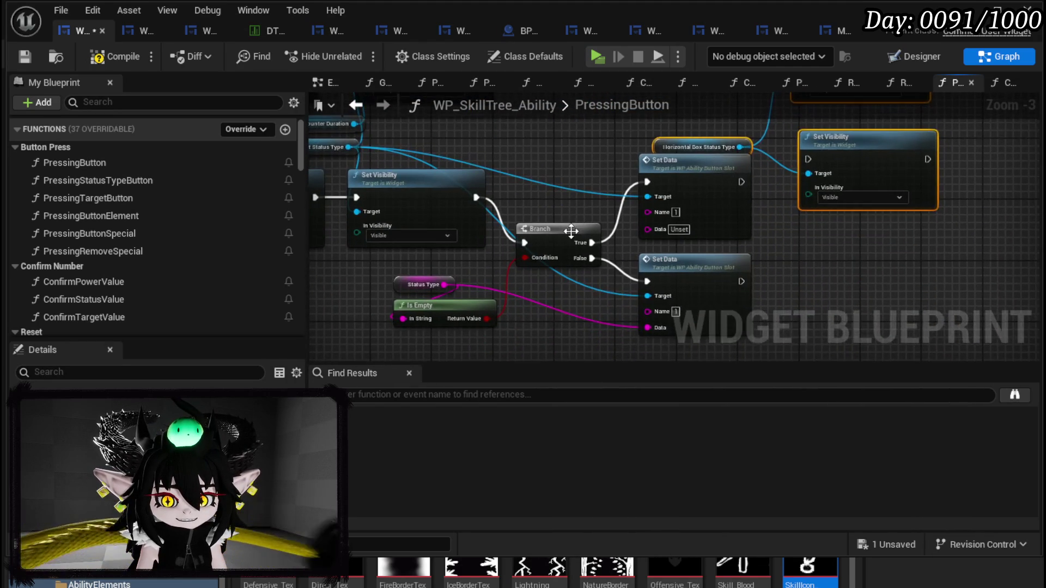
Step: Delete the old empty-check Branch, Set Data and Is Empty nodes
mouse_move(438, 308)
mouse_down()
mouse_move(611, 249)
mouse_move(647, 222)
mouse_up()
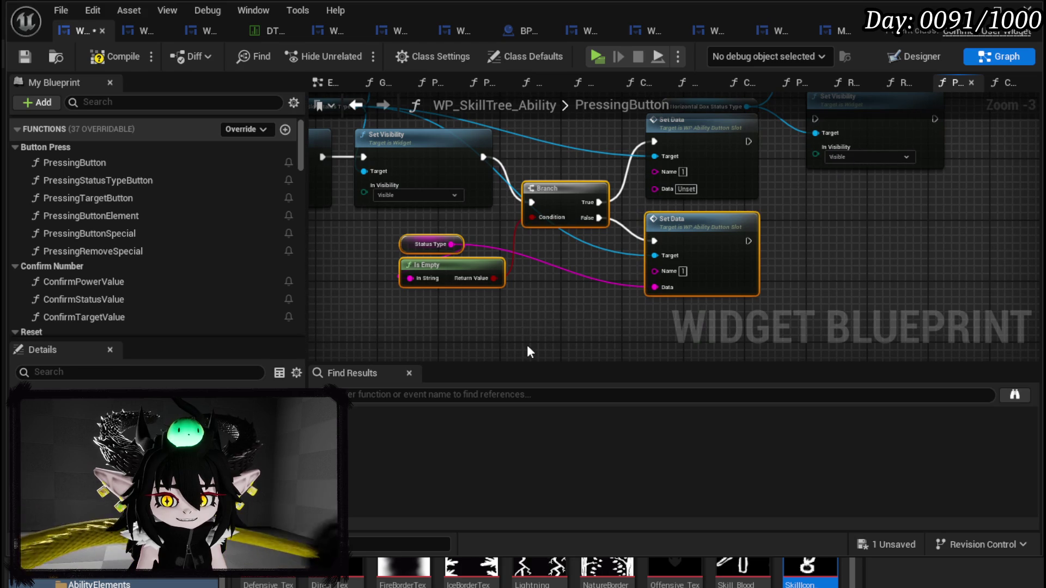
mouse_move(690, 160)
mouse_down()
mouse_move(737, 256)
mouse_move(691, 298)
mouse_move(658, 273)
mouse_move(697, 283)
mouse_up()
key(Delete)
click(419, 236)
scroll(515, 239, up, 2)
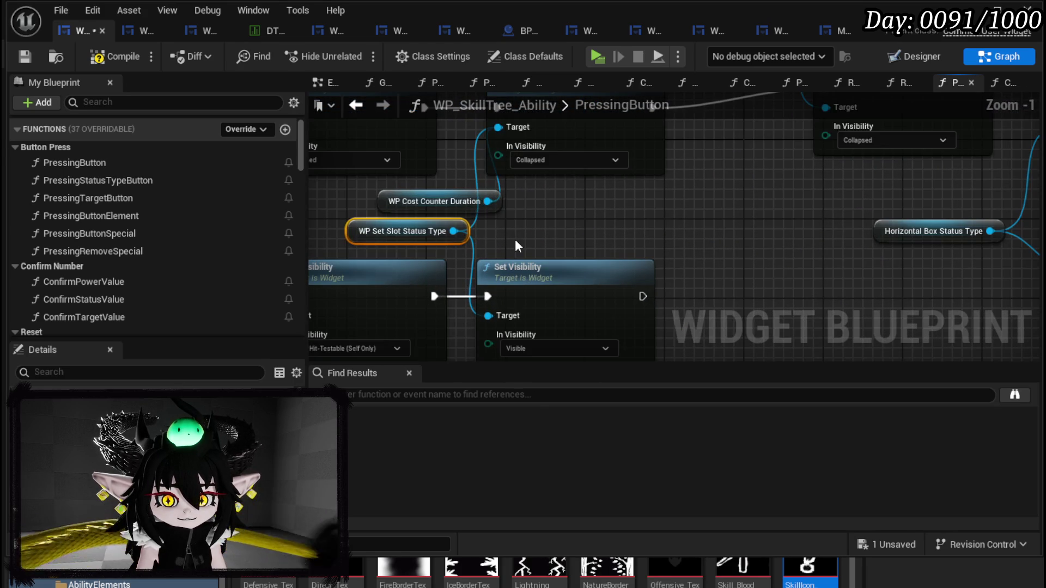
Step: Connect Horizontal Box Status Type to both the upper and lower Set Visibility targets
mouse_move(515, 239)
mouse_down()
mouse_move(542, 183)
mouse_move(459, 214)
mouse_up()
click(743, 214)
drag(885, 216, 508, 197)
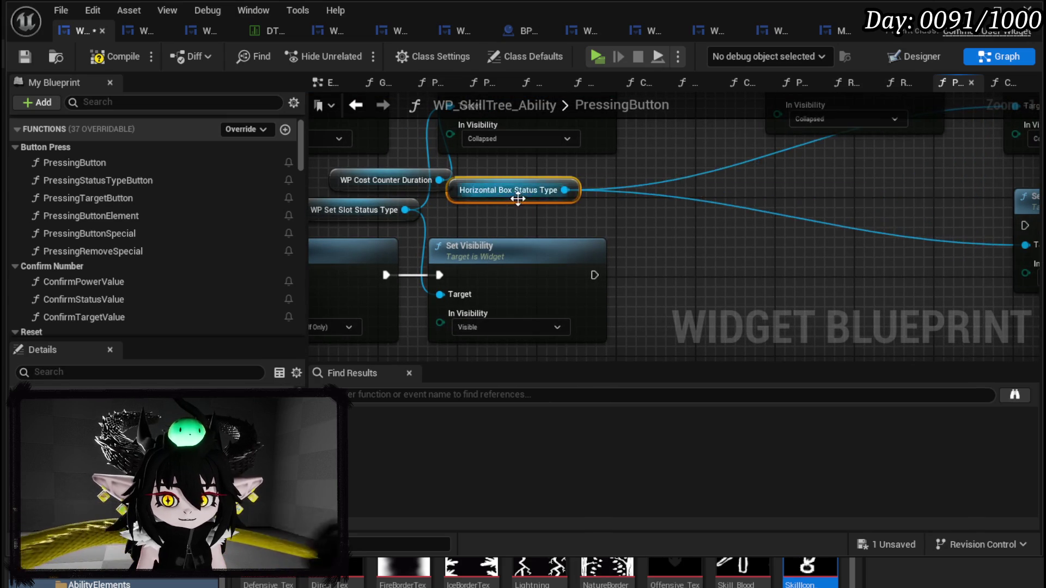
mouse_move(723, 217)
mouse_down()
mouse_move(613, 282)
mouse_move(595, 320)
mouse_up()
drag(722, 268, 606, 183)
Step: Delete the WP Set Slot Status Type and WP Cost Counter Duration nodes
click(510, 288)
key(Delete)
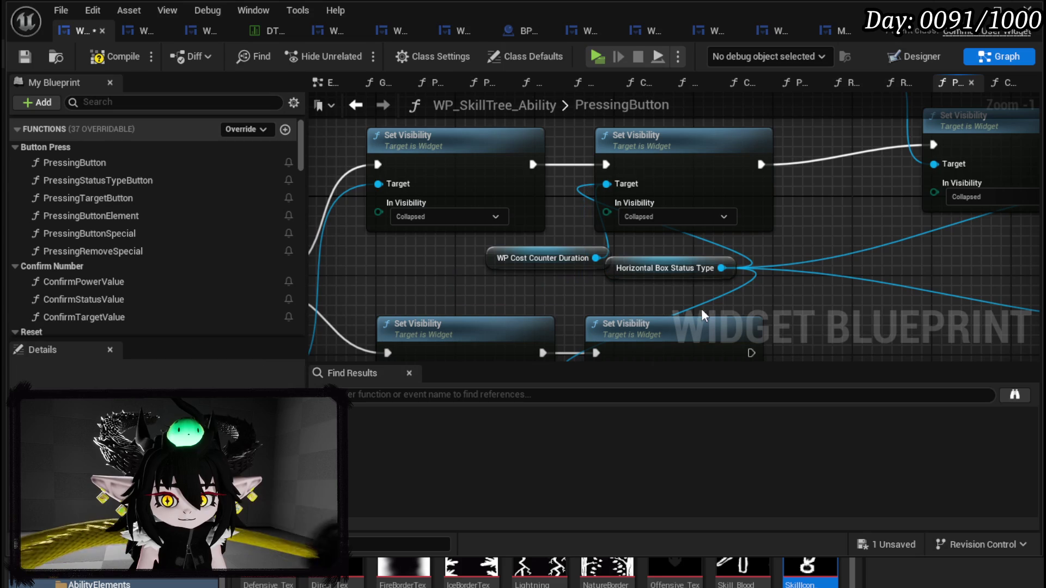
drag(512, 269, 427, 271)
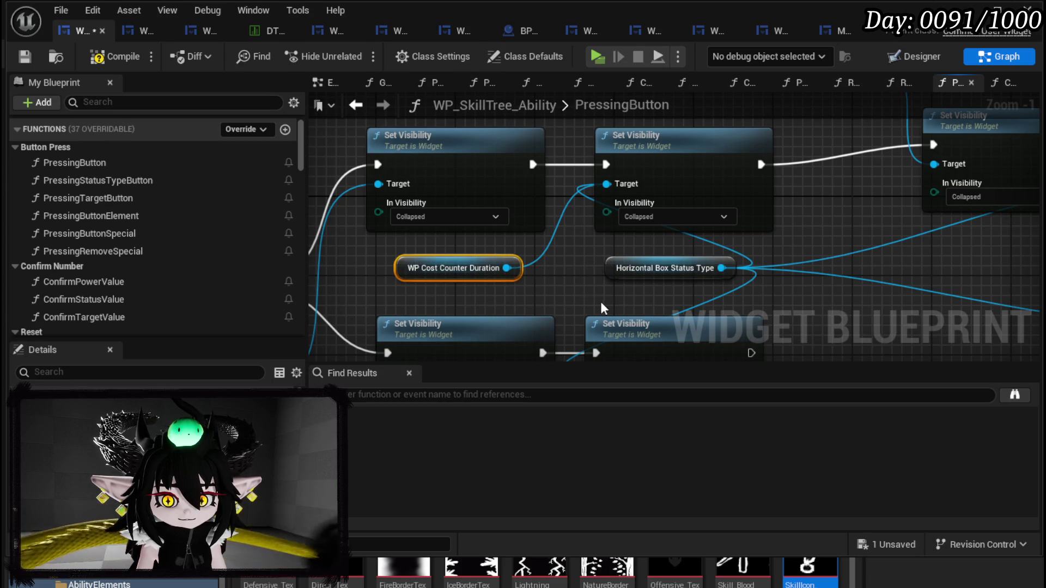
drag(629, 243, 436, 251)
click(510, 234)
key(Delete)
Step: Duplicate the Sub Box Set Visibility nodes and chain the copy after the Status Type Visible node
mouse_move(722, 253)
mouse_down()
mouse_move(605, 332)
mouse_move(769, 265)
mouse_move(726, 240)
mouse_move(833, 194)
mouse_move(649, 273)
mouse_move(751, 150)
mouse_up()
drag(757, 208, 680, 218)
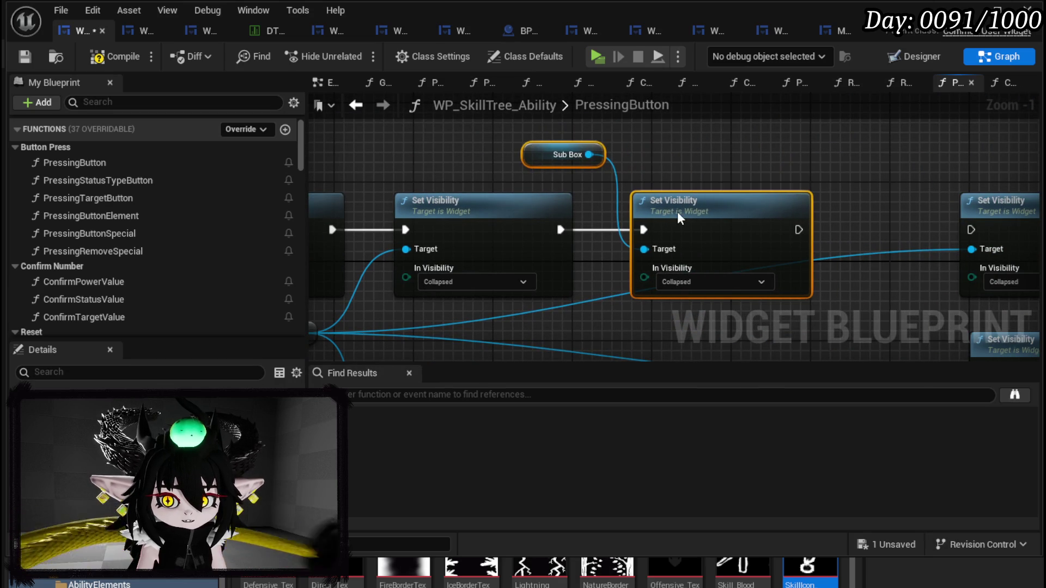
click(564, 155)
drag(532, 148, 631, 157)
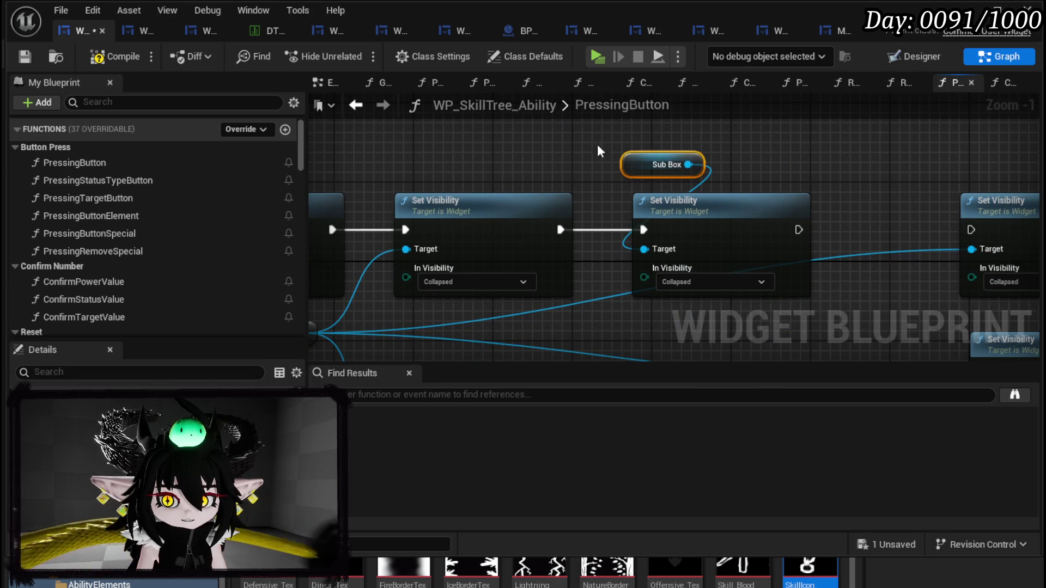
ctrl+click(710, 252)
key(ctrl+c)
scroll(593, 245, down, 5)
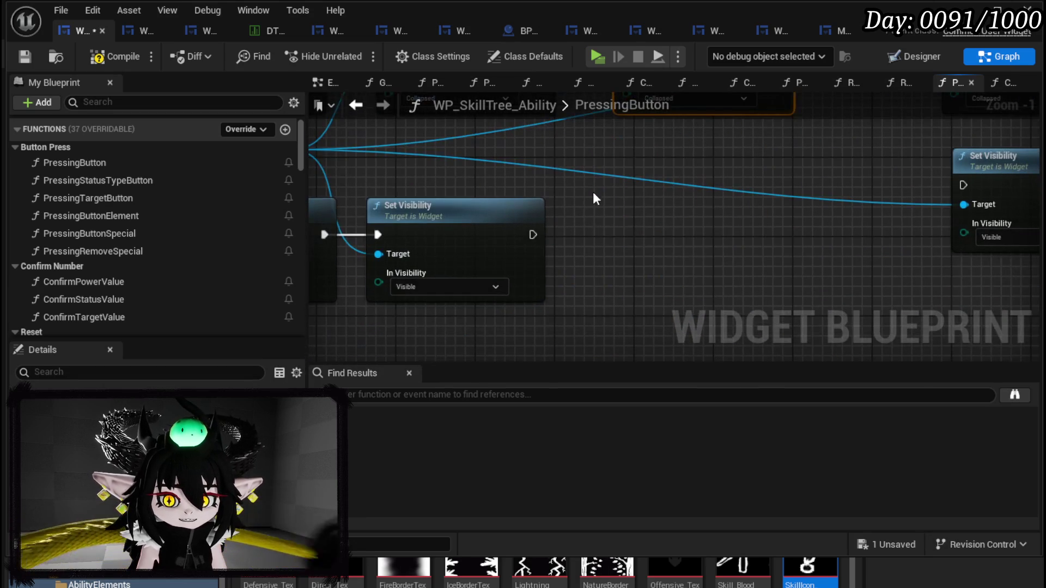
key(ctrl+v)
mouse_move(533, 235)
mouse_down()
mouse_move(597, 246)
mouse_move(646, 231)
mouse_up()
Step: Compile and save the blueprint, then review the chained Sub Box Set Visibility nodes
mouse_move(479, 170)
mouse_down()
mouse_move(666, 205)
mouse_move(921, 191)
mouse_move(571, 197)
mouse_move(752, 224)
mouse_up()
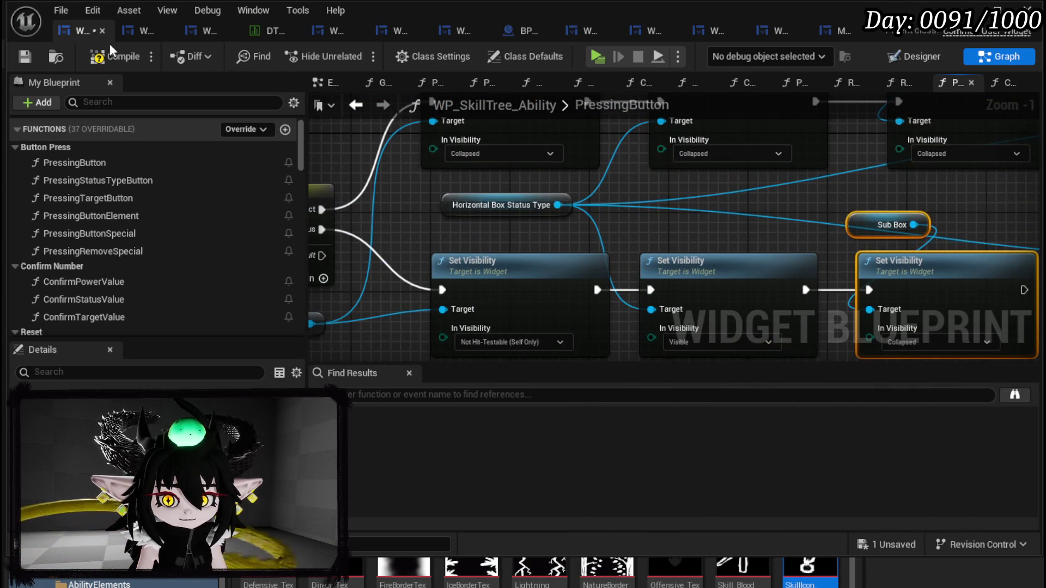
click(25, 54)
drag(878, 179, 709, 225)
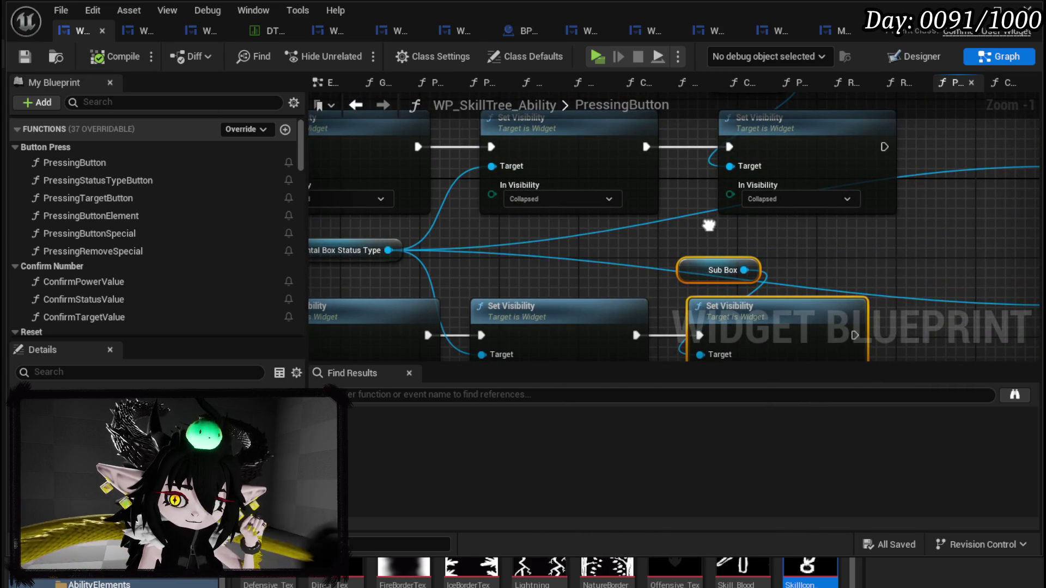
mouse_move(709, 225)
mouse_down()
mouse_move(705, 212)
mouse_move(700, 226)
mouse_move(522, 169)
mouse_move(333, 218)
mouse_up()
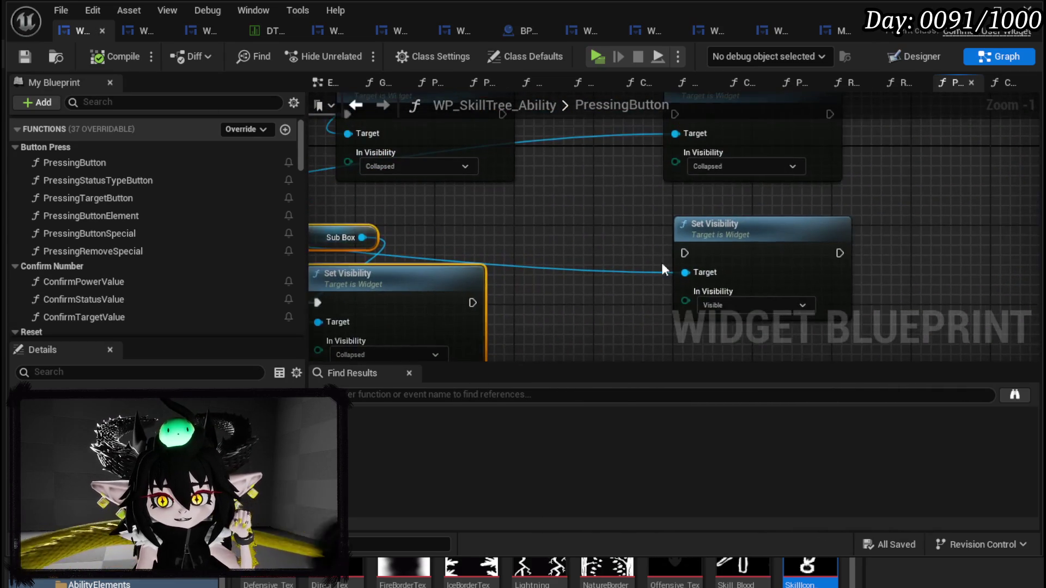
drag(662, 262, 792, 140)
drag(742, 211, 775, 303)
drag(721, 279, 839, 353)
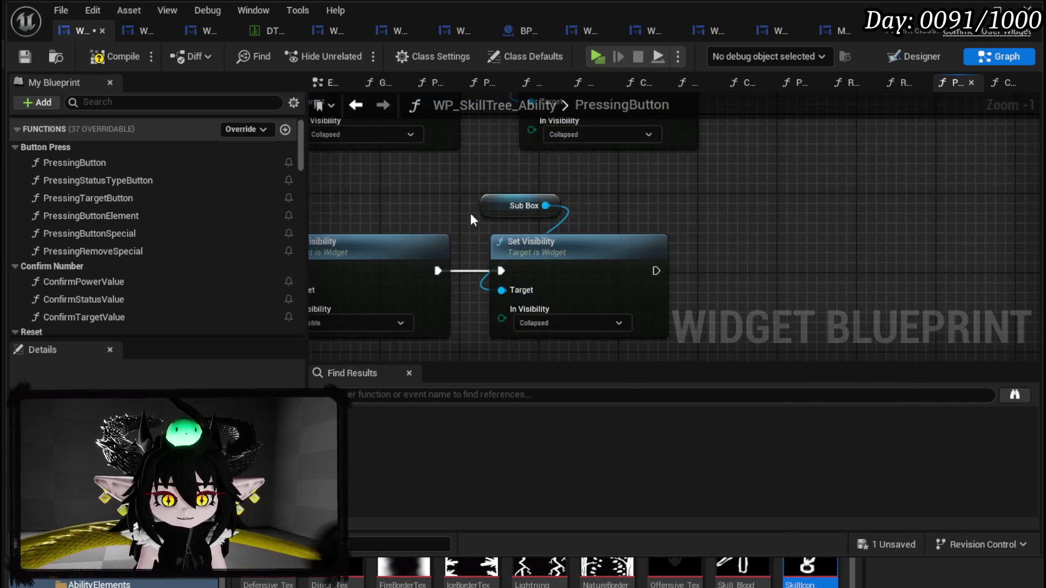
scroll(188, 212, down, 10)
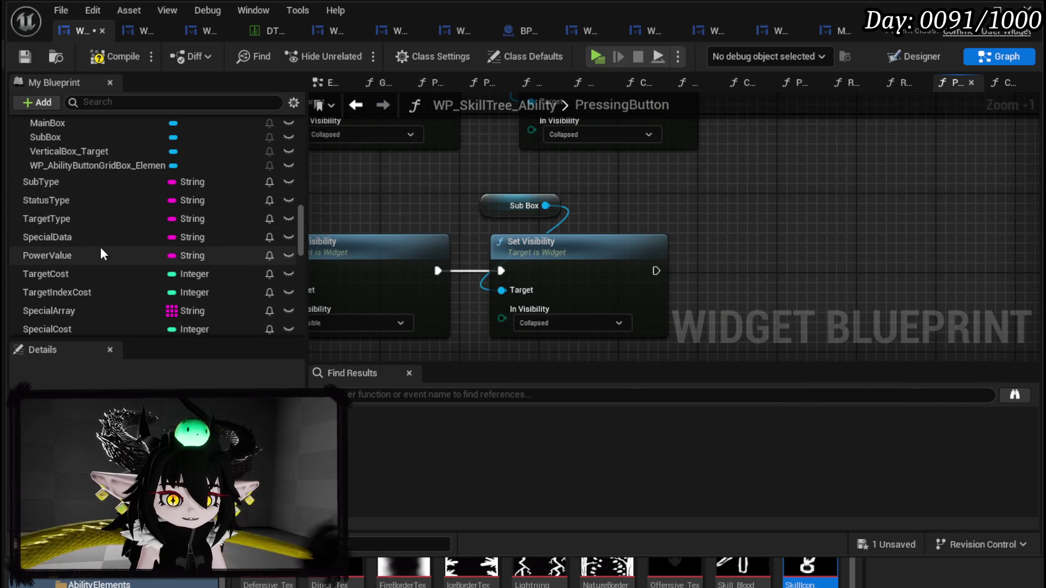
Step: Add a Power Value getter feeding an Is Empty check into a new Branch
scroll(99, 246, down, 1)
drag(80, 230, 605, 186)
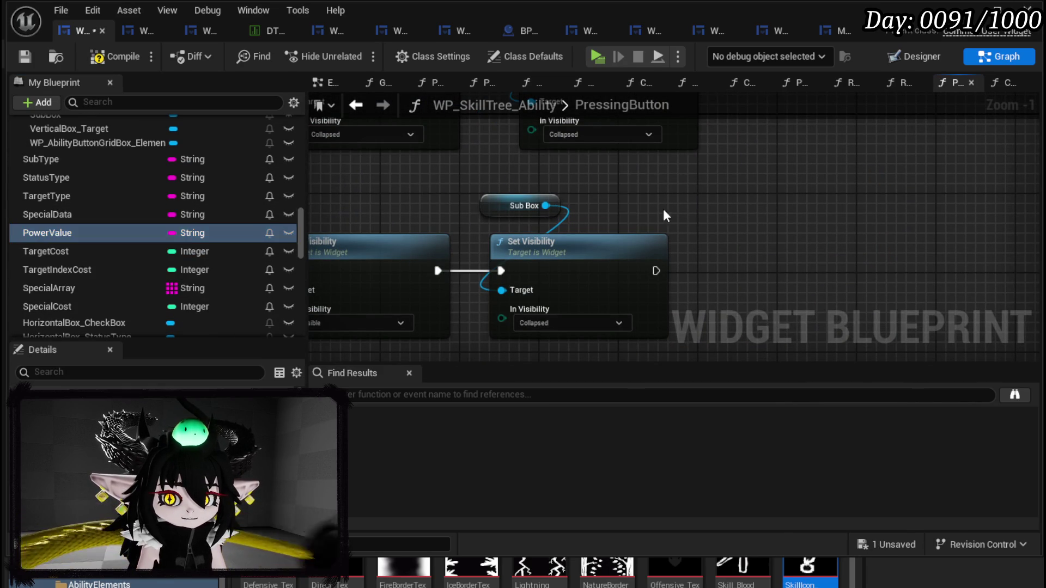
click(656, 204)
drag(665, 176, 717, 201)
click(617, 193)
click(622, 180)
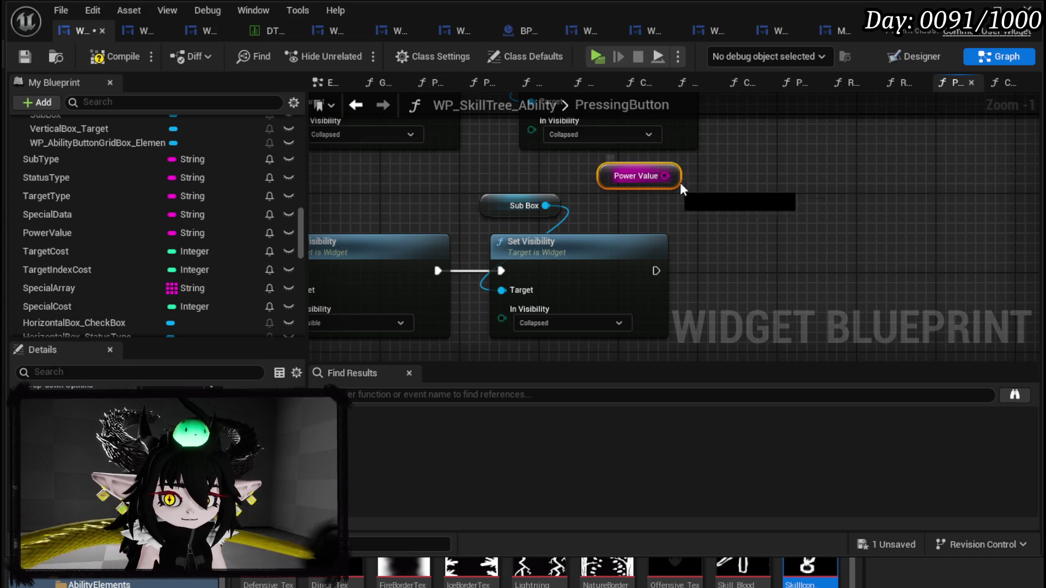
drag(665, 175, 739, 189)
text(is empty)
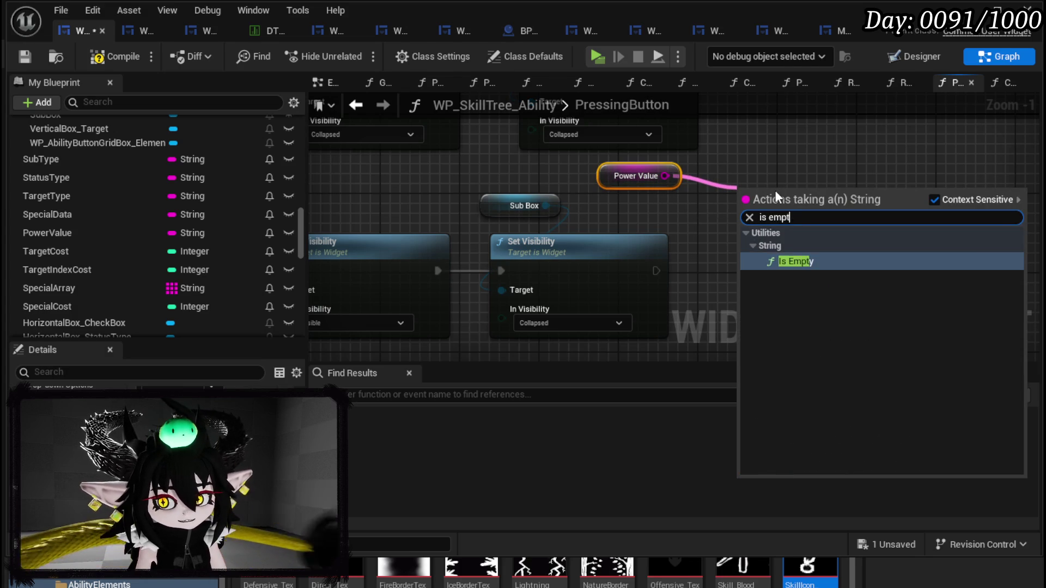
key(Return)
mouse_move(851, 210)
mouse_down()
mouse_move(760, 195)
mouse_move(751, 165)
mouse_up()
Step: Route execution into the Branch so Sub Box Set Visibility runs only when False
drag(712, 260, 744, 249)
drag(696, 168, 626, 169)
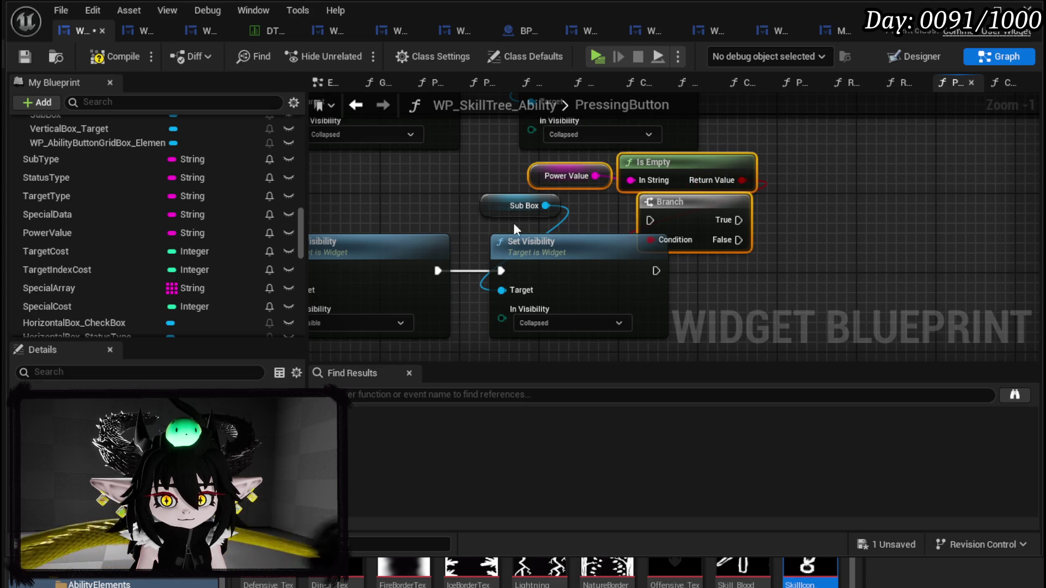
click(543, 219)
drag(481, 293, 550, 210)
mouse_move(547, 256)
mouse_down()
mouse_move(900, 265)
mouse_move(904, 256)
mouse_up()
drag(438, 270, 649, 220)
drag(726, 240, 860, 271)
mouse_move(557, 269)
mouse_down()
mouse_move(688, 180)
mouse_move(651, 251)
mouse_up()
Step: Copy the Power Value Is Empty check and place it before the lower Set Visibility
drag(654, 198, 654, 330)
click(616, 180)
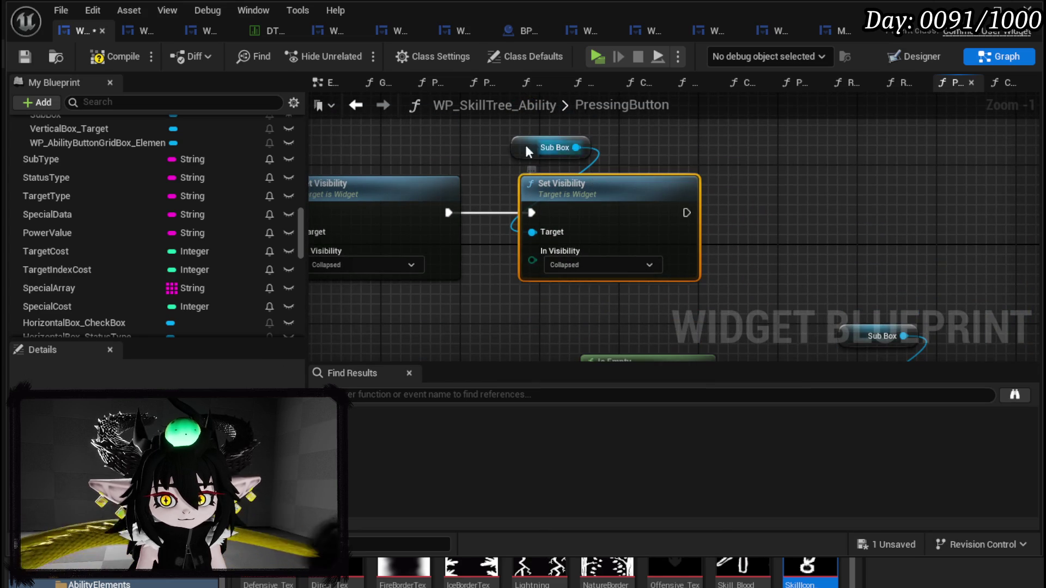
drag(612, 207, 786, 210)
click(587, 193)
drag(587, 193, 569, 134)
mouse_move(543, 243)
mouse_down()
mouse_move(617, 329)
mouse_move(679, 328)
mouse_up()
key(ctrl+c)
key(ctrl+v)
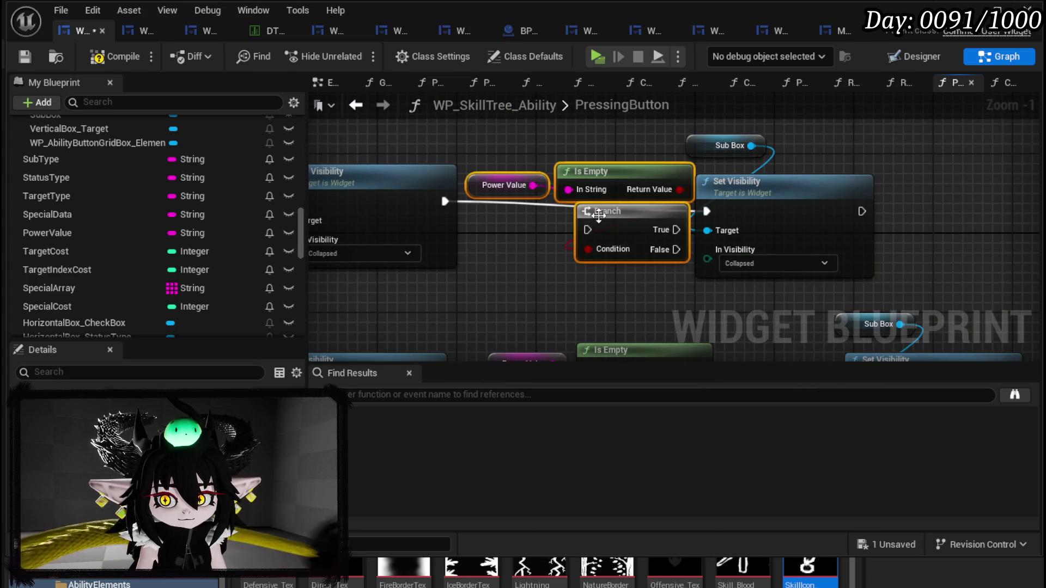
drag(610, 211, 571, 181)
Step: Feed execution into the lower Branch and delete the extra upper check nodes
drag(444, 201, 548, 201)
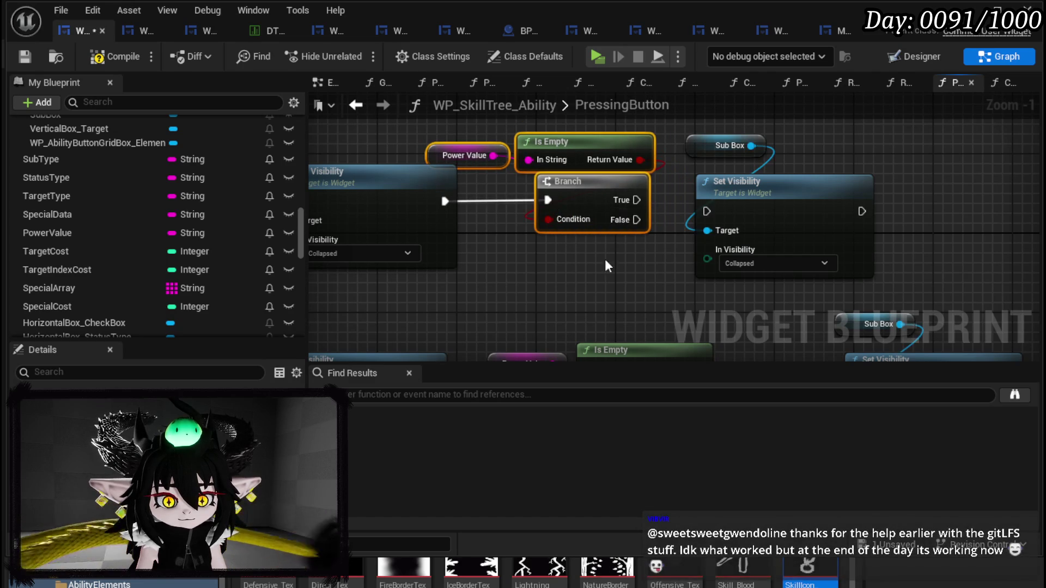
mouse_move(618, 273)
mouse_down()
mouse_move(515, 208)
mouse_move(537, 179)
mouse_move(496, 197)
mouse_move(476, 187)
mouse_move(488, 187)
mouse_move(477, 253)
mouse_up()
scroll(536, 180, down, 1)
drag(555, 277, 613, 150)
mouse_move(457, 293)
mouse_down()
mouse_move(469, 188)
mouse_move(837, 313)
mouse_up()
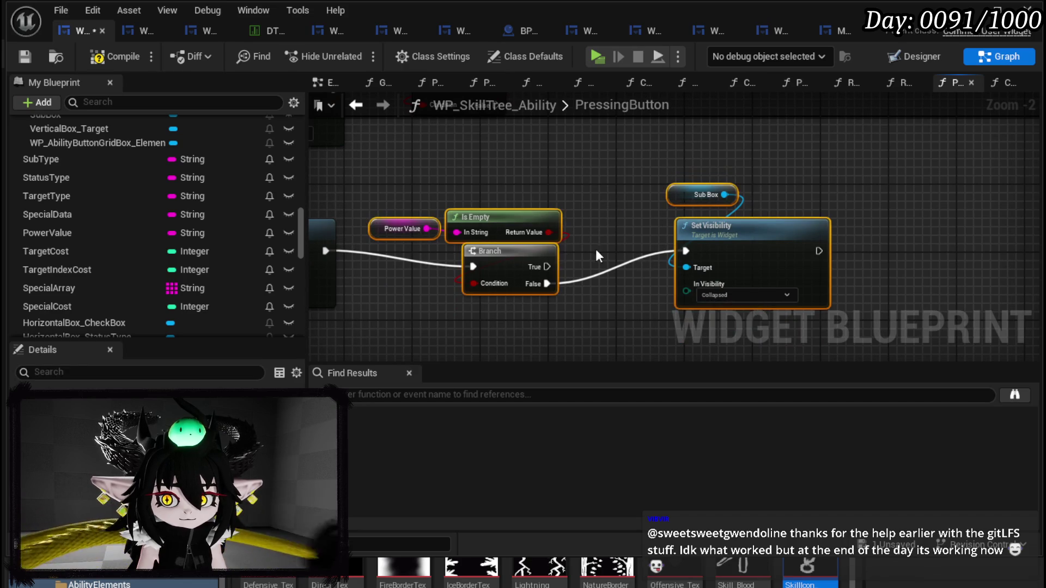
mouse_move(488, 263)
mouse_down()
mouse_move(548, 192)
mouse_move(662, 262)
mouse_move(833, 165)
mouse_move(815, 168)
mouse_up()
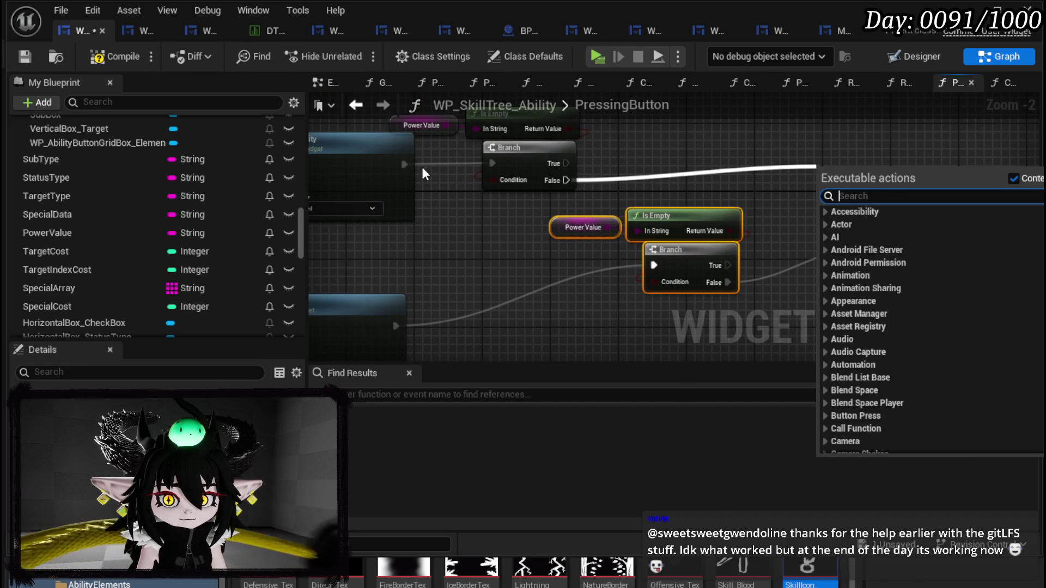
click(402, 160)
drag(405, 164, 654, 265)
mouse_move(562, 225)
mouse_down()
mouse_move(487, 279)
mouse_move(406, 283)
mouse_up()
key(Delete)
Step: Compile the widget and, in play preview, choose Direct Hit with a Power of 50
click(98, 60)
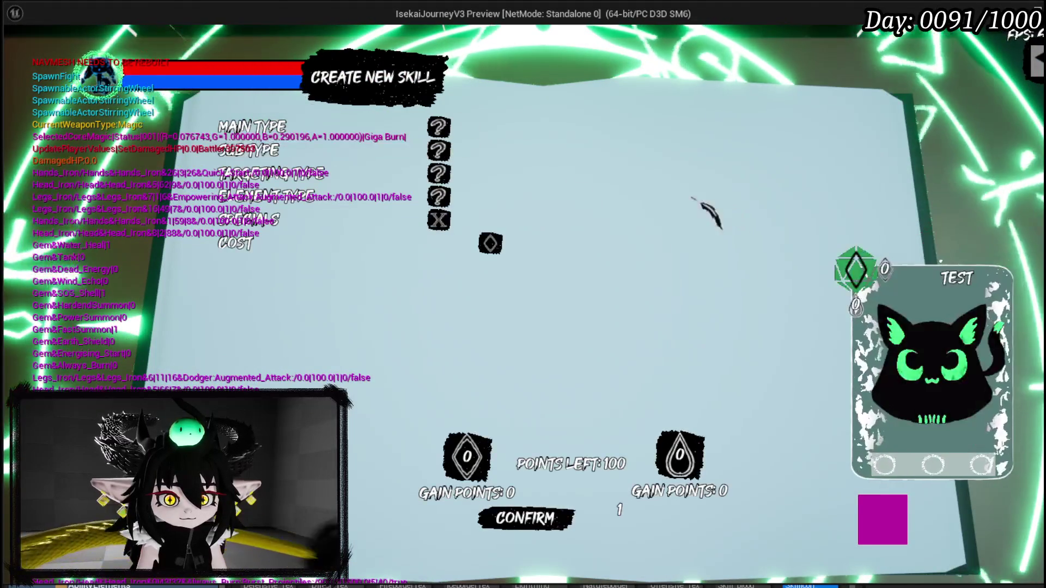
click(438, 150)
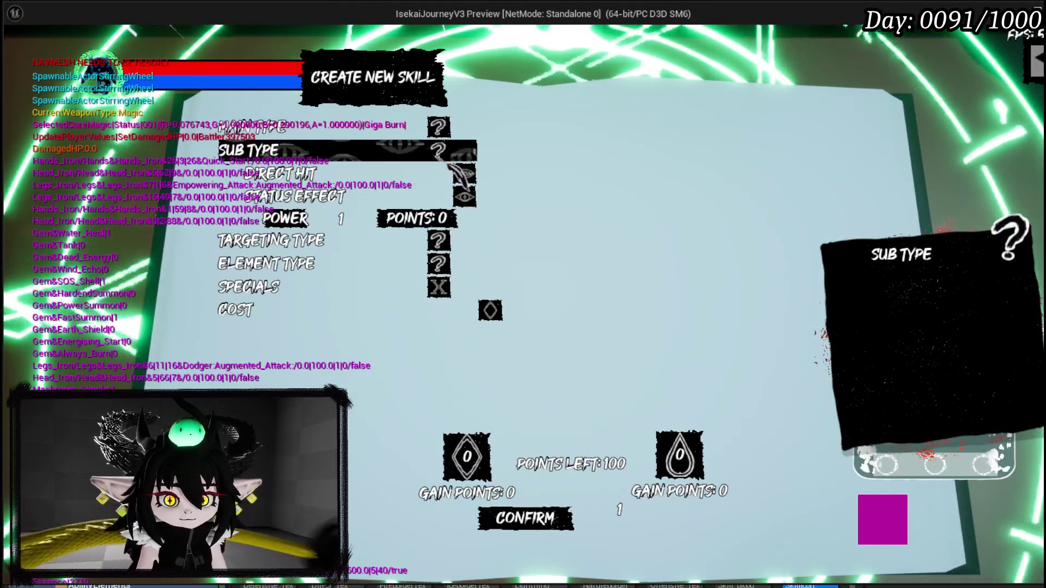
click(463, 173)
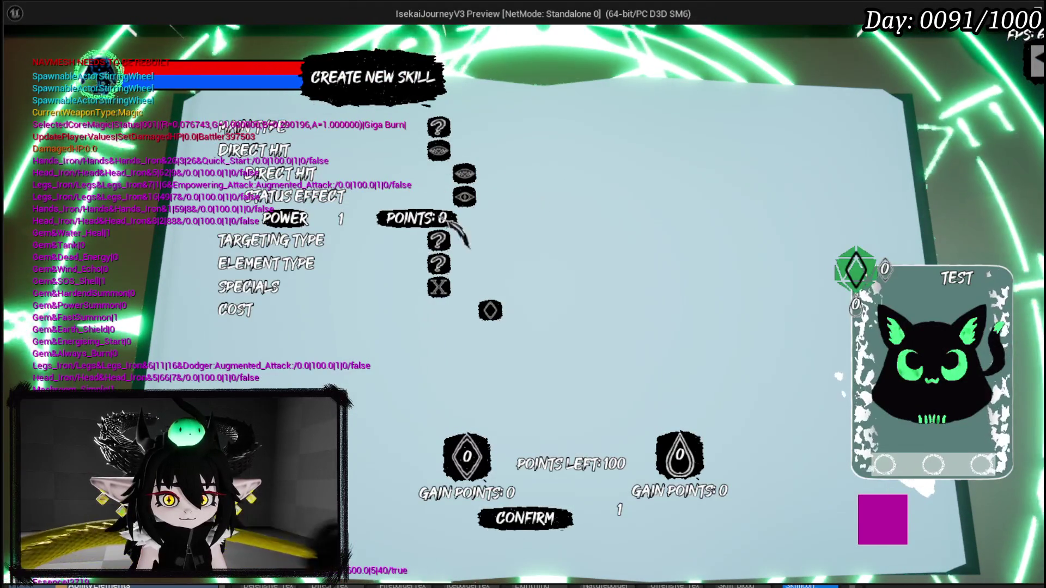
text(50)
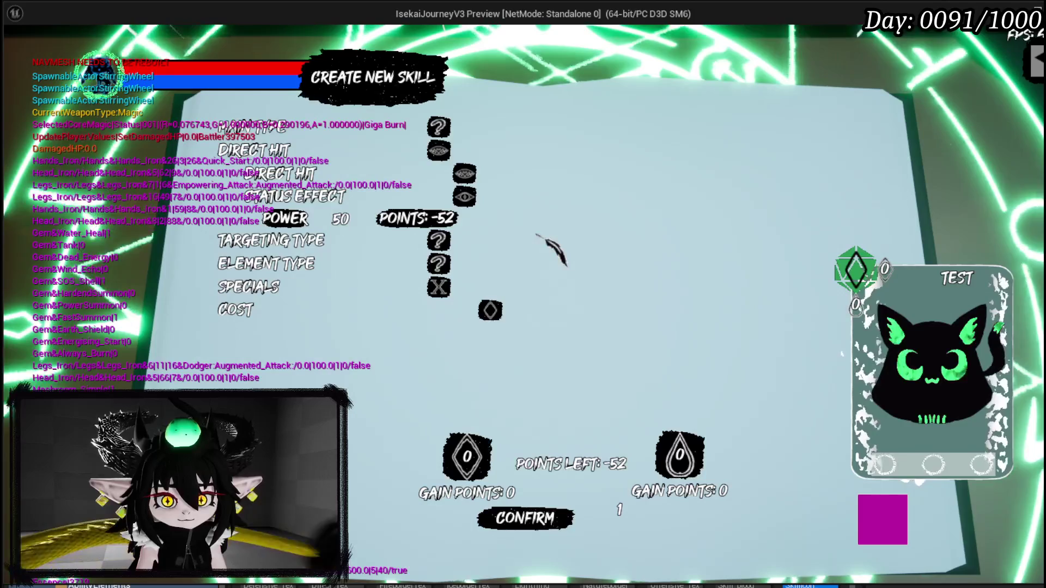
key(Return)
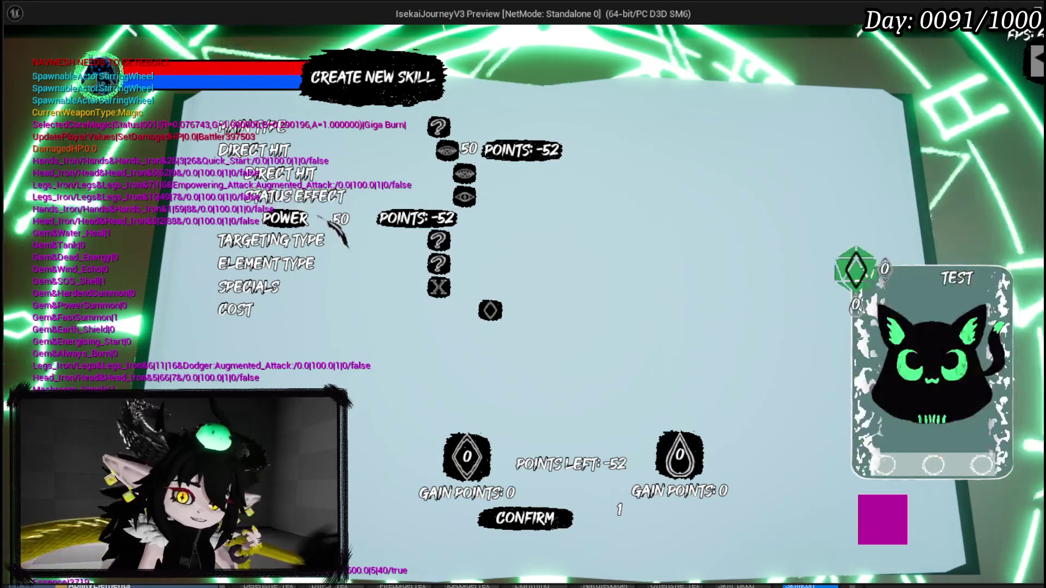
Step: Switch the sub type to Status Effect, check the Status Type list, then stop and save
mouse_move(328, 170)
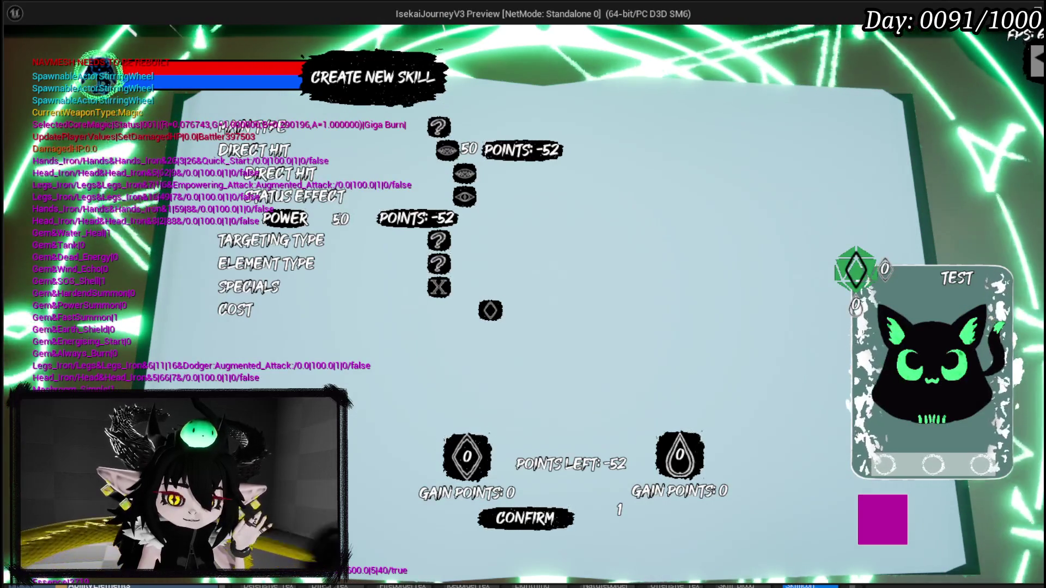
click(289, 174)
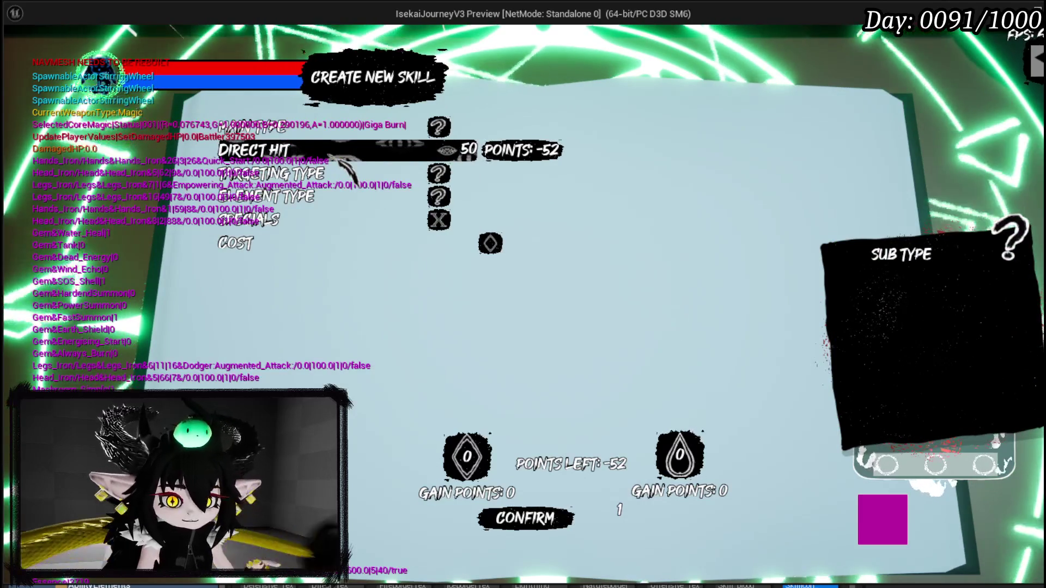
click(331, 155)
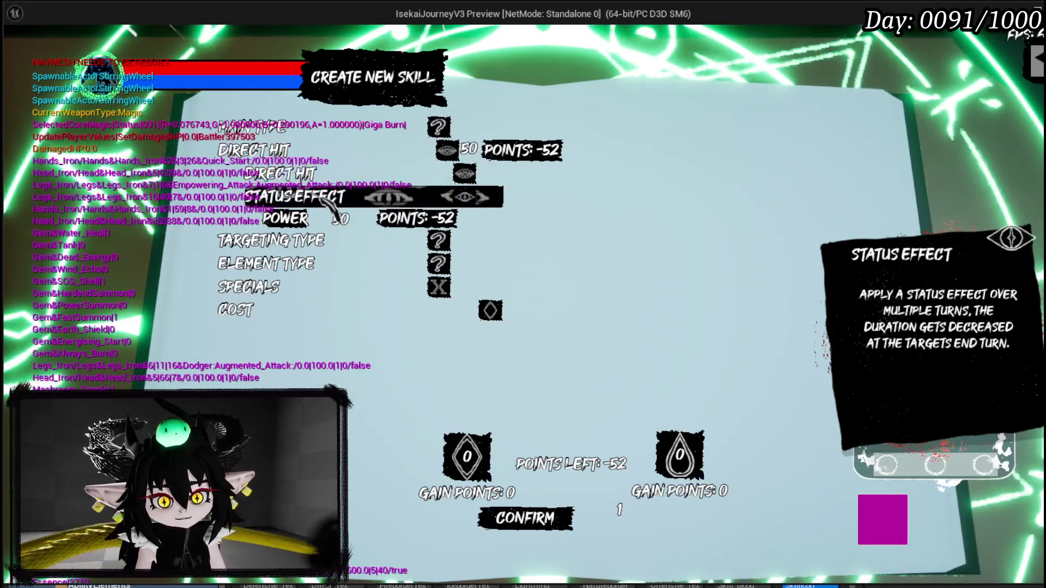
click(321, 200)
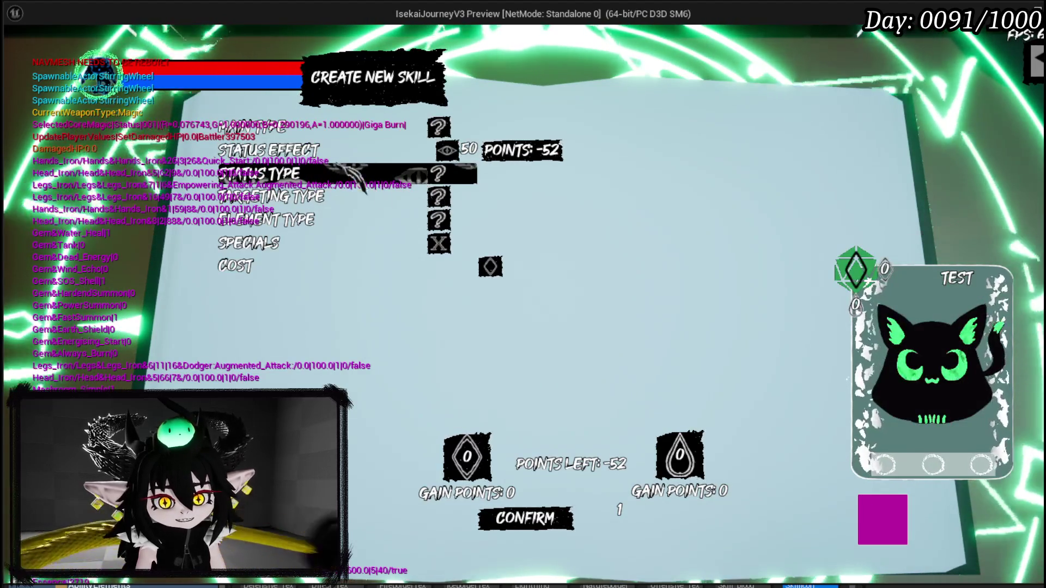
click(335, 177)
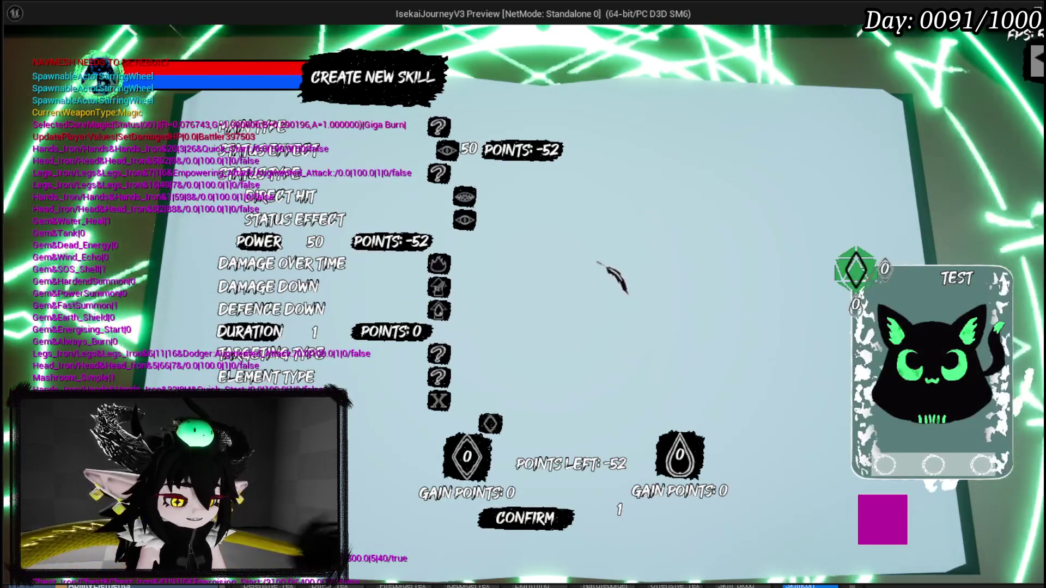
key(Escape)
click(25, 54)
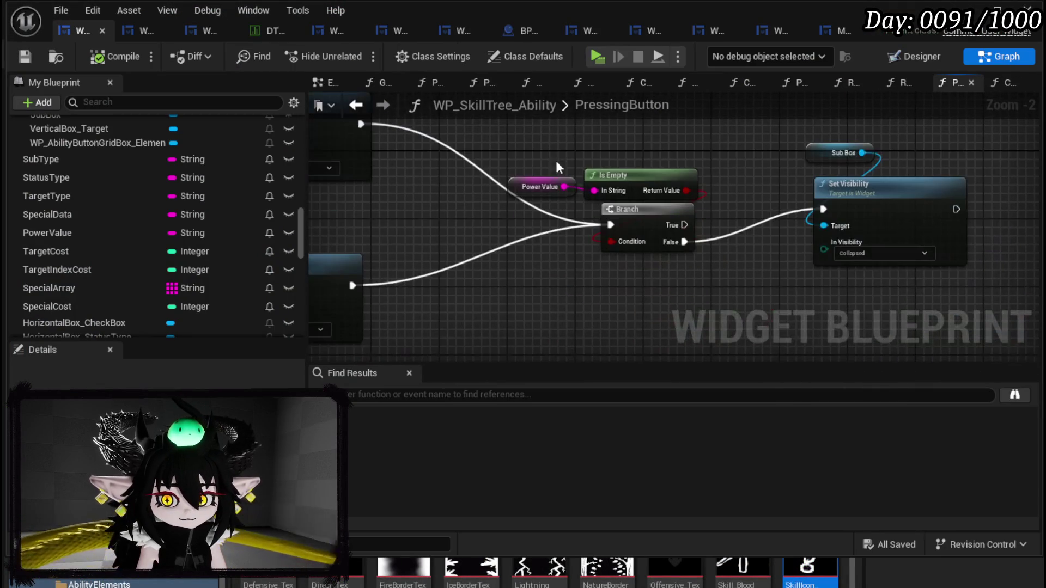
Step: Reposition the Sub Box and Set Visibility nodes next to the Power Value Branch
drag(506, 138, 681, 284)
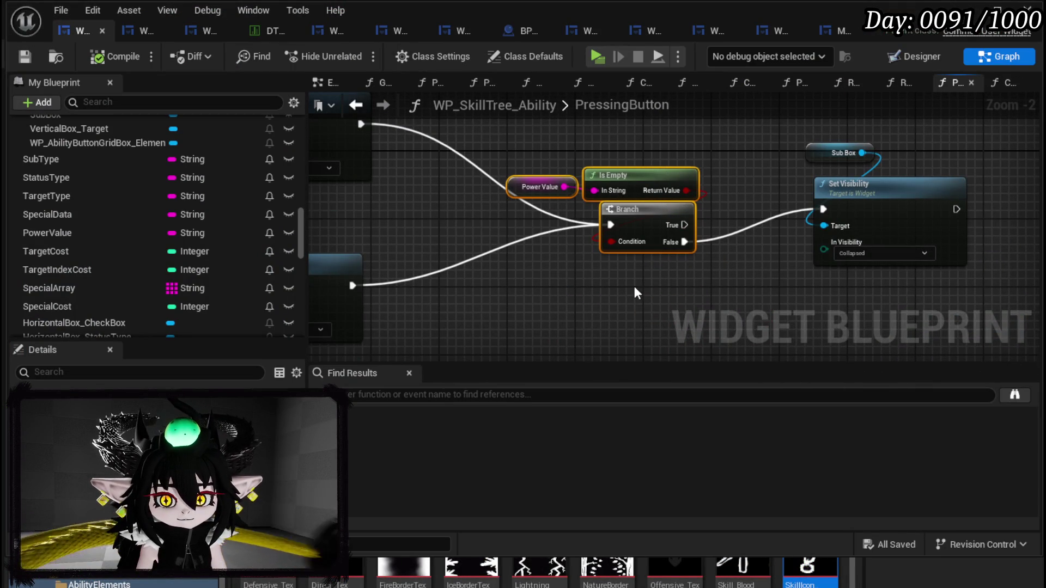
drag(760, 246, 872, 147)
drag(864, 196, 798, 230)
drag(545, 275, 700, 161)
Step: Open the ConfirmPowerValue function graph from My Blueprint
scroll(79, 221, up, 15)
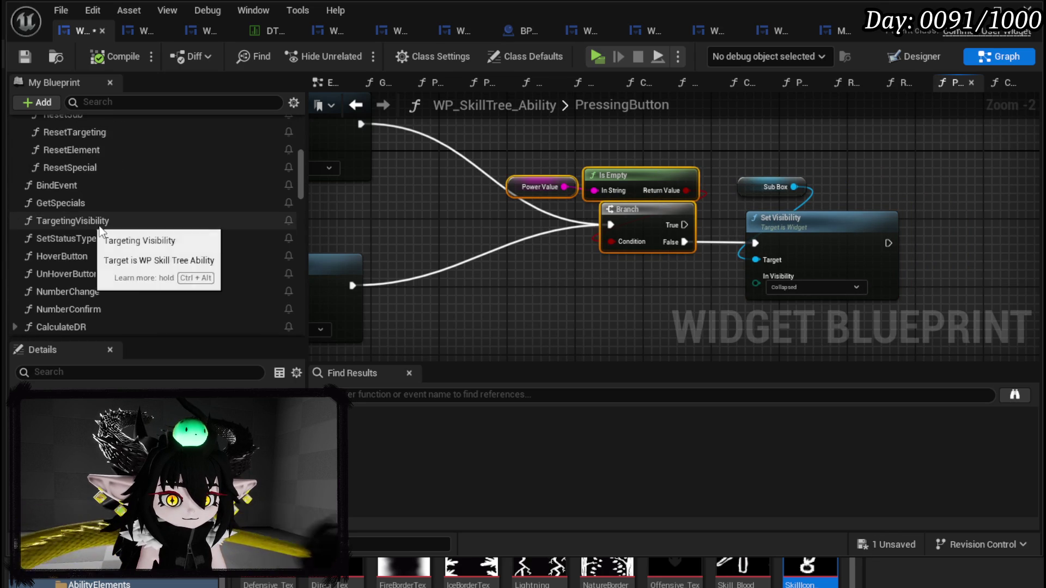
scroll(116, 227, up, 3)
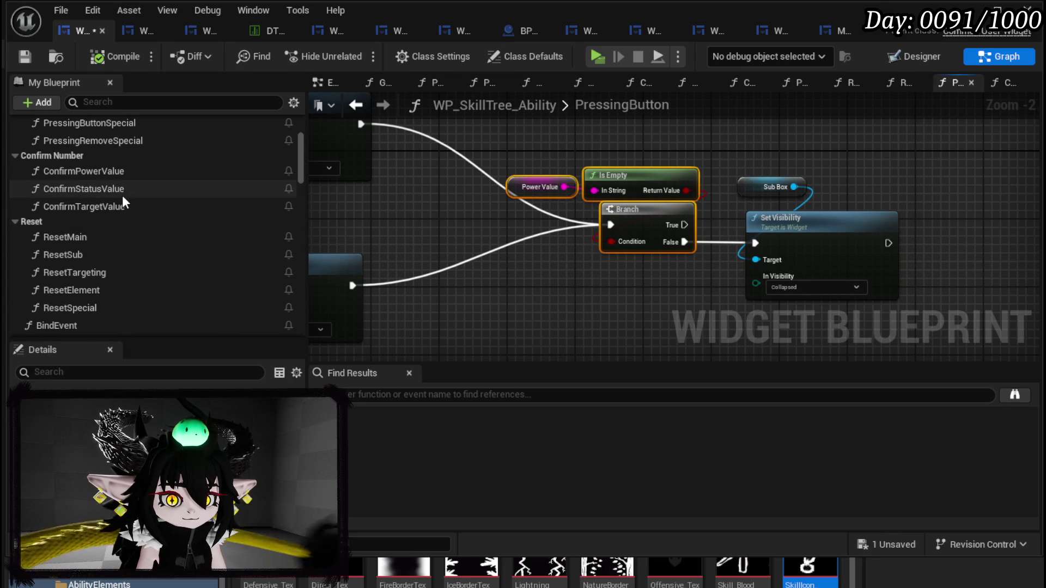
double_click(127, 171)
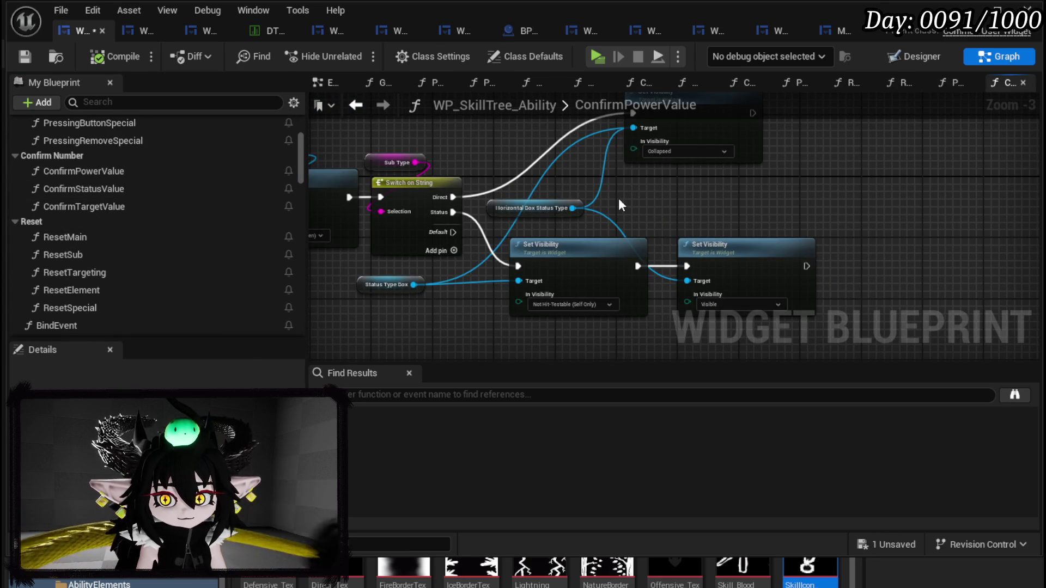
key(ctrl+v)
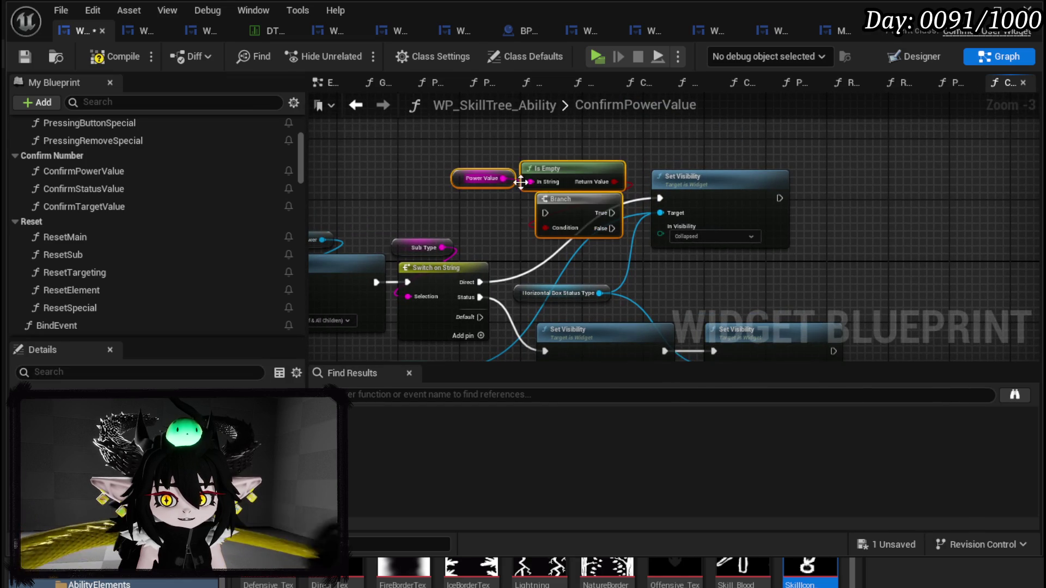
click(456, 227)
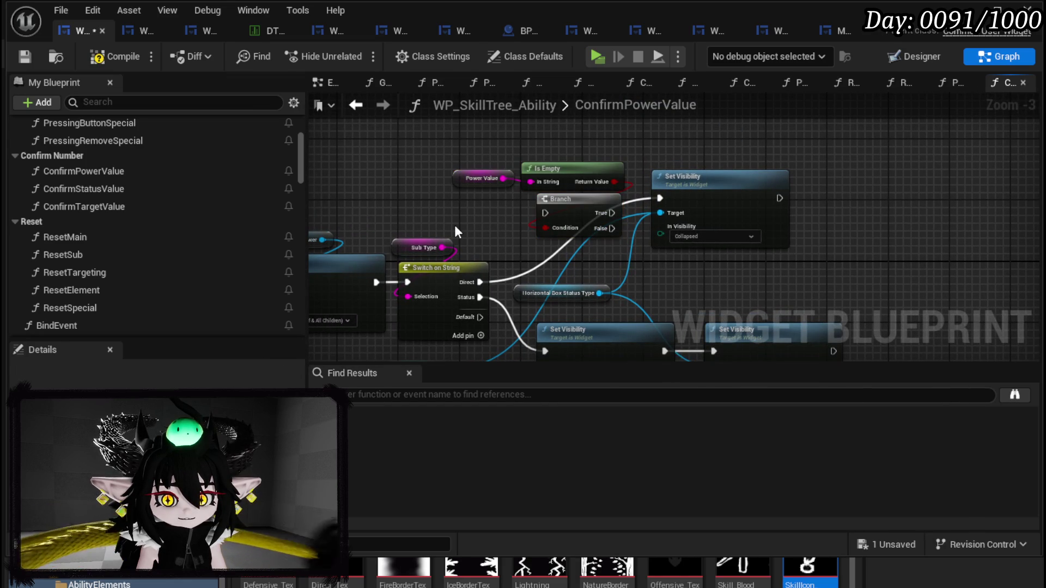
mouse_move(454, 225)
mouse_down()
mouse_move(495, 187)
mouse_move(748, 195)
mouse_move(478, 189)
mouse_up()
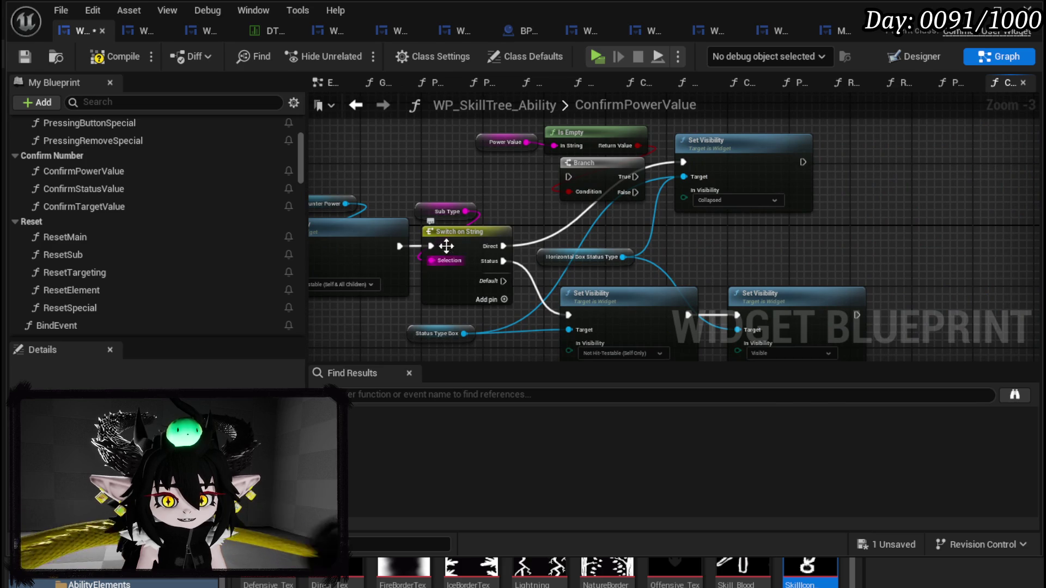
click(441, 211)
drag(460, 190, 462, 252)
key(Delete)
mouse_move(539, 316)
mouse_down()
mouse_move(530, 231)
mouse_move(480, 149)
mouse_move(478, 125)
mouse_up()
mouse_move(668, 215)
mouse_down()
mouse_move(614, 267)
mouse_move(648, 228)
mouse_up()
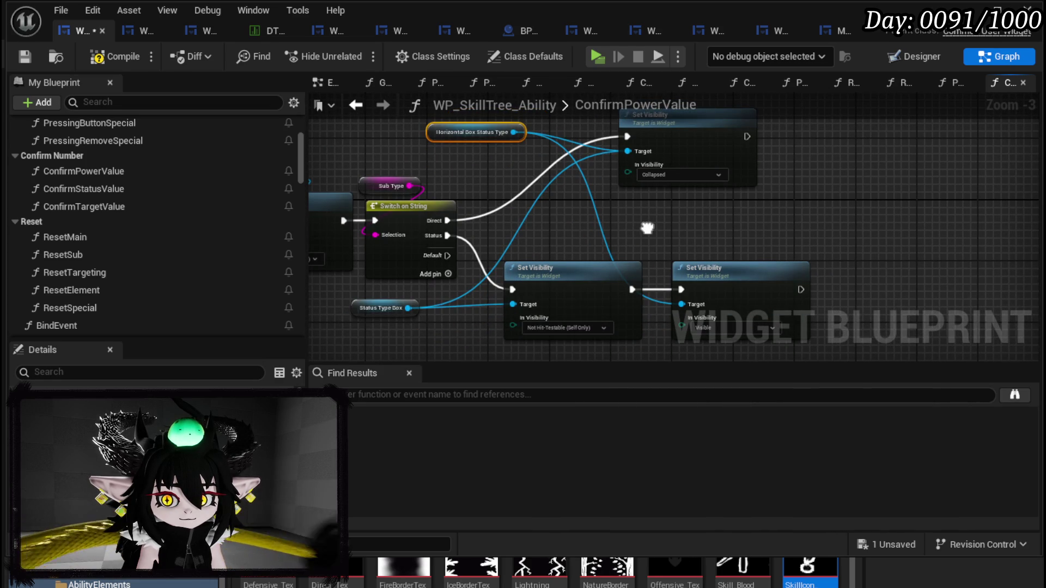
drag(647, 228, 647, 219)
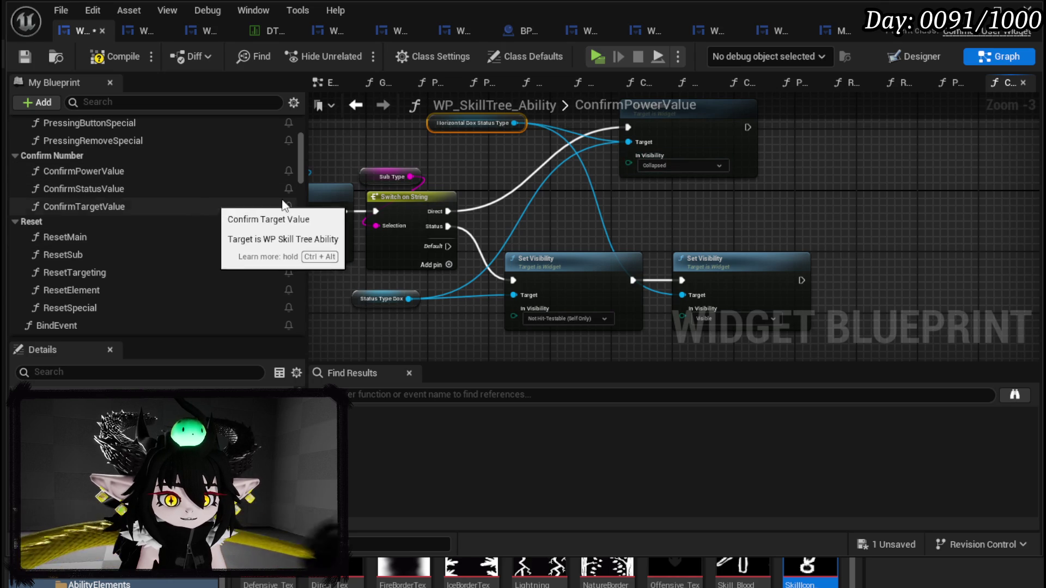
scroll(127, 206, down, 10)
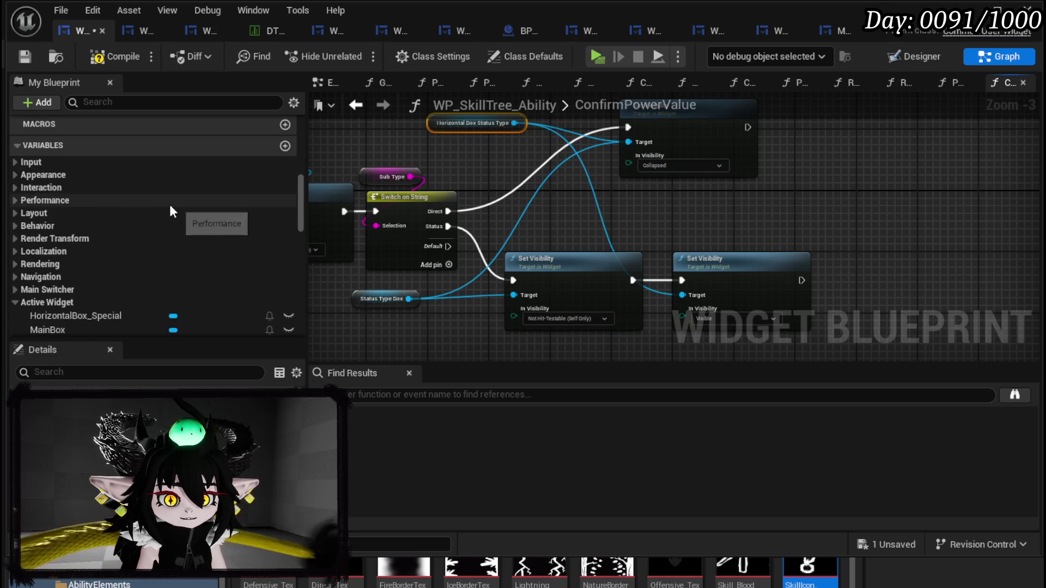
mouse_move(51, 233)
mouse_down()
mouse_move(646, 210)
mouse_move(515, 200)
mouse_move(629, 142)
mouse_up()
Step: Add a Sub Box reference in ConfirmPowerValue and duplicate a Set Visibility node beside it
click(552, 227)
click(642, 175)
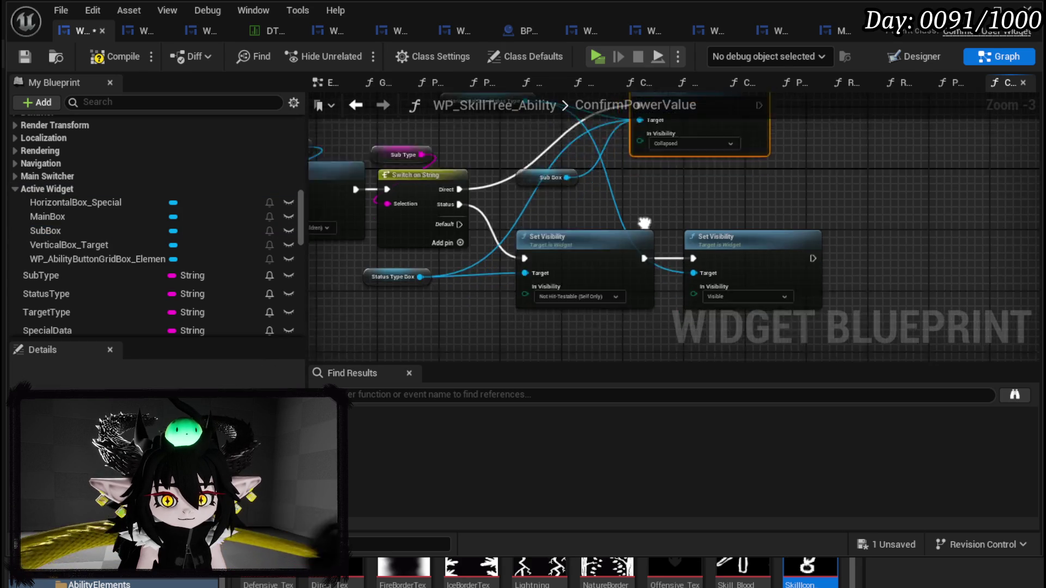
drag(580, 257, 480, 322)
key(ctrl+v)
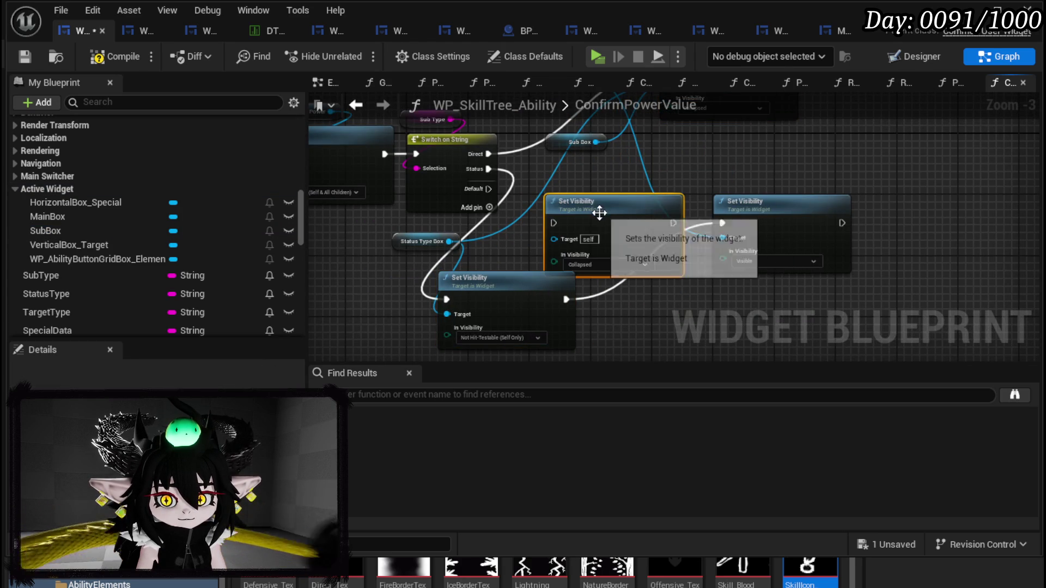
drag(599, 213, 605, 198)
Step: Run the new Set Visibility from the Status output as Collapsed and chain it with the others
drag(492, 167, 561, 207)
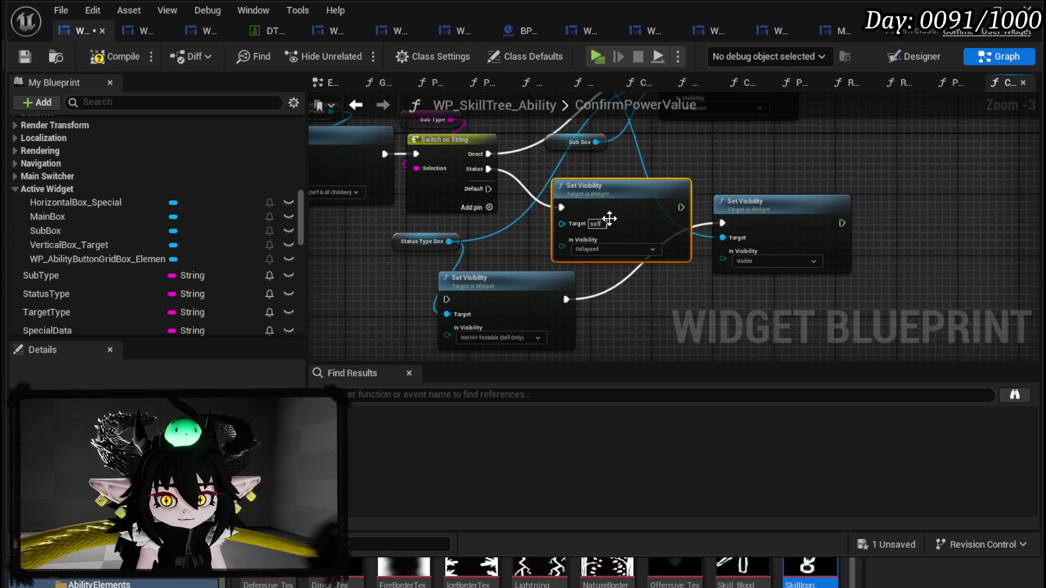
click(603, 250)
click(593, 269)
mouse_move(681, 207)
mouse_down()
mouse_move(723, 224)
mouse_move(678, 220)
mouse_up()
mouse_move(486, 286)
mouse_down()
mouse_move(988, 243)
mouse_move(936, 154)
mouse_move(885, 232)
mouse_up()
drag(717, 233, 757, 249)
drag(630, 219, 689, 225)
mouse_move(630, 213)
mouse_down()
mouse_move(682, 216)
mouse_move(741, 253)
mouse_move(789, 254)
mouse_up()
Step: Tidy the nodes, wire Sub Box into the first Set Visibility target, compile, save and Play
mouse_move(384, 236)
mouse_down()
mouse_move(767, 145)
mouse_move(703, 279)
mouse_up()
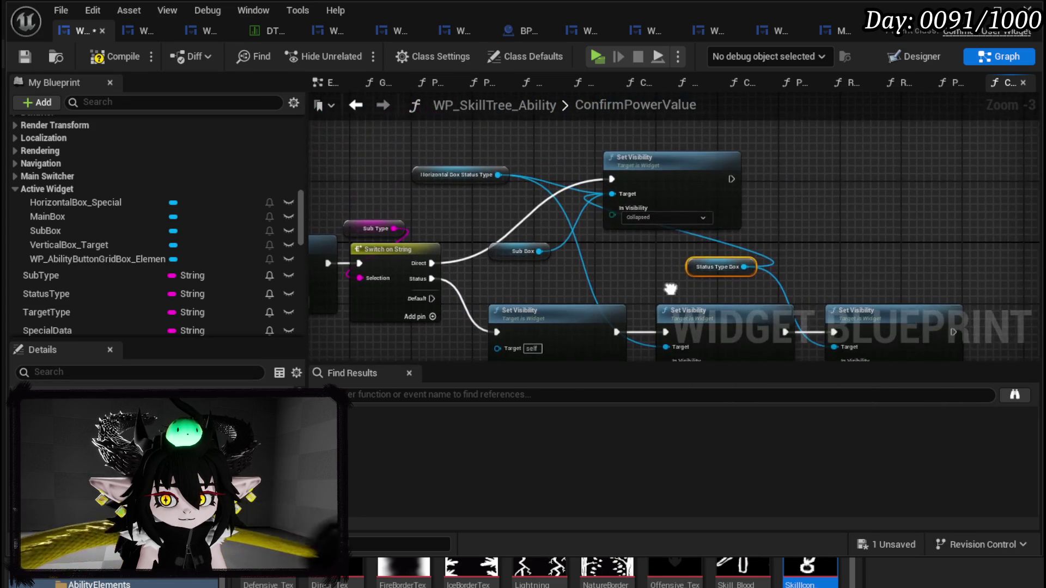
mouse_move(685, 168)
mouse_down()
mouse_move(849, 154)
mouse_move(854, 164)
mouse_up()
drag(532, 252, 631, 192)
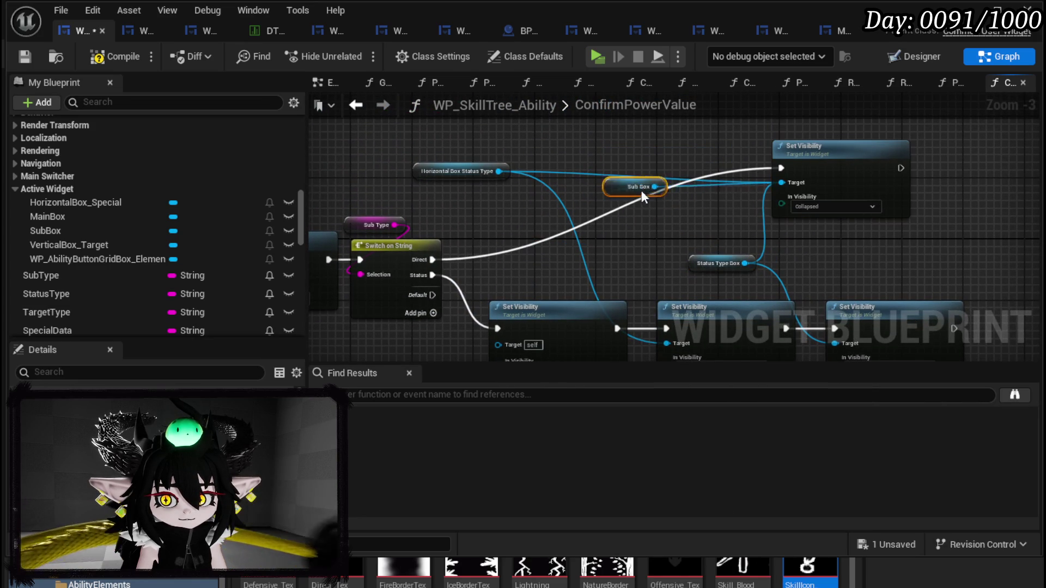
mouse_move(440, 171)
mouse_down()
mouse_move(698, 204)
mouse_move(666, 208)
mouse_up()
mouse_move(545, 205)
mouse_down()
mouse_move(582, 126)
mouse_move(572, 143)
mouse_up()
click(633, 187)
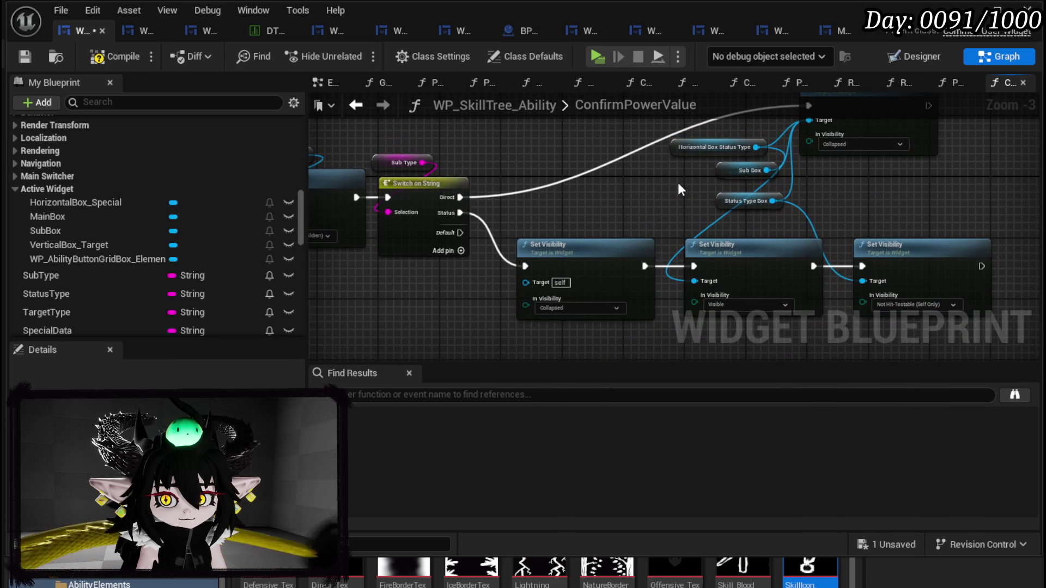
mouse_move(768, 171)
mouse_down()
mouse_move(511, 308)
mouse_move(544, 279)
mouse_up()
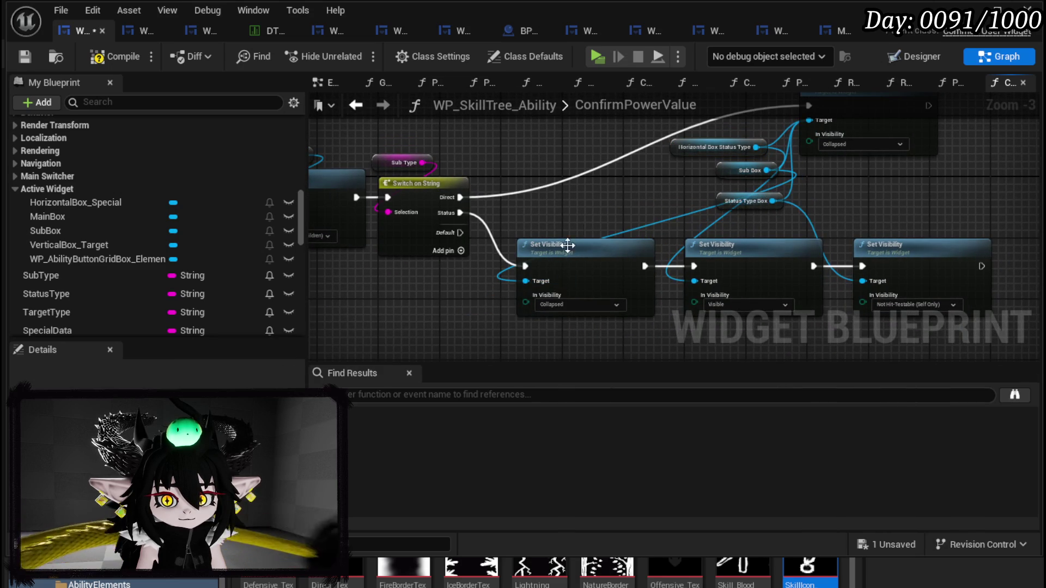
click(24, 57)
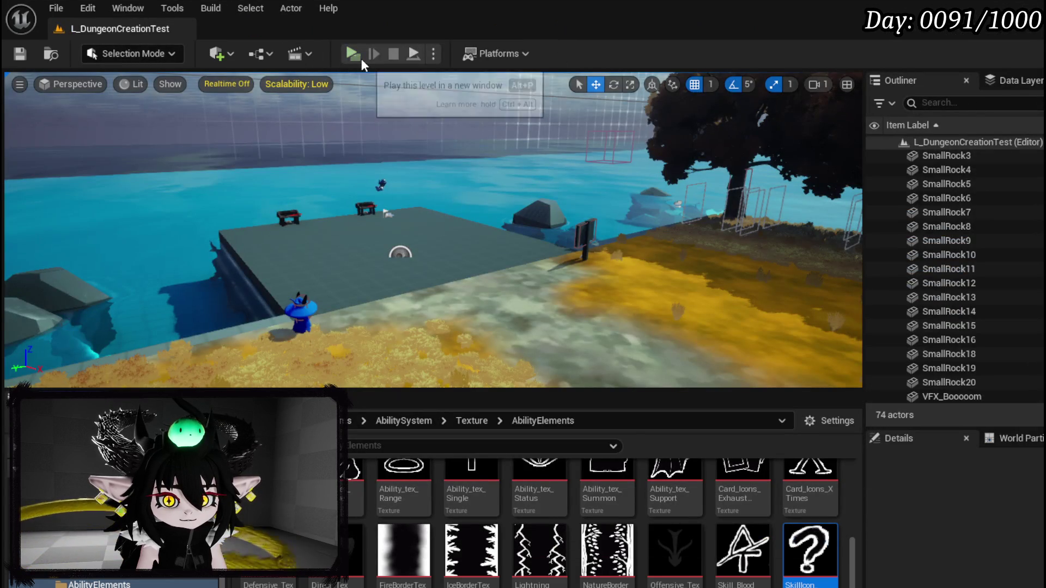
click(362, 58)
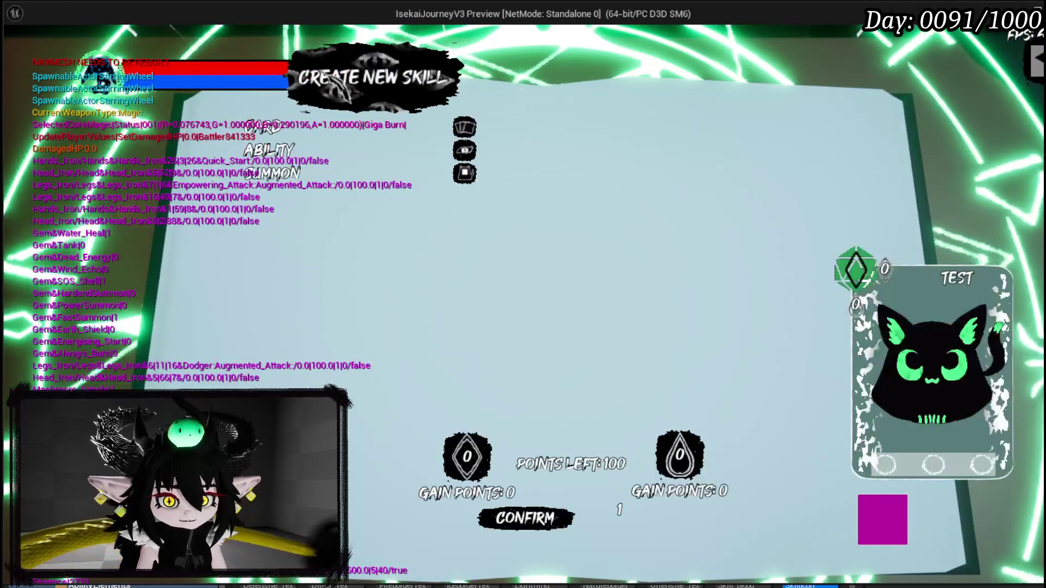
Step: Create a Direct Hit skill with Power 50, then switch to Status Effect and expand Status Type
click(272, 126)
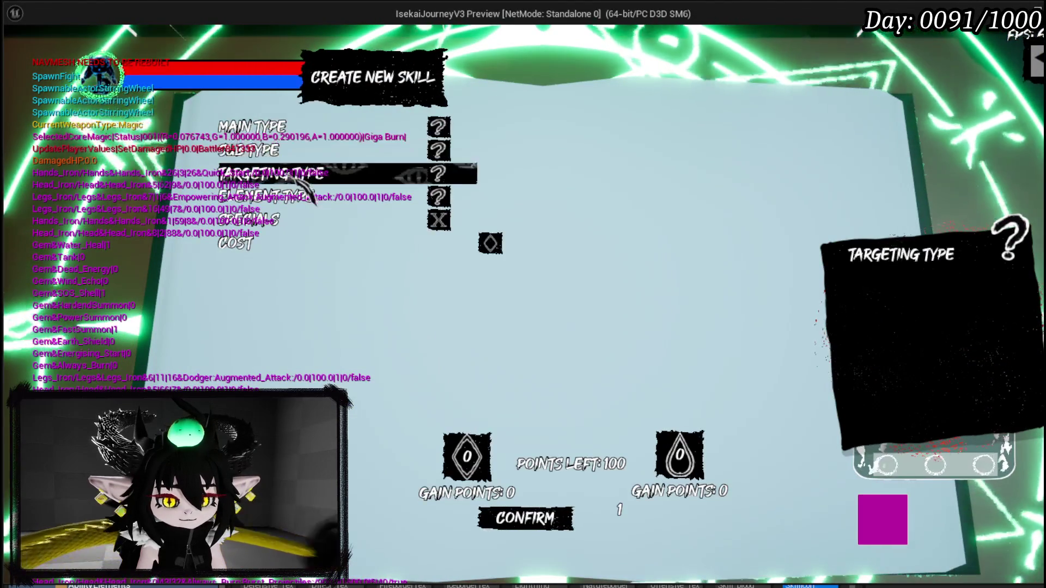
click(280, 151)
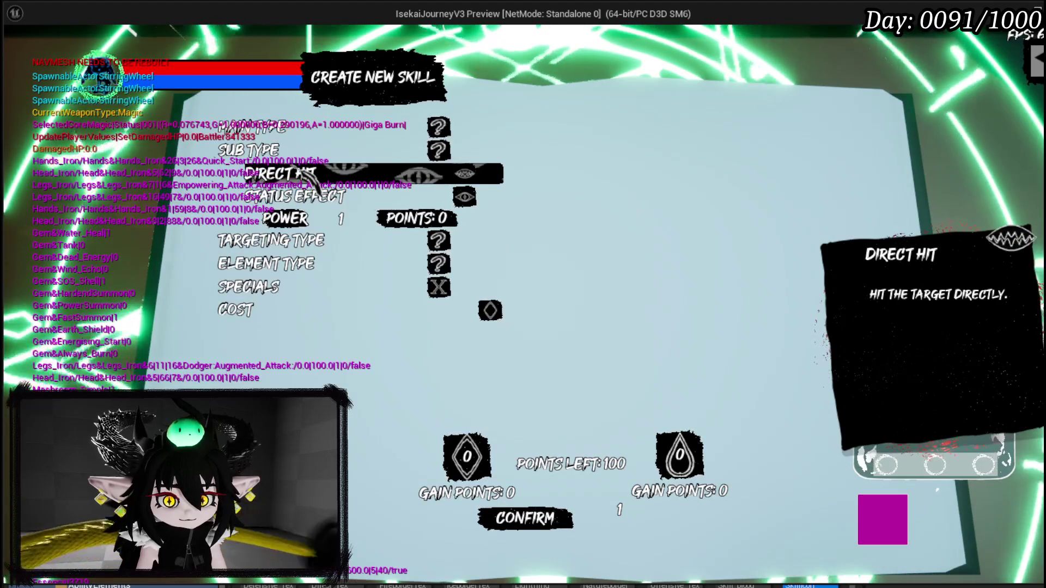
click(327, 180)
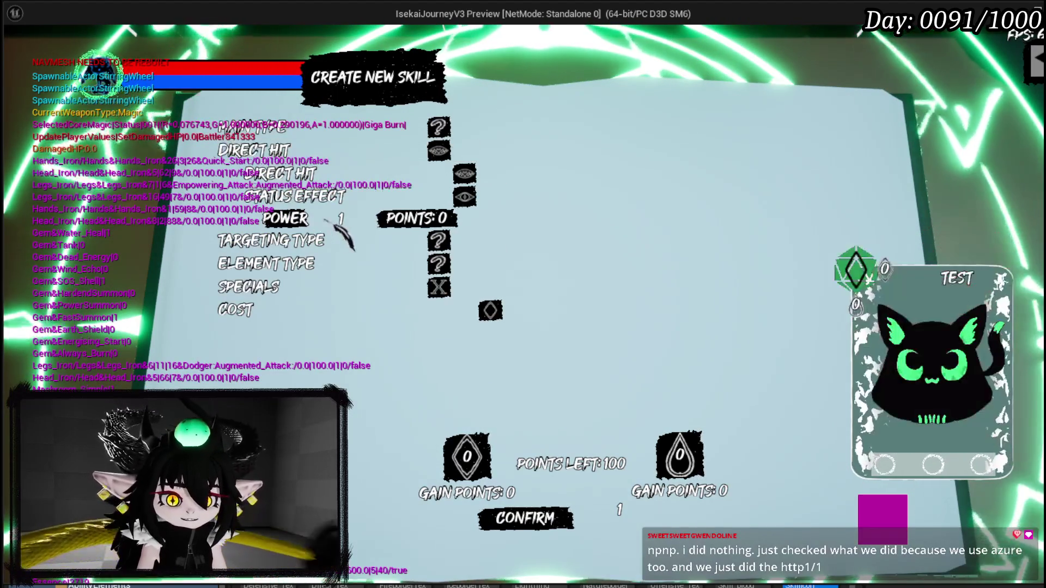
text(50)
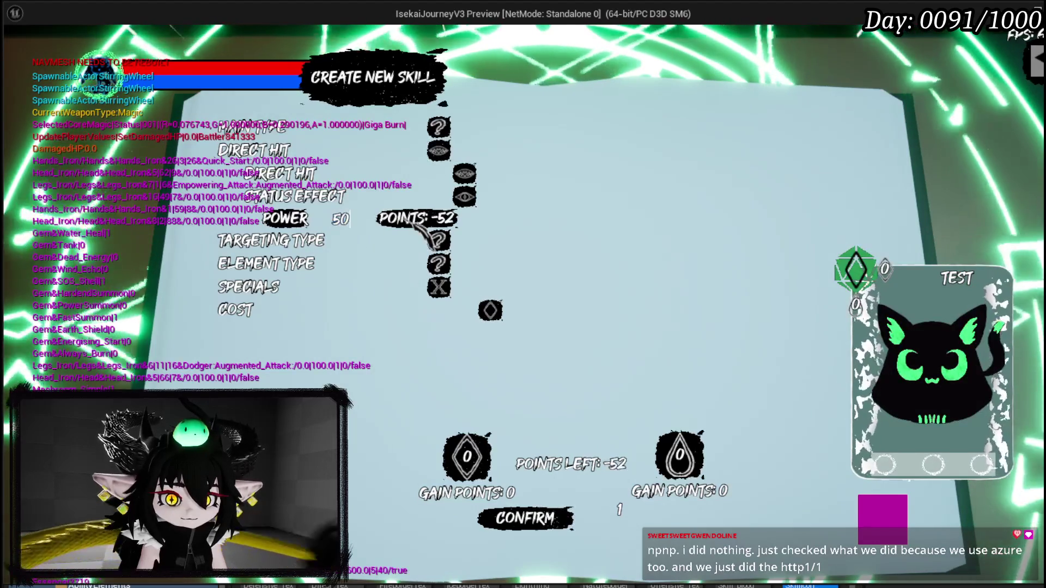
key(Return)
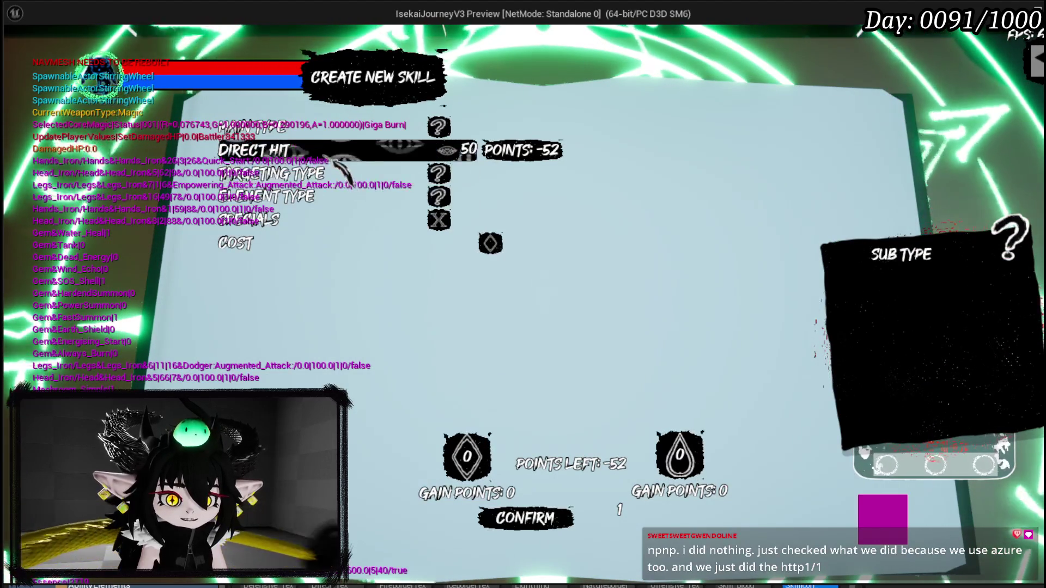
click(316, 151)
click(314, 197)
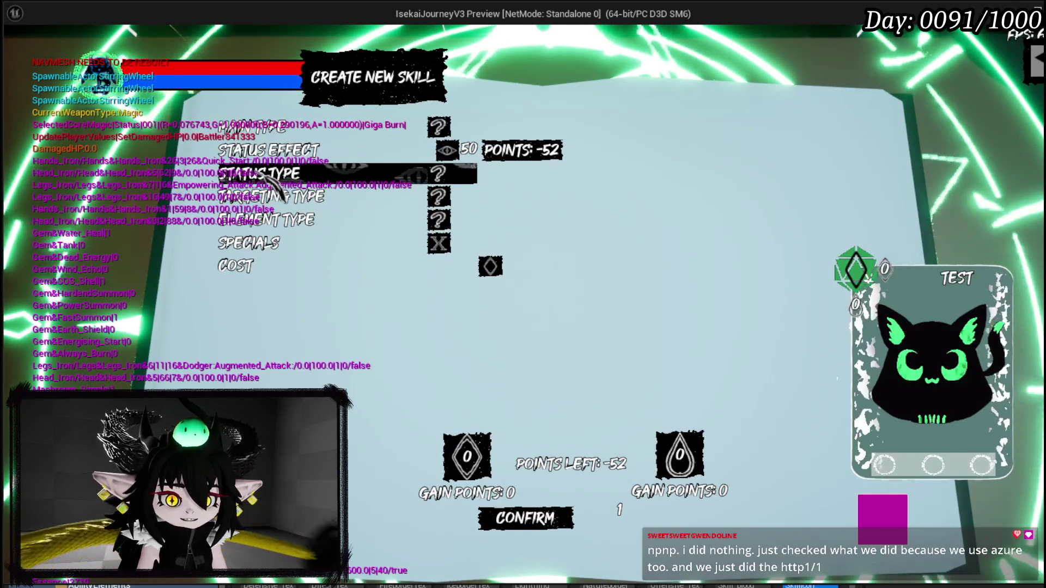
click(298, 177)
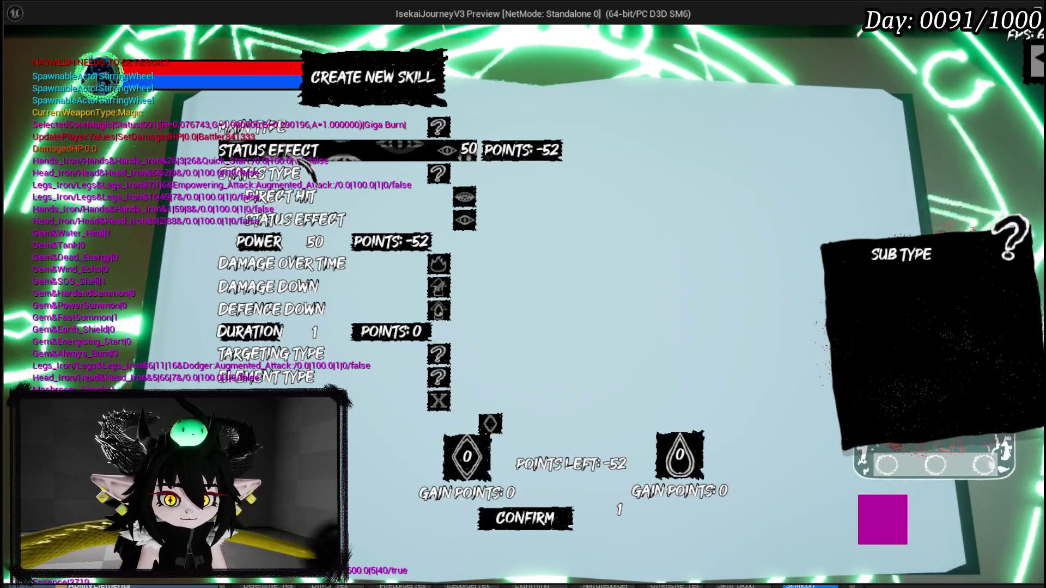
Step: Reopen Create New Skill, choose Ability with Status Effect to view status types, then stop the preview
key(Escape)
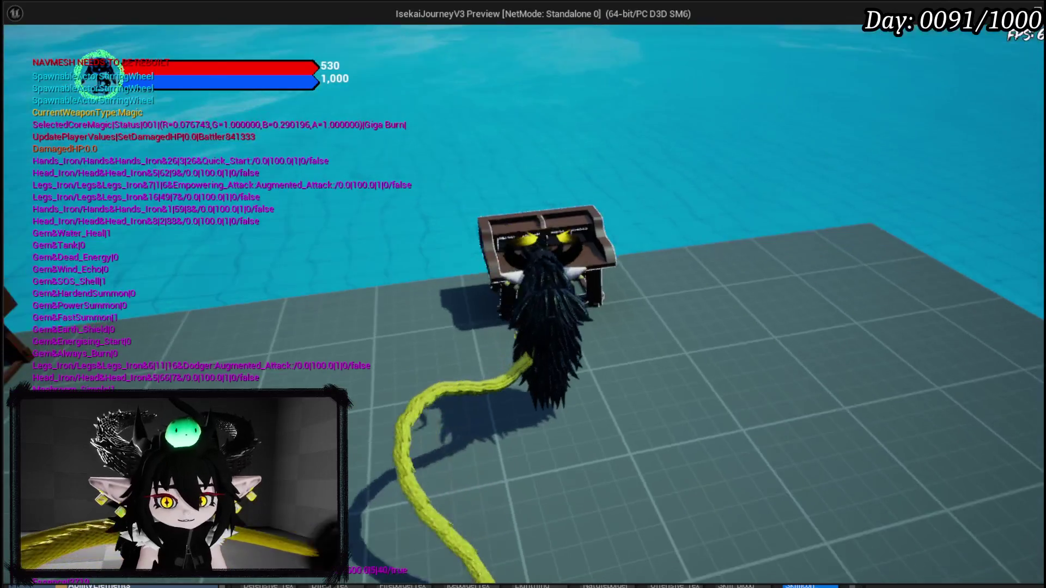
key(e)
click(317, 150)
click(318, 197)
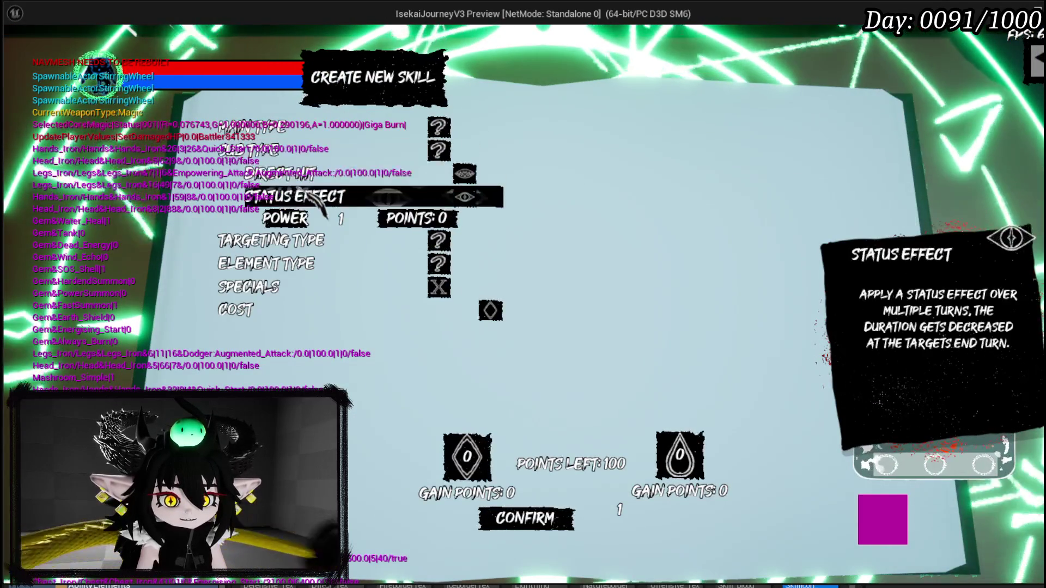
click(315, 197)
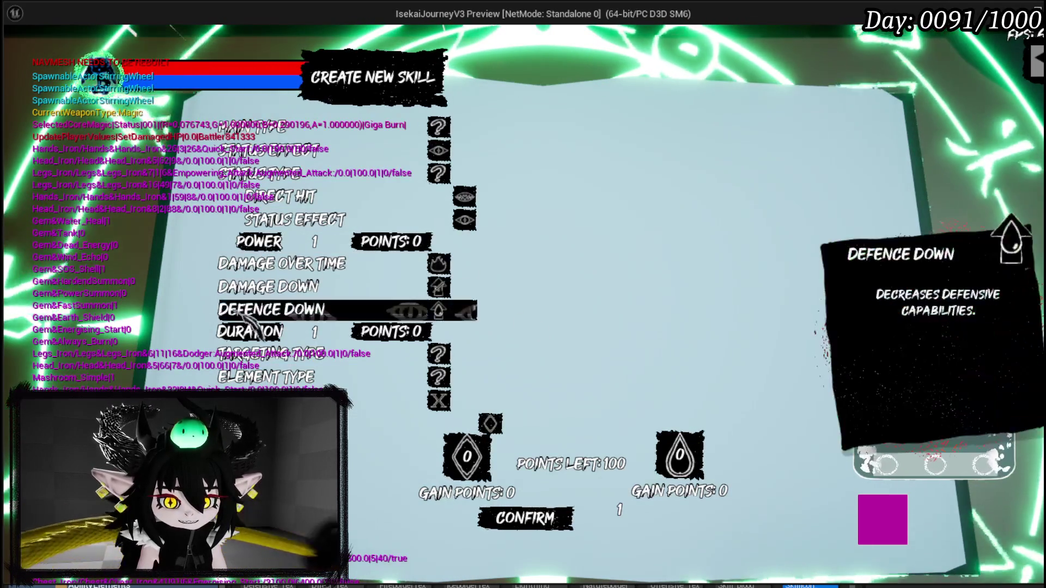
key(Escape)
key(ctrl+s)
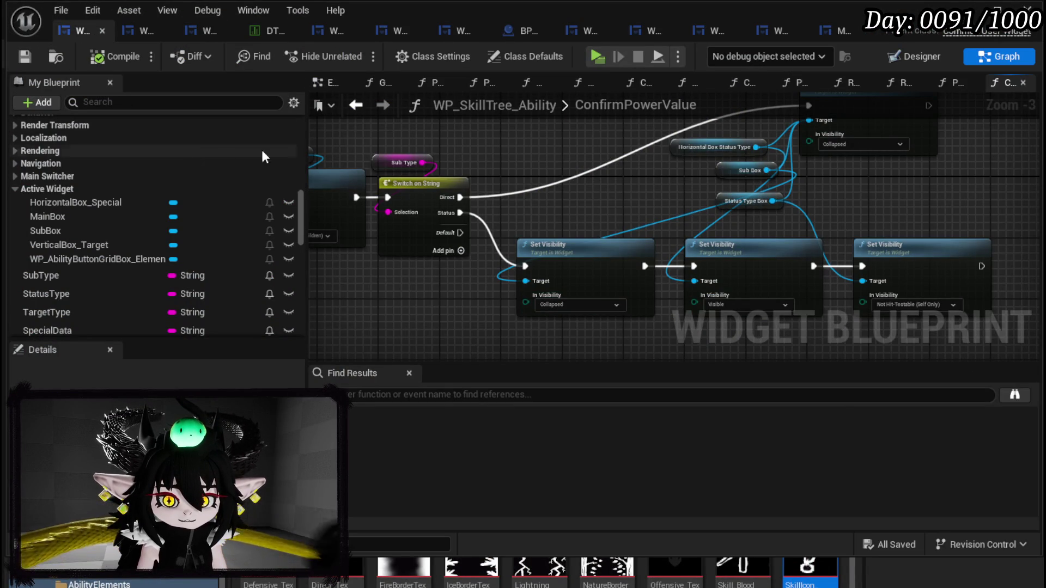
Step: Open the ResetSub function graph and select its Sub Box node, then go to the Designer layout
scroll(191, 153, up, 4)
scroll(190, 153, up, 5)
scroll(190, 152, up, 2)
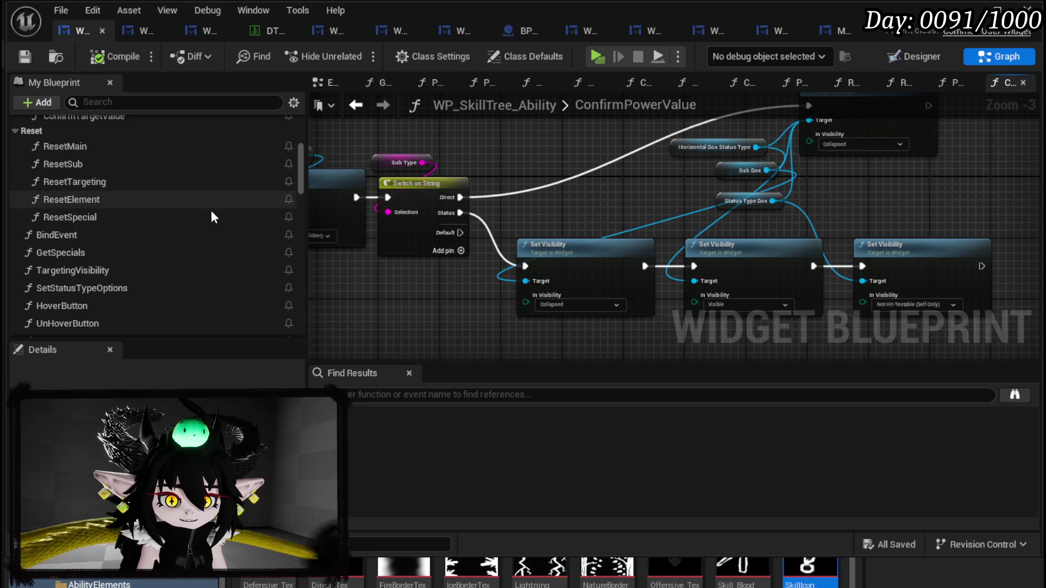
scroll(100, 175, up, 3)
click(107, 234)
double_click(106, 235)
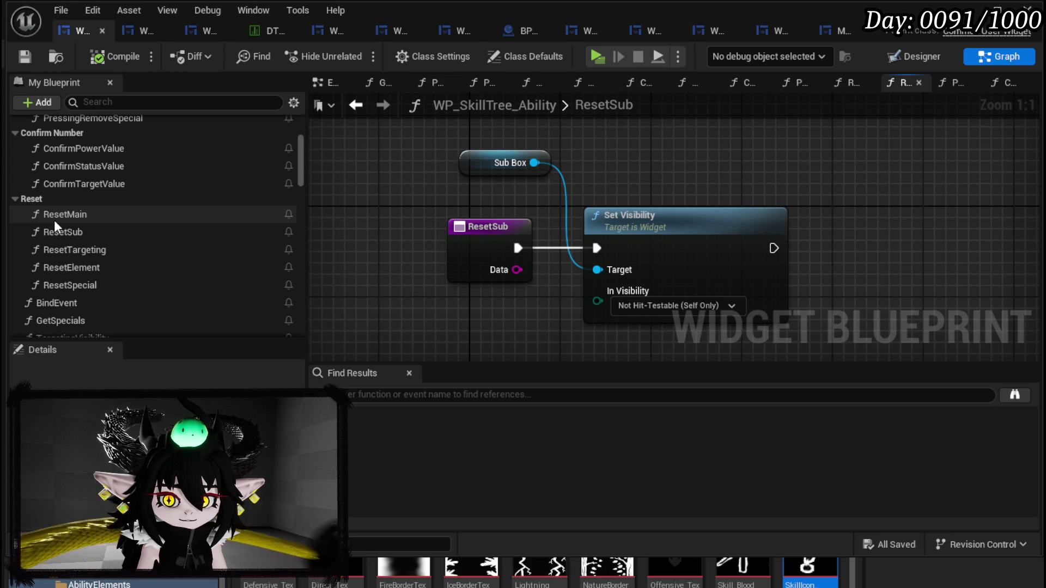
drag(404, 203, 555, 143)
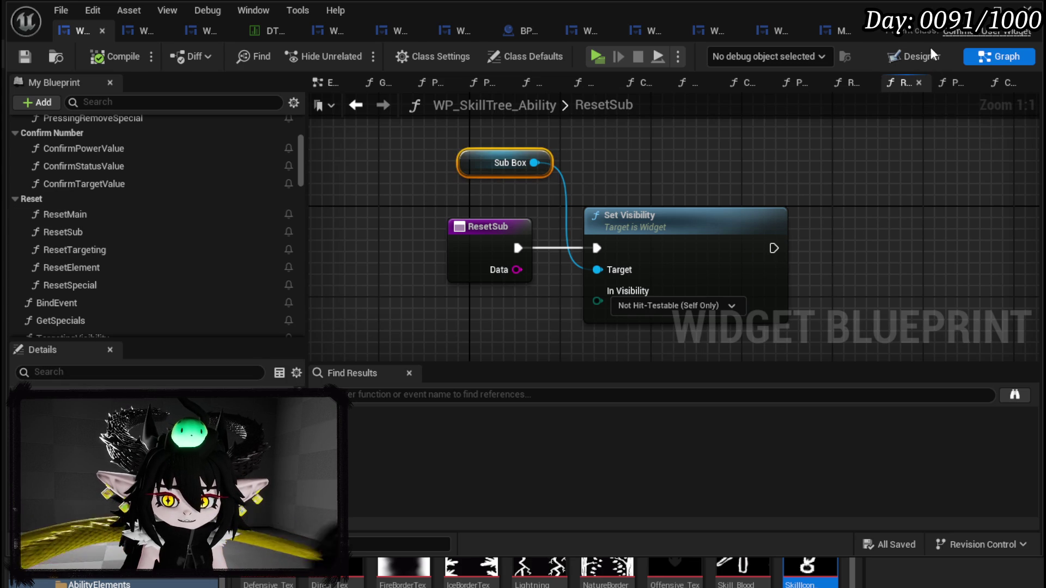
click(921, 58)
scroll(401, 235, down, 4)
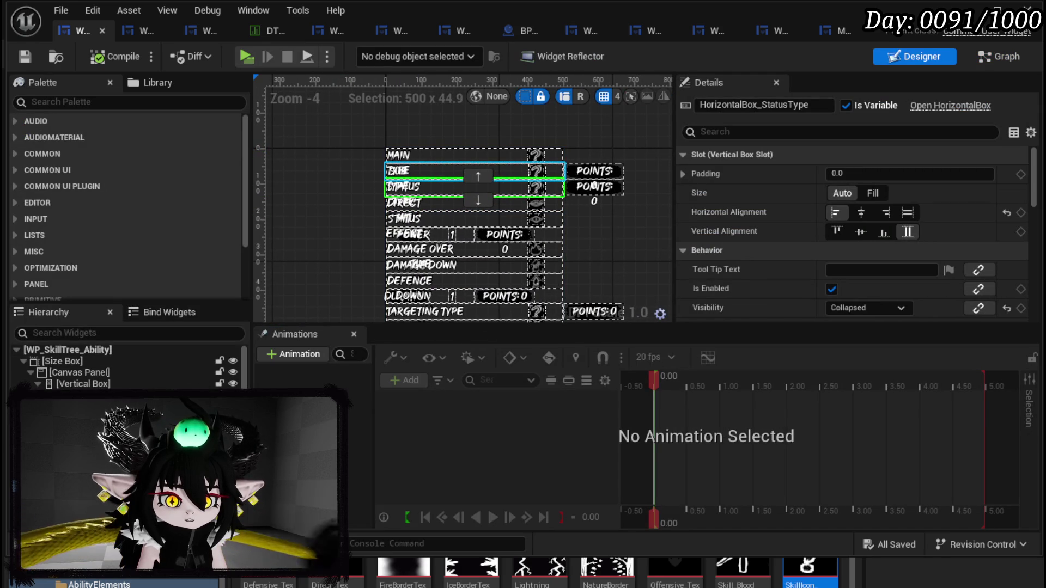
Step: Move the StatusTypeBox row up past Specials and Element Type to sit right below Power
scroll(125, 365, down, 4)
click(474, 245)
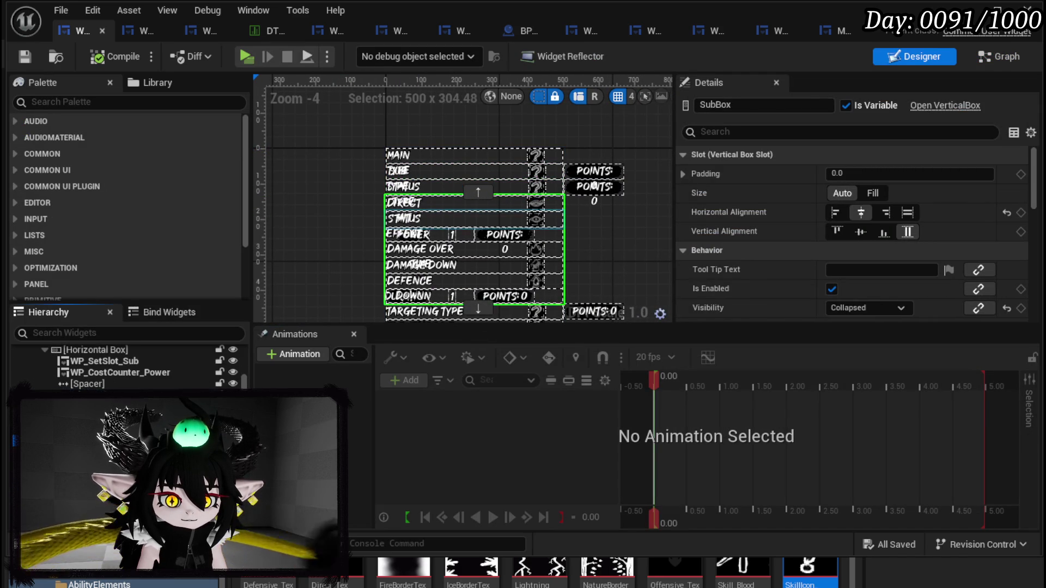
click(404, 305)
drag(325, 266, 322, 207)
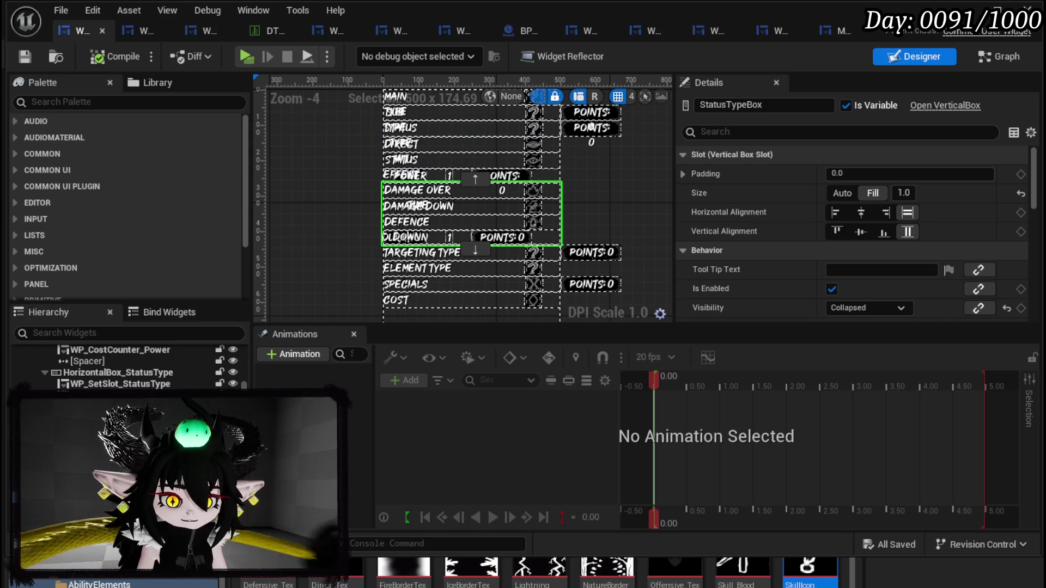
scroll(84, 385, up, 10)
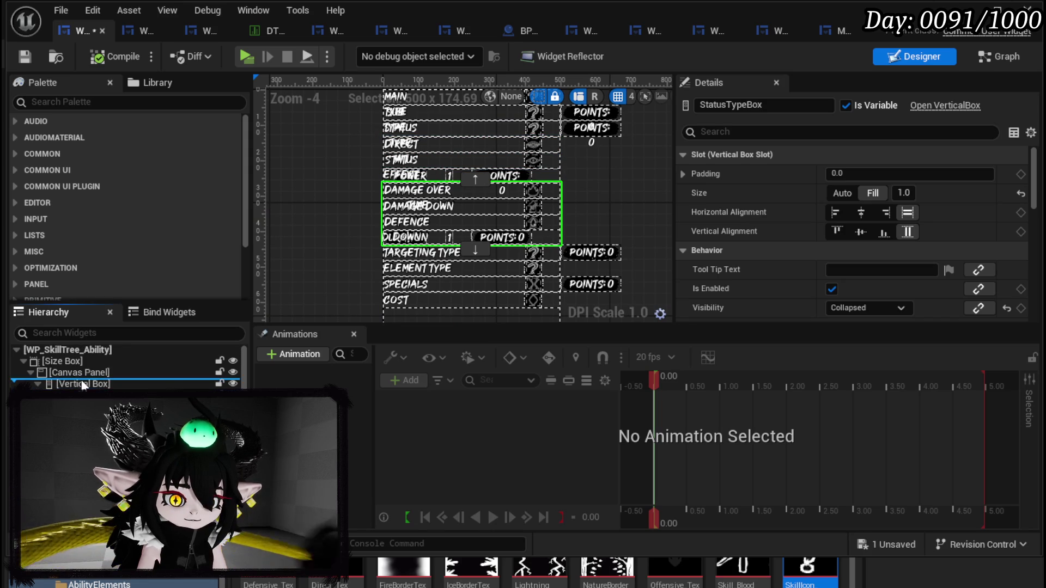
mouse_move(436, 218)
mouse_down()
mouse_move(463, 223)
mouse_move(469, 247)
mouse_move(469, 220)
mouse_up()
scroll(463, 219, up, 2)
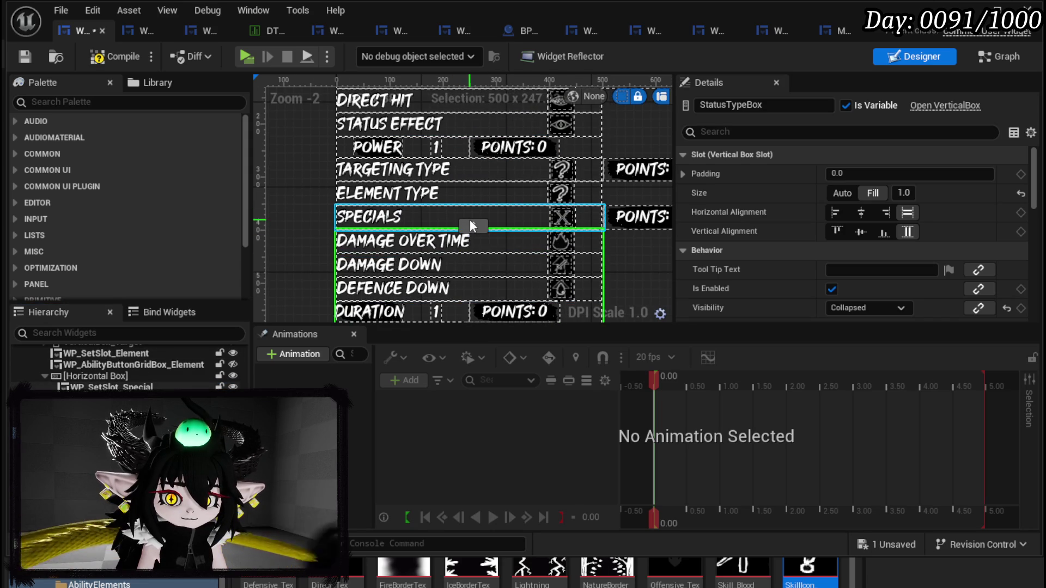
click(473, 224)
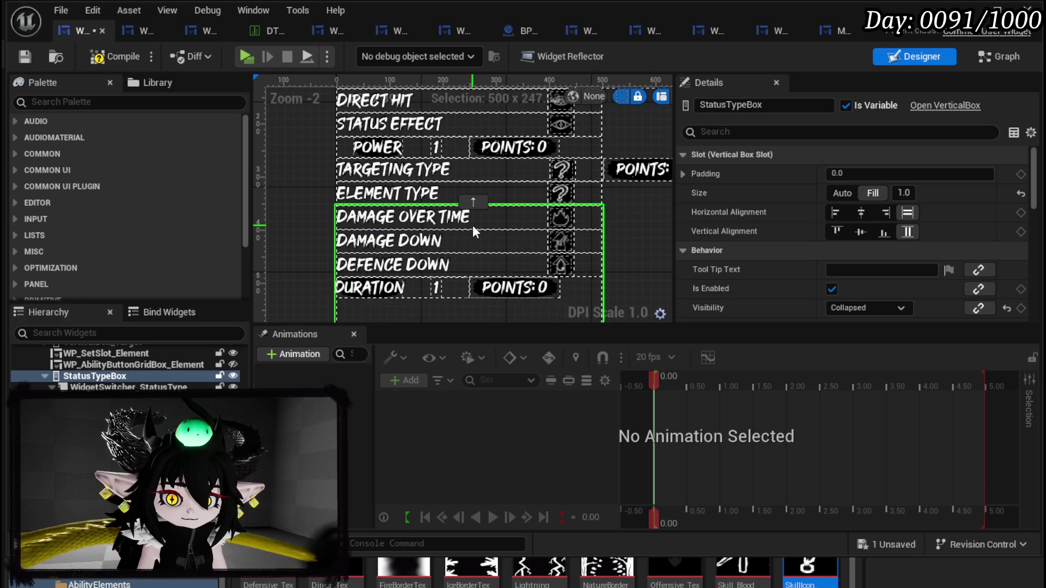
click(473, 200)
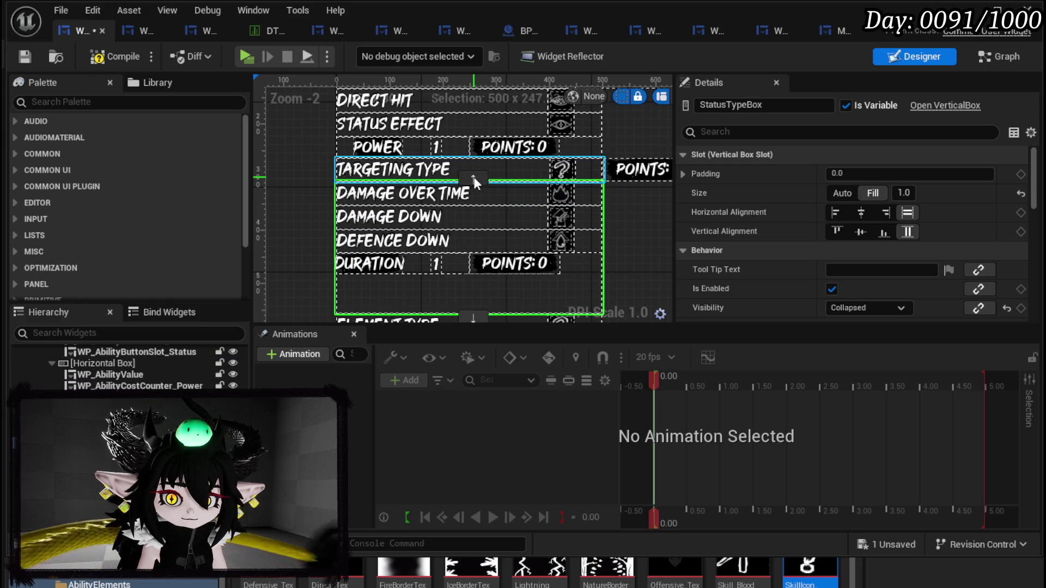
click(474, 177)
Step: Try moving the Power row below Duration and undo it, then compile, save and close the widget editor
scroll(289, 188, up, 2)
click(345, 200)
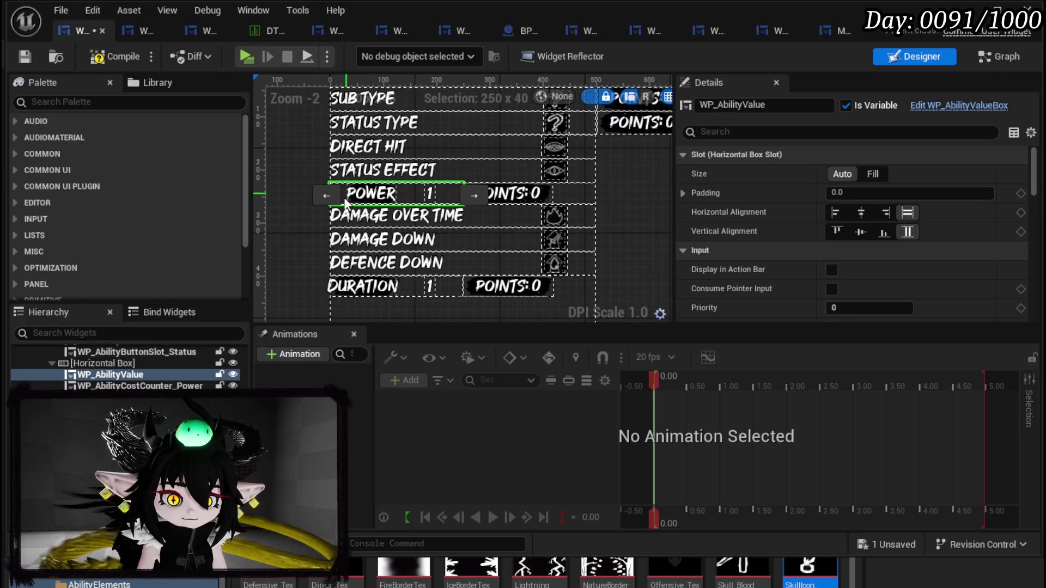
click(107, 366)
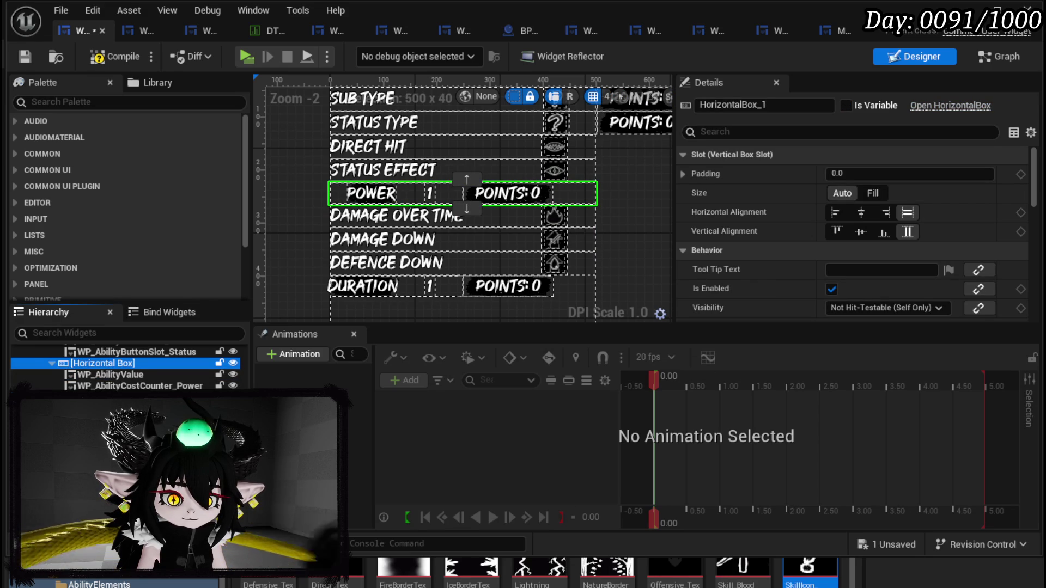
drag(120, 403, 120, 414)
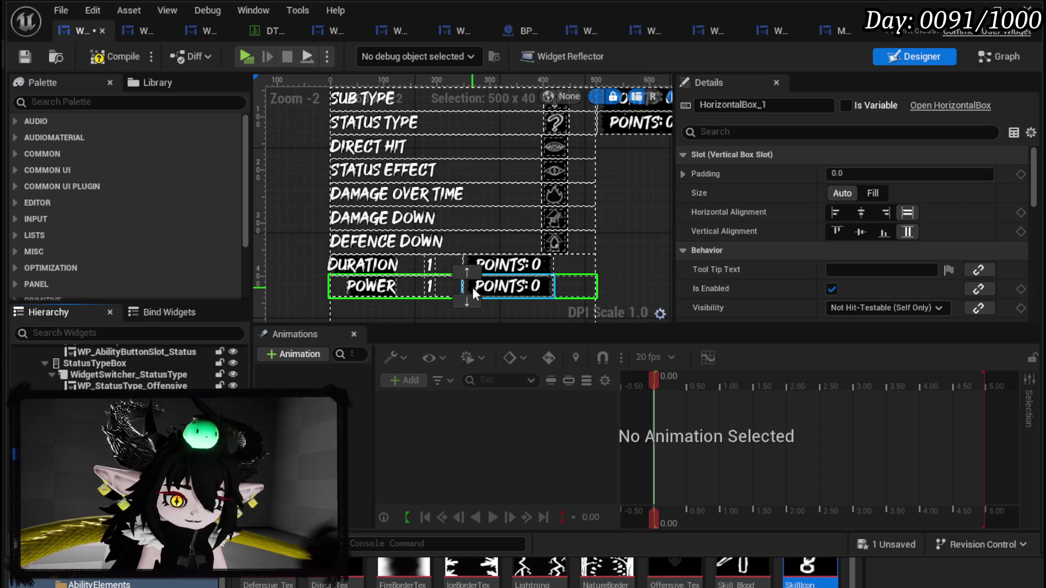
key(ctrl+z)
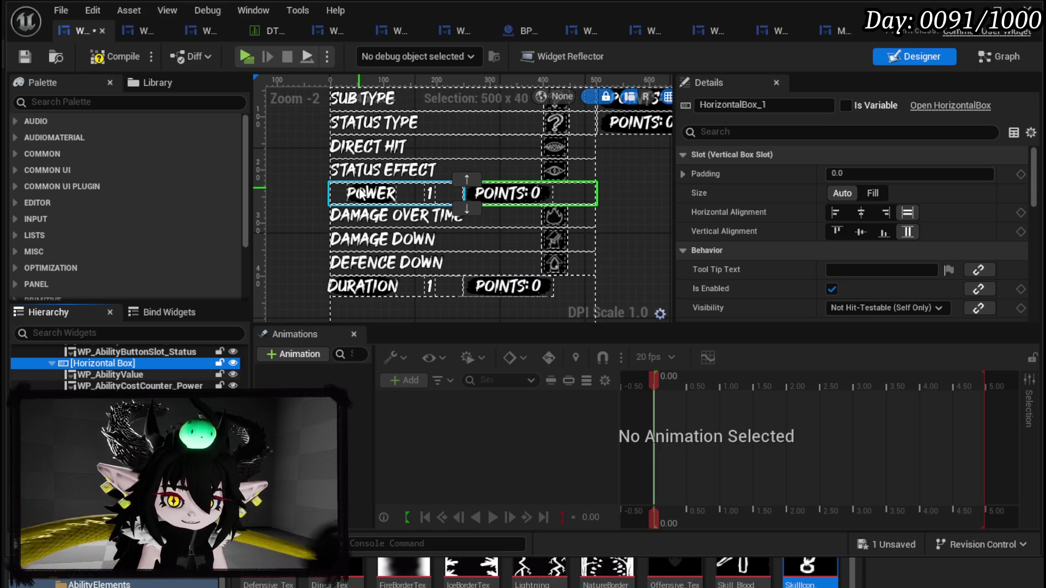
drag(627, 214, 574, 239)
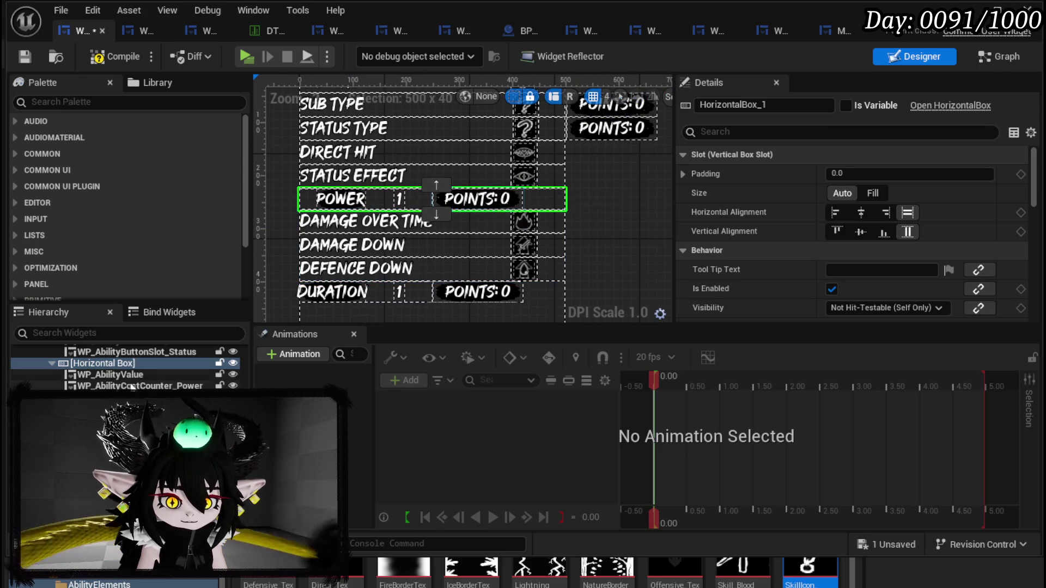
click(433, 308)
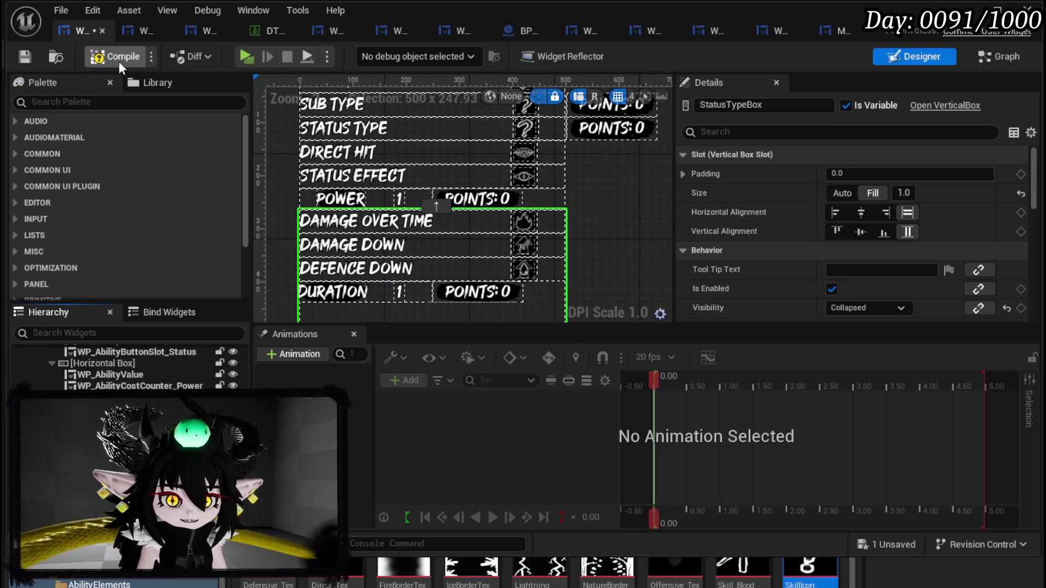
click(24, 56)
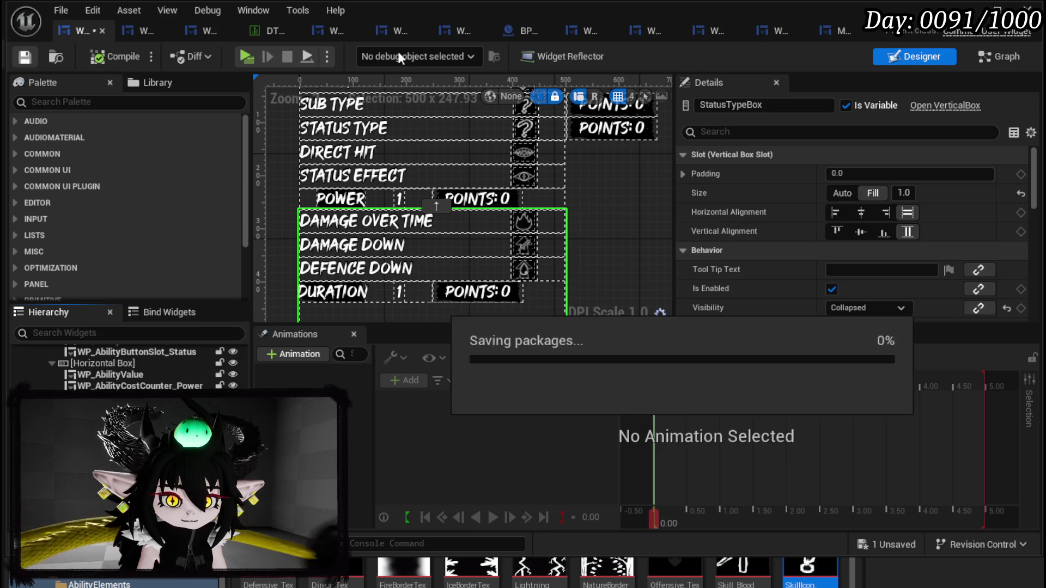
click(978, 8)
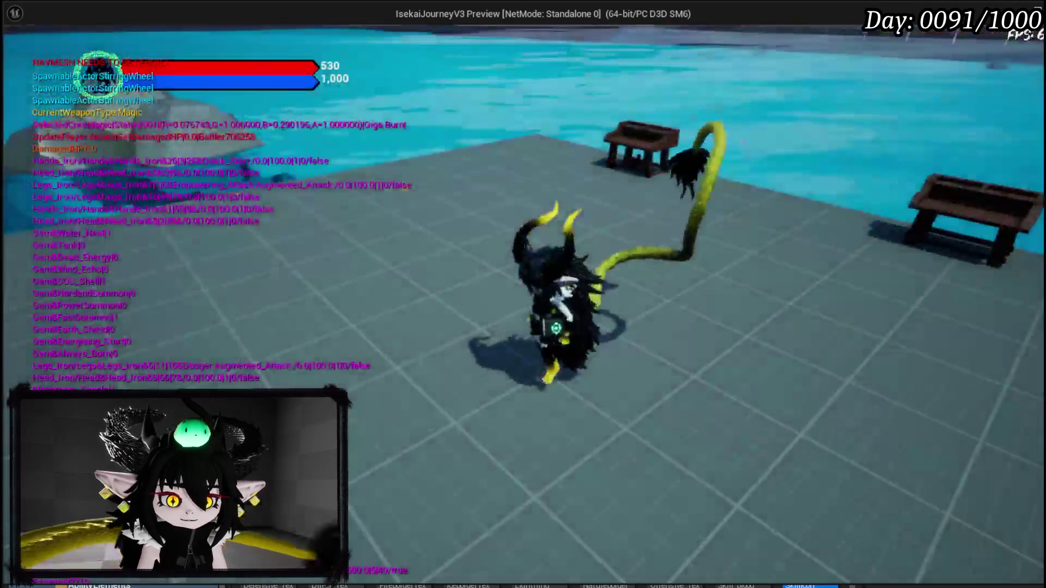
Step: Open Create New Skill at the desk, choose Status Effect as sub type, stop play and save all
key(e)
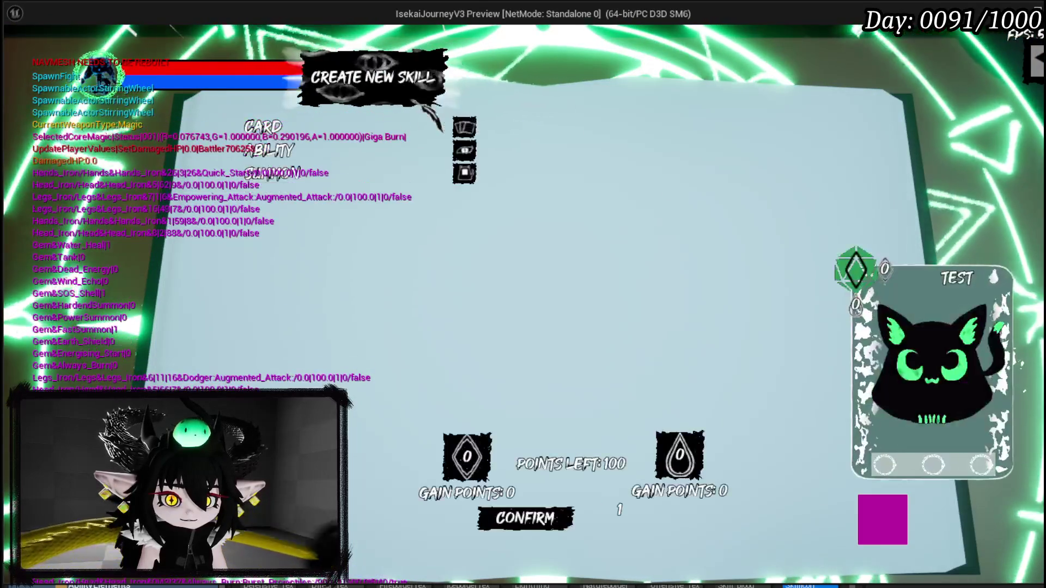
click(302, 158)
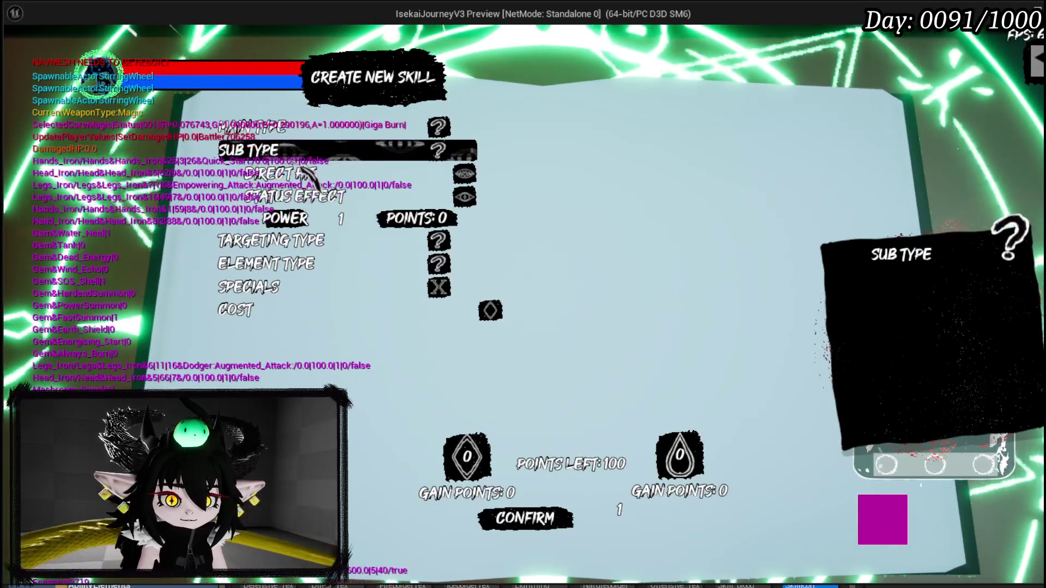
click(305, 202)
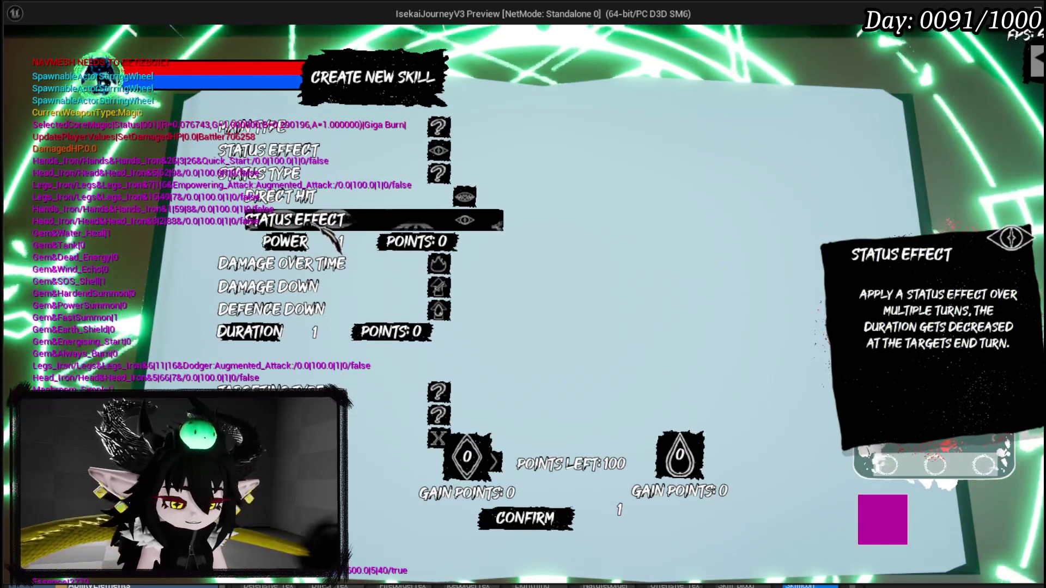
key(Escape)
click(22, 57)
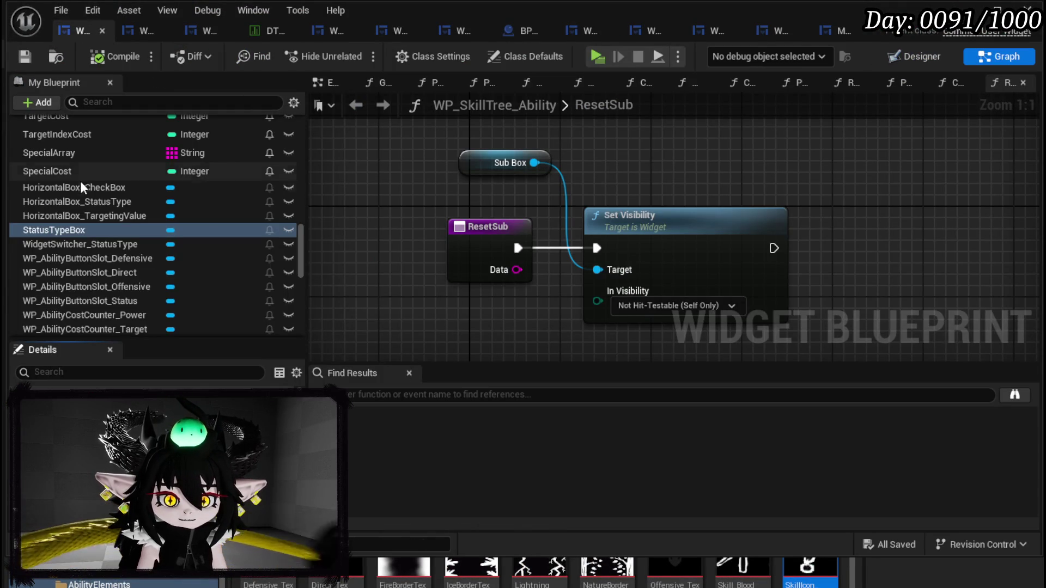
Step: Open PressingButton and reconnect the Status exec wire to the second Set Visibility node
scroll(90, 174, up, 10)
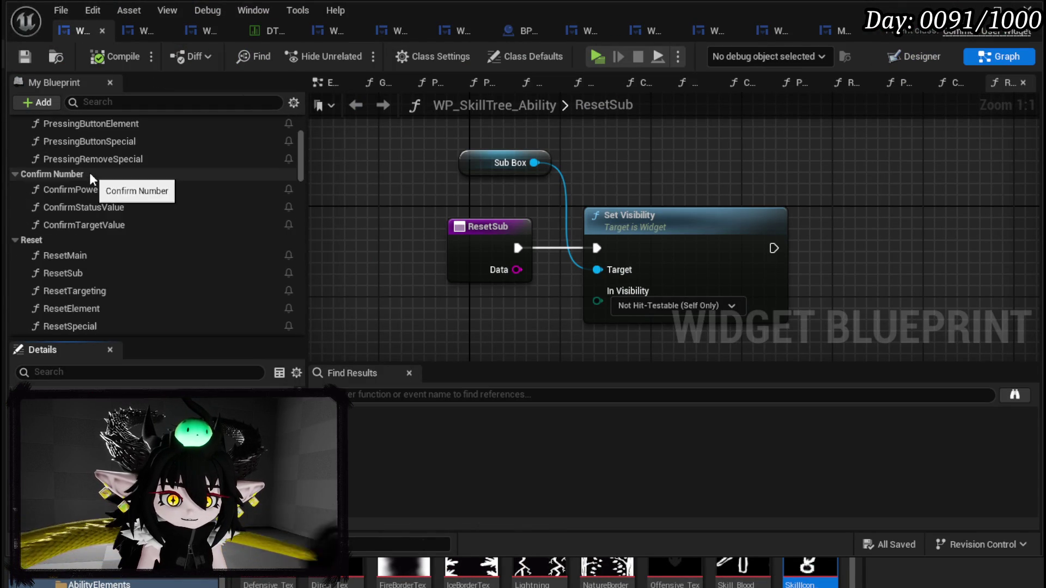
scroll(89, 172, up, 4)
double_click(104, 162)
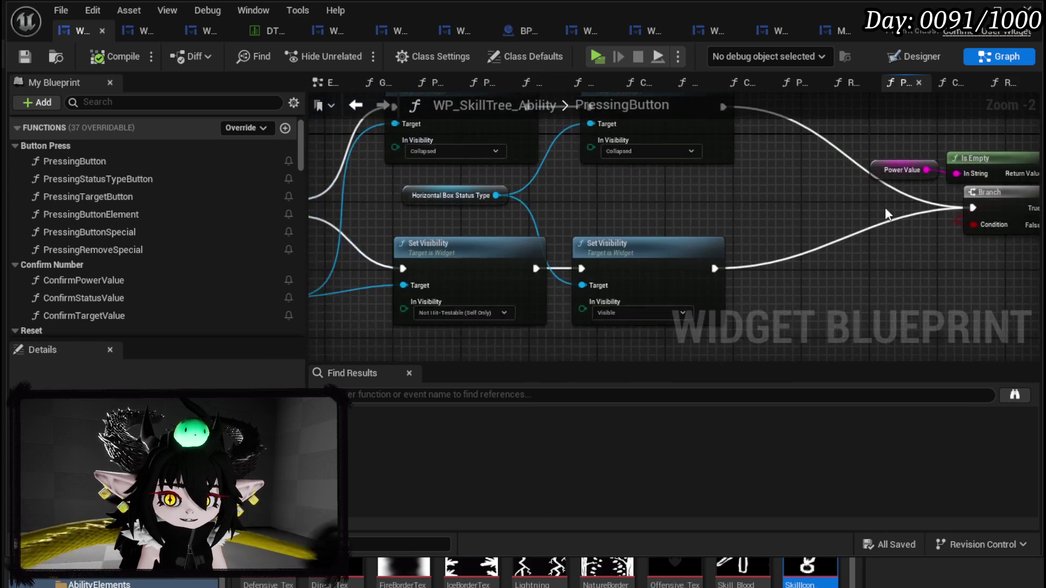
drag(885, 207, 841, 195)
scroll(616, 296, up, 2)
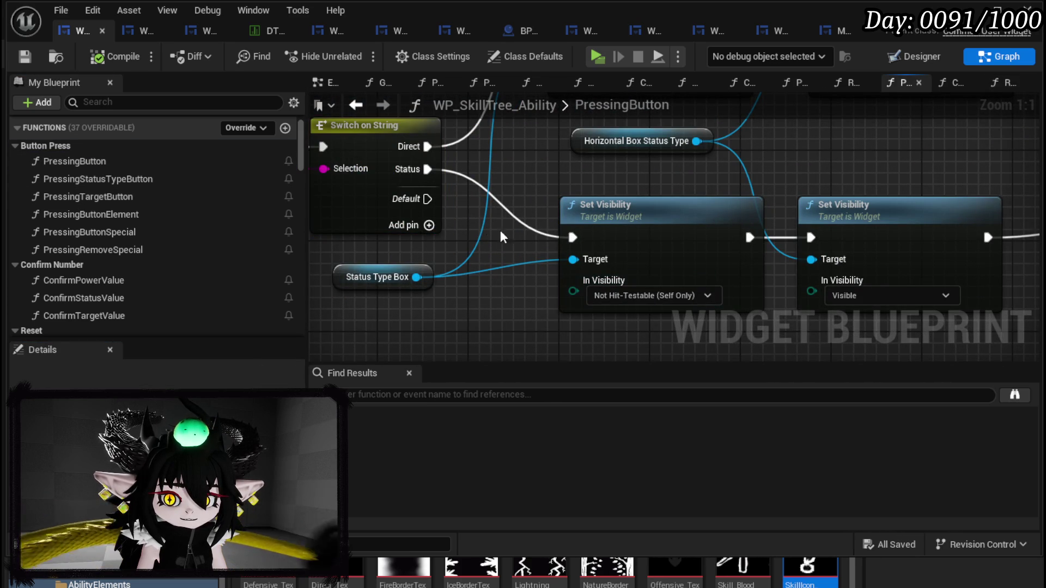
mouse_move(441, 173)
mouse_down()
mouse_move(806, 258)
mouse_move(811, 237)
mouse_up()
scroll(811, 237, down, 3)
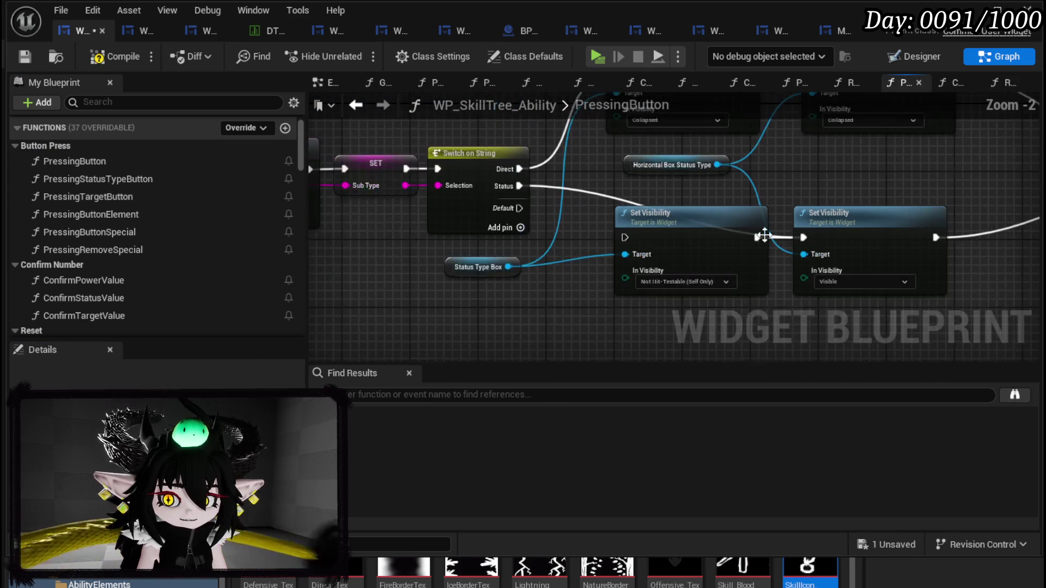
drag(650, 253, 643, 253)
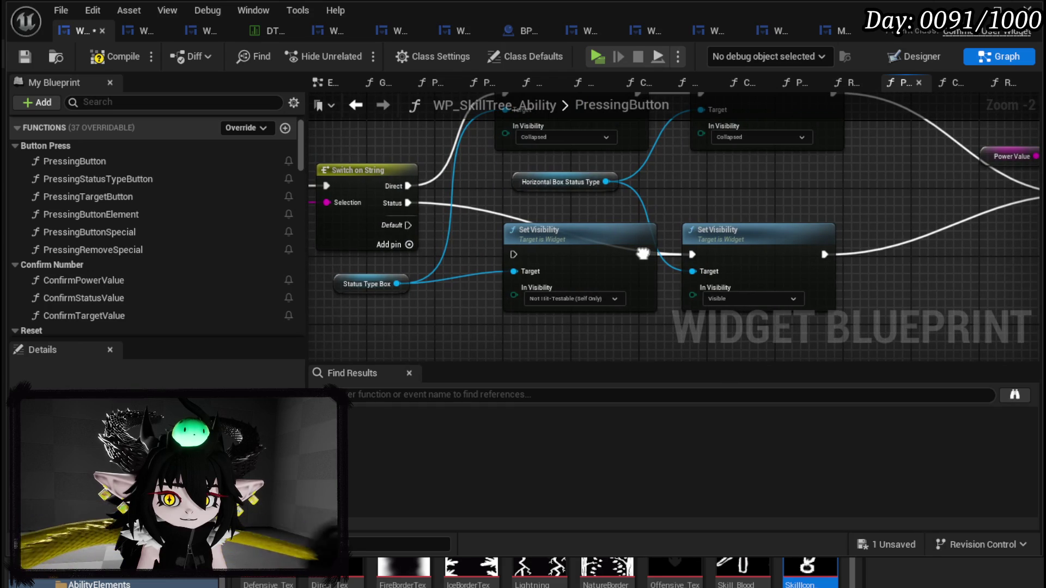
Step: Move the Power Value, Branch and Set Visibility nodes and connect the left Set Visibility into Branch
drag(595, 183, 463, 251)
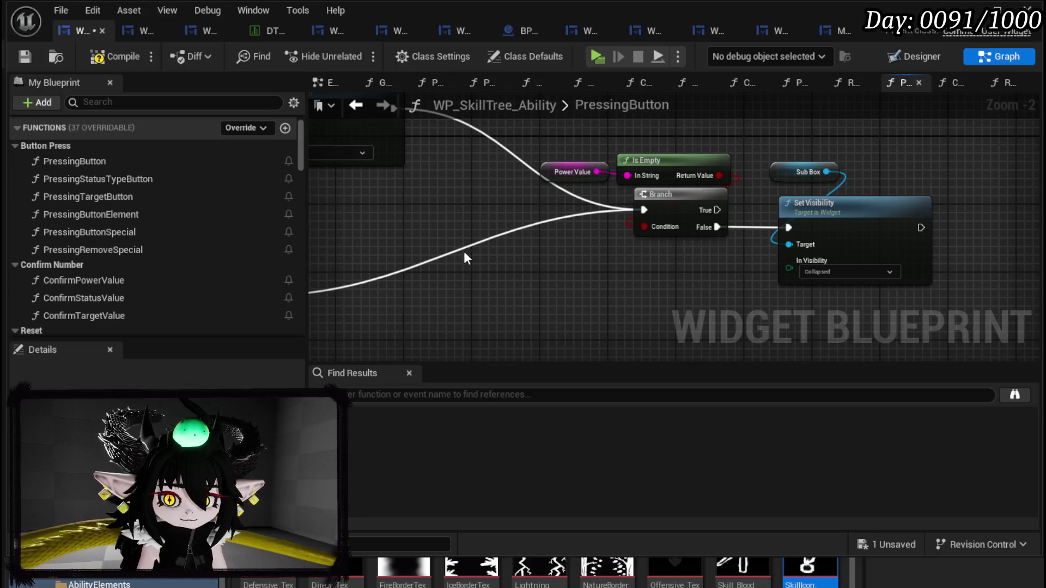
drag(597, 267, 871, 147)
mouse_move(844, 226)
mouse_down()
mouse_move(839, 195)
mouse_move(758, 125)
mouse_up()
drag(623, 226, 514, 252)
drag(806, 159, 676, 235)
key(ctrl+z)
mouse_move(417, 270)
mouse_down()
mouse_move(651, 263)
mouse_move(642, 262)
mouse_up()
click(860, 269)
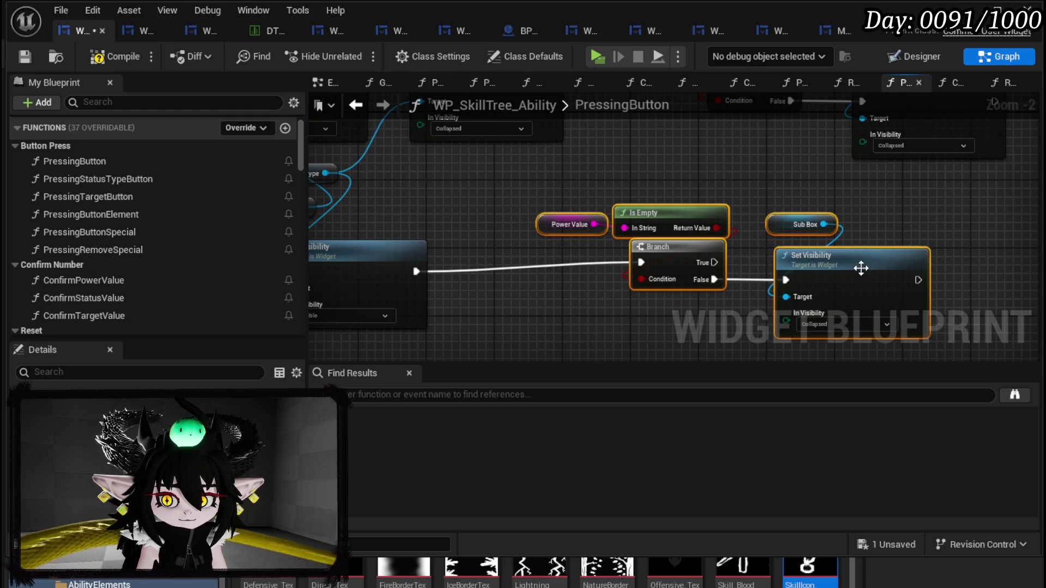
drag(860, 268, 784, 272)
drag(796, 227, 609, 256)
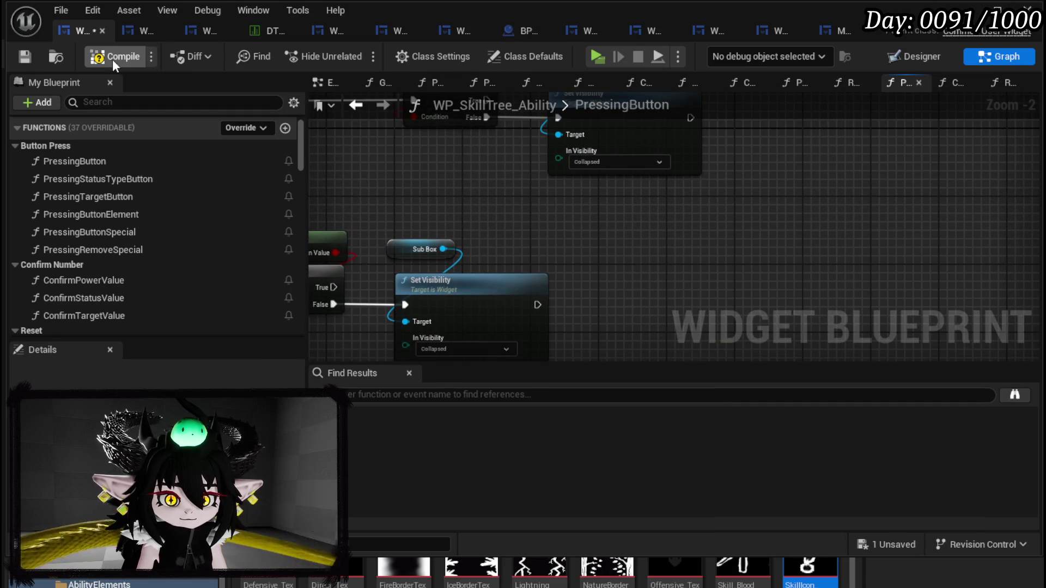
mouse_move(587, 201)
mouse_down()
mouse_move(966, 196)
mouse_move(850, 175)
mouse_move(598, 188)
mouse_up()
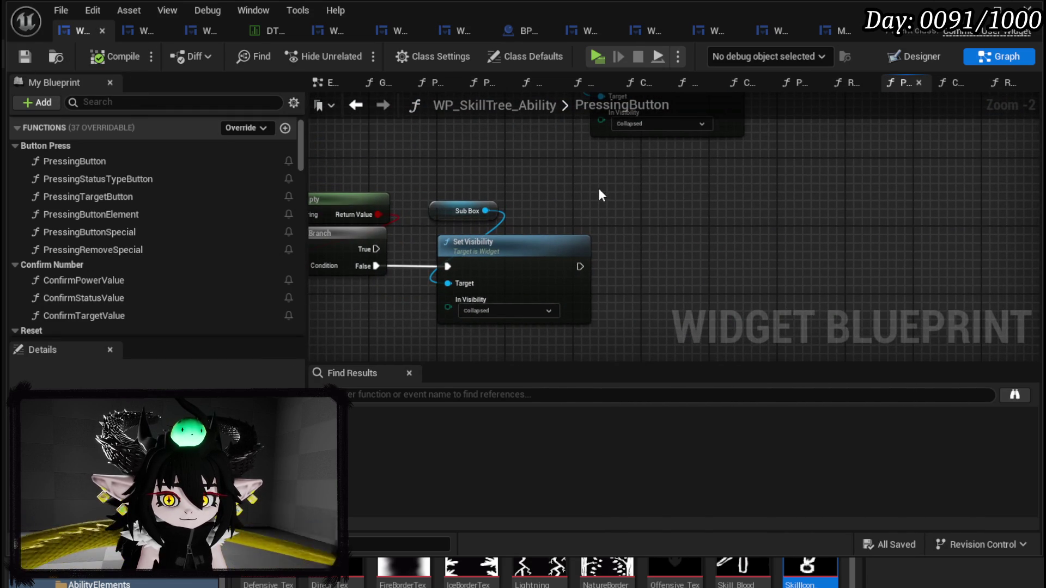
scroll(174, 172, down, 10)
Step: Select the HorizontalBox_StatusType variable and check the StatusTypeBox row in the Designer layout
scroll(186, 167, down, 5)
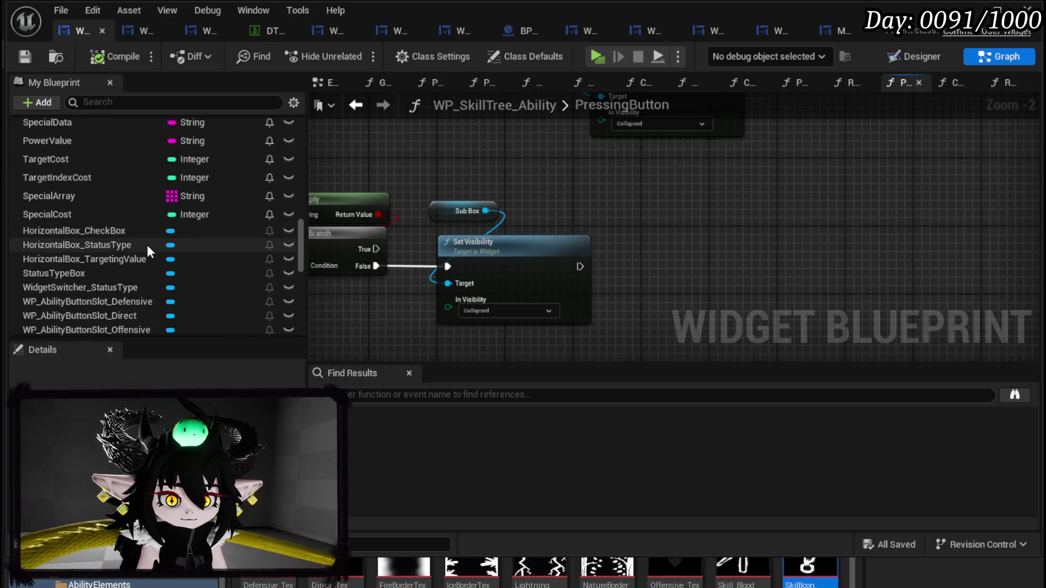
scroll(136, 254, down, 1)
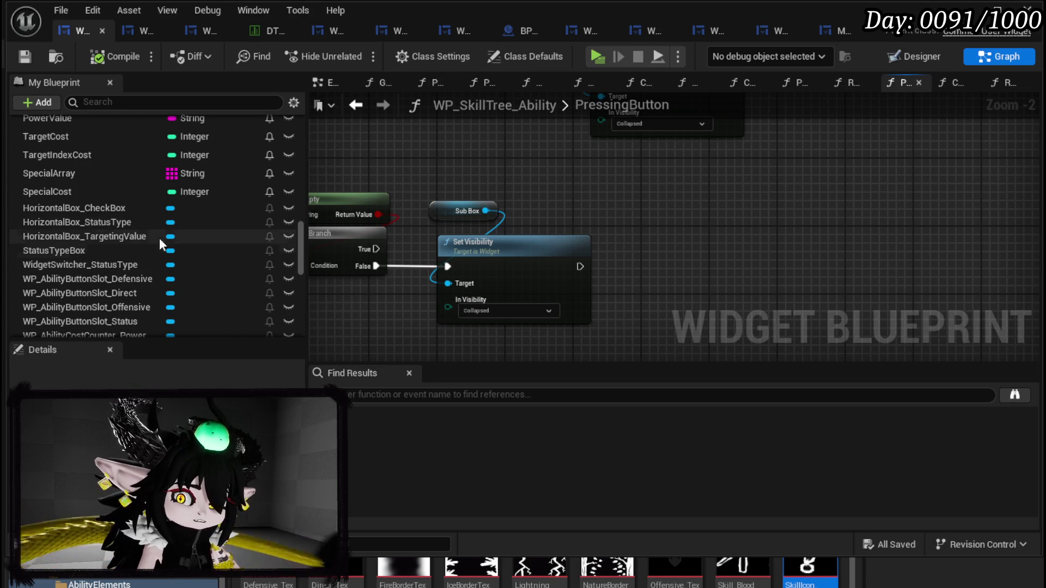
click(104, 222)
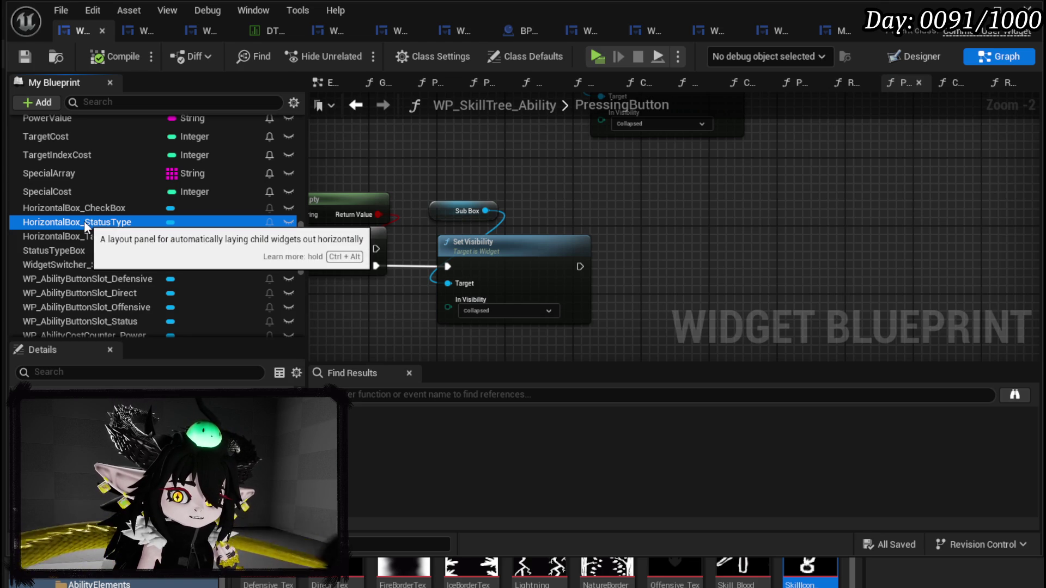
scroll(238, 242, down, 3)
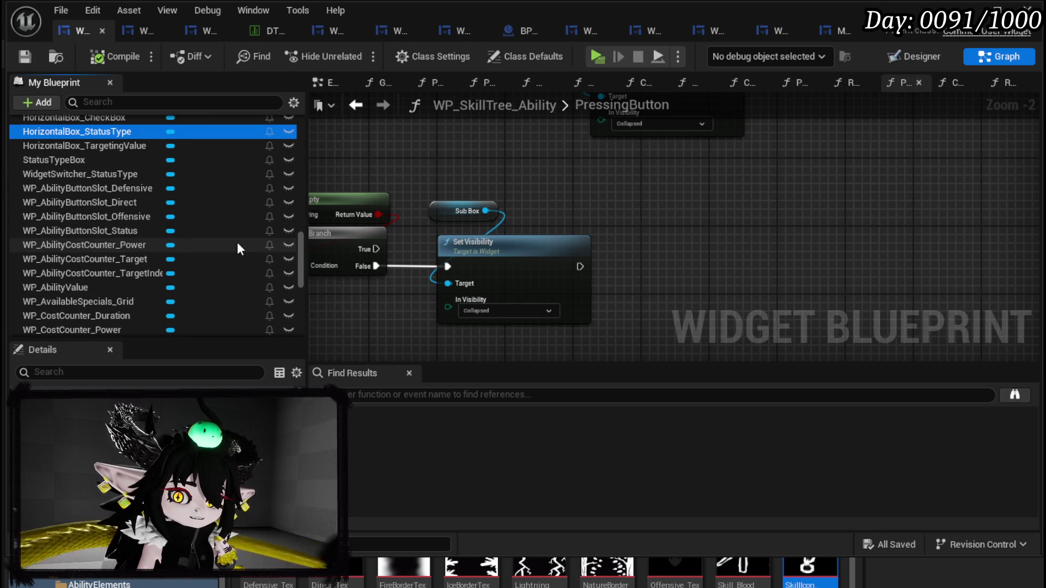
scroll(237, 242, down, 3)
scroll(237, 242, up, 5)
click(237, 244)
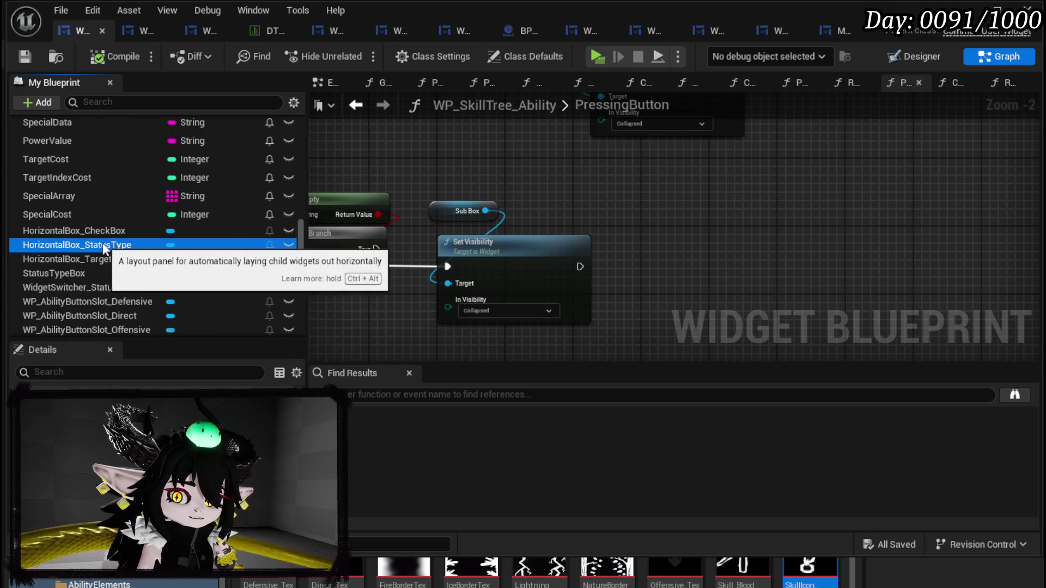
click(906, 64)
scroll(413, 210, down, 3)
drag(392, 155, 360, 156)
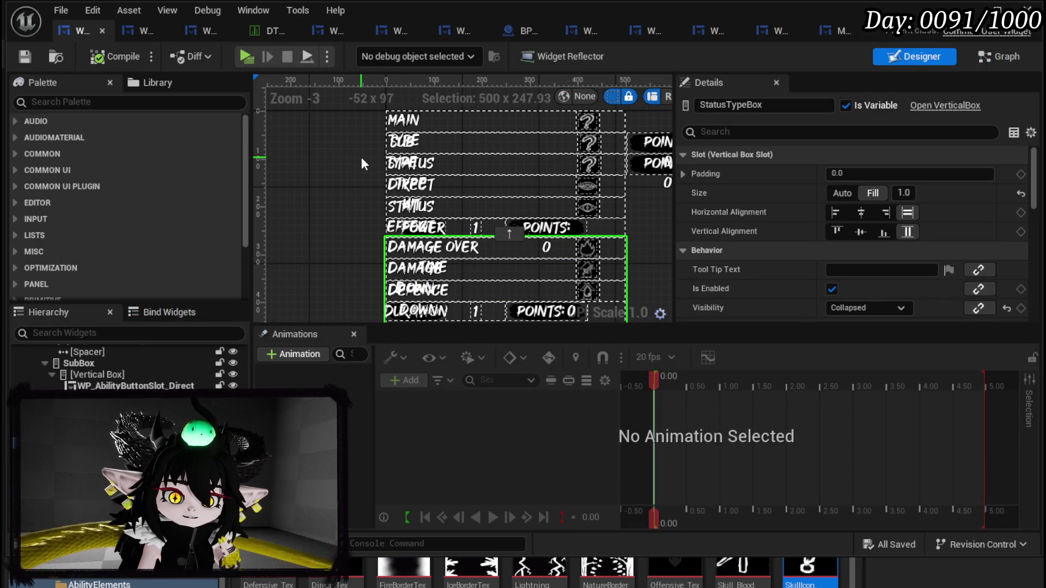
Step: In PressingButton, add a Status Type Box getter and a Set Visibility node beside the Sub Box one
key(ctrl+Tab)
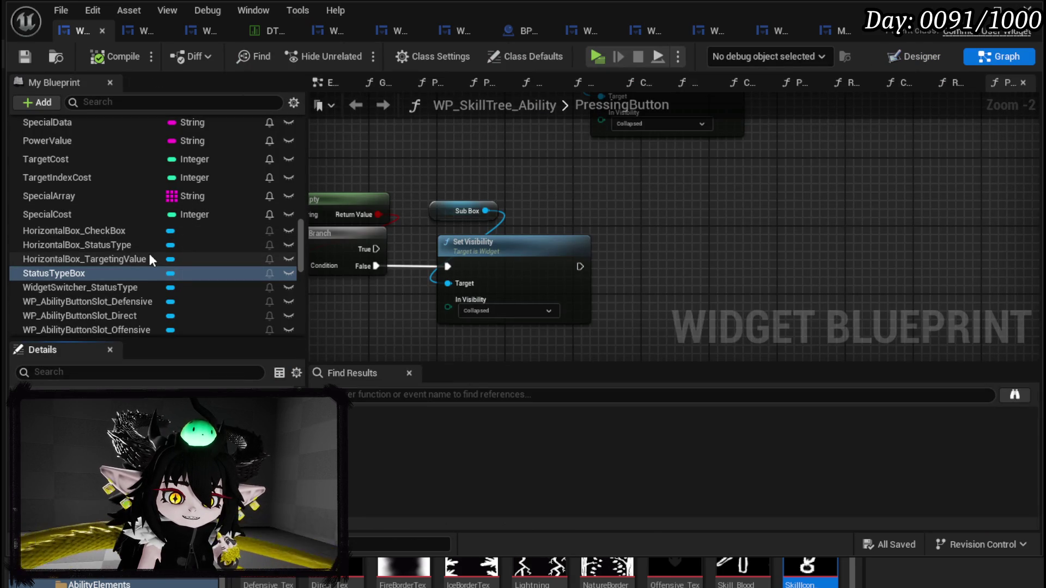
mouse_move(64, 272)
mouse_down()
mouse_move(77, 270)
mouse_move(115, 187)
mouse_move(65, 206)
mouse_move(73, 224)
mouse_move(55, 229)
mouse_up()
drag(51, 273, 586, 204)
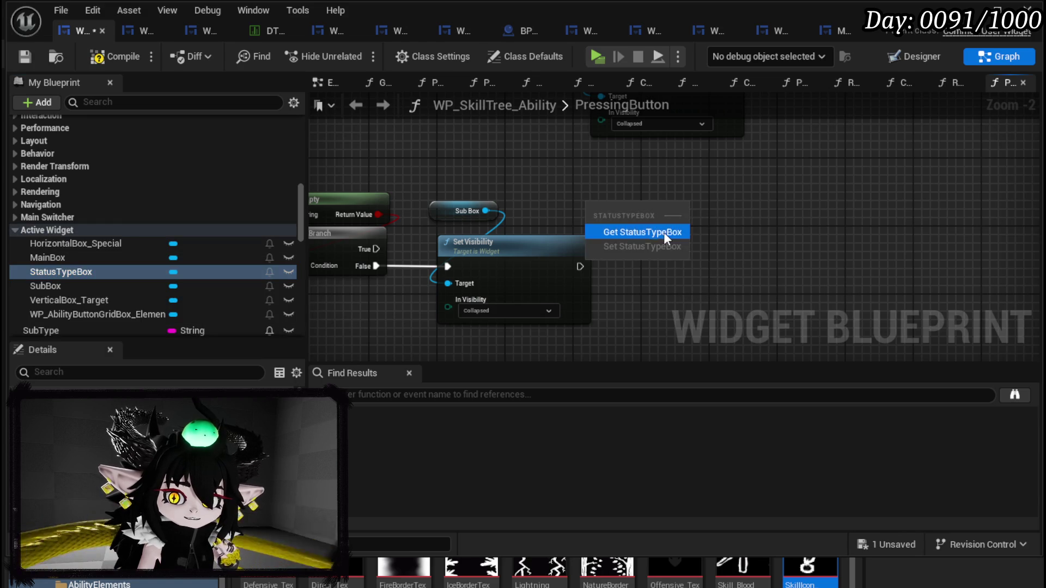
click(660, 231)
mouse_move(648, 213)
mouse_down()
mouse_move(671, 262)
mouse_move(737, 235)
mouse_move(779, 260)
mouse_up()
text(Set Visi)
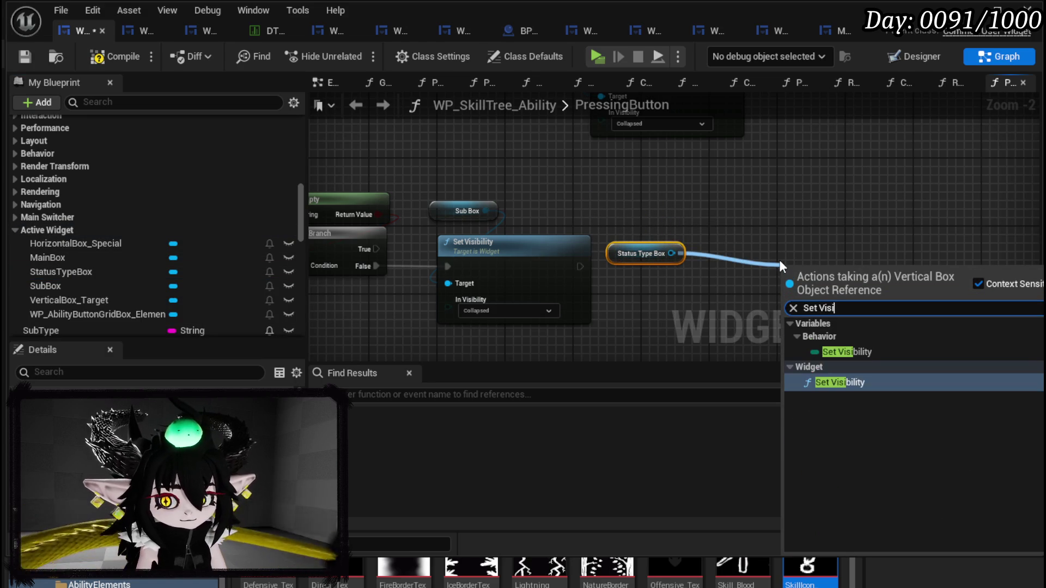
click(823, 381)
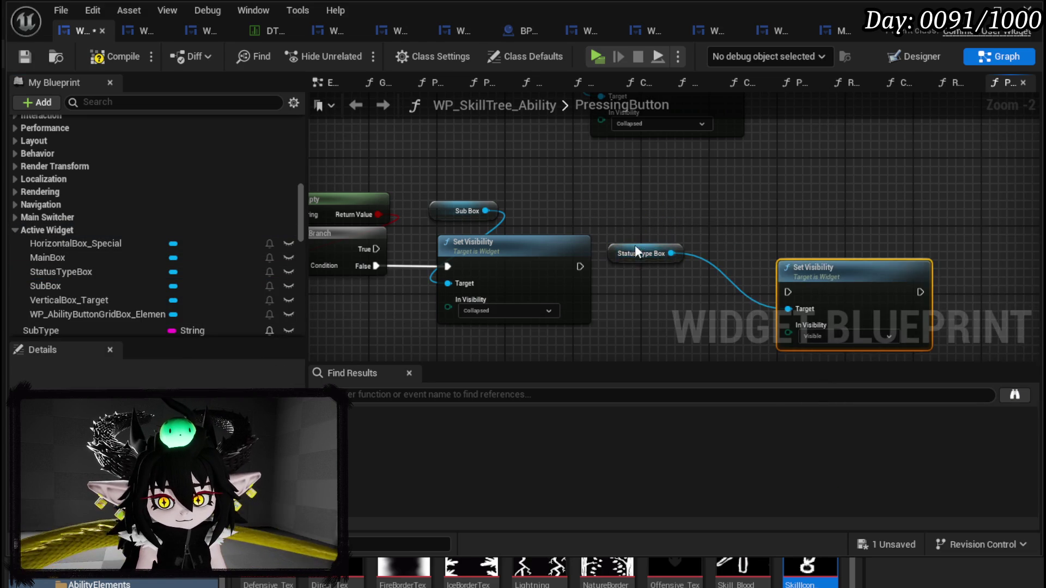
drag(635, 250, 644, 216)
mouse_move(853, 302)
mouse_down()
mouse_move(715, 268)
mouse_move(701, 277)
mouse_up()
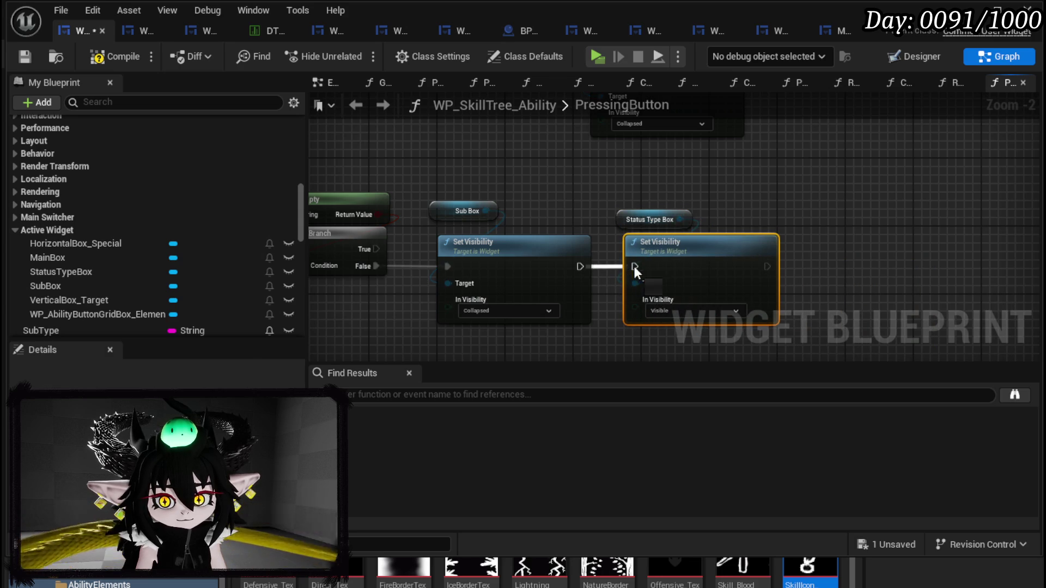
ctrl+click(646, 213)
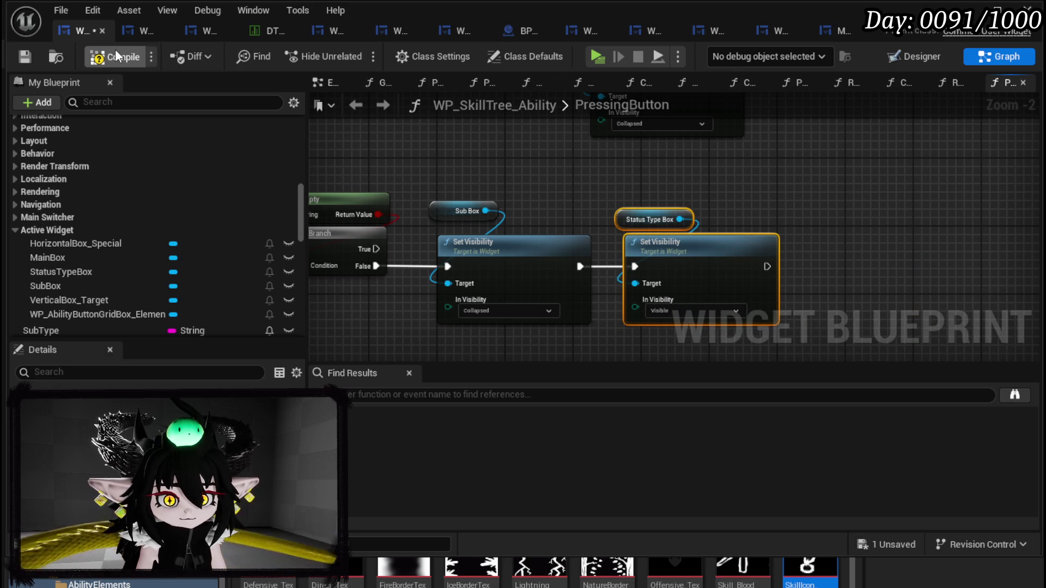
Step: Save the widget blueprint and scroll My Blueprint back up to the function list
click(27, 51)
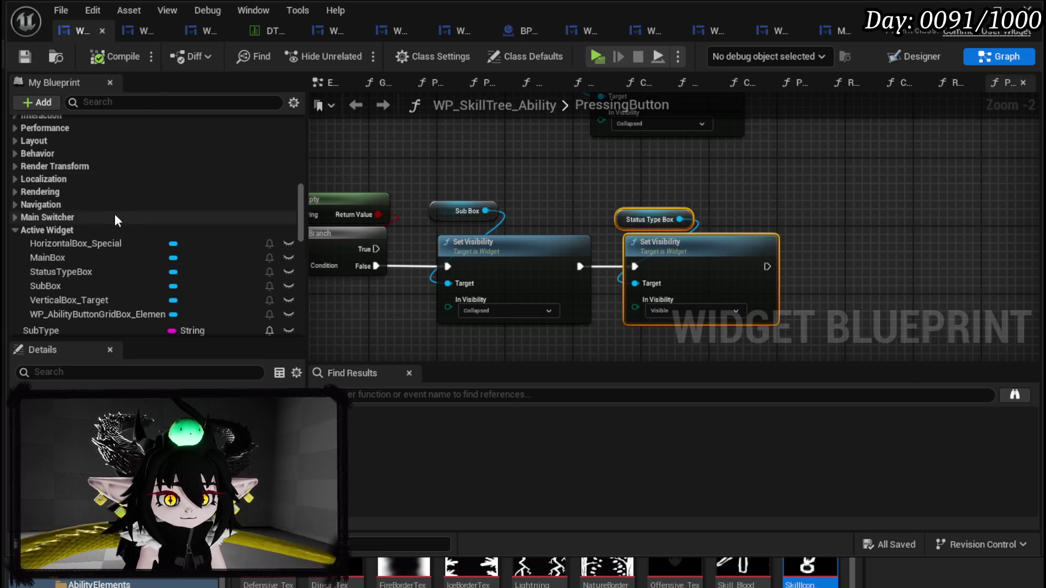
scroll(110, 209, up, 8)
scroll(124, 207, up, 3)
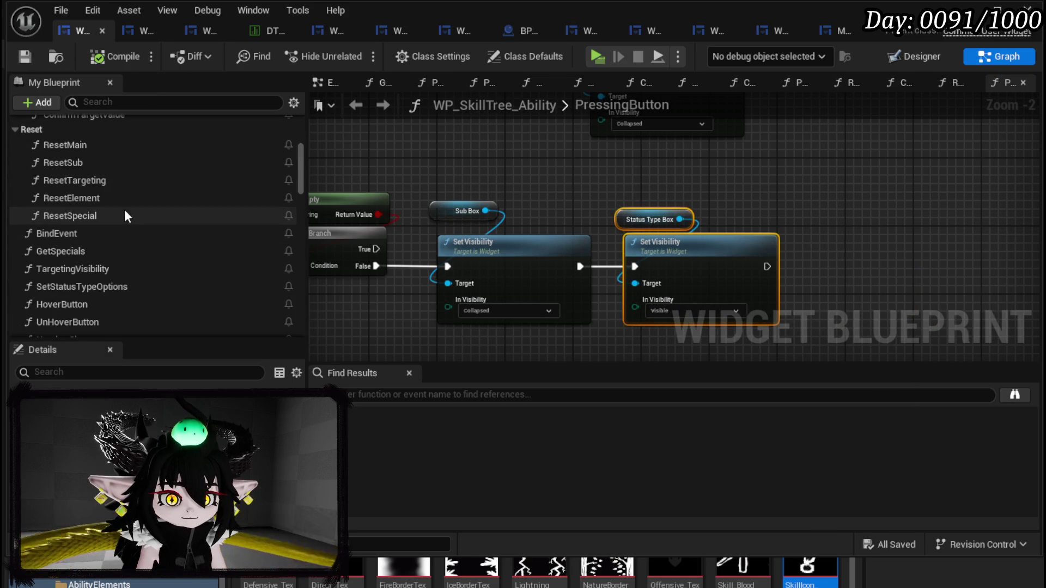
scroll(125, 216, up, 2)
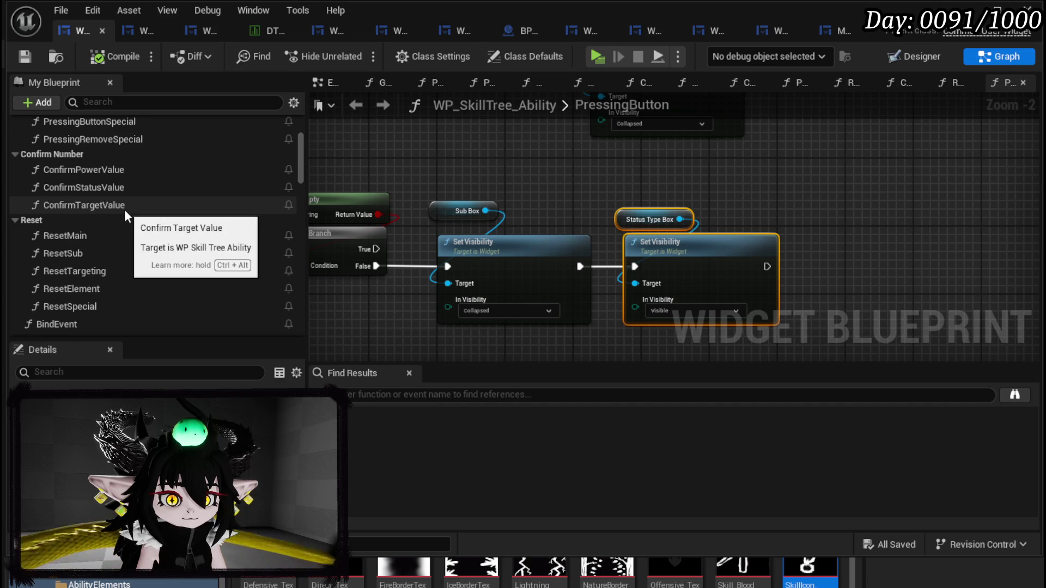
Step: In ConfirmPowerValue, switch the last Set Visibility node's In Visibility to Visible and compile
double_click(126, 169)
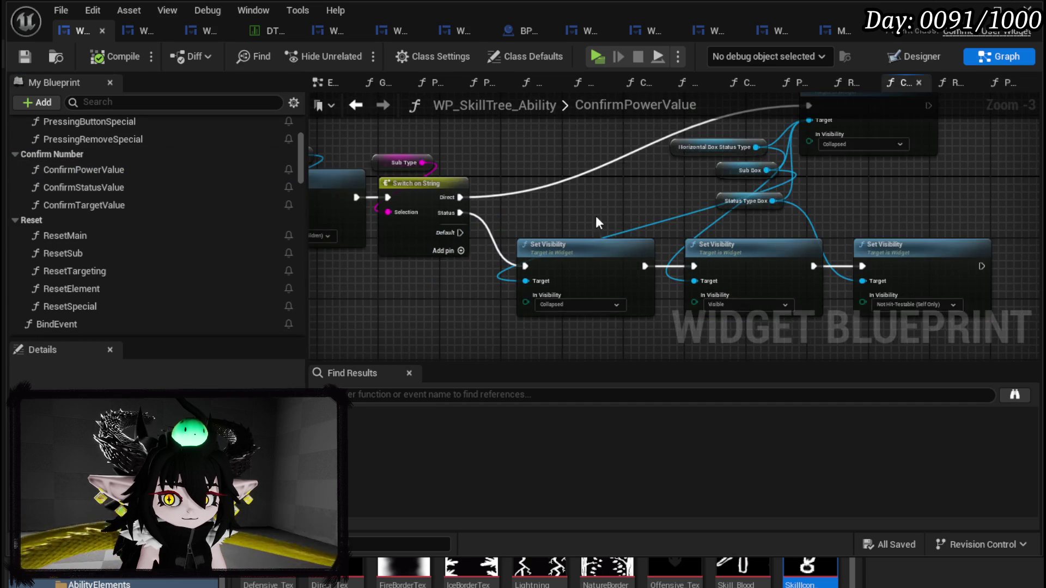
drag(610, 198, 428, 188)
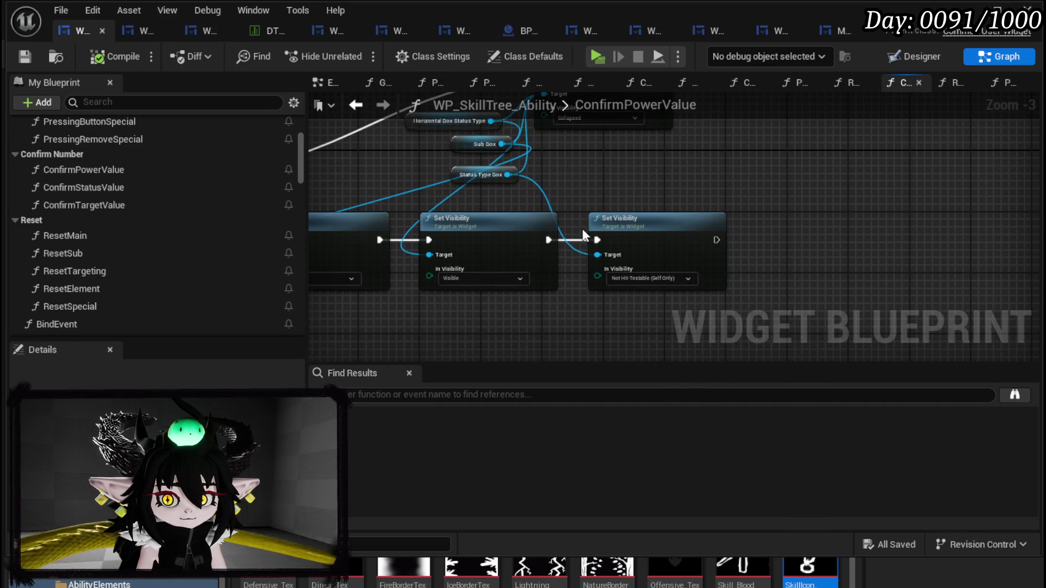
click(636, 277)
click(636, 289)
mouse_move(501, 192)
mouse_down()
mouse_move(606, 224)
mouse_move(395, 200)
mouse_move(398, 235)
mouse_up()
drag(569, 206, 531, 204)
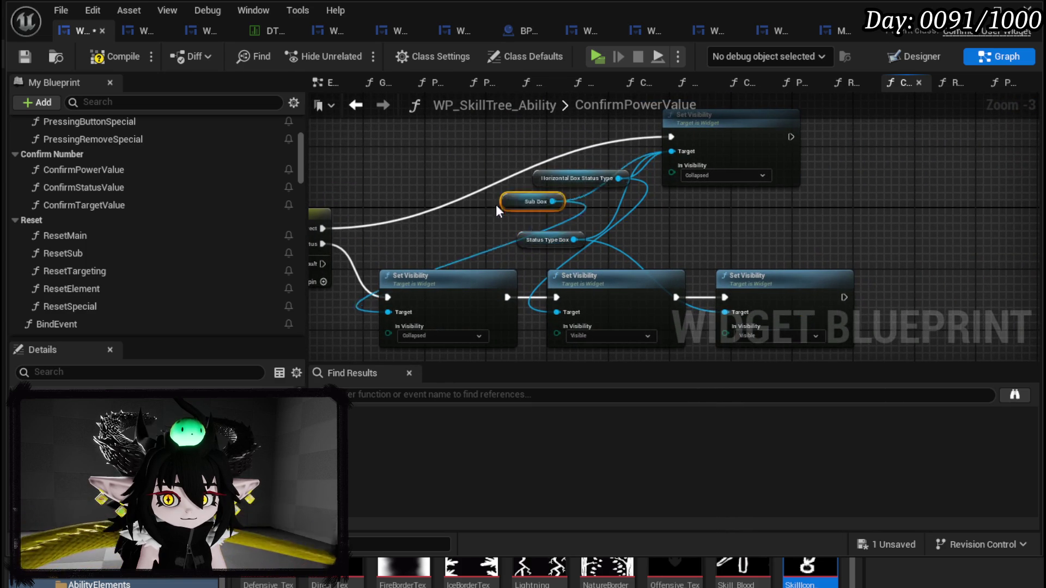
mouse_move(508, 242)
mouse_down()
mouse_move(848, 226)
mouse_move(833, 224)
mouse_up()
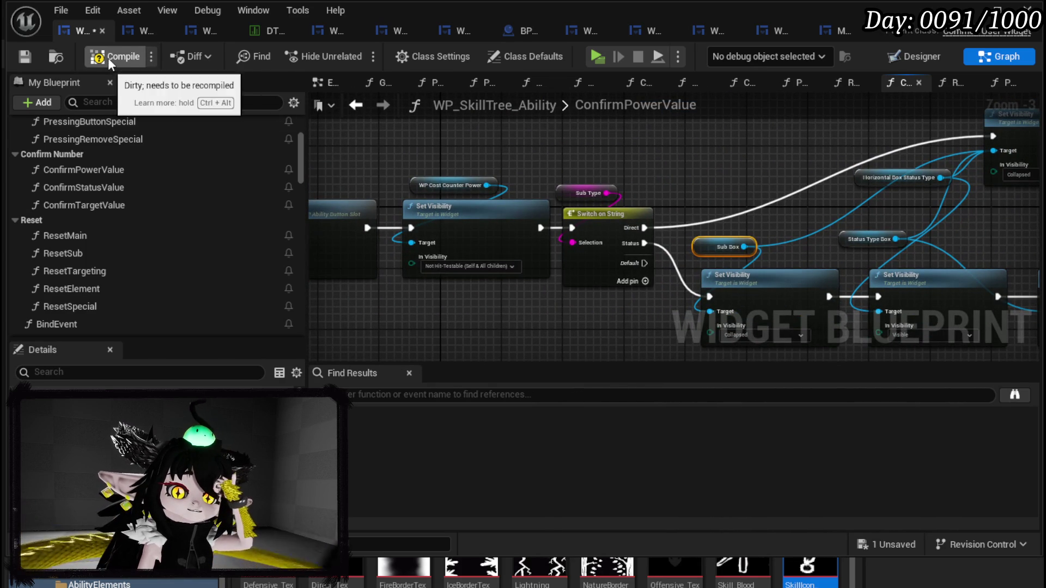
click(16, 56)
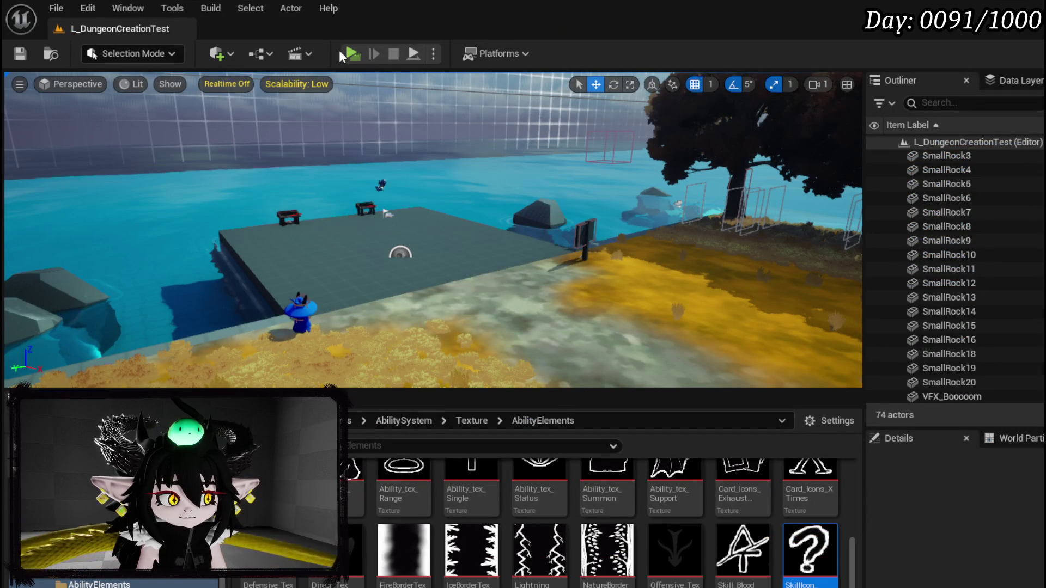
Step: In a standalone preview, make a Direct Hit skill with Status Effect, Damage Over Time, Duration 5
click(358, 51)
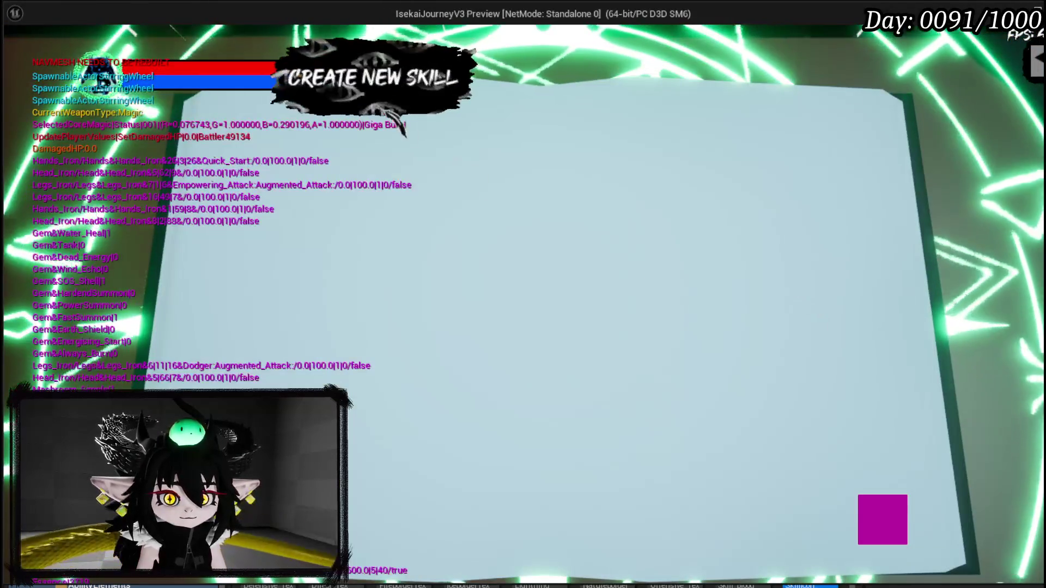
click(283, 155)
click(305, 173)
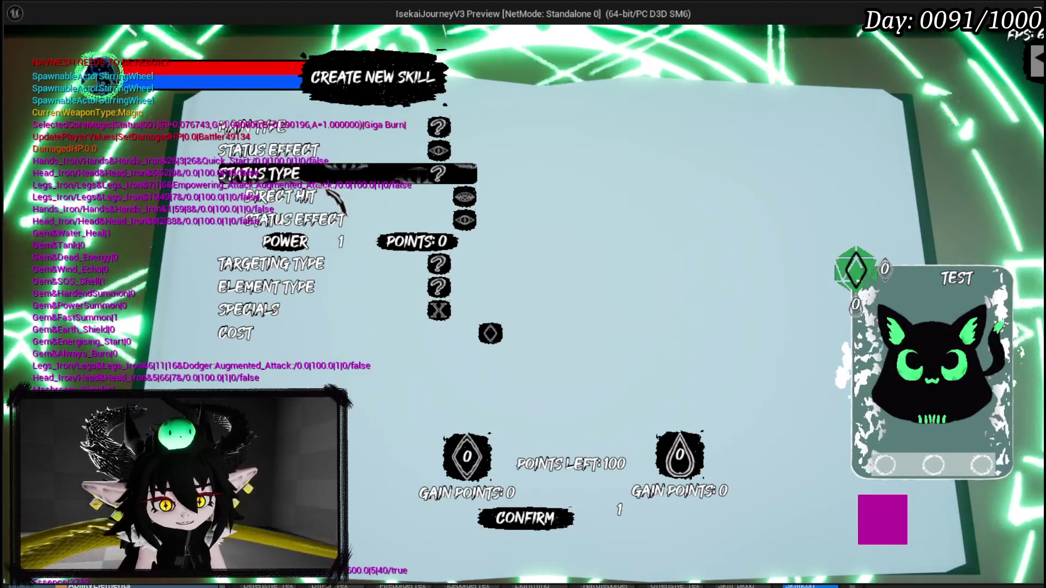
mouse_move(281, 263)
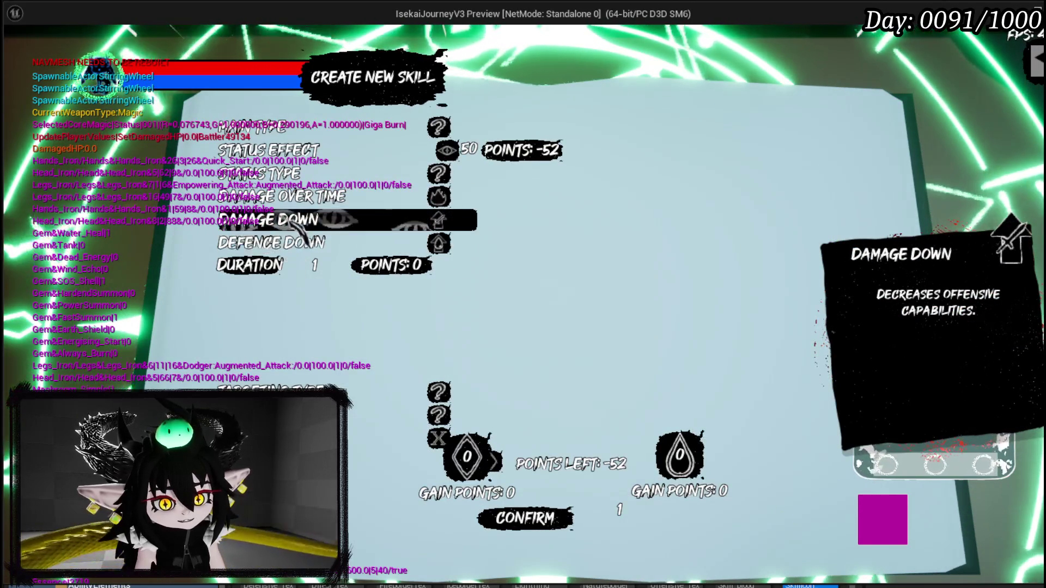
click(308, 198)
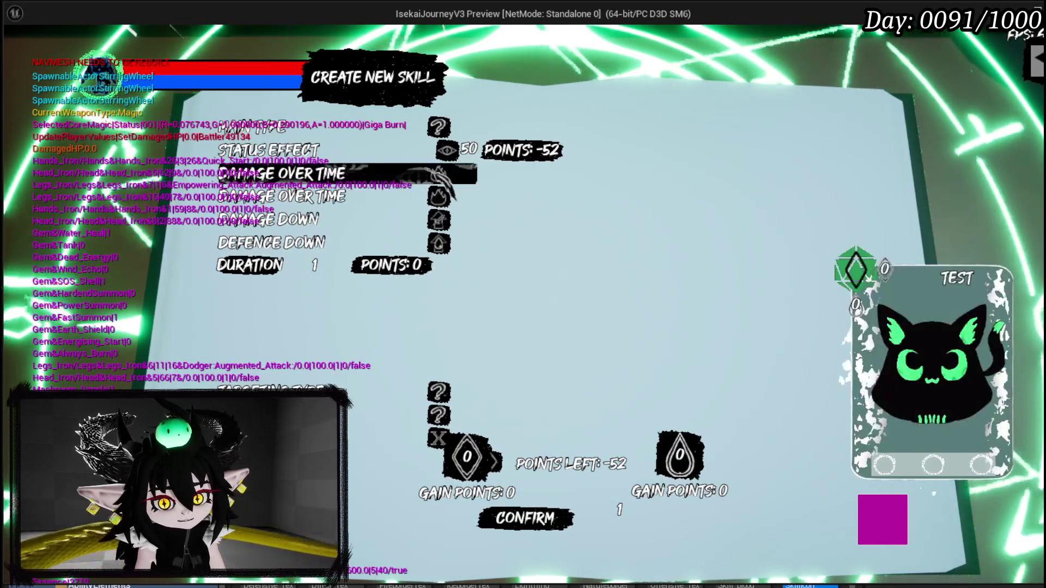
double_click(315, 266)
text(5)
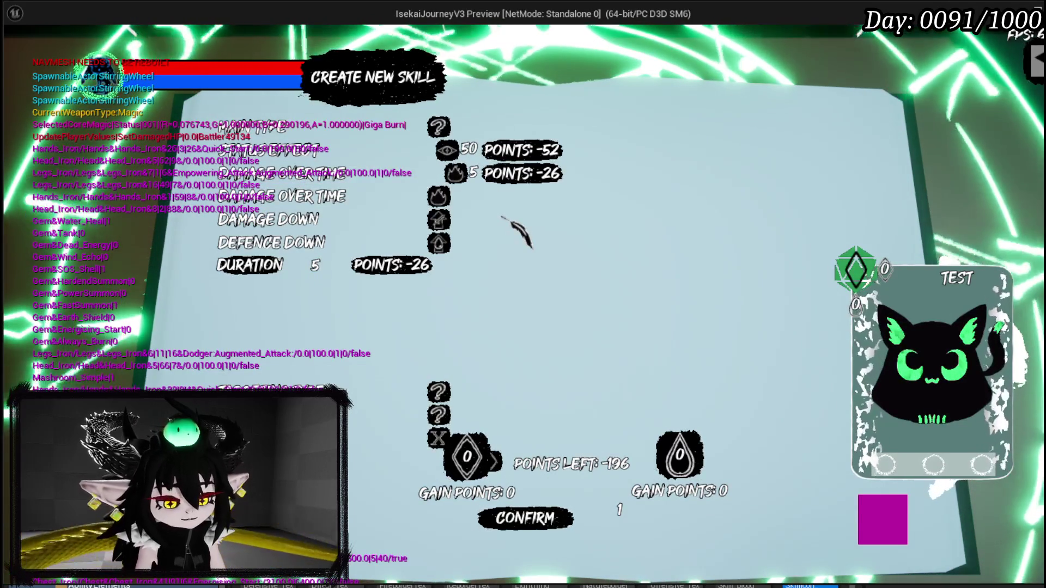
Step: Stop the play preview, save the level and go back to the widget blueprint graph
key(alt+Tab)
key(Escape)
click(21, 54)
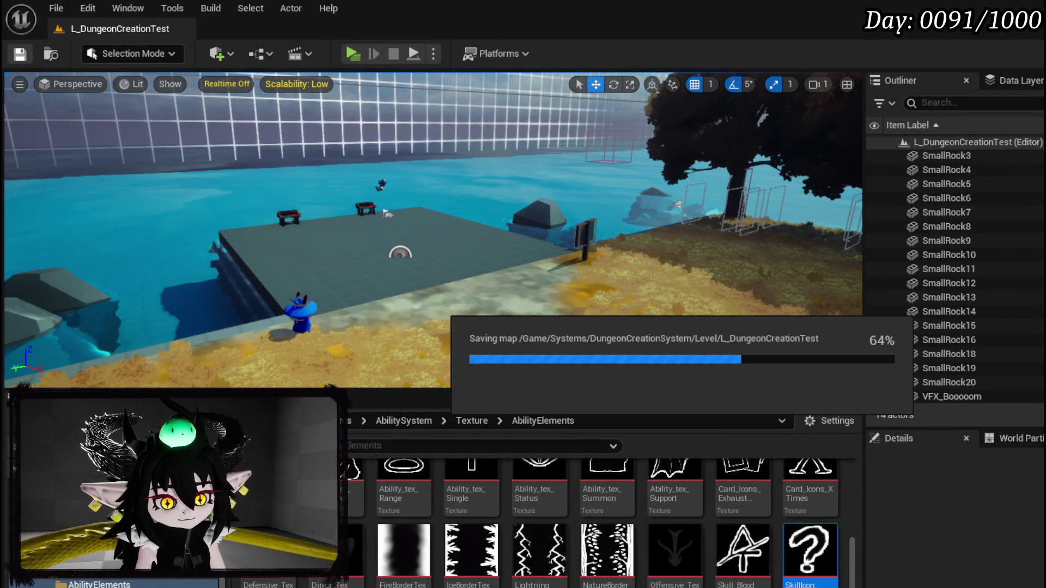
key(alt+Tab)
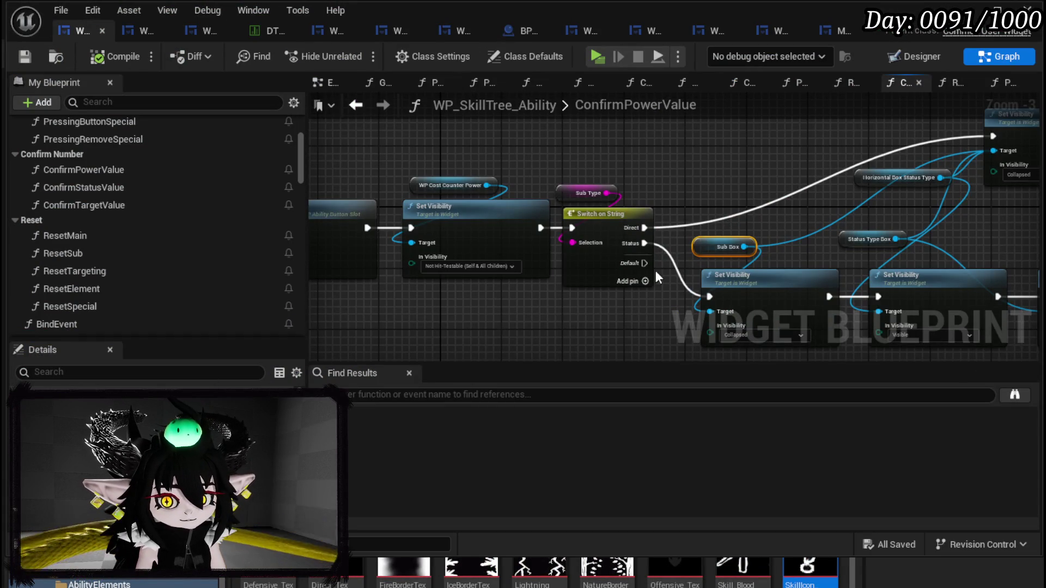
mouse_move(546, 309)
mouse_down()
mouse_move(374, 241)
mouse_move(578, 262)
mouse_up()
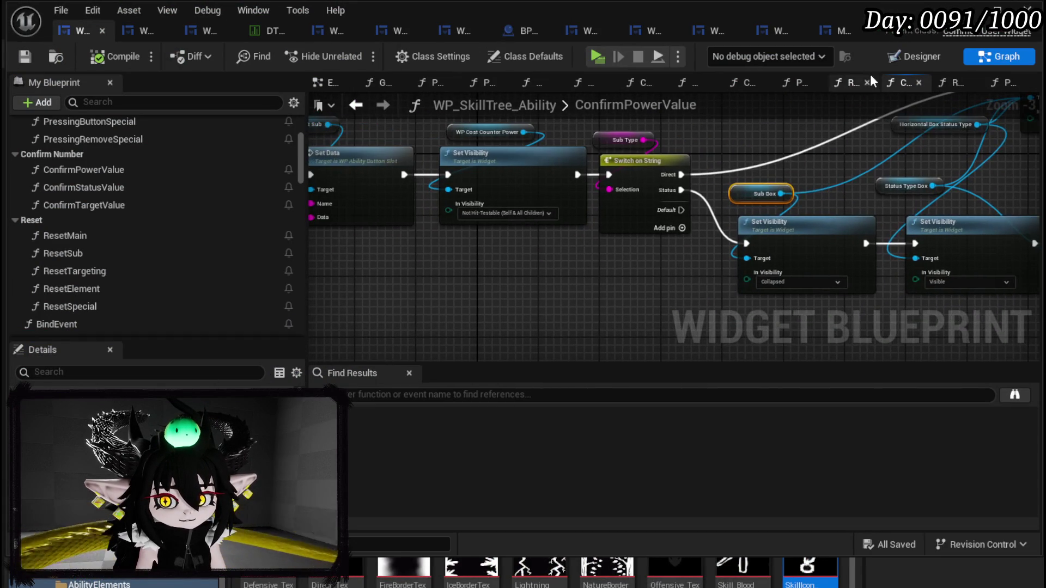
Step: In the Designer, move the HorizontalBox_StatusType row down three places so it sits below POWER
key(shift+F12)
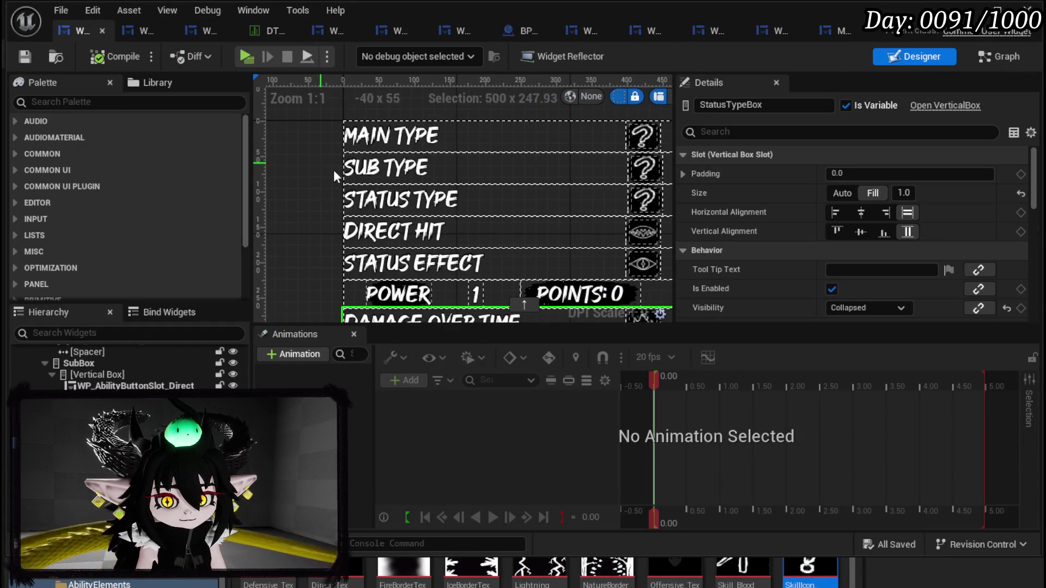
click(401, 200)
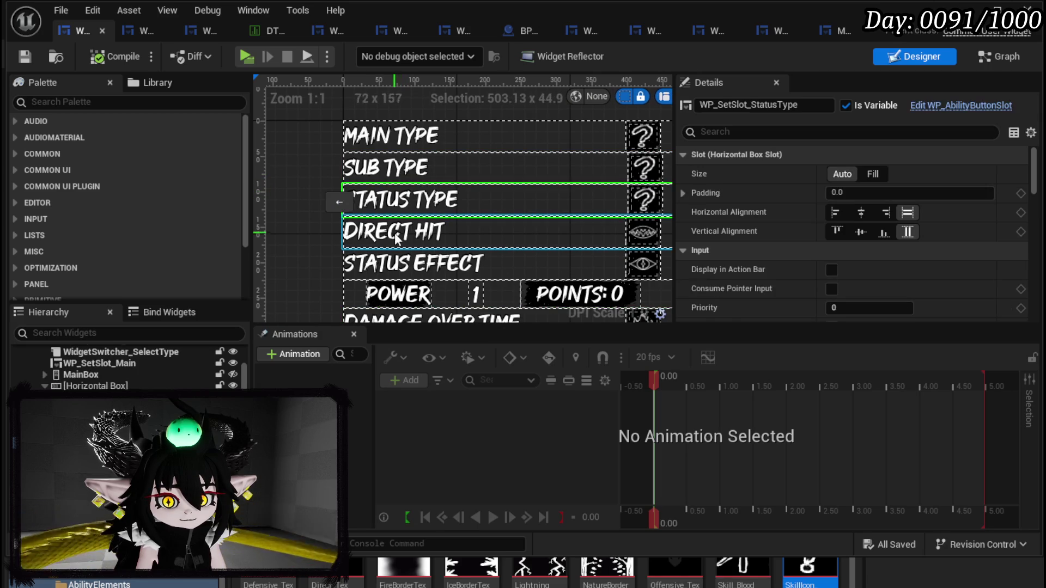
click(524, 217)
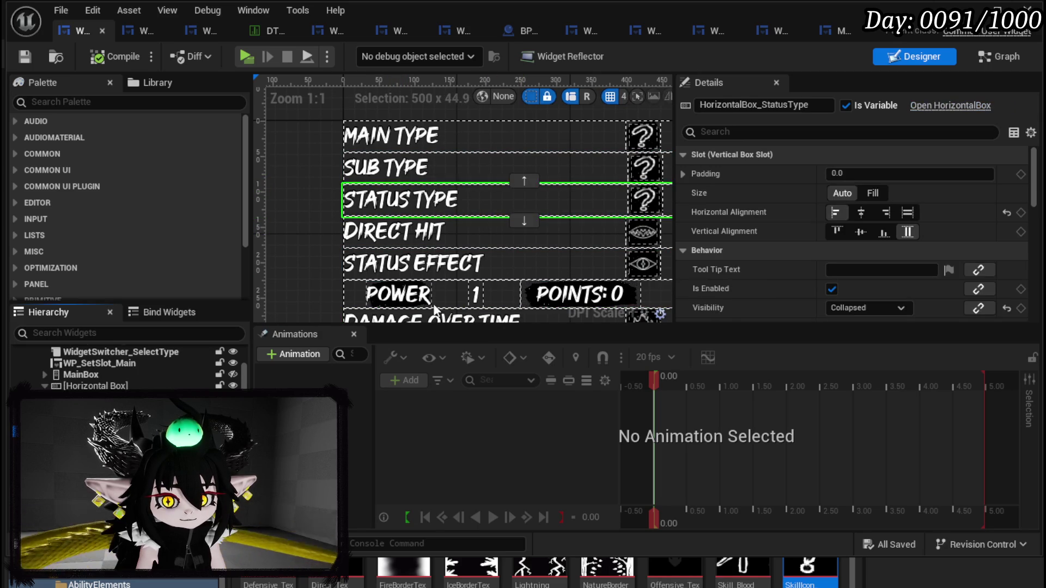
click(524, 220)
click(524, 253)
click(524, 285)
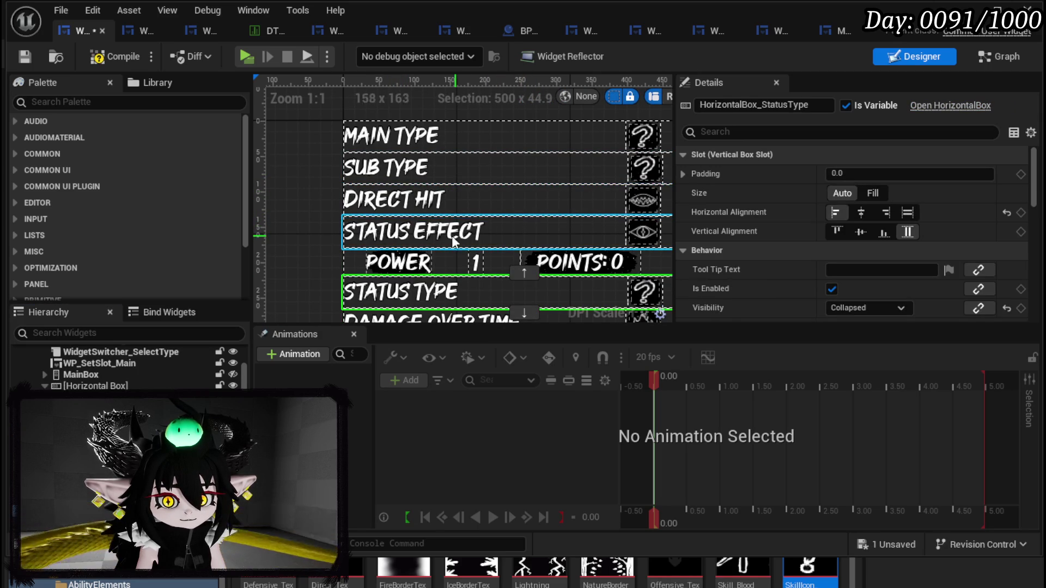
drag(256, 182, 268, 185)
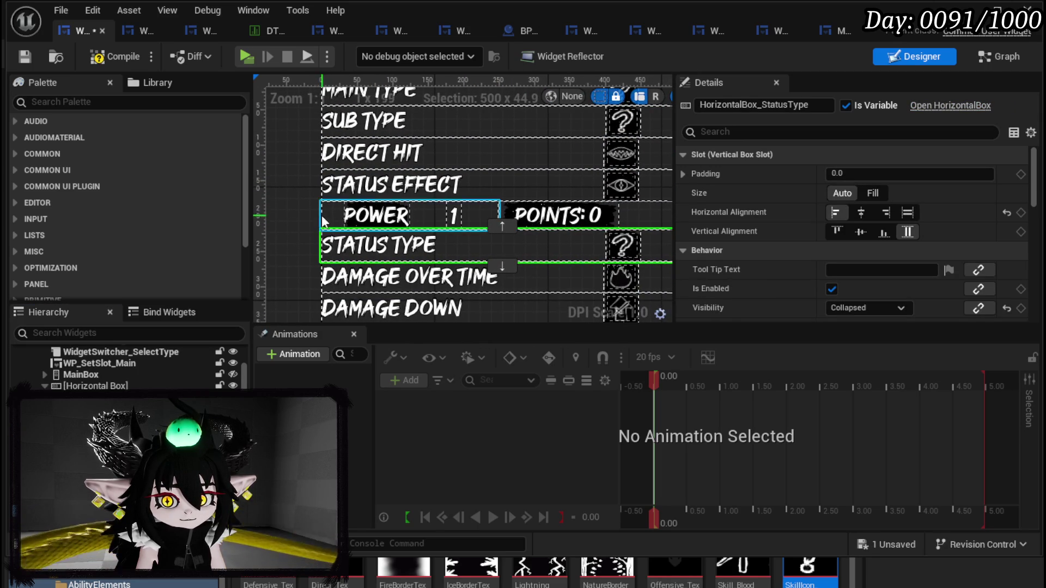
Step: Save the widget blueprint, check the Status Type slot's new position, and return to the Graph
click(26, 56)
scroll(292, 194, down, 2)
drag(291, 195, 268, 148)
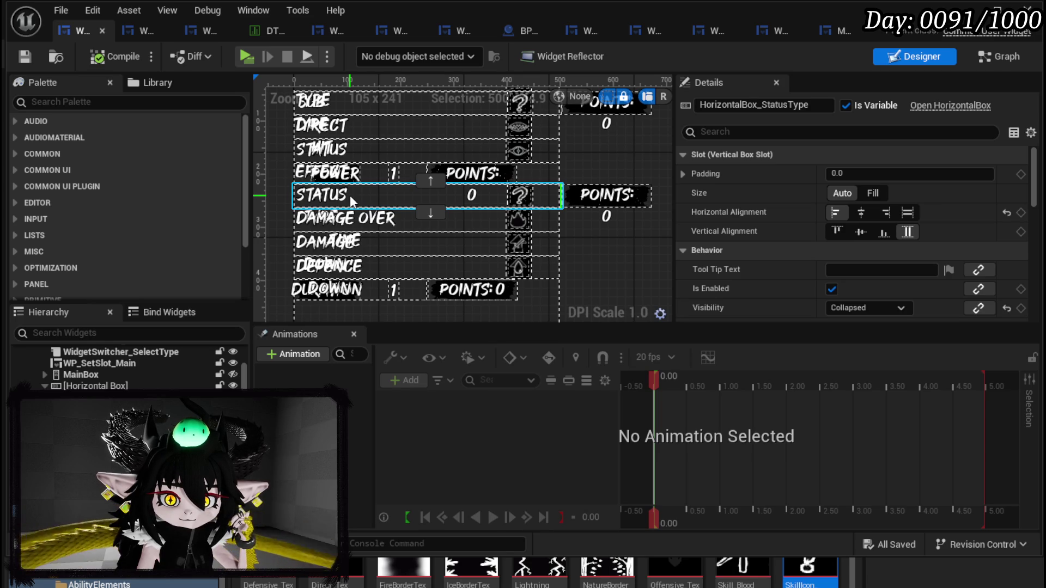
click(351, 202)
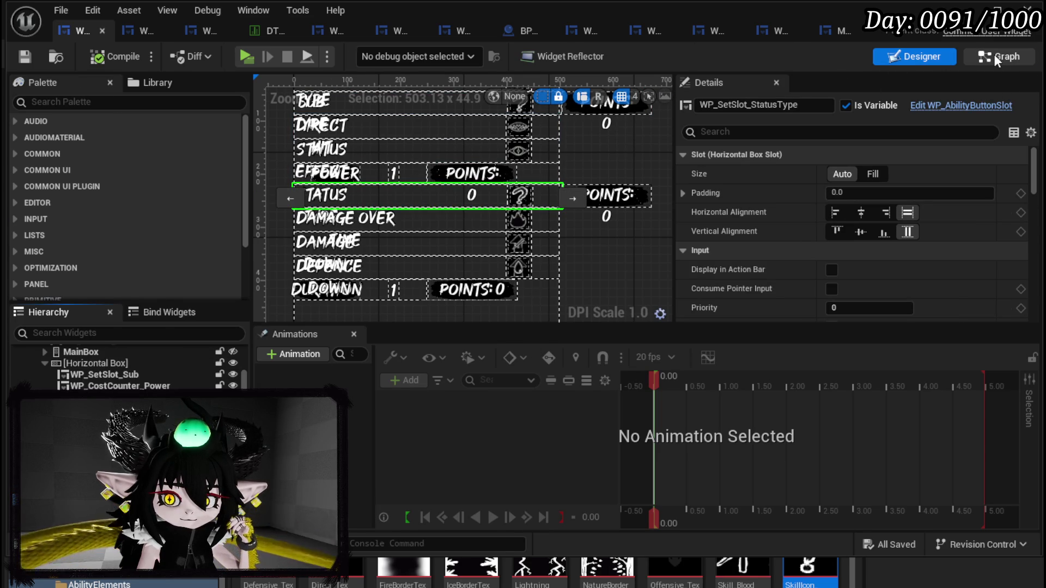
click(997, 61)
drag(430, 246, 751, 247)
Step: Open the PressingButton graph, then the BindEvent function graph
scroll(168, 188, up, 5)
scroll(168, 191, up, 15)
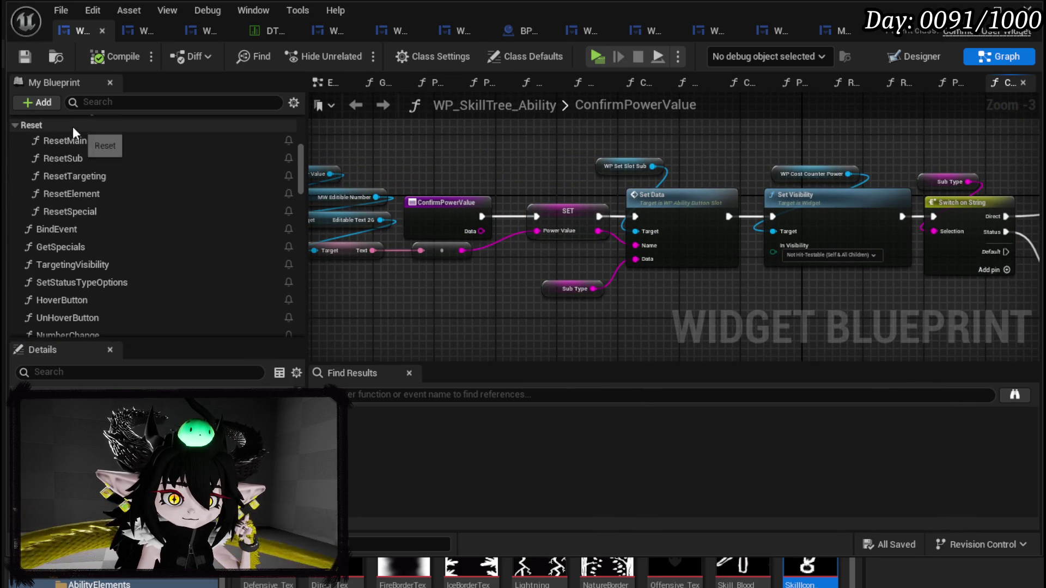
scroll(132, 180, up, 5)
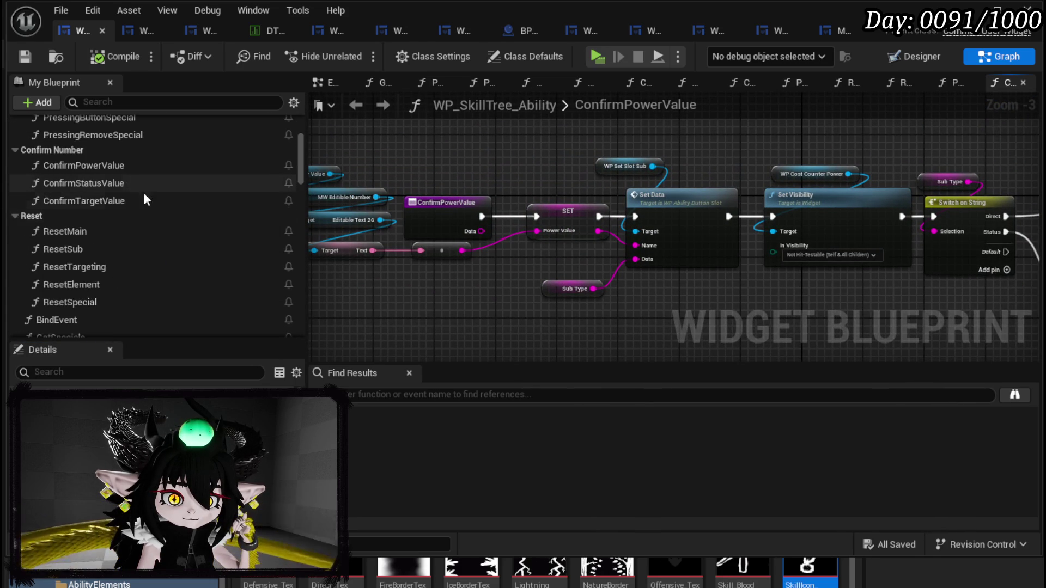
scroll(109, 235, up, 5)
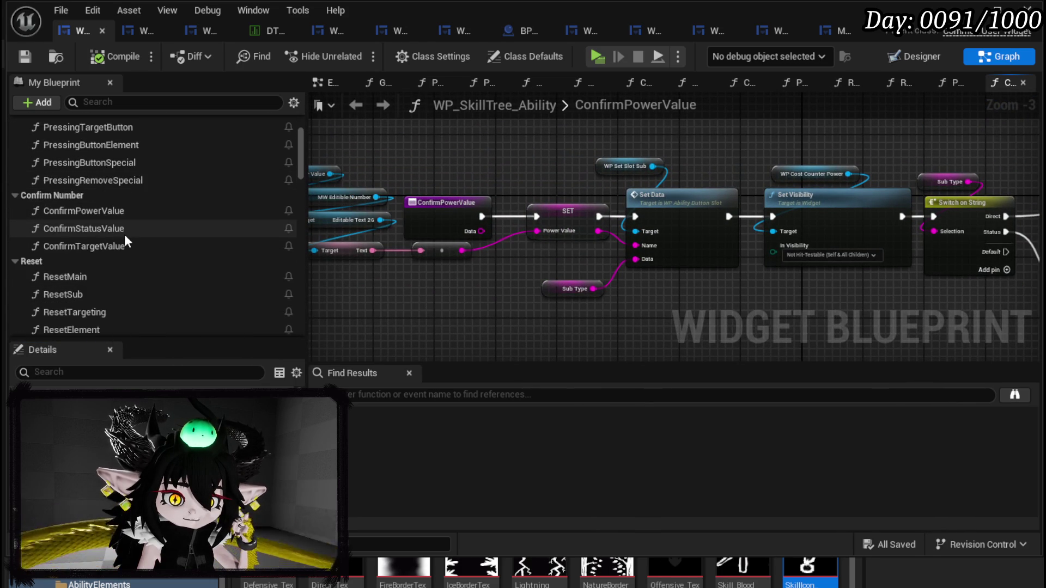
double_click(100, 161)
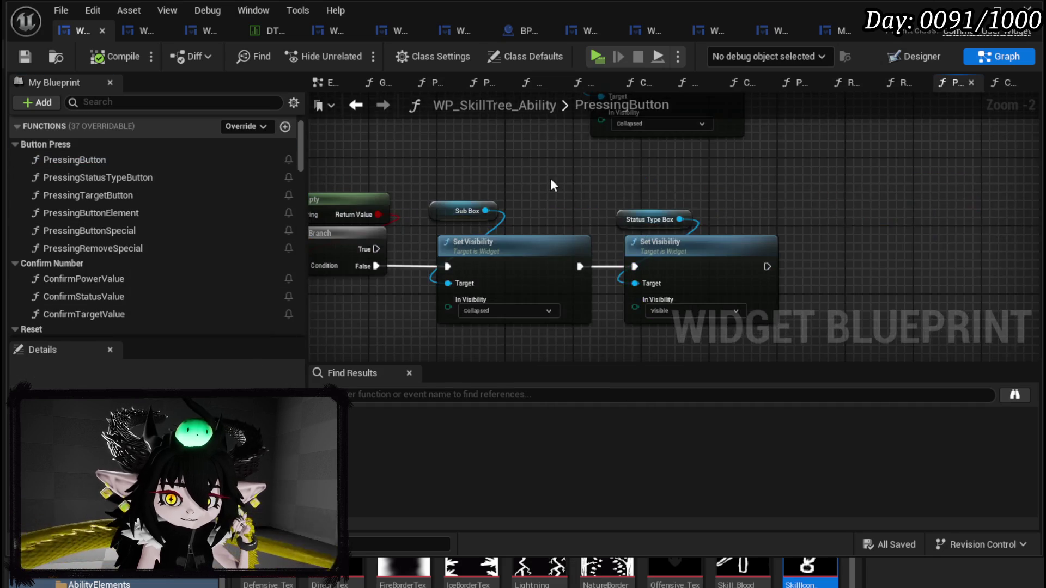
scroll(625, 187, down, 7)
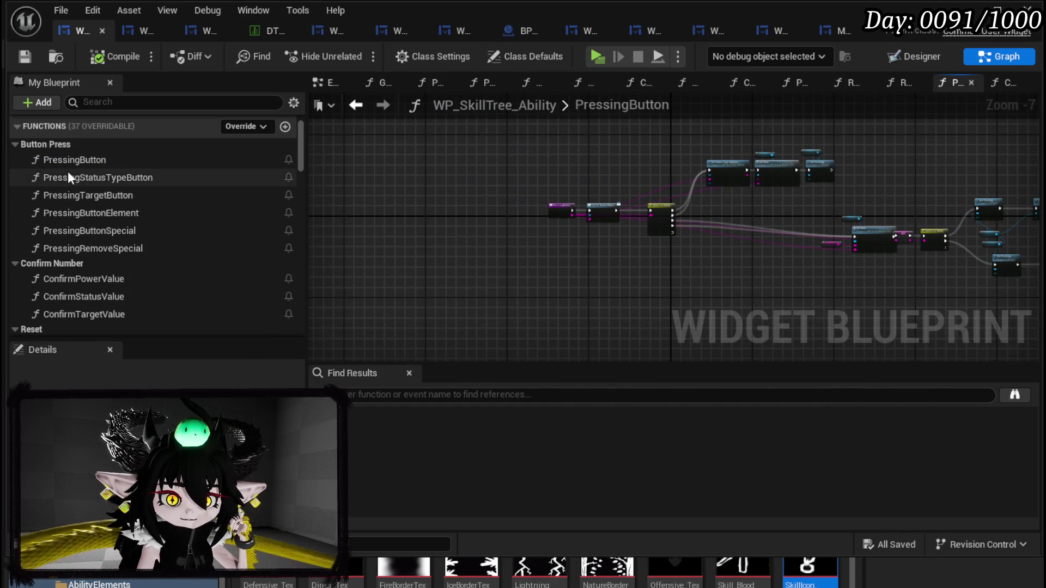
scroll(67, 171, down, 5)
double_click(75, 183)
Step: Find the ability button bindings, then drag WP_SetSlot_StatusType from the variables list into BindEvent
scroll(447, 195, up, 9)
drag(532, 206, 1040, 207)
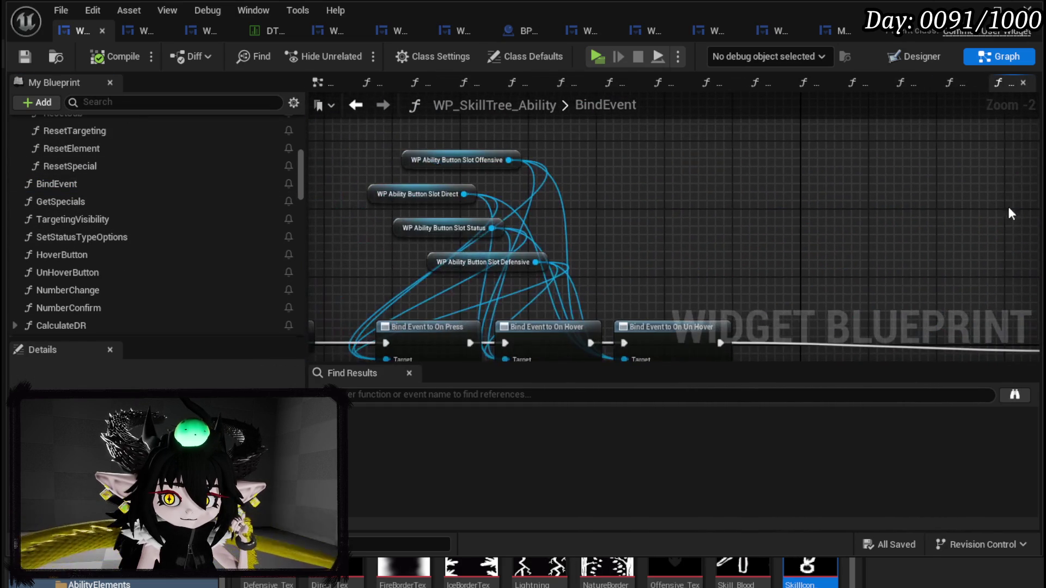
mouse_move(594, 245)
mouse_down()
mouse_move(614, 210)
mouse_move(638, 200)
mouse_up()
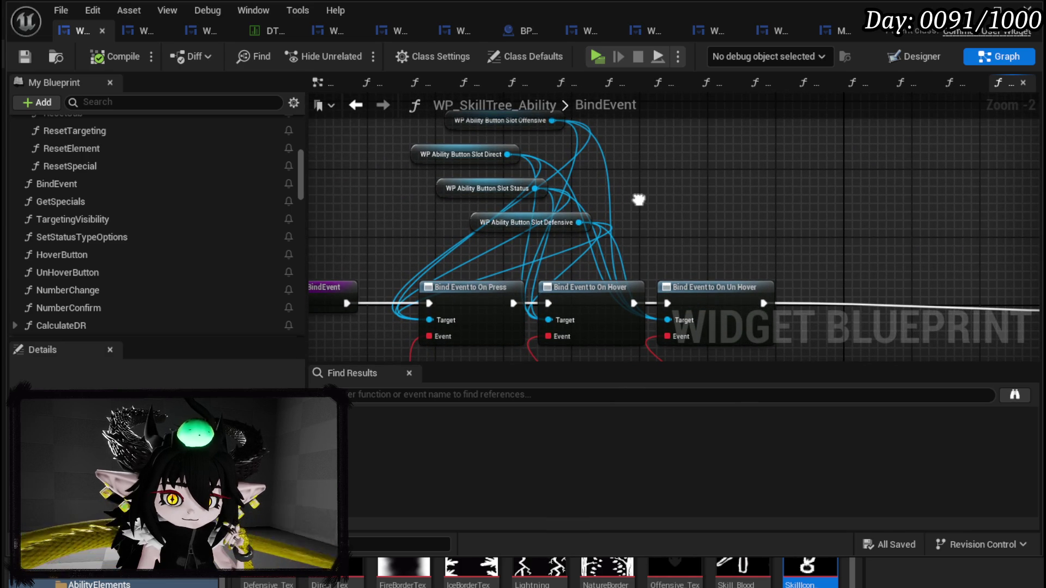
drag(638, 200, 618, 205)
scroll(271, 210, down, 5)
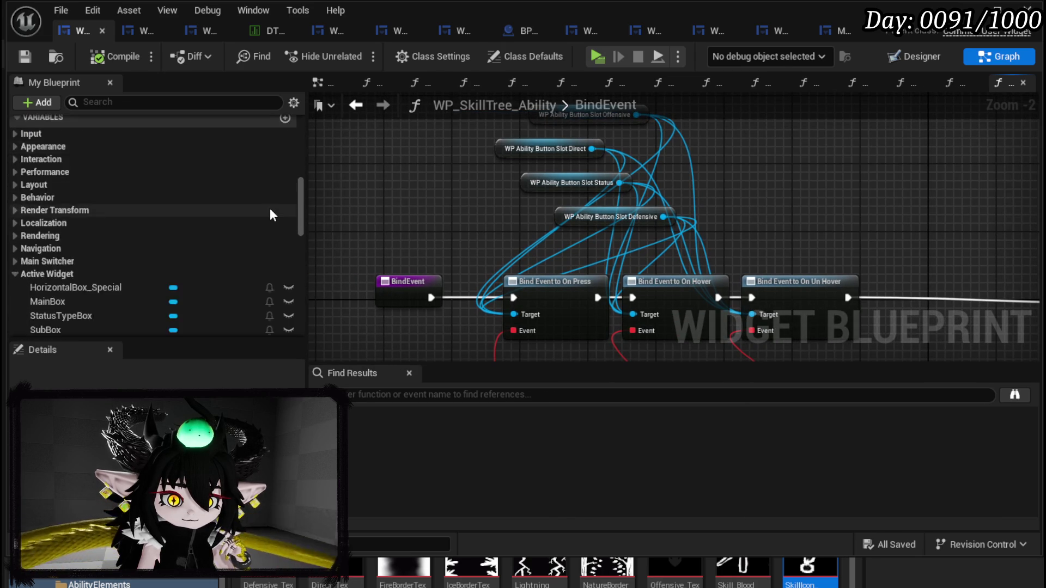
scroll(270, 207, down, 8)
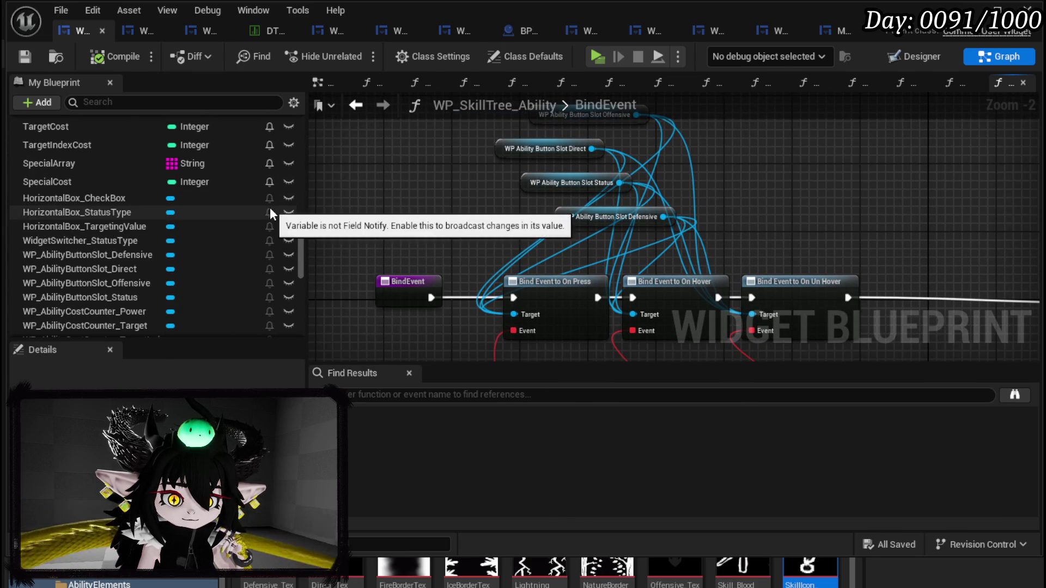
scroll(271, 212, down, 5)
scroll(270, 207, down, 5)
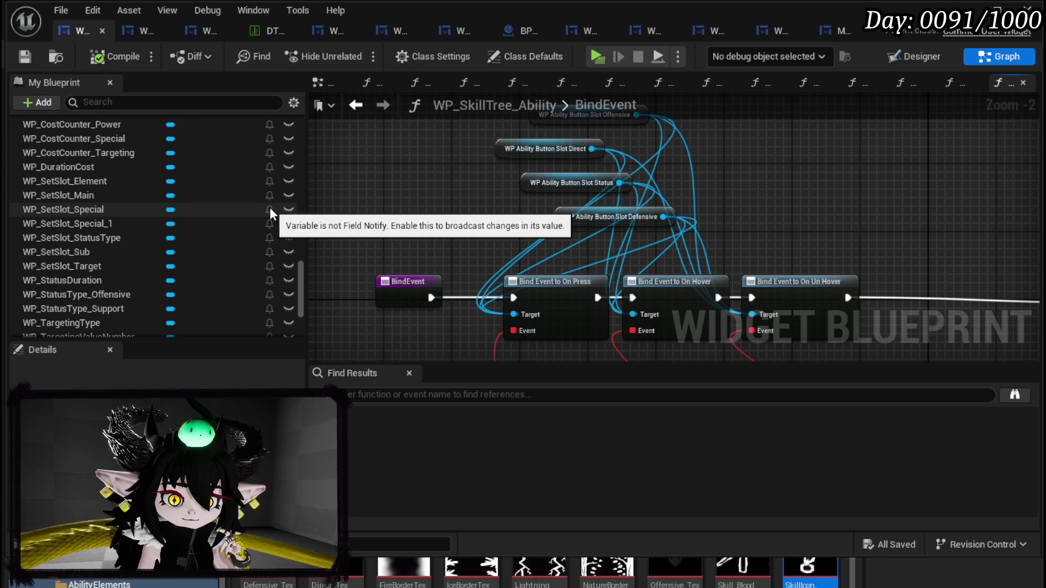
scroll(270, 207, down, 2)
drag(103, 214, 881, 159)
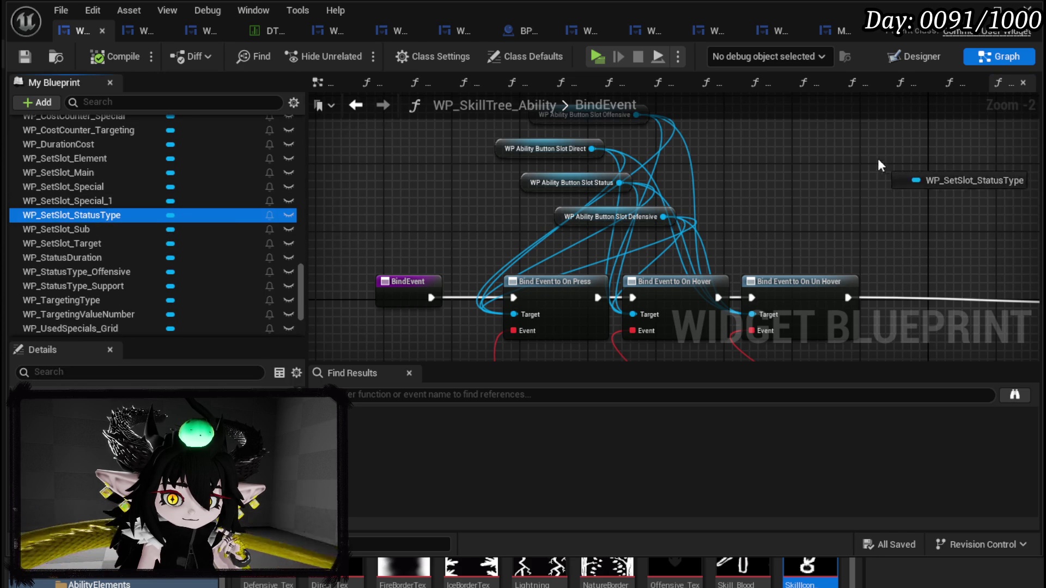
Step: Place a WP_SetSlot_StatusType getter node in BindEvent among the existing On Press bindings
click(900, 190)
mouse_move(937, 208)
mouse_down()
mouse_move(790, 217)
mouse_move(765, 242)
mouse_up()
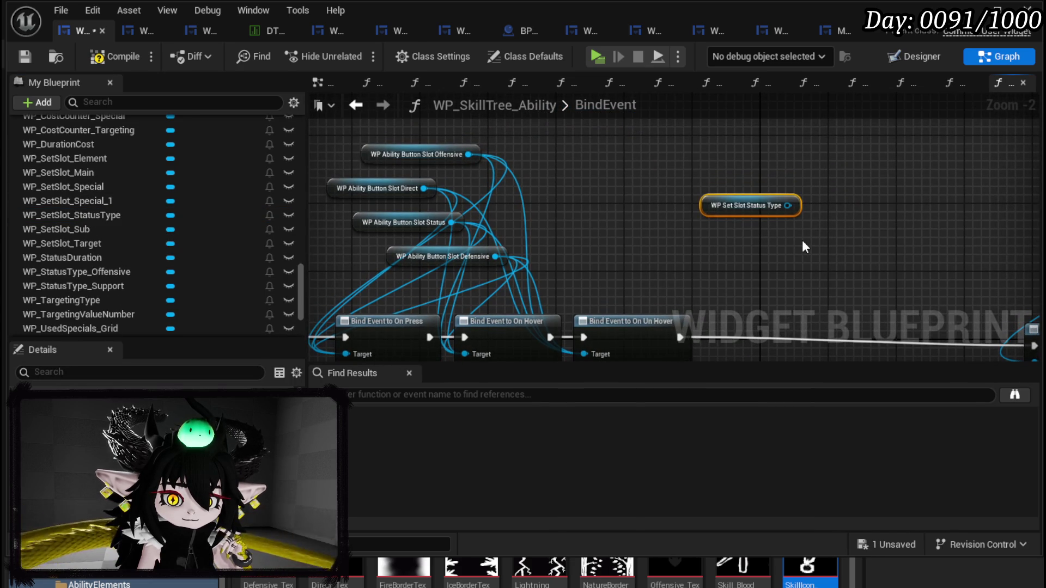
scroll(803, 240, down, 1)
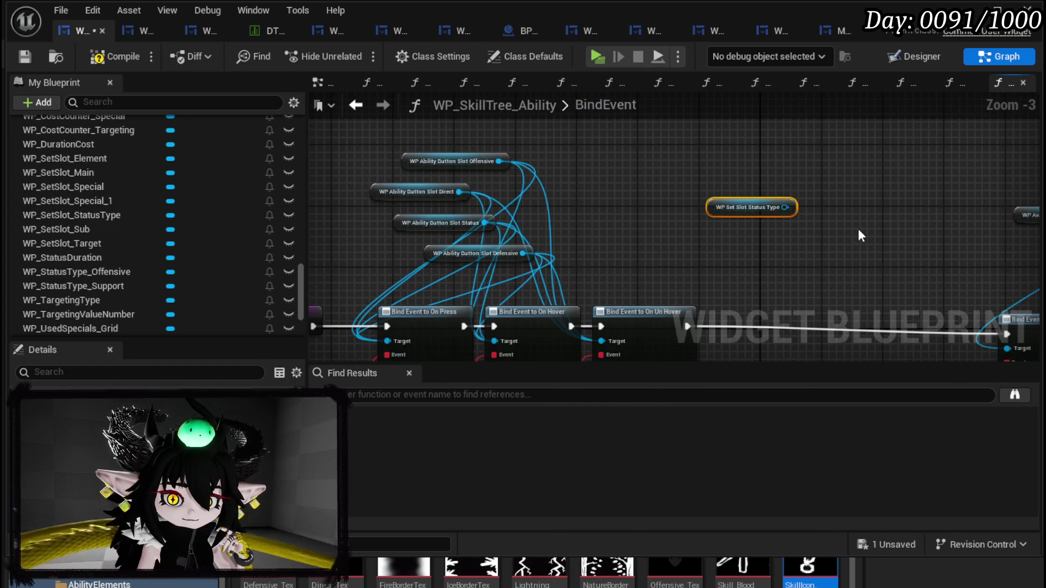
drag(858, 228, 358, 185)
mouse_move(872, 205)
mouse_down()
mouse_move(773, 182)
mouse_move(591, 240)
mouse_move(479, 231)
mouse_up()
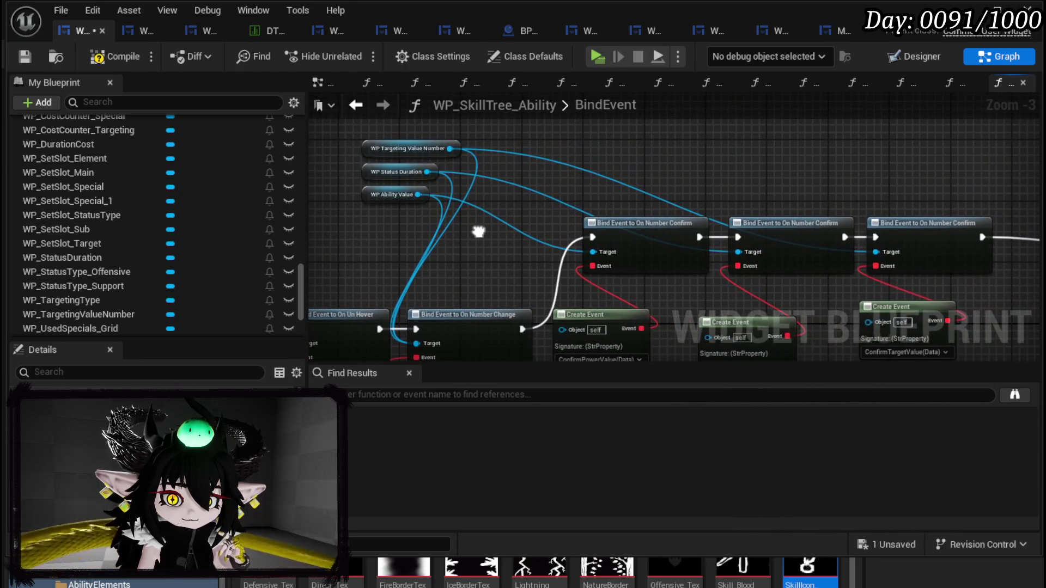
drag(878, 190, 312, 156)
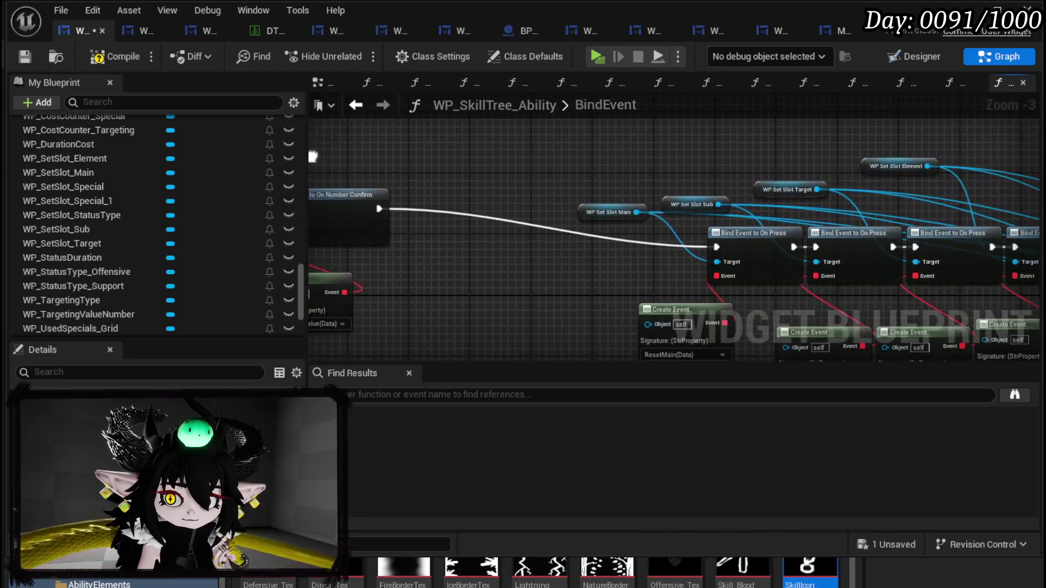
mouse_move(625, 164)
mouse_down()
mouse_move(561, 152)
mouse_move(566, 107)
mouse_move(490, 158)
mouse_move(394, 176)
mouse_up()
drag(797, 195, 522, 163)
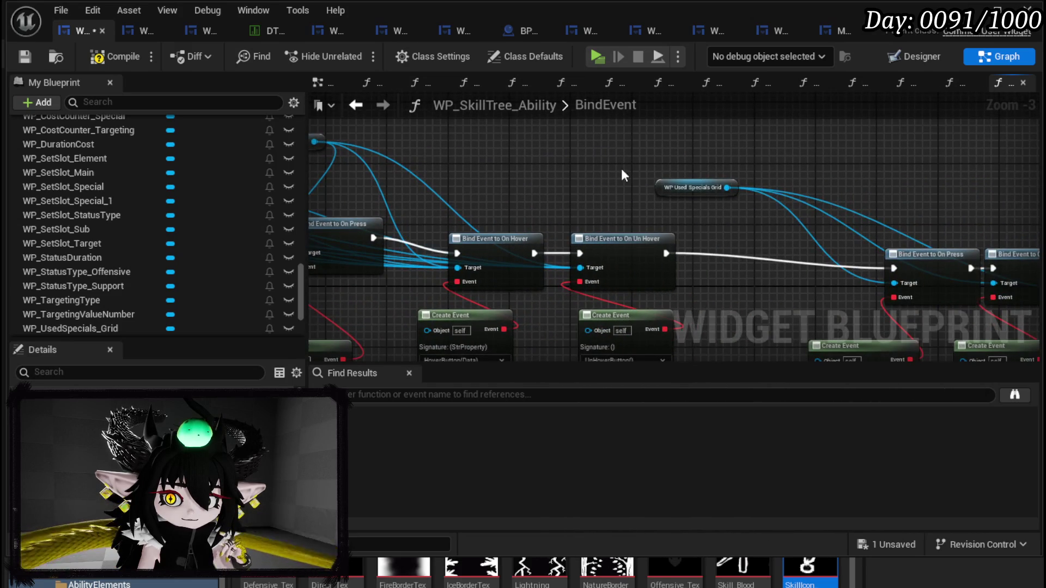
drag(826, 144, 676, 152)
scroll(675, 151, down, 4)
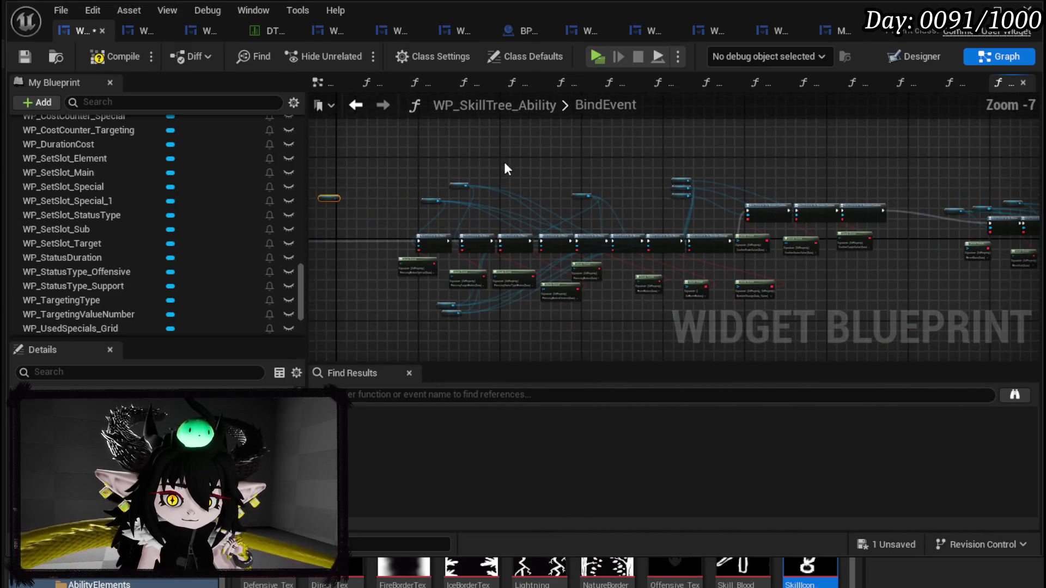
mouse_move(325, 205)
mouse_down()
mouse_move(550, 163)
mouse_move(509, 159)
mouse_move(561, 168)
mouse_move(465, 123)
mouse_move(525, 160)
mouse_up()
scroll(550, 164, up, 4)
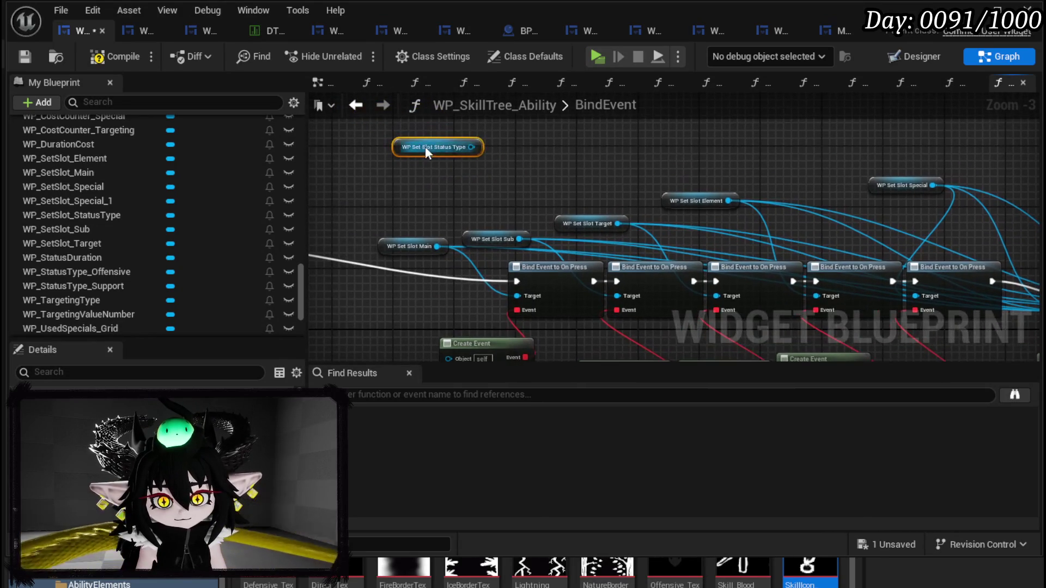
mouse_move(739, 163)
mouse_down()
mouse_move(431, 130)
mouse_move(803, 282)
mouse_move(776, 285)
mouse_up()
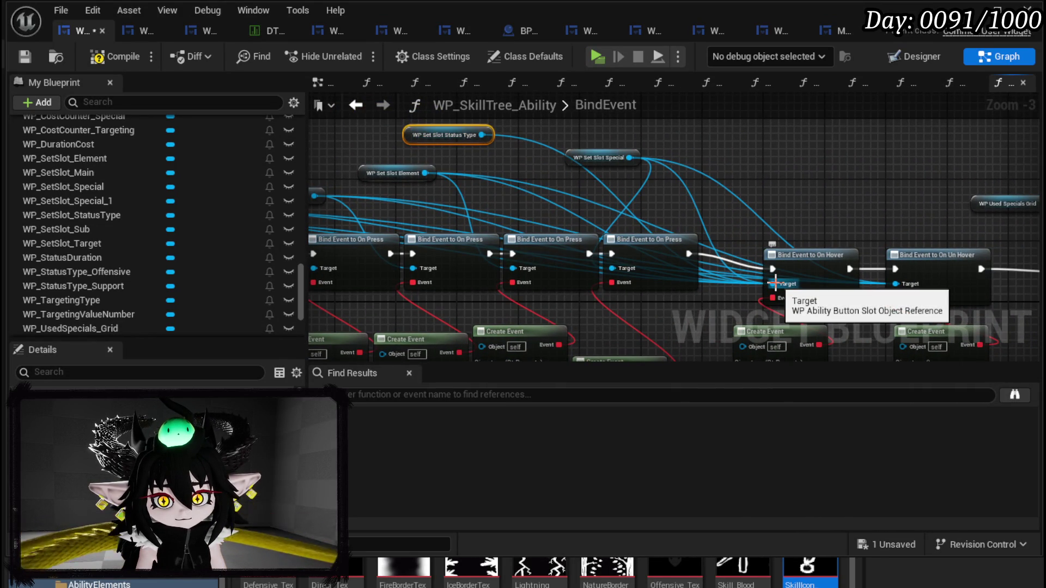
Step: Add a Bind Event to On Press node for WP_SetSlot_StatusType and splice it into the execution chain
drag(483, 134, 905, 281)
mouse_move(447, 134)
mouse_down()
mouse_move(790, 152)
mouse_move(302, 132)
mouse_move(526, 155)
mouse_up()
text(Bind on pres)
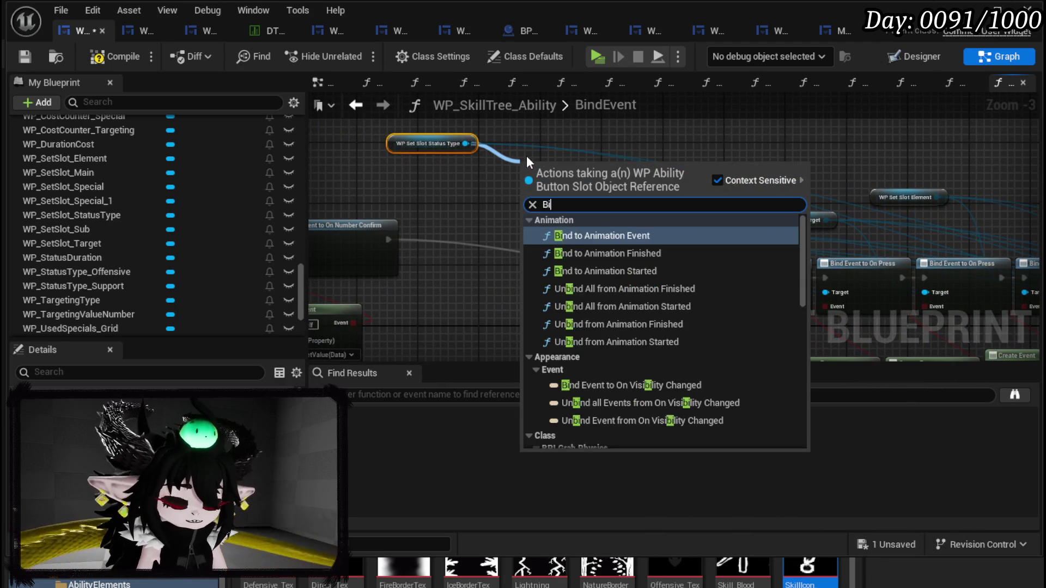
key(Return)
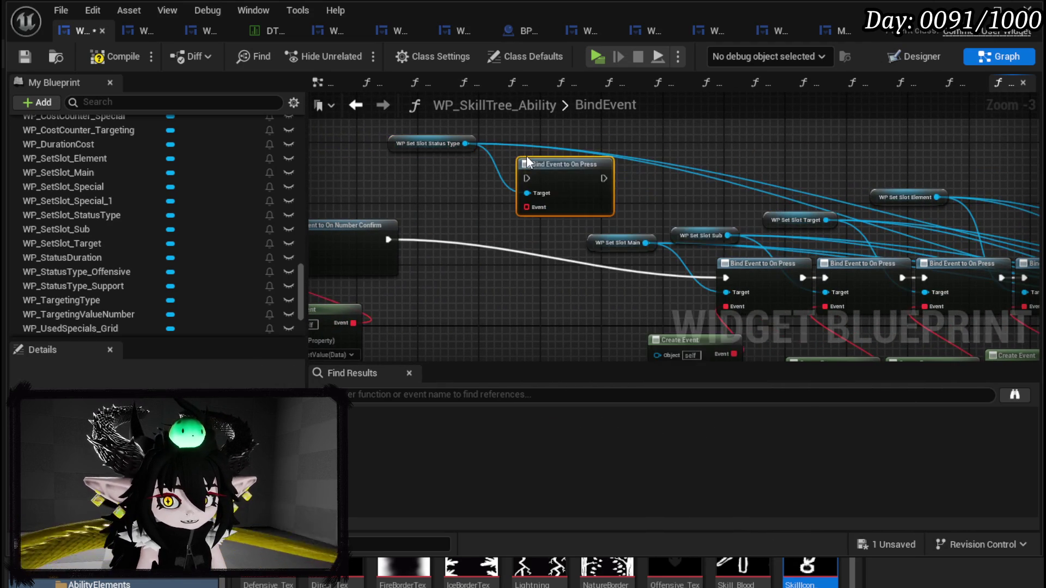
mouse_move(565, 193)
mouse_down()
mouse_move(590, 278)
mouse_move(609, 276)
mouse_up()
drag(726, 278, 572, 278)
drag(650, 278, 726, 278)
Step: Attach a Create Event node to the binding's Event pin using a new matching function
drag(560, 187, 549, 240)
text(Crea)
click(638, 315)
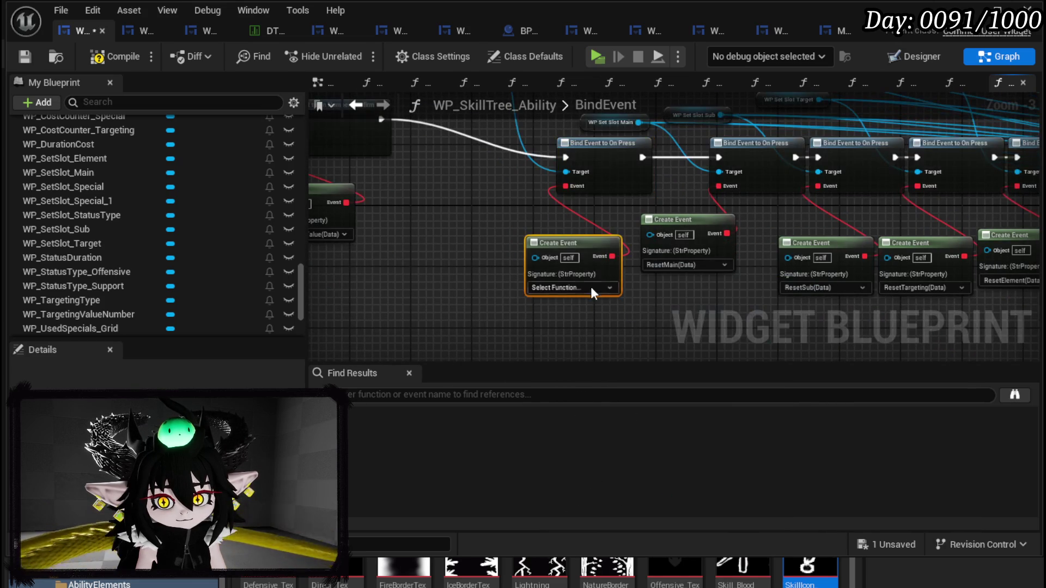
click(581, 285)
click(606, 332)
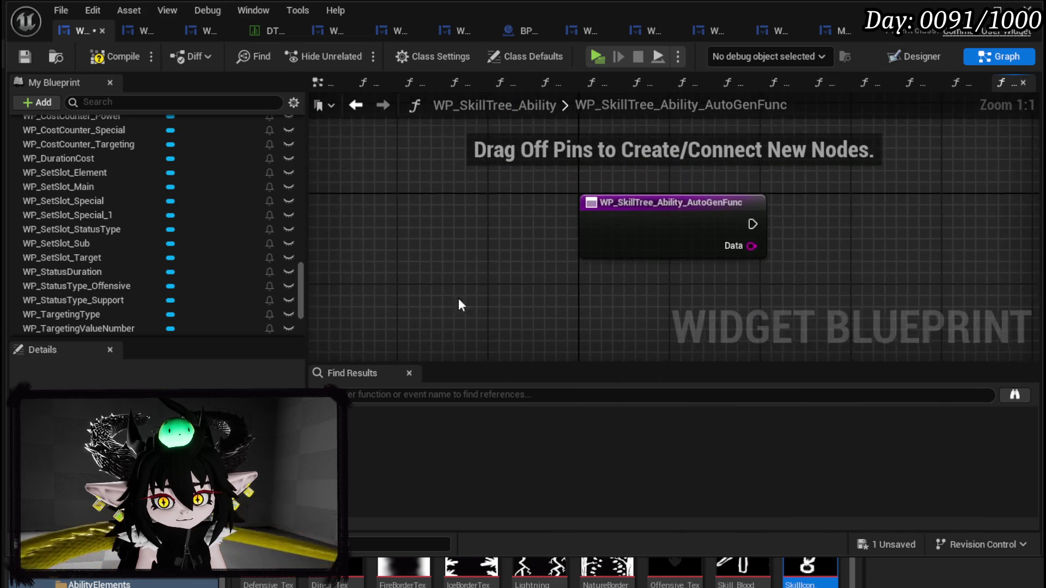
Step: Rename the auto-generated function to ResetStatusType
right_click(725, 244)
click(786, 409)
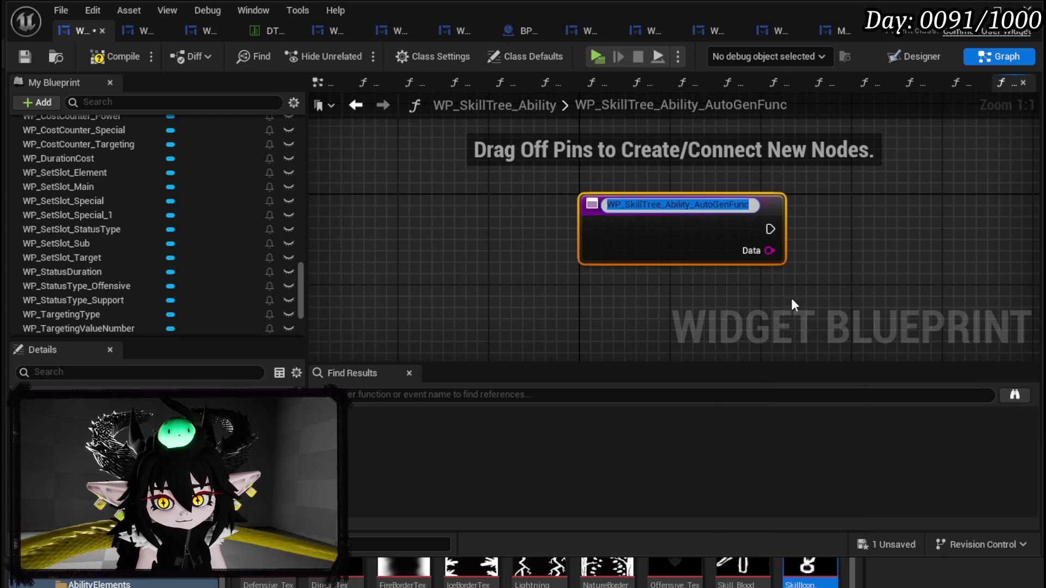
text(ResetStatu)
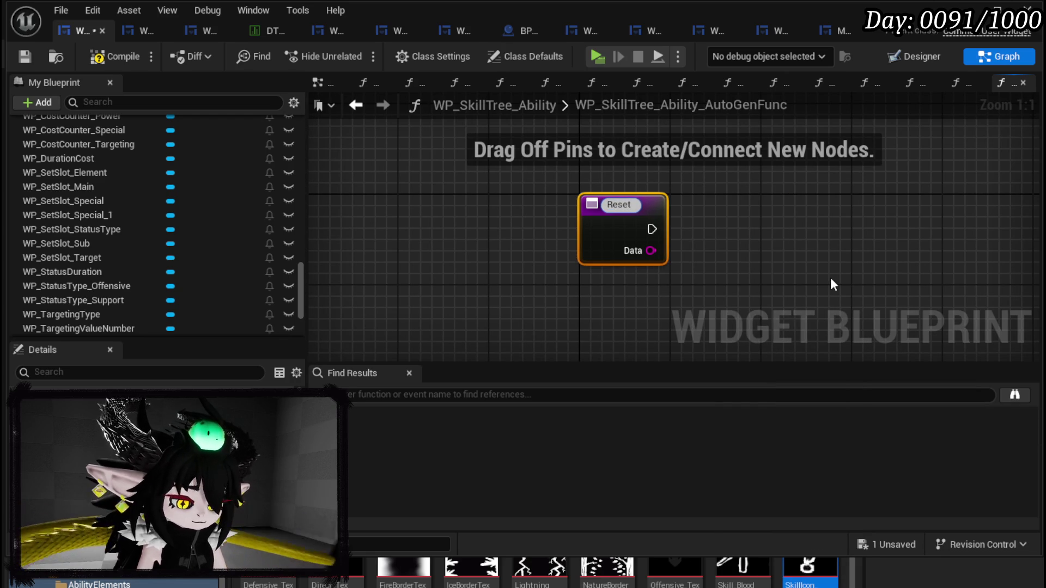
text(sType)
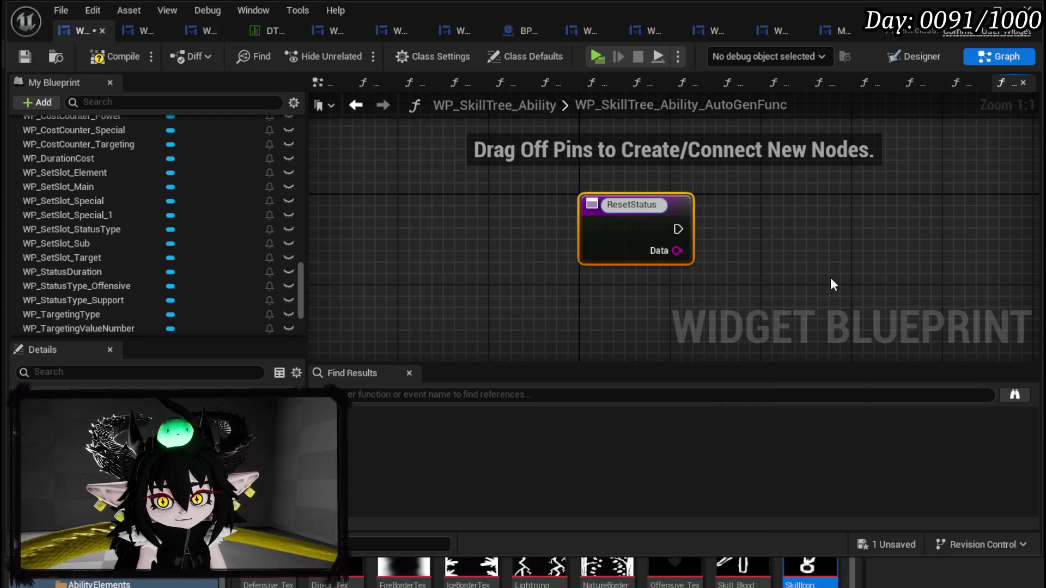
key(Return)
Step: Move ResetStatusType into the Reset category of the functions list
scroll(158, 182, up, 10)
scroll(178, 214, up, 15)
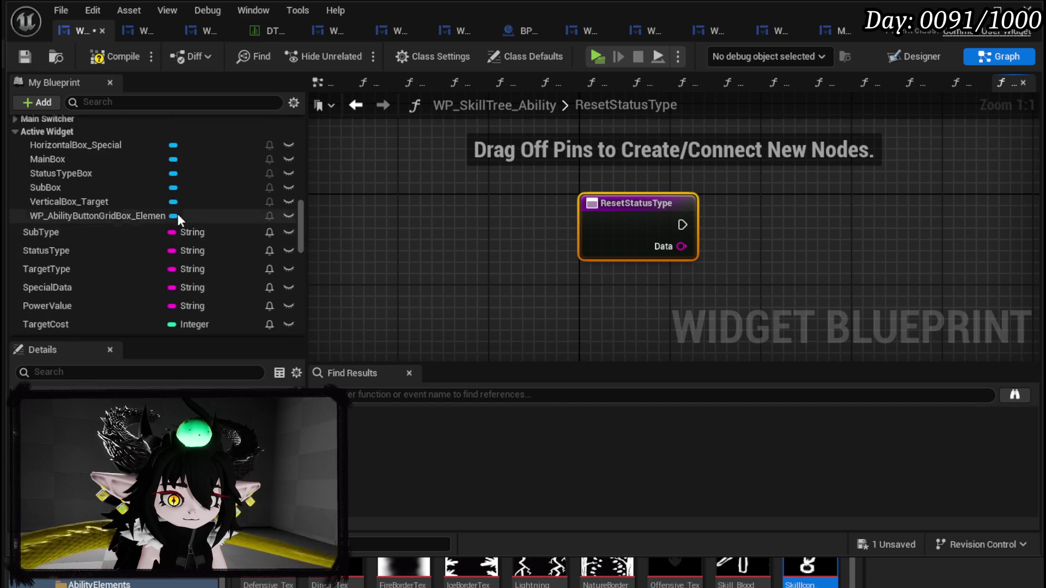
mouse_move(88, 267)
mouse_down()
mouse_move(172, 240)
mouse_move(164, 193)
mouse_move(87, 201)
mouse_move(31, 192)
mouse_up()
scroll(165, 193, up, 5)
mouse_move(658, 247)
mouse_down()
mouse_move(584, 268)
mouse_move(455, 256)
mouse_up()
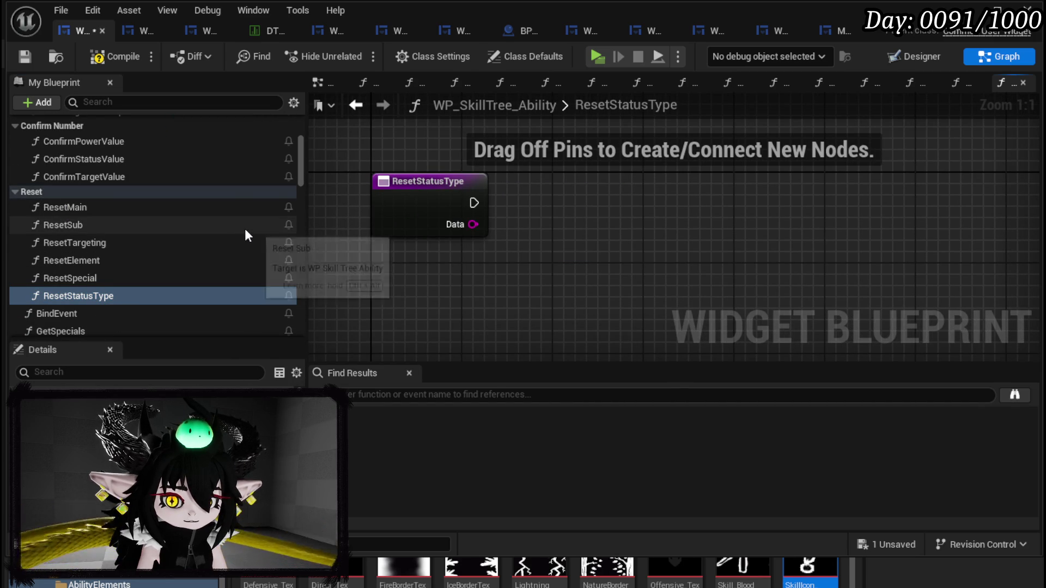
scroll(202, 239, down, 4)
scroll(203, 237, down, 20)
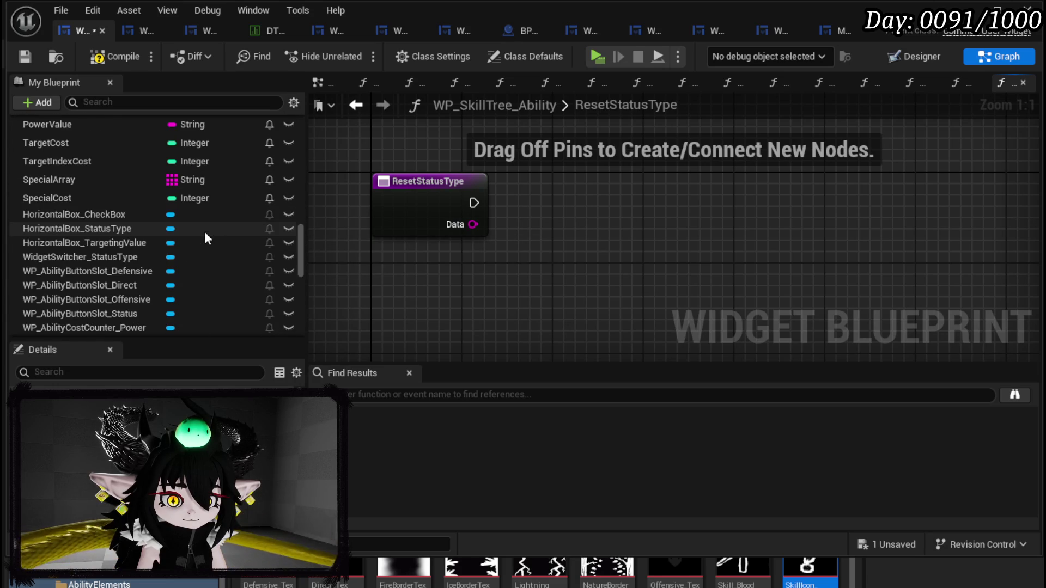
scroll(204, 231, up, 5)
Step: Have ResetStatusType call Set Visibility (Visible) on StatusTypeBox, then compile and save
mouse_move(69, 214)
mouse_down()
mouse_move(456, 171)
mouse_move(410, 144)
mouse_up()
click(437, 175)
drag(490, 151, 597, 205)
text(Set Visi)
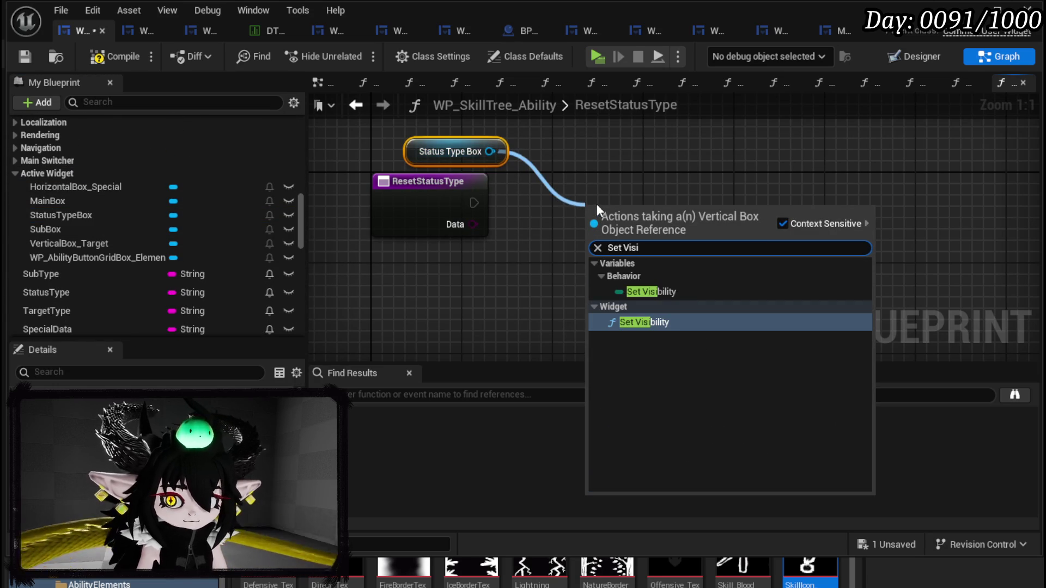
click(680, 319)
mouse_move(479, 204)
mouse_down()
mouse_move(628, 236)
mouse_move(689, 189)
mouse_move(689, 200)
mouse_up()
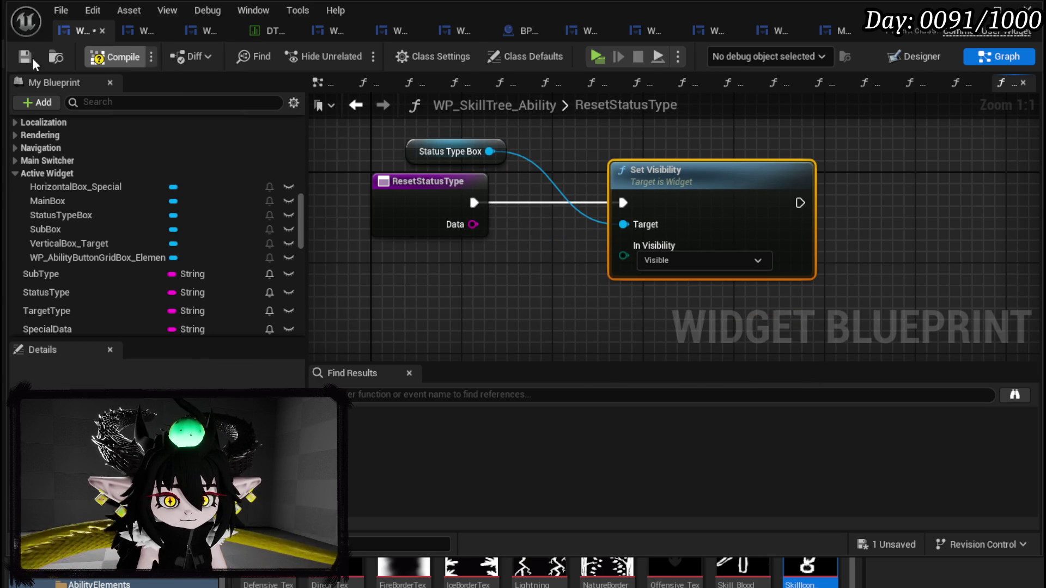
click(29, 57)
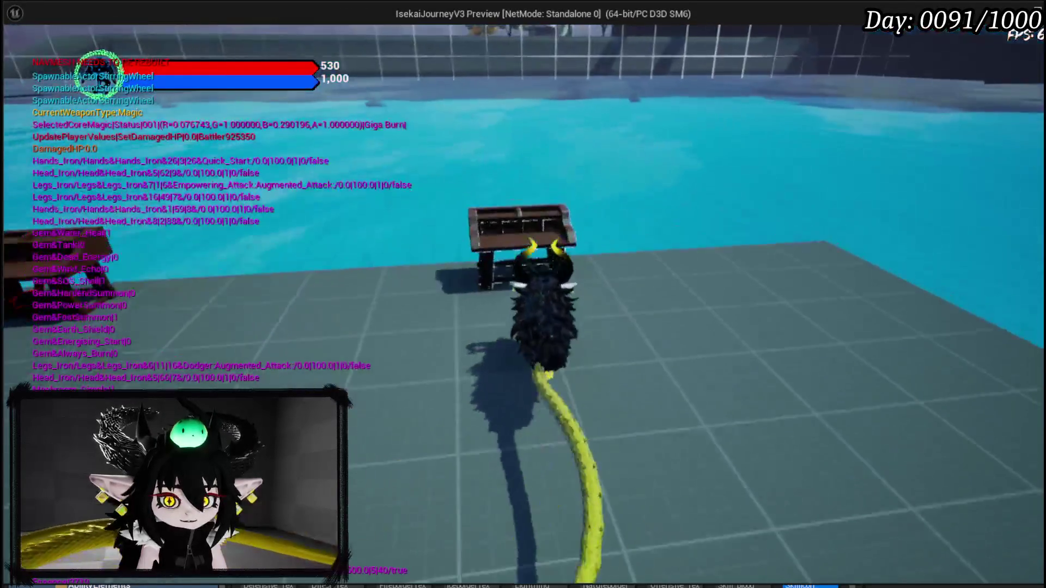
Step: At the chest, create an Ability skill with Status Effect sub type and Damage Over Time status type
key(e)
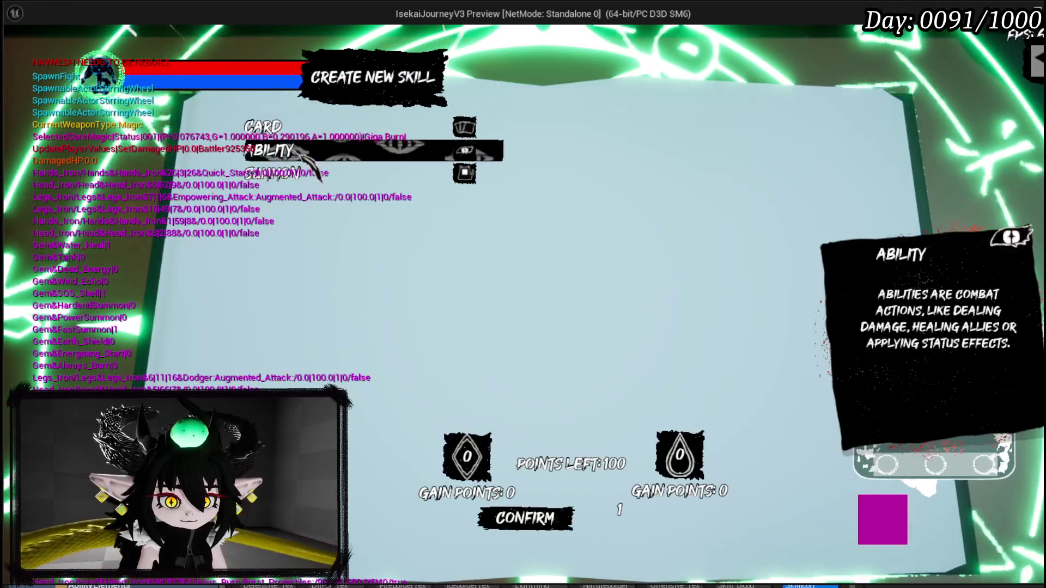
click(289, 150)
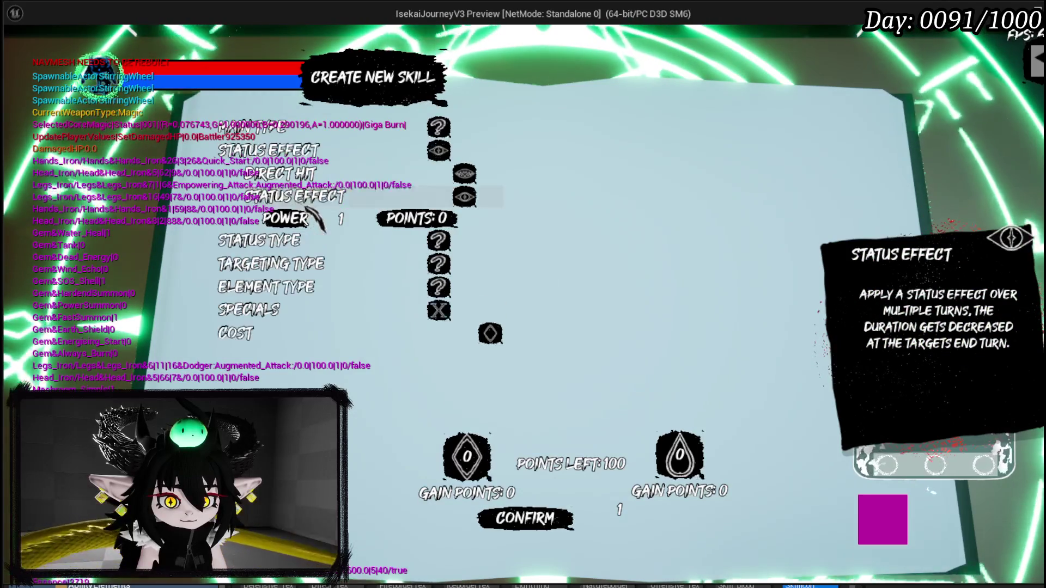
click(301, 202)
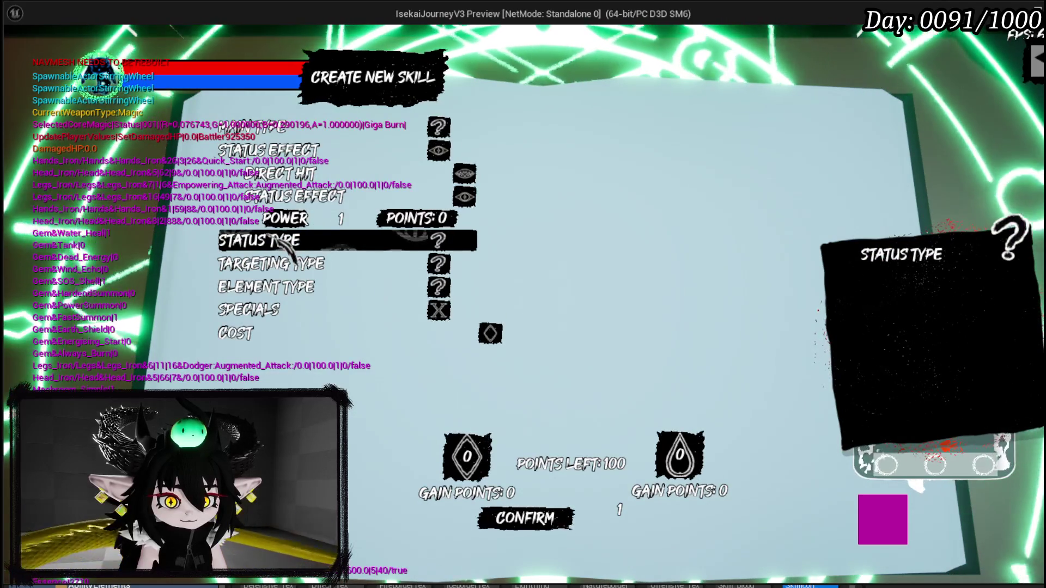
click(279, 241)
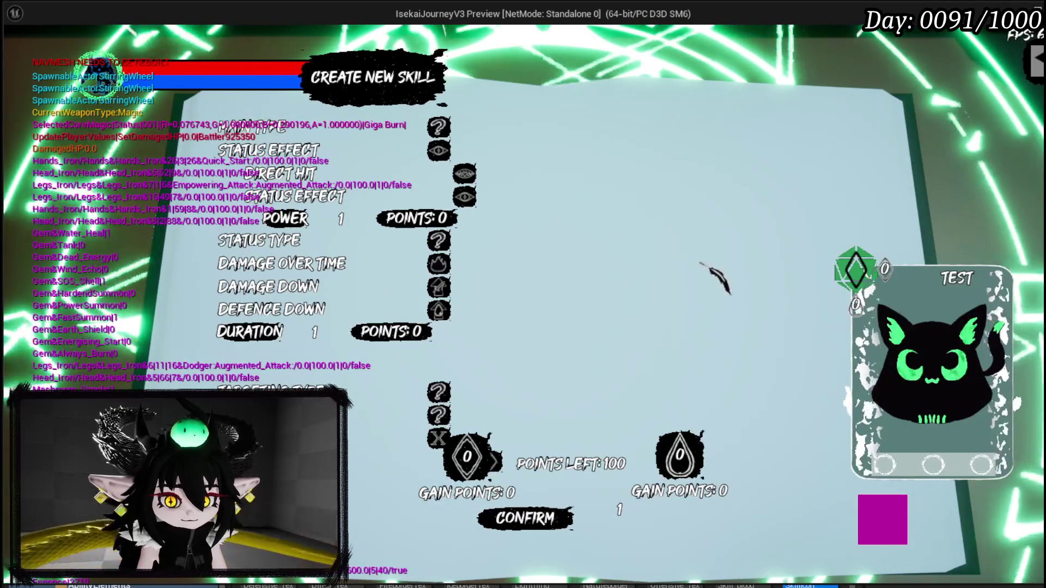
click(362, 270)
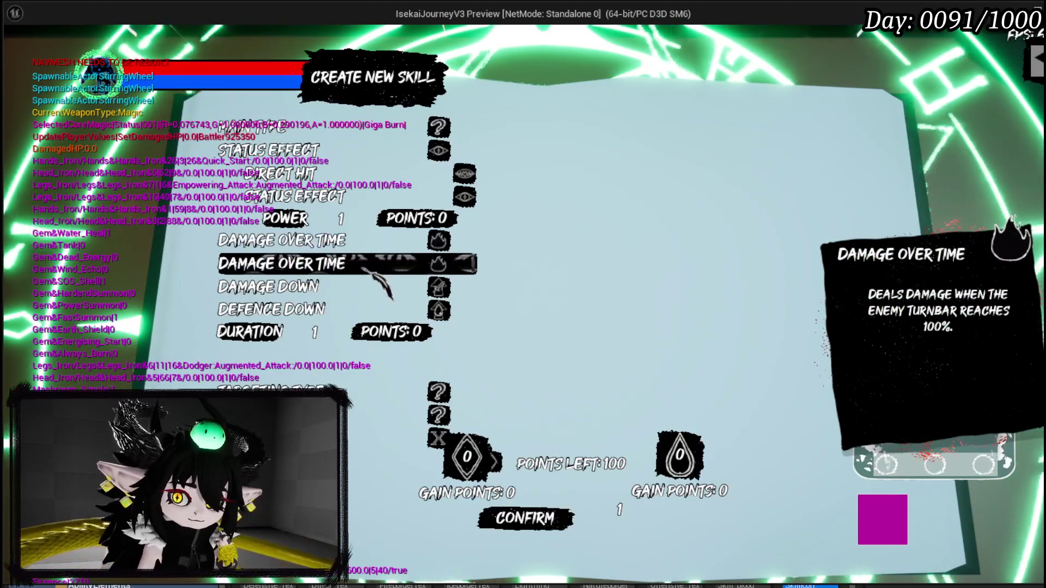
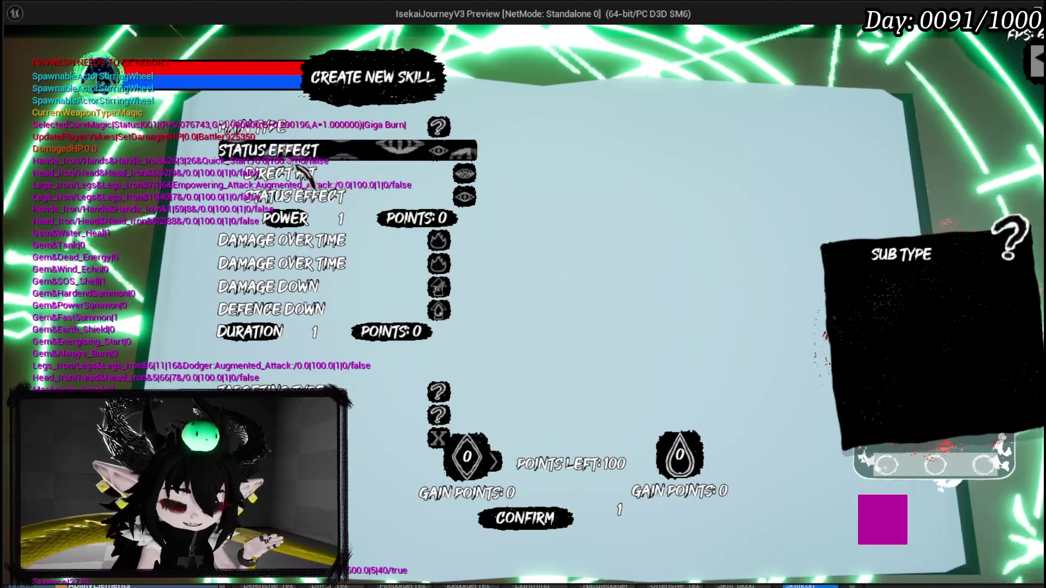
Step: End the play test, save the map with Ctrl+S, and switch to the WP_AbilityButtonGridBox blueprint
key(alt+Tab)
key(Escape)
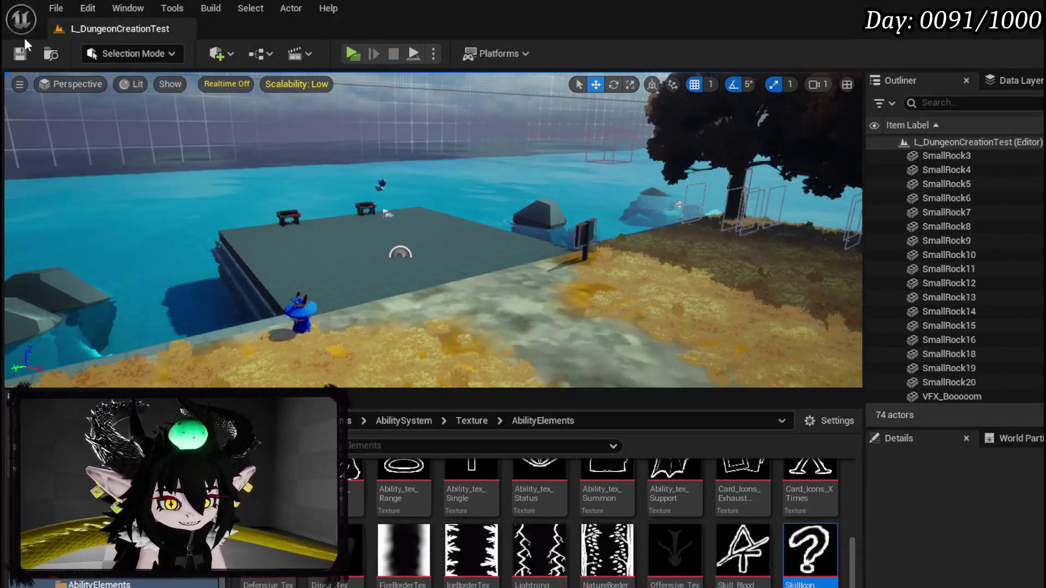
key(ctrl+s)
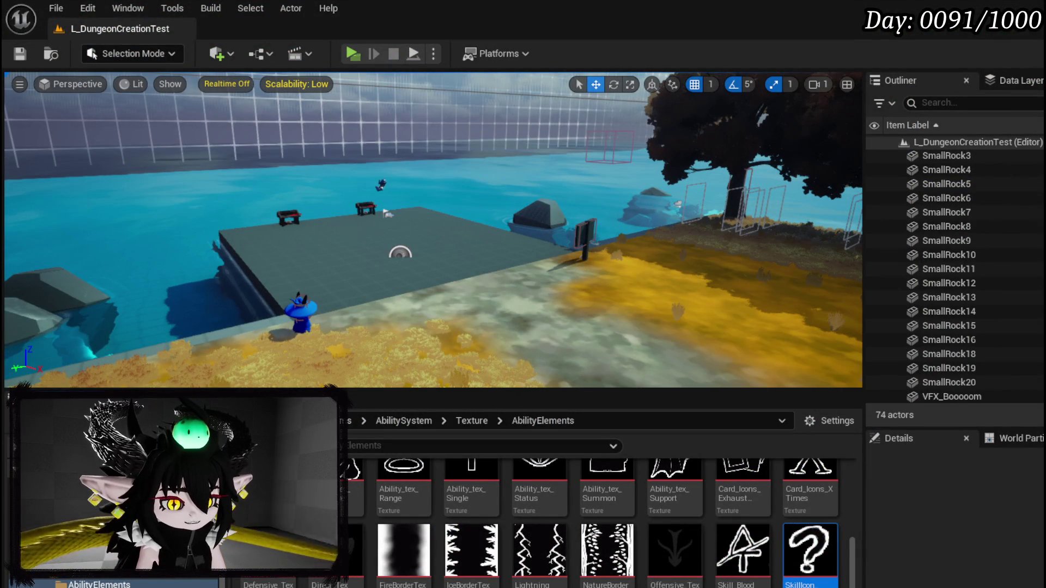
key(alt+Tab)
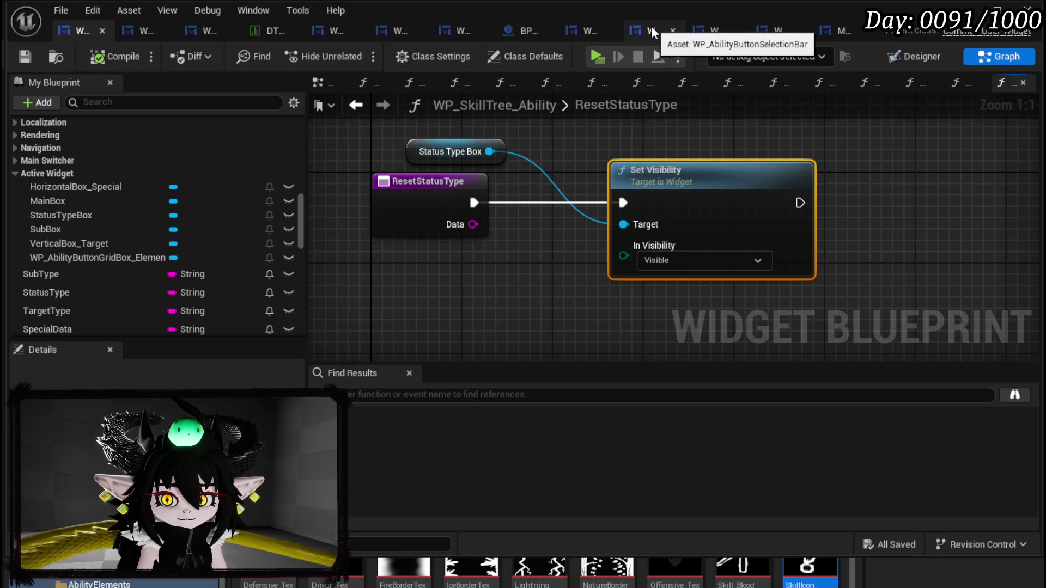
click(576, 25)
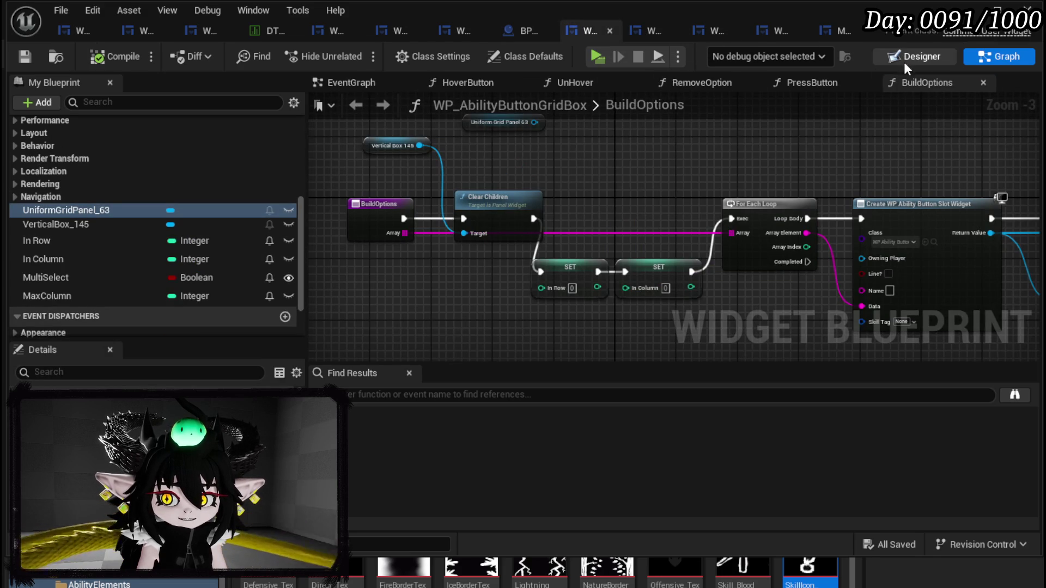
Step: Set VerticalBox_145's Padding Left to 50 in the Designer, then compile and save WP_AbilityButtonGridBox
click(926, 56)
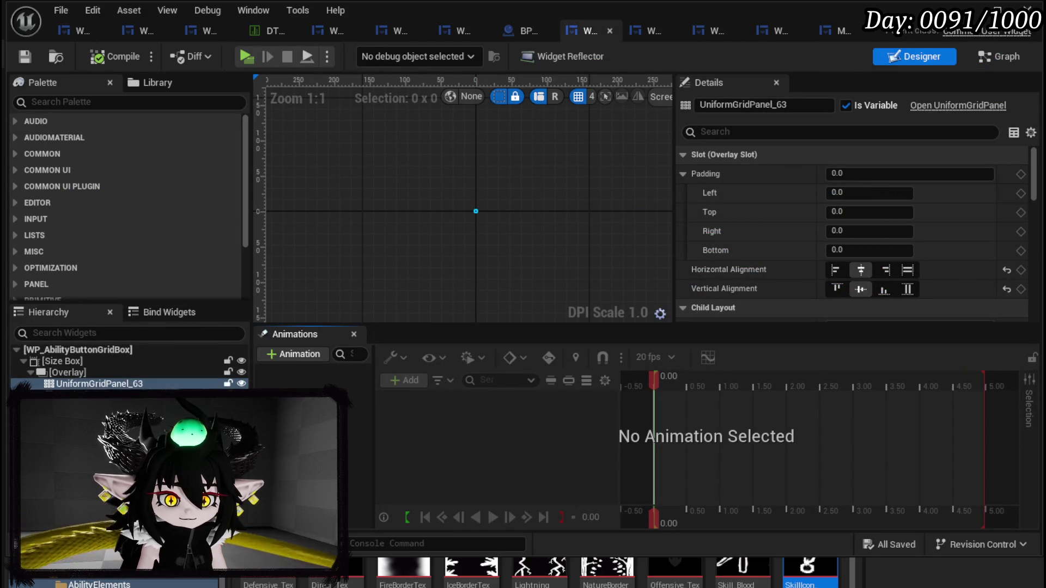
click(77, 395)
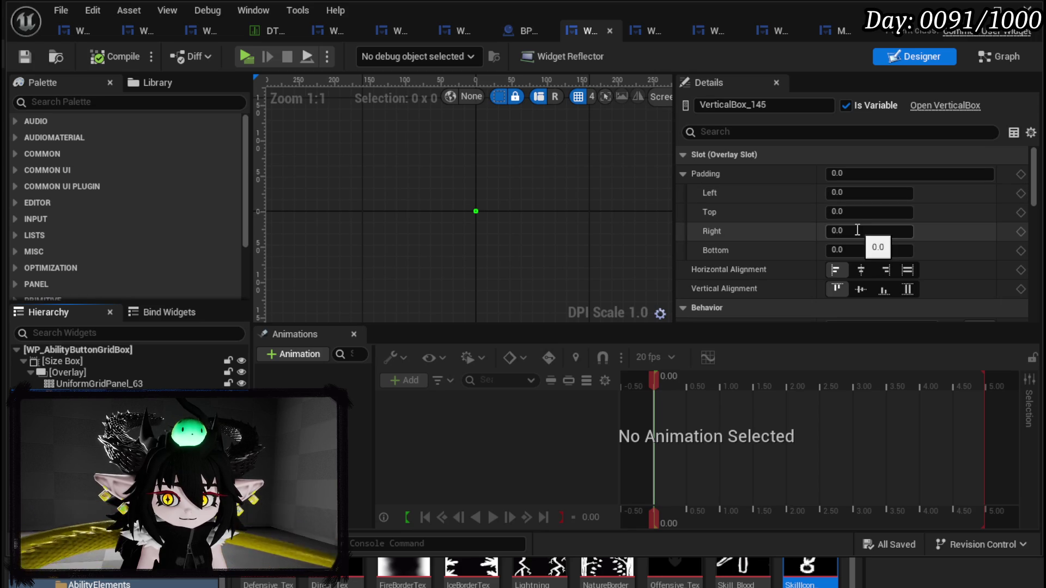
click(858, 194)
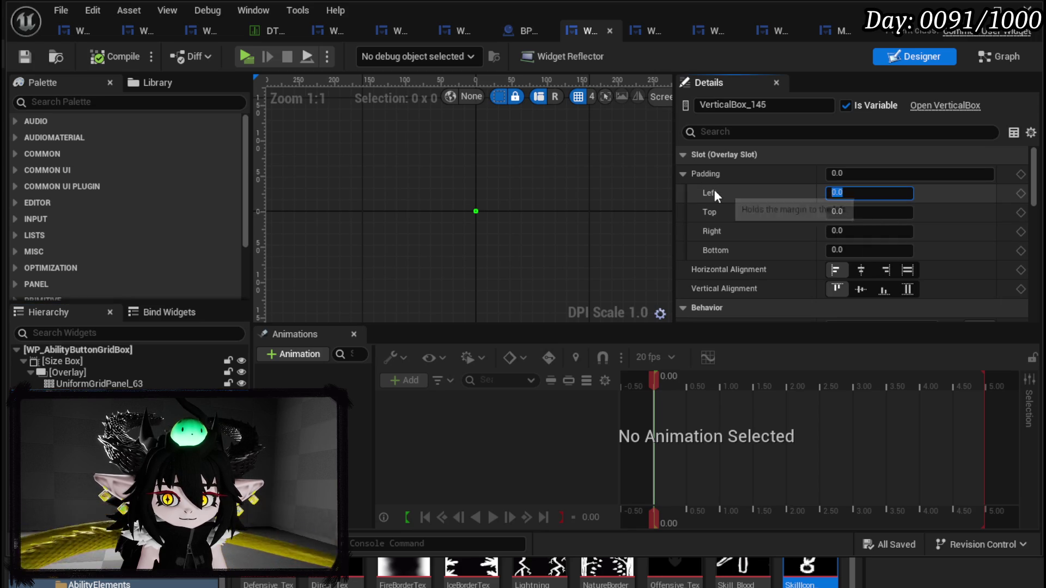
text(50)
key(Return)
click(104, 58)
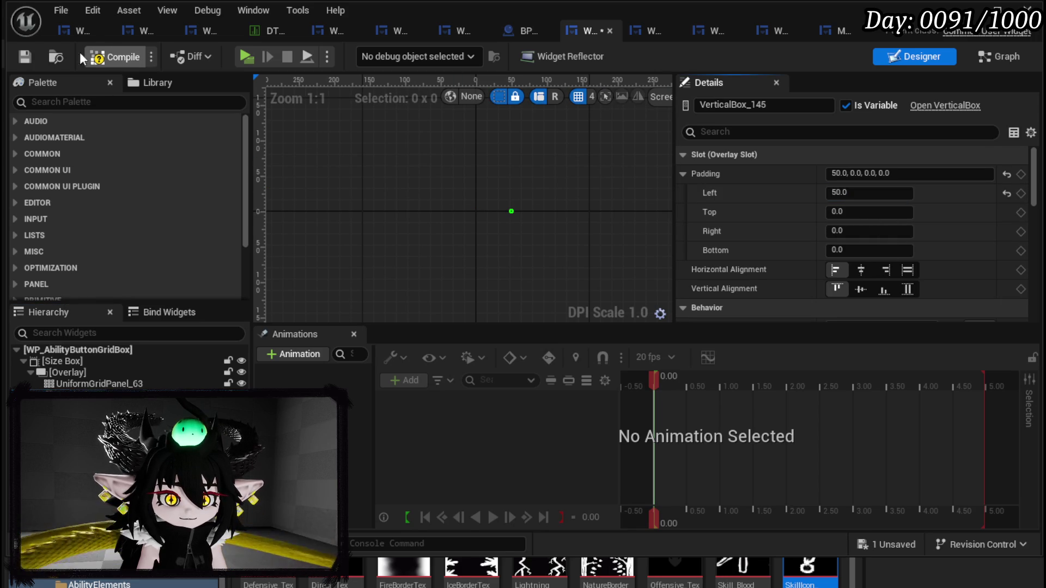
click(21, 58)
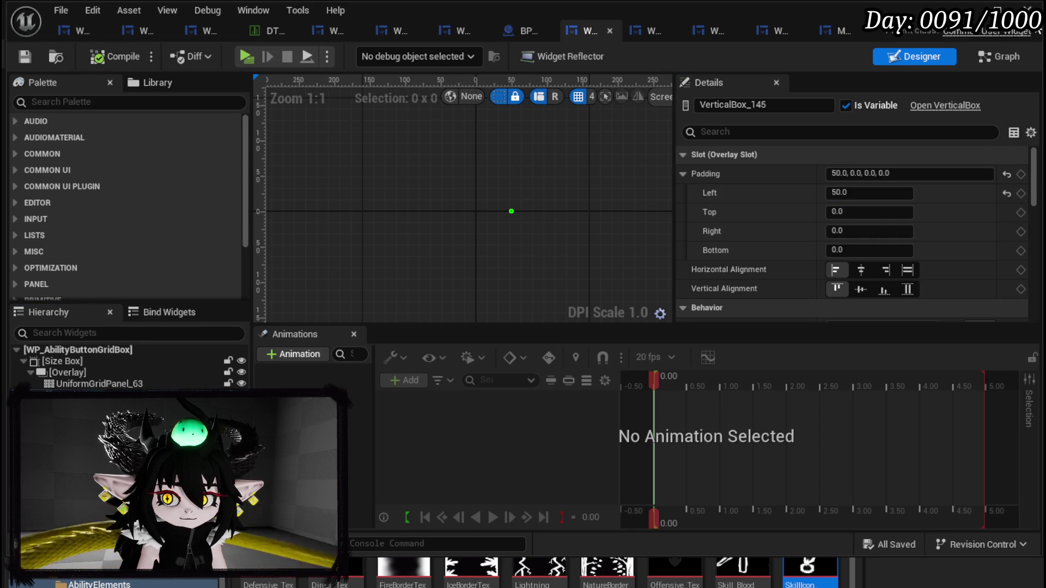
key(alt+Tab)
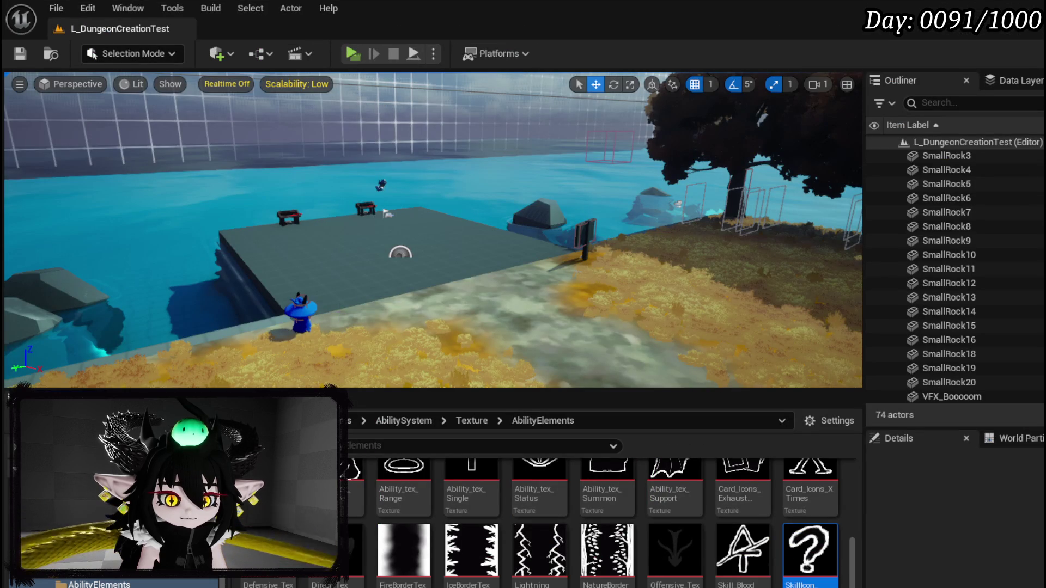
key(alt+Tab)
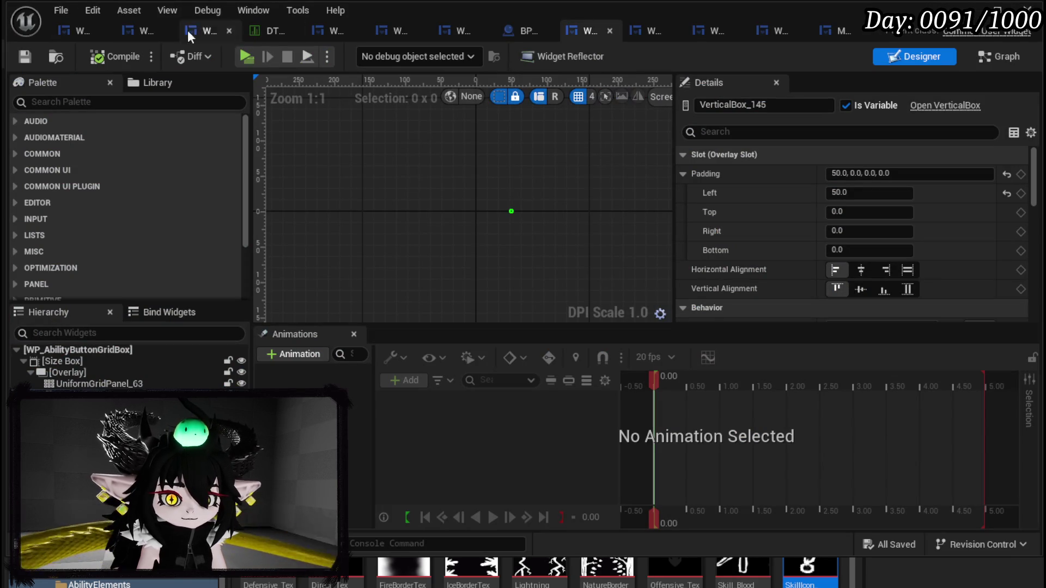
Step: Open WP_SkillTree_Ability's Designer and pan the layout down to the TARGETING row
click(84, 30)
click(915, 57)
scroll(334, 158, up, 5)
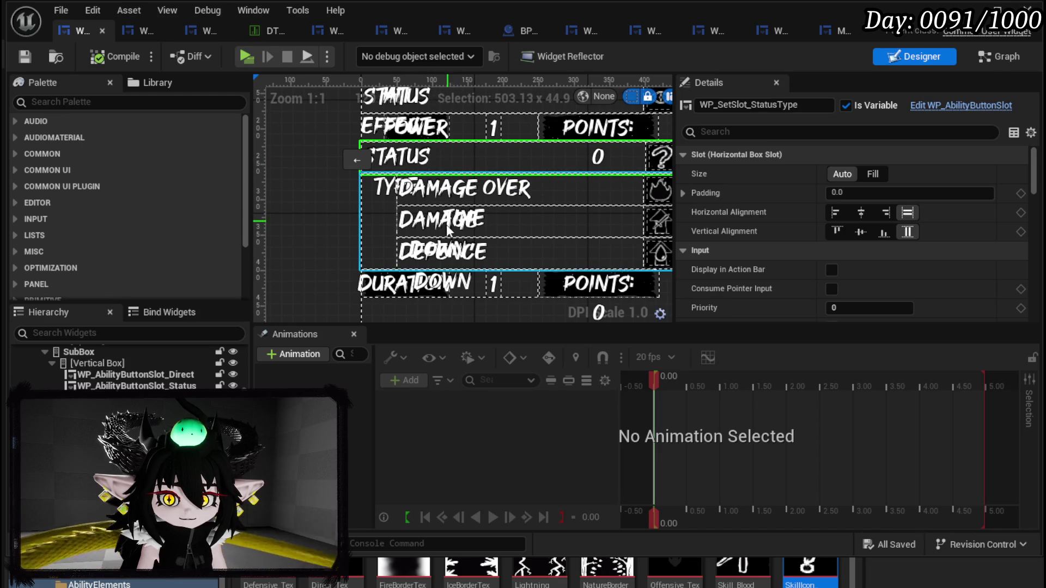
drag(287, 205, 289, 261)
drag(270, 174, 263, 88)
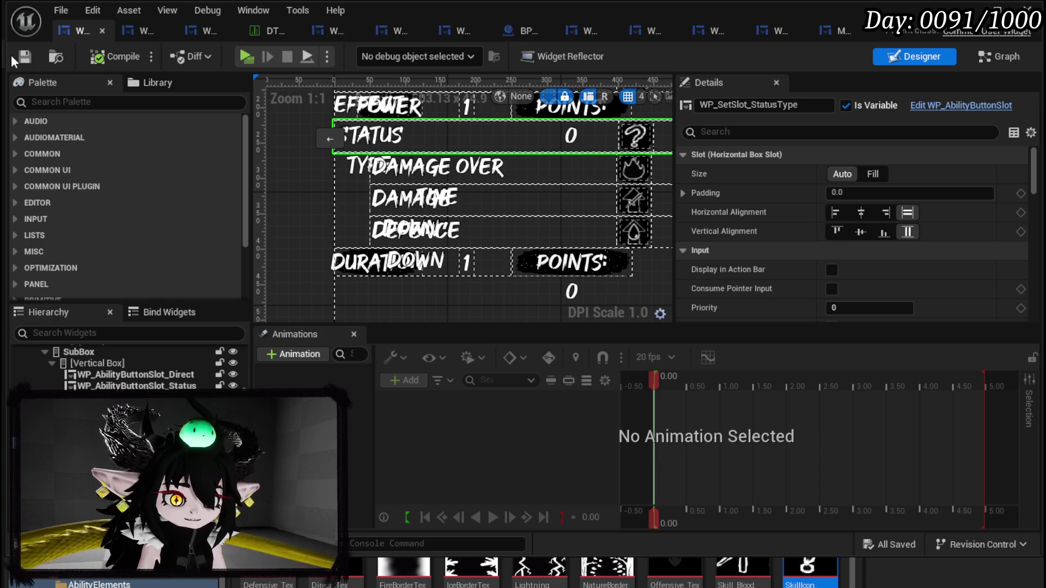
scroll(395, 152, down, 3)
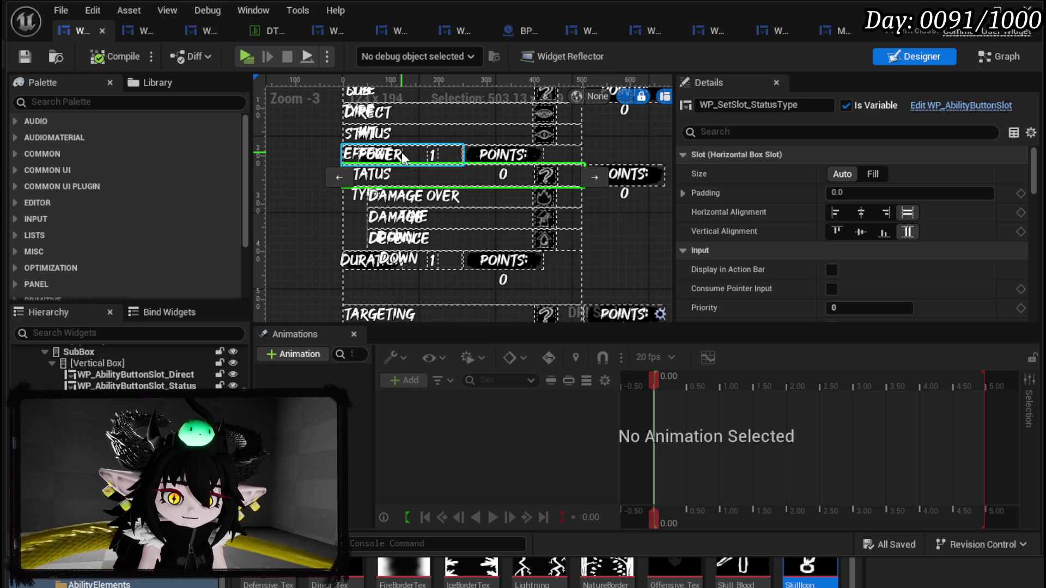
mouse_move(295, 146)
mouse_down()
mouse_move(318, 201)
mouse_move(283, 156)
mouse_move(345, 185)
mouse_up()
scroll(262, 158, up, 2)
scroll(288, 162, down, 1)
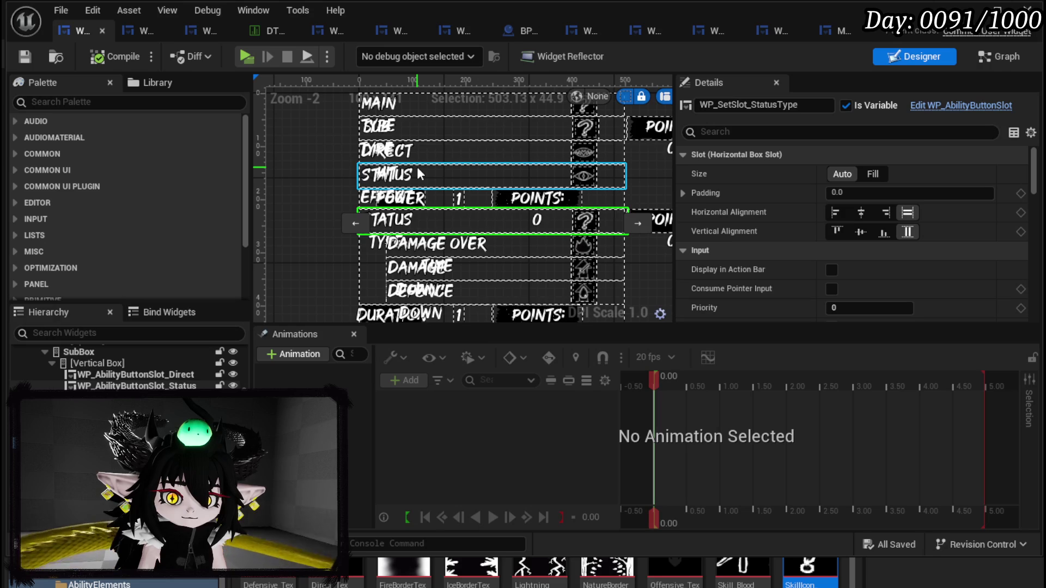
scroll(444, 184, down, 1)
drag(443, 182, 420, 85)
Step: Select VerticalBox_Target and toggle its eye icon to show the hidden targeting options
click(392, 260)
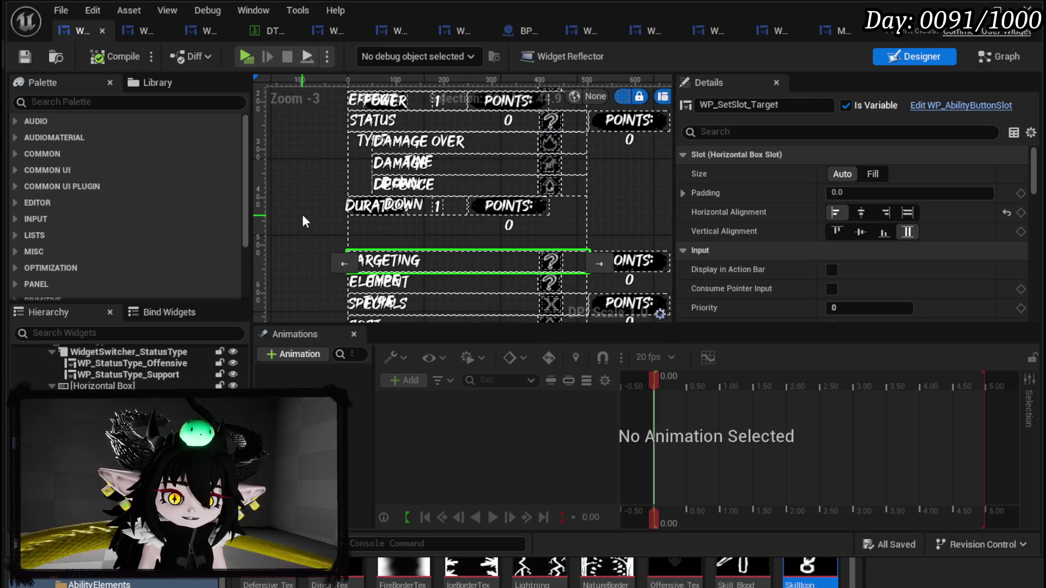
drag(303, 215, 328, 150)
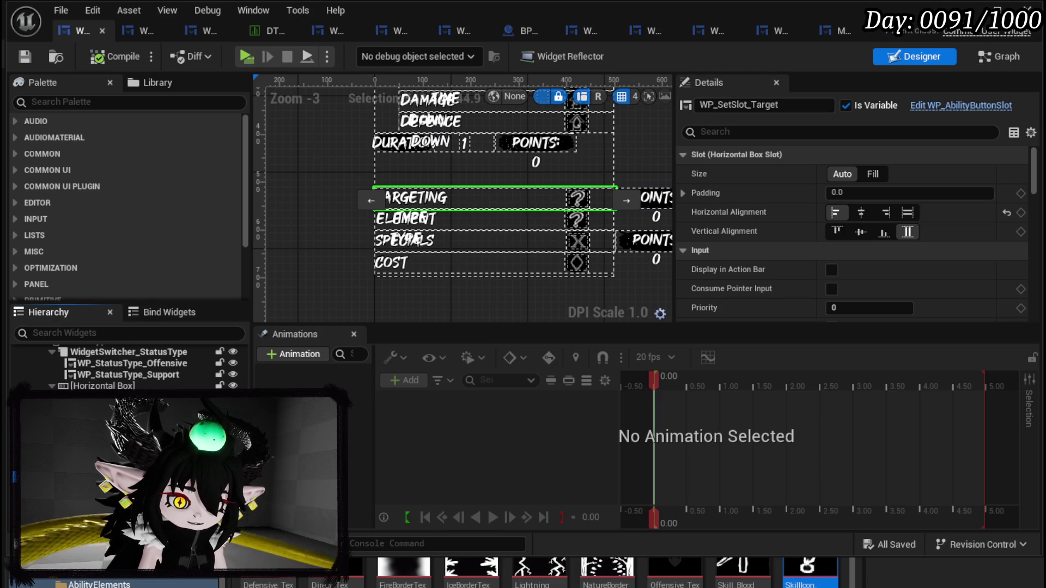
click(104, 408)
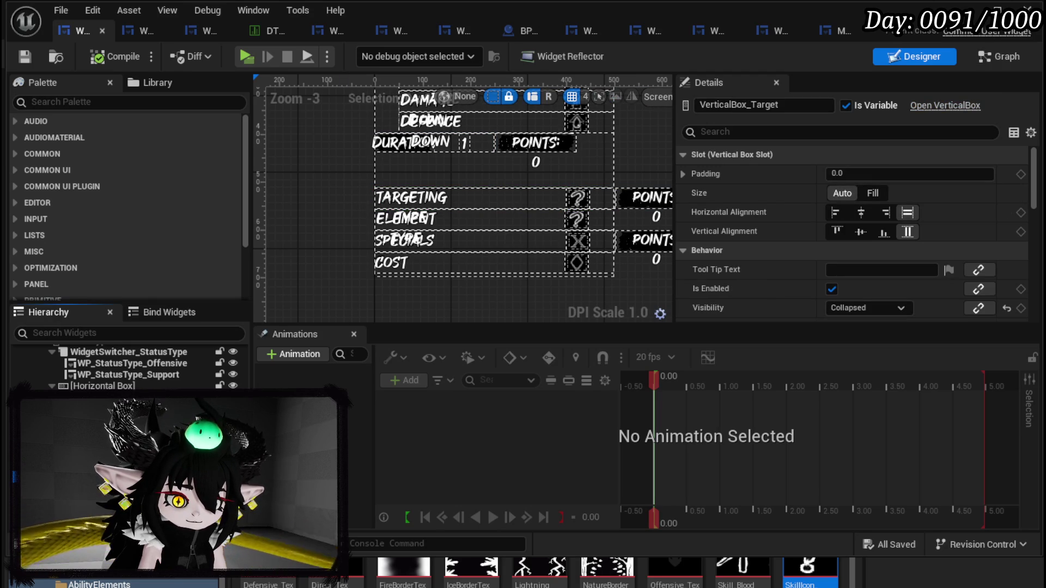
click(233, 483)
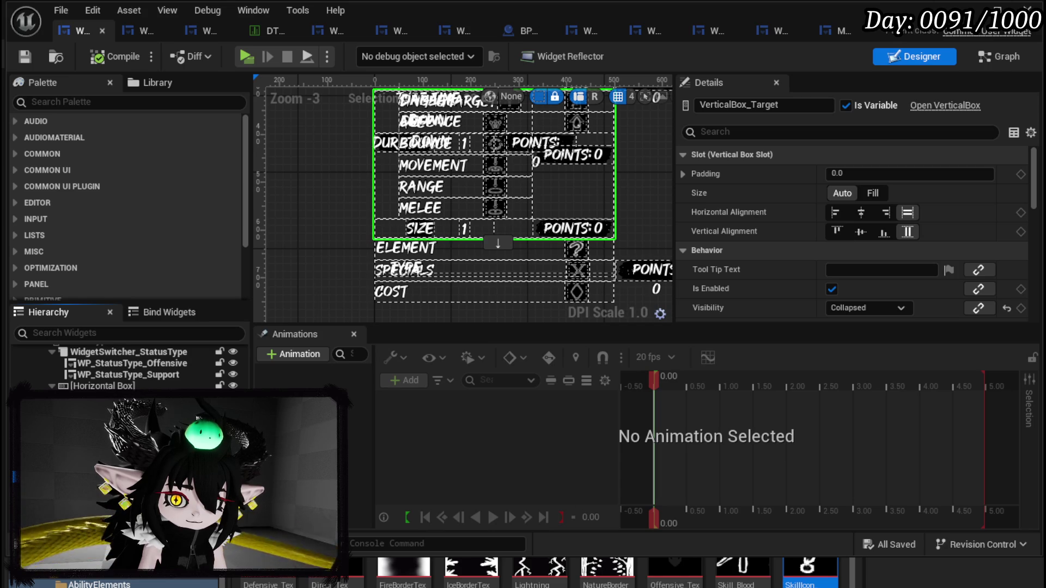
scroll(306, 228, down, 4)
scroll(306, 227, up, 3)
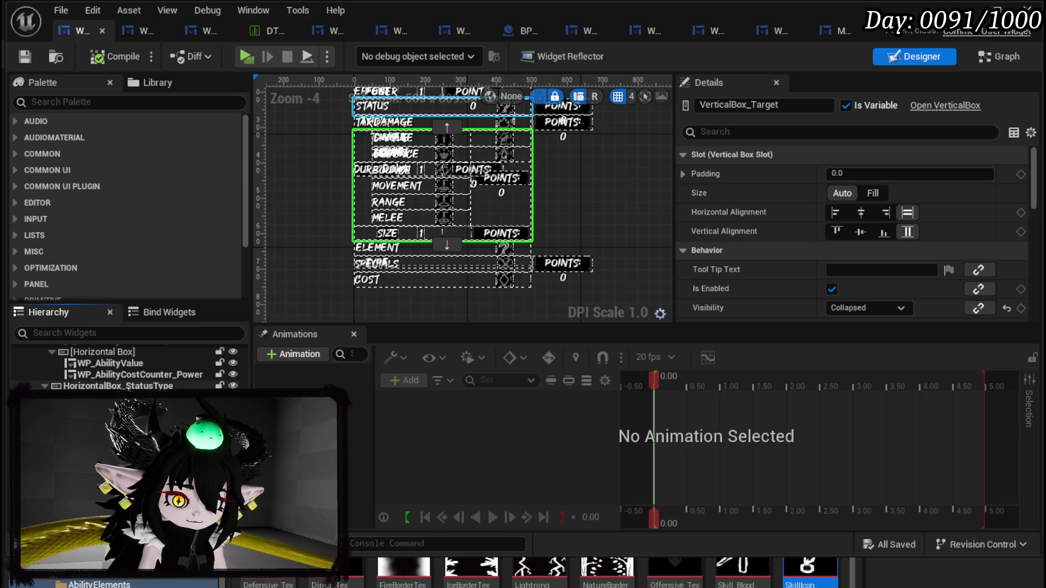
Step: Hide StatusTypeBox from the layout preview using its eye icon
click(117, 386)
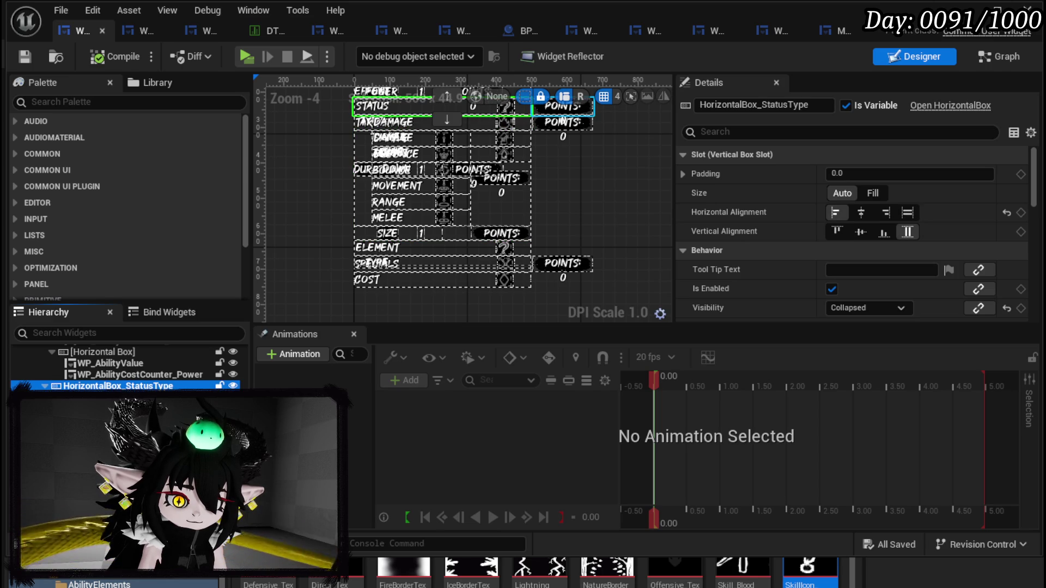
click(104, 397)
click(233, 431)
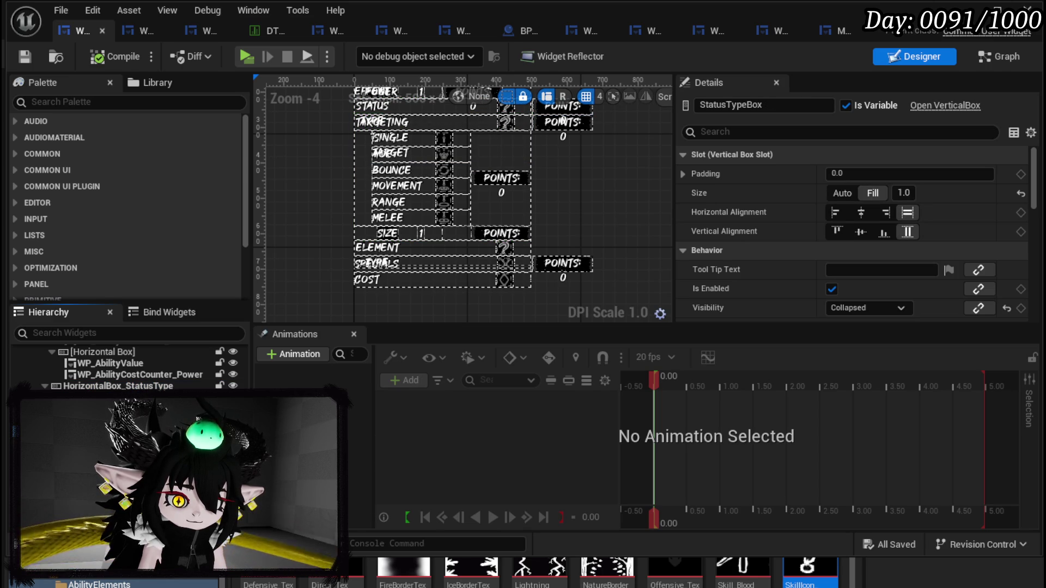
Step: Check the status-type widgets, then select the SINGLE-to-MELEE WP_TargetingType list
click(109, 409)
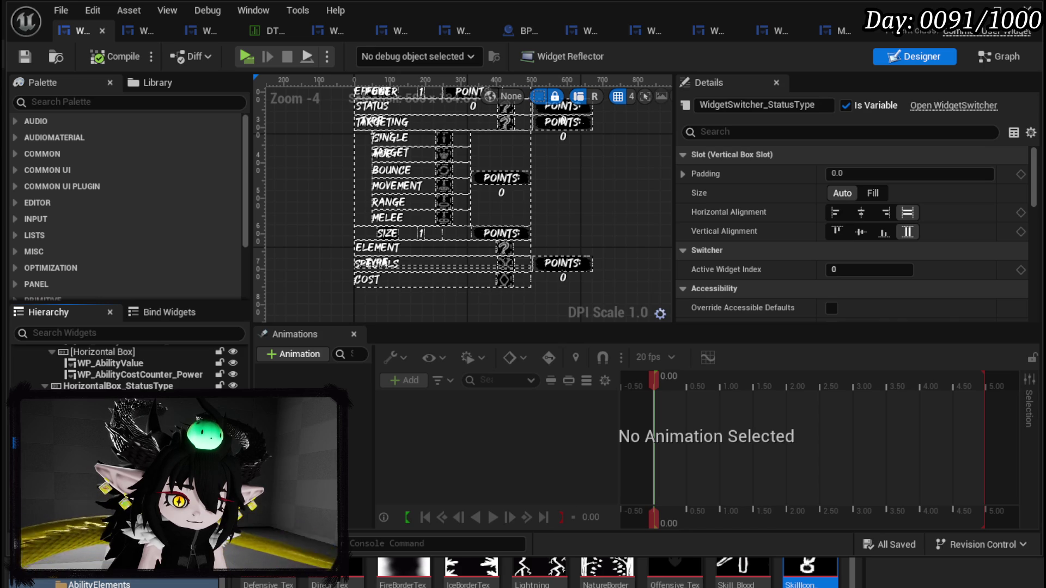
click(109, 477)
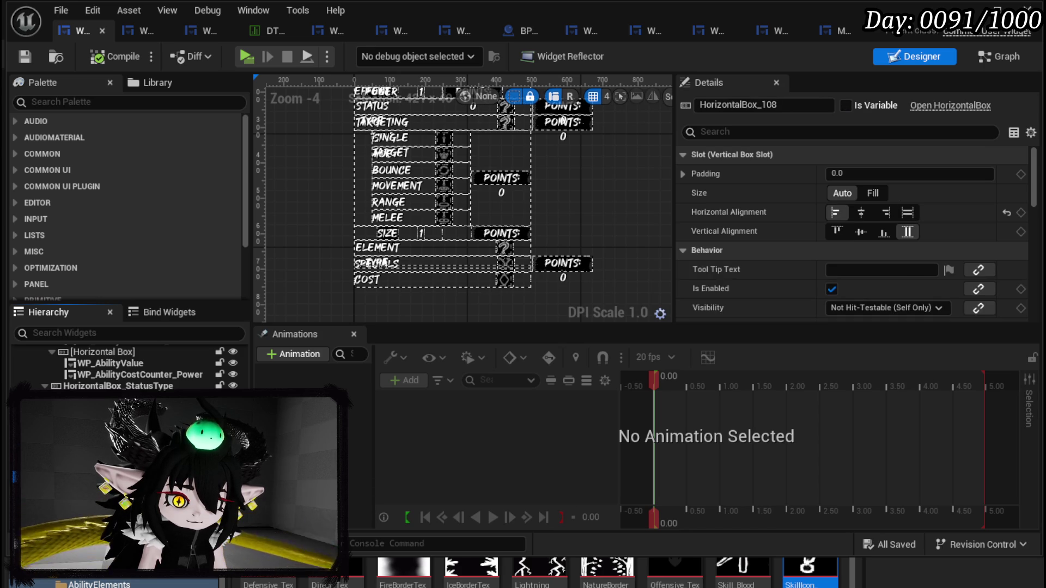
click(109, 398)
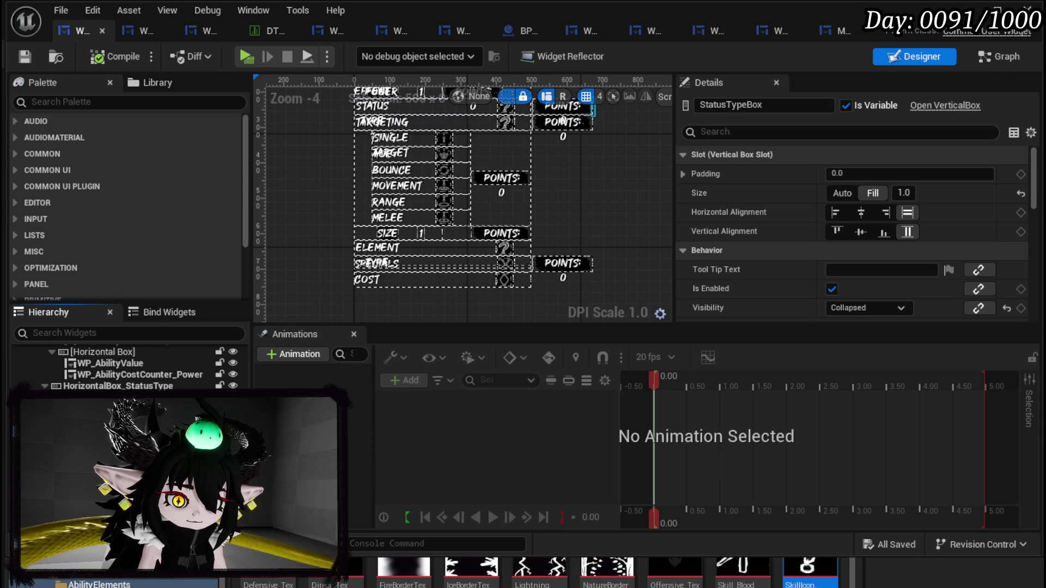
scroll(125, 368, down, 1)
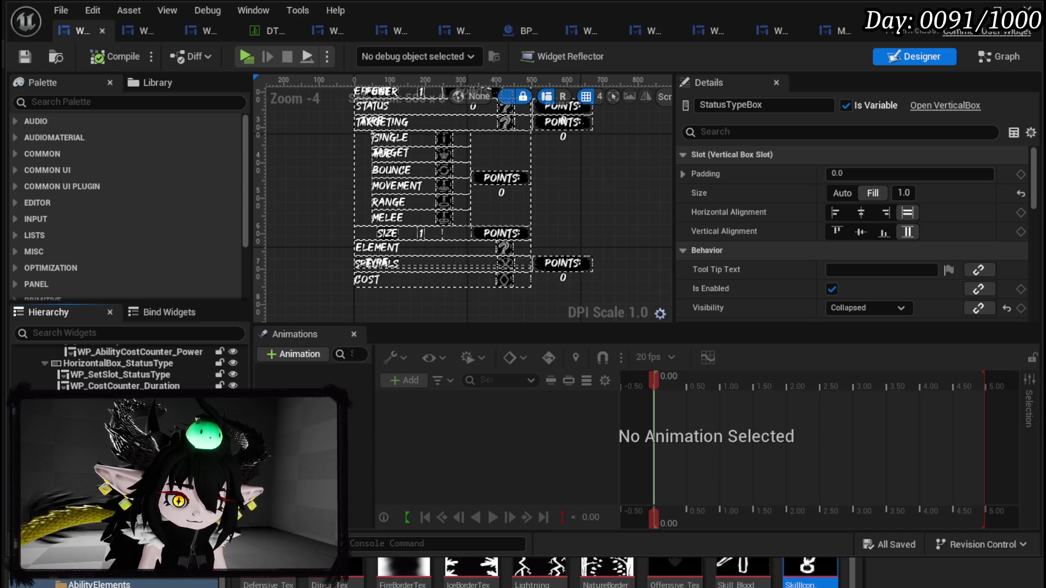
click(355, 191)
scroll(297, 280, up, 2)
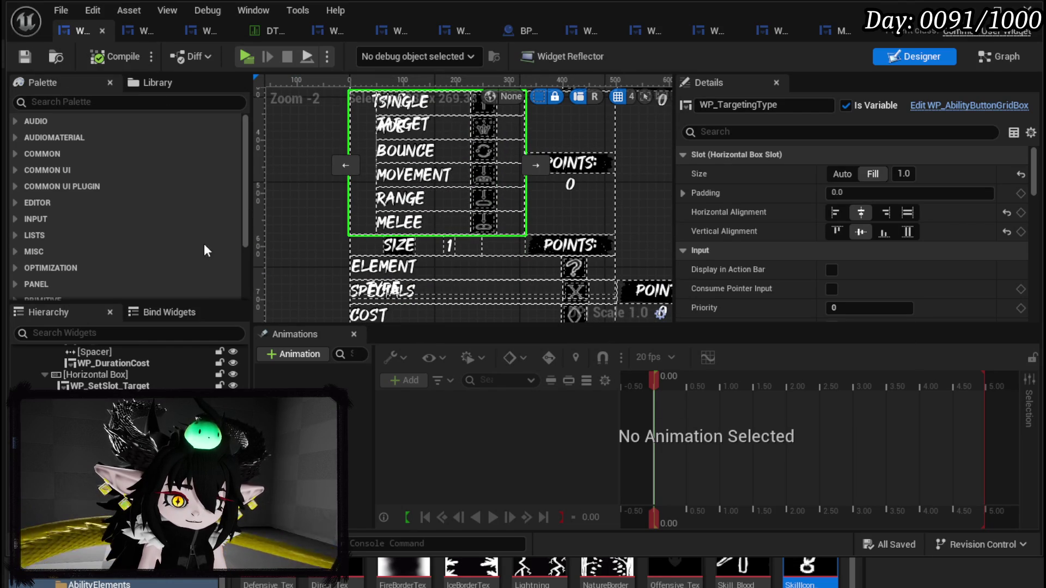
Step: Rename VerticalBox_Target to TargetingBox and save the widget blueprint
click(499, 250)
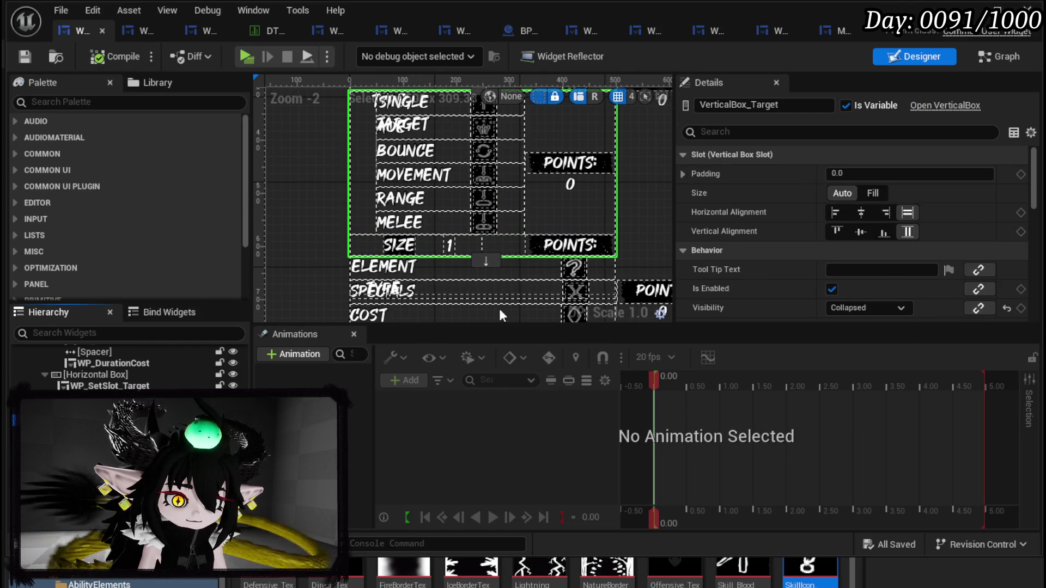
click(798, 110)
text(Z)
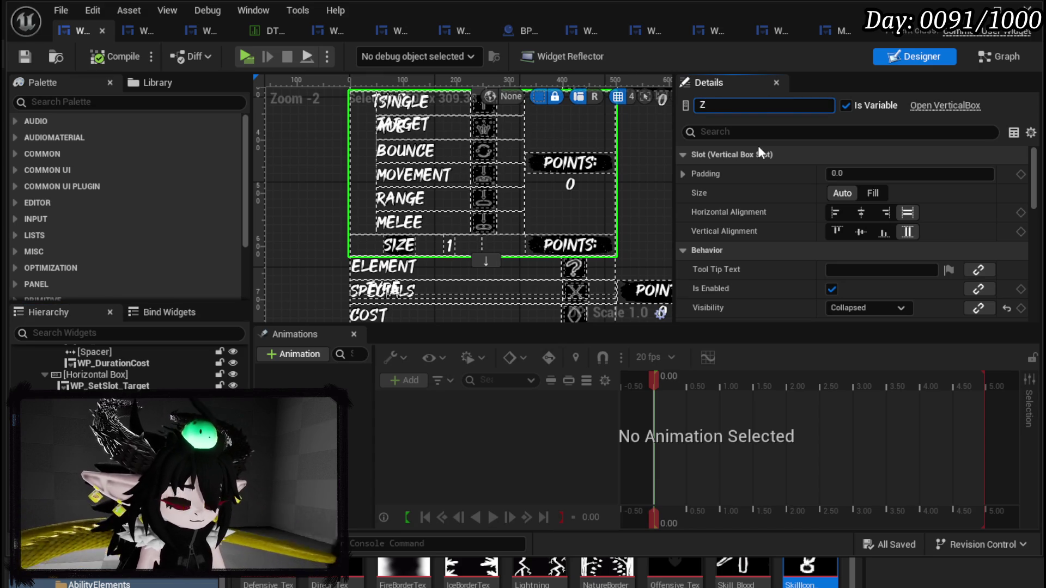
key(BackSpace)
text(Tar)
text(g)
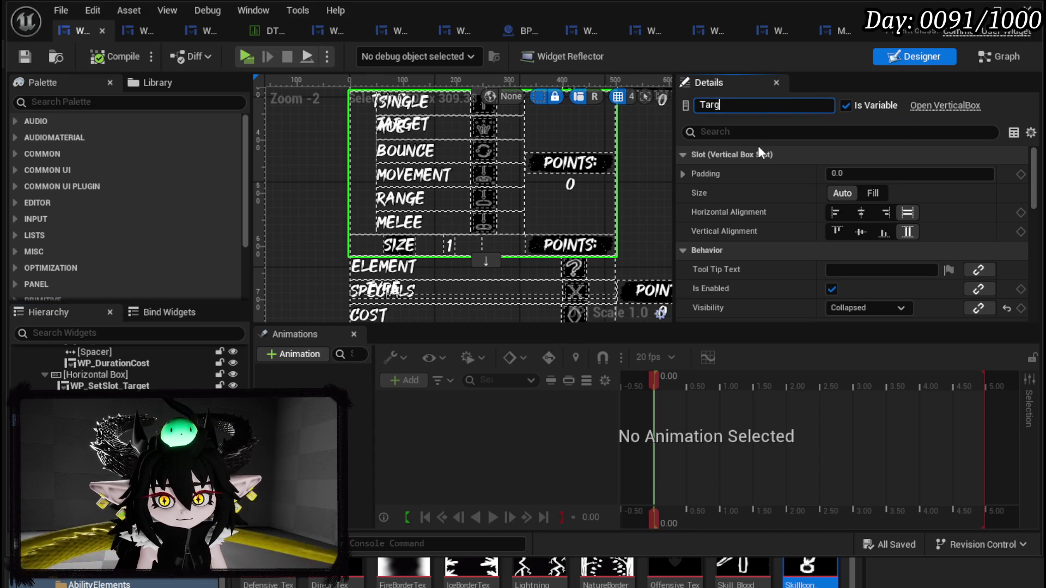
text(etingBox)
key(Return)
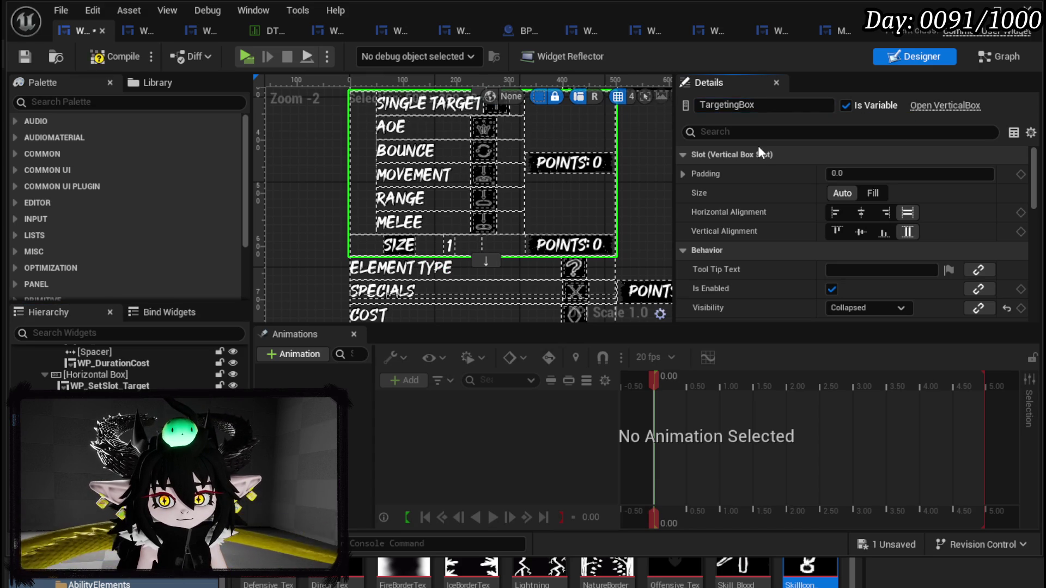
click(21, 53)
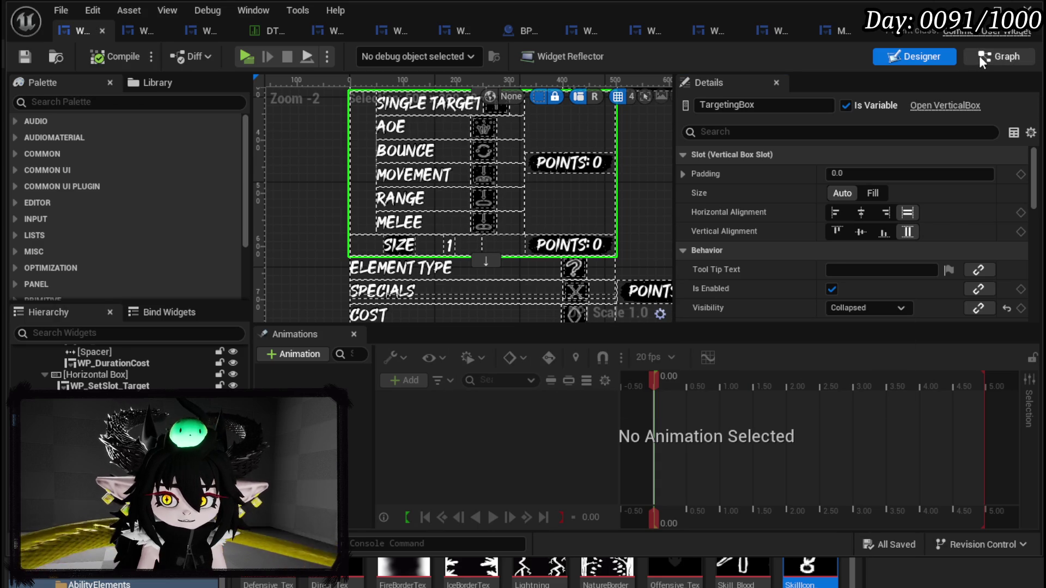
Step: Switch to the Graph view and look through the PressingButton and PressingTargetButton functions
click(979, 56)
scroll(149, 224, up, 5)
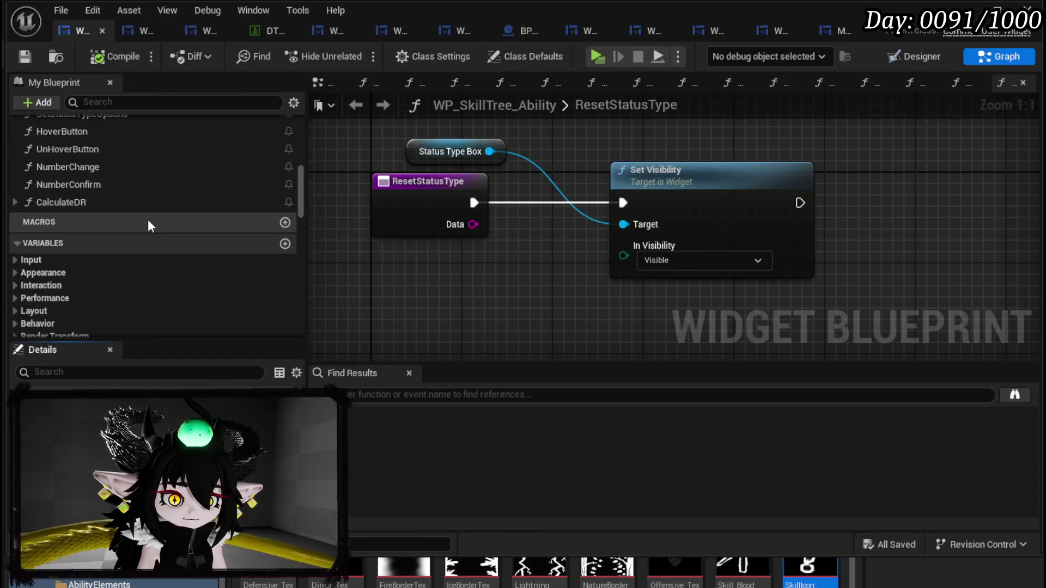
scroll(150, 220, up, 8)
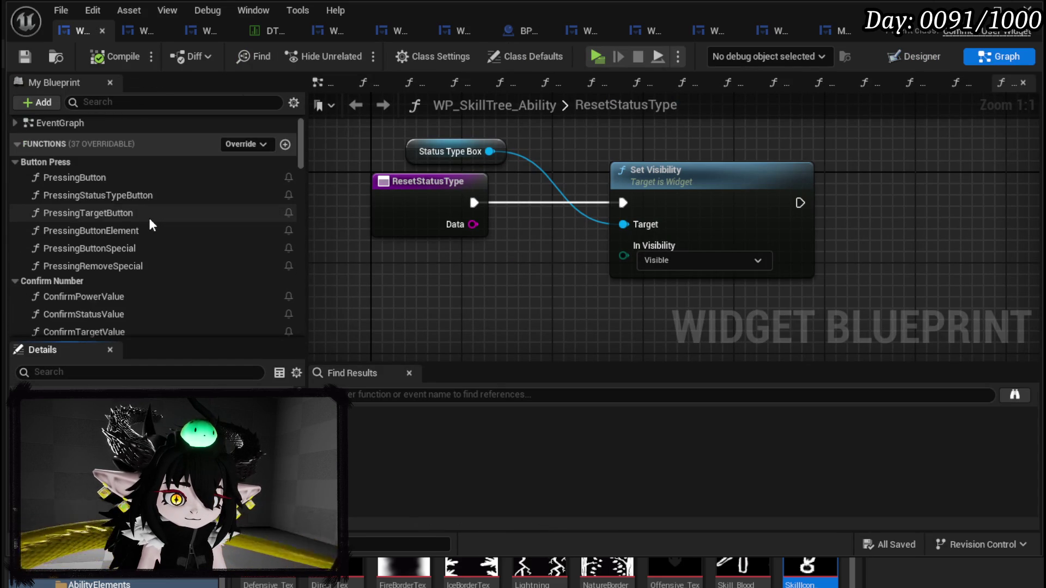
double_click(169, 181)
scroll(683, 251, up, 4)
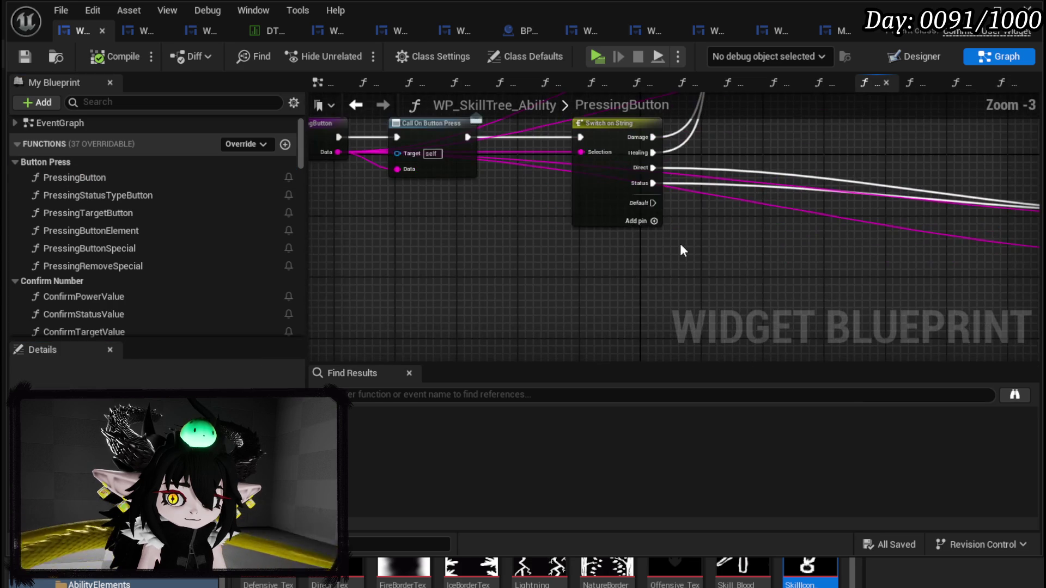
click(131, 201)
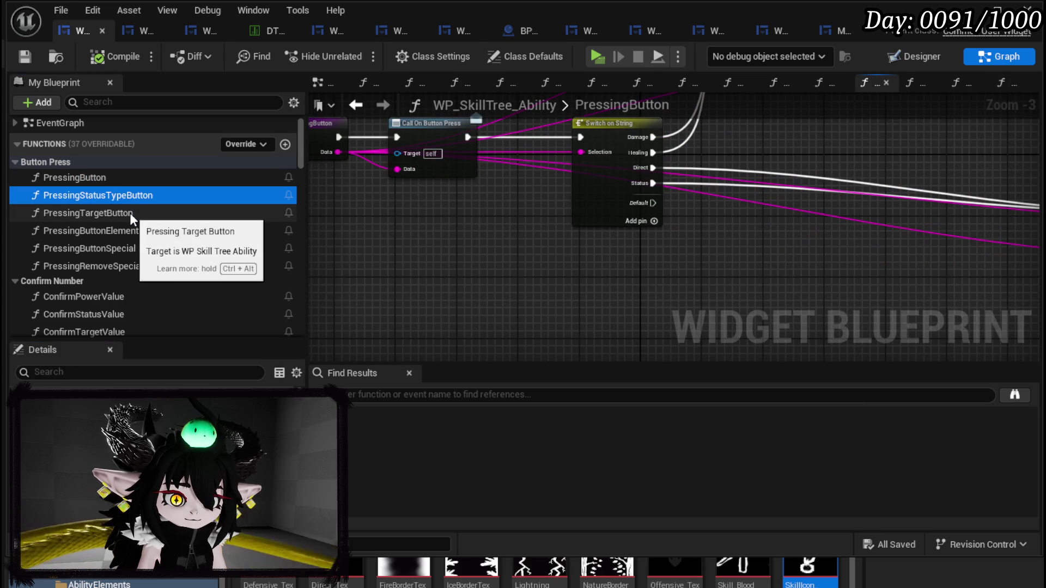
double_click(130, 214)
scroll(763, 239, down, 2)
scroll(558, 218, up, 4)
mouse_move(558, 218)
mouse_down()
mouse_move(905, 109)
mouse_move(703, 119)
mouse_move(674, 148)
mouse_up()
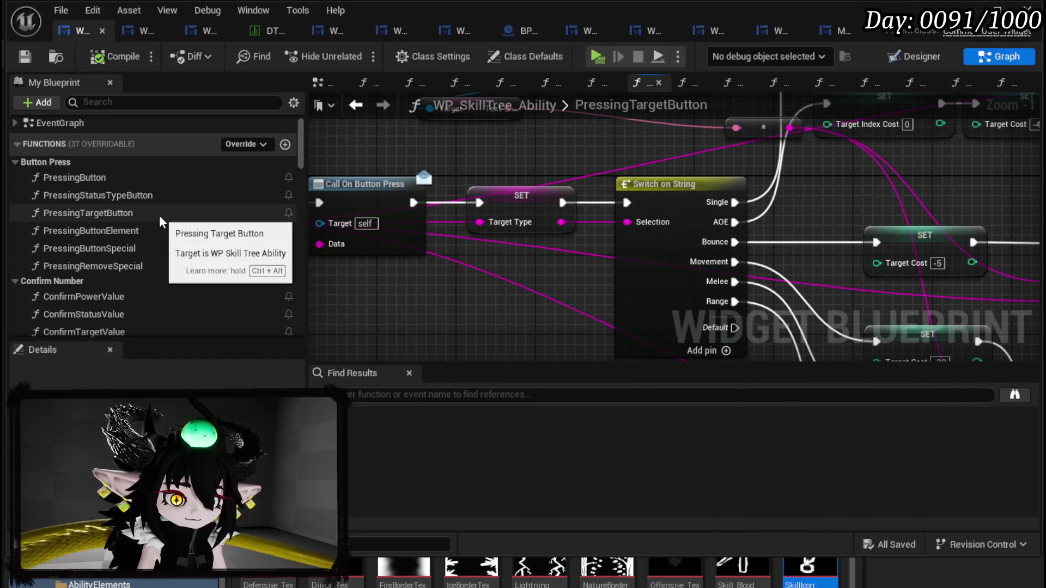
scroll(162, 221, down, 3)
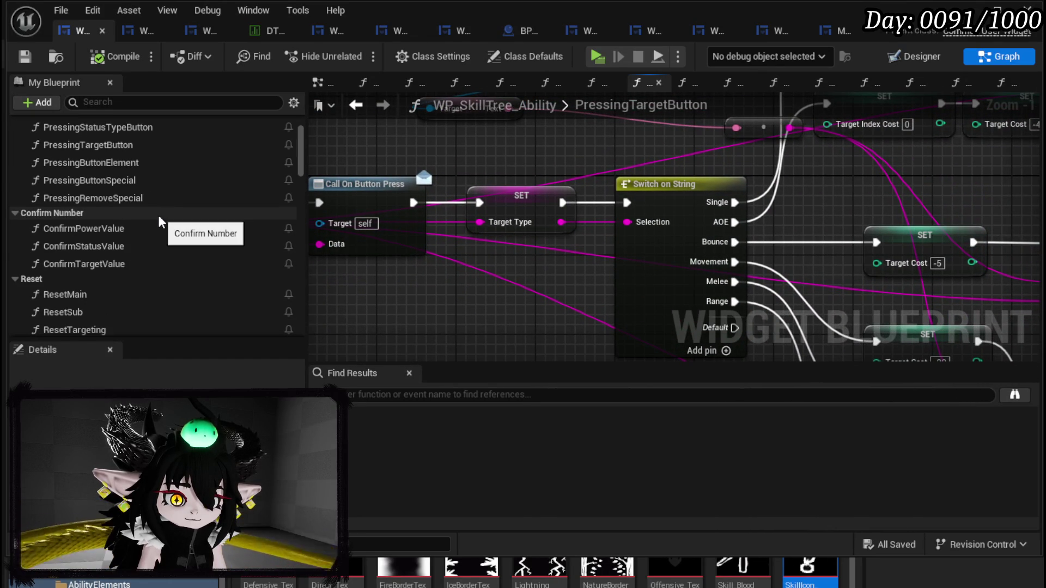
scroll(160, 218, down, 3)
Step: In ResetTargeting, delete the widget switcher and Targeting Box nodes, then compile
click(83, 265)
double_click(83, 270)
drag(502, 316, 613, 198)
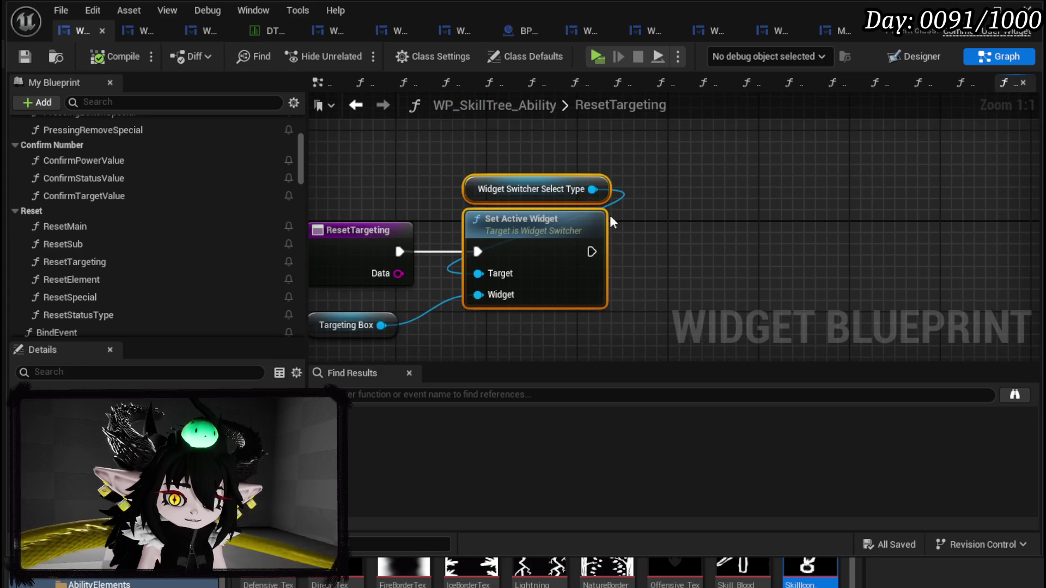
key(Delete)
click(381, 240)
key(Delete)
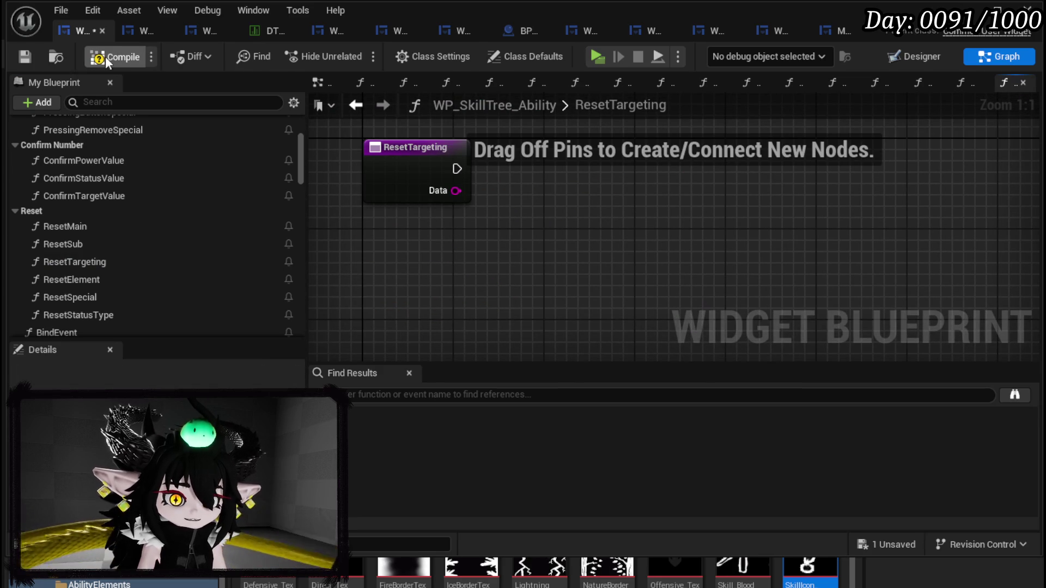
key(F7)
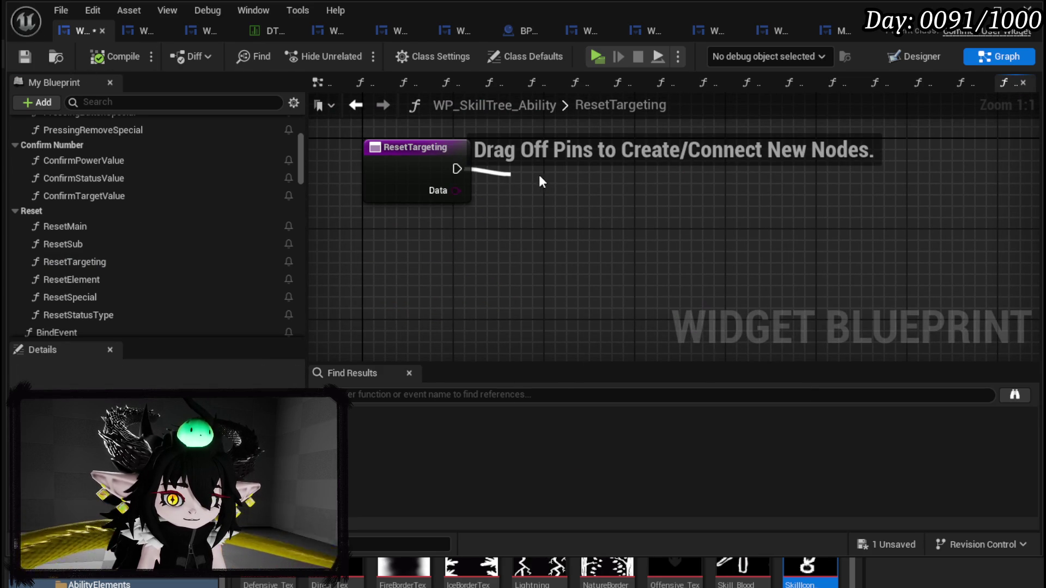
Step: Add a Set Visibility node after ResetTargeting targeting Targeting Box, then compile
drag(542, 176, 534, 174)
text(Set Visi)
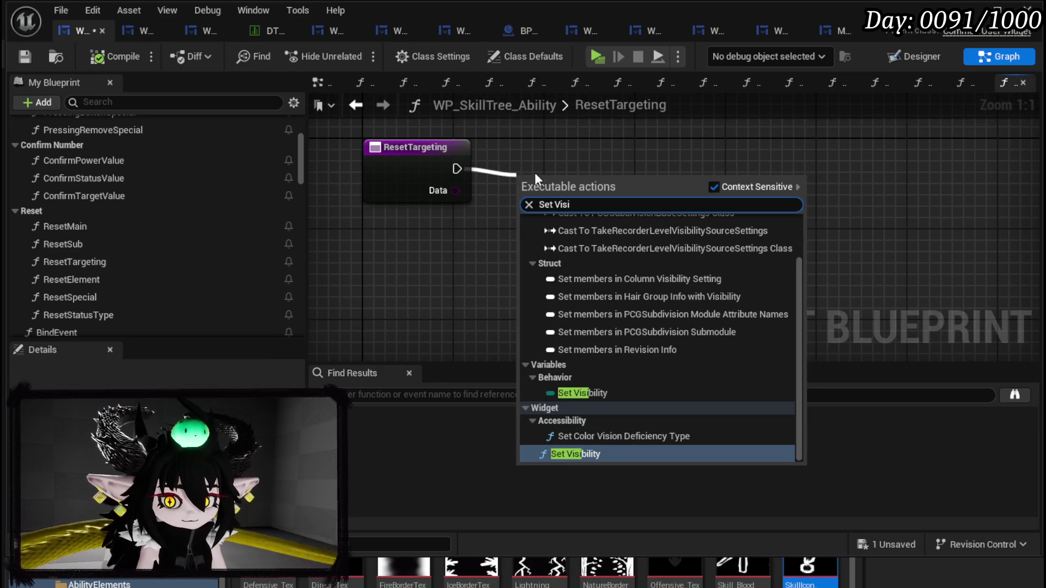
click(580, 454)
mouse_move(602, 194)
mouse_down()
mouse_move(656, 136)
mouse_move(735, 147)
mouse_up()
mouse_move(649, 193)
mouse_down()
mouse_move(660, 190)
mouse_move(417, 289)
mouse_up()
text(Target)
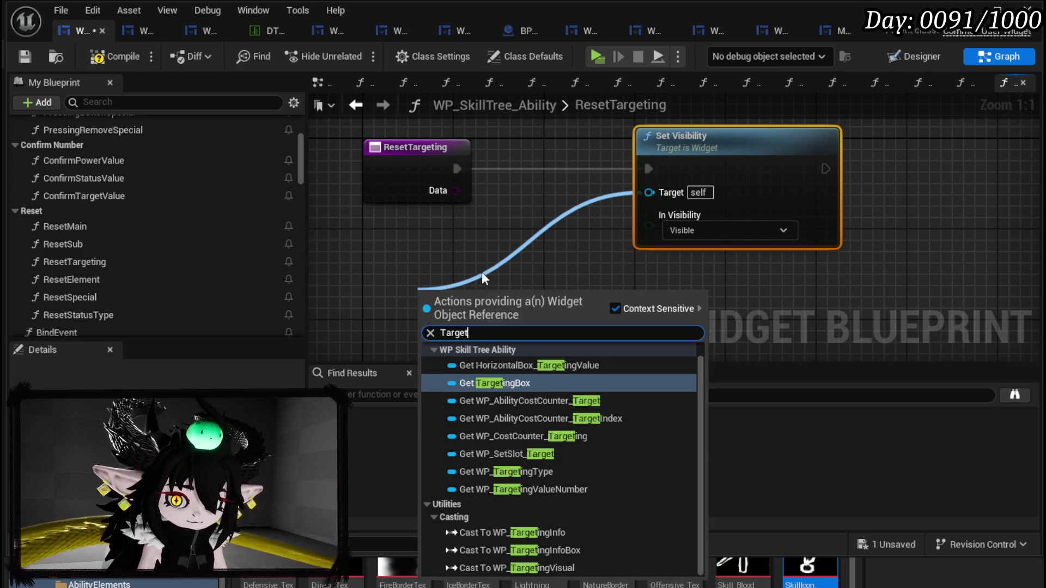
click(493, 383)
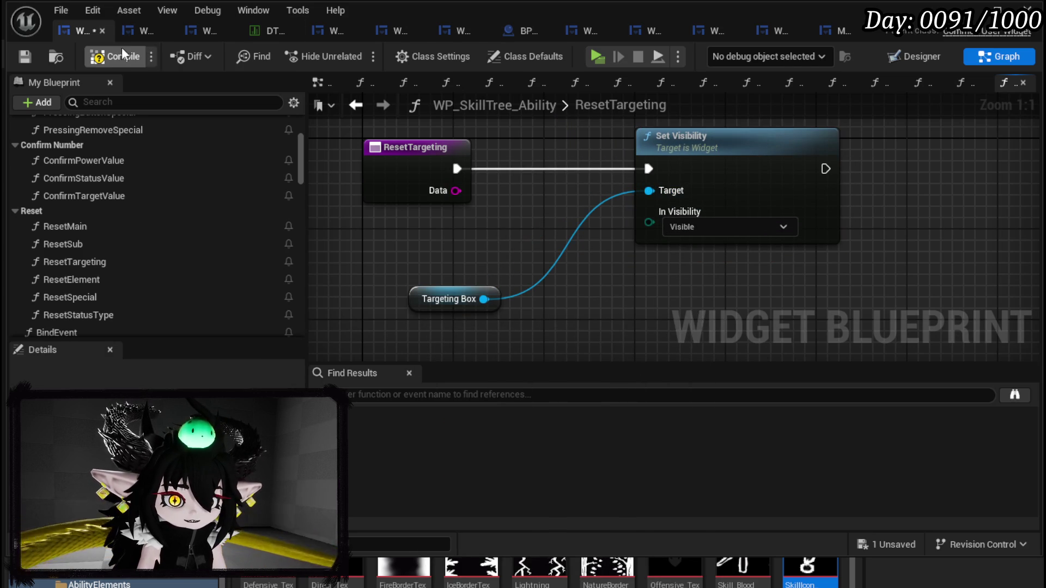
click(22, 54)
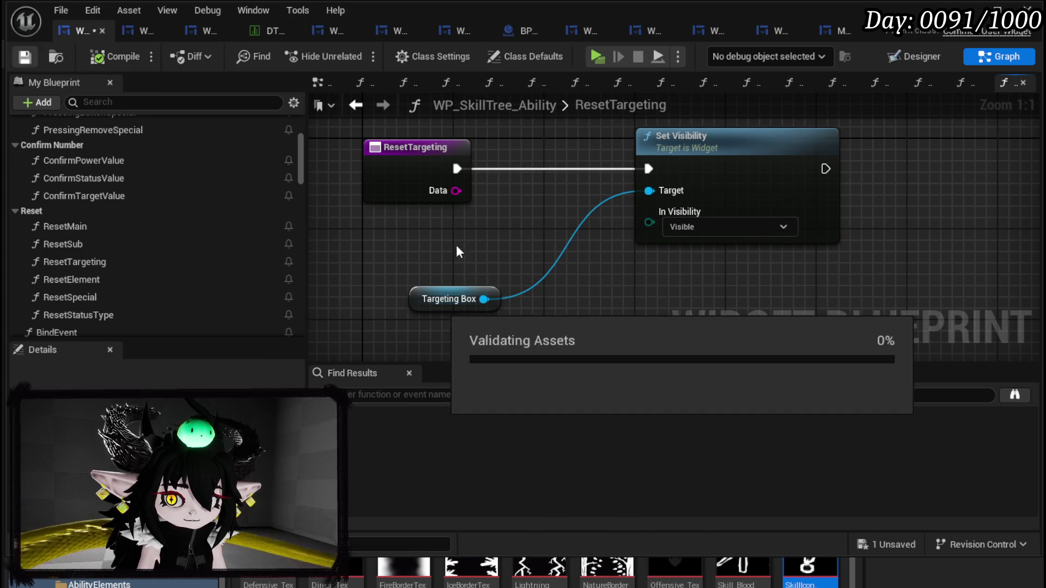
Step: Open the PressingTargetButton function graph
mouse_move(445, 301)
mouse_down()
mouse_move(535, 233)
mouse_move(643, 218)
mouse_up()
scroll(213, 214, up, 3)
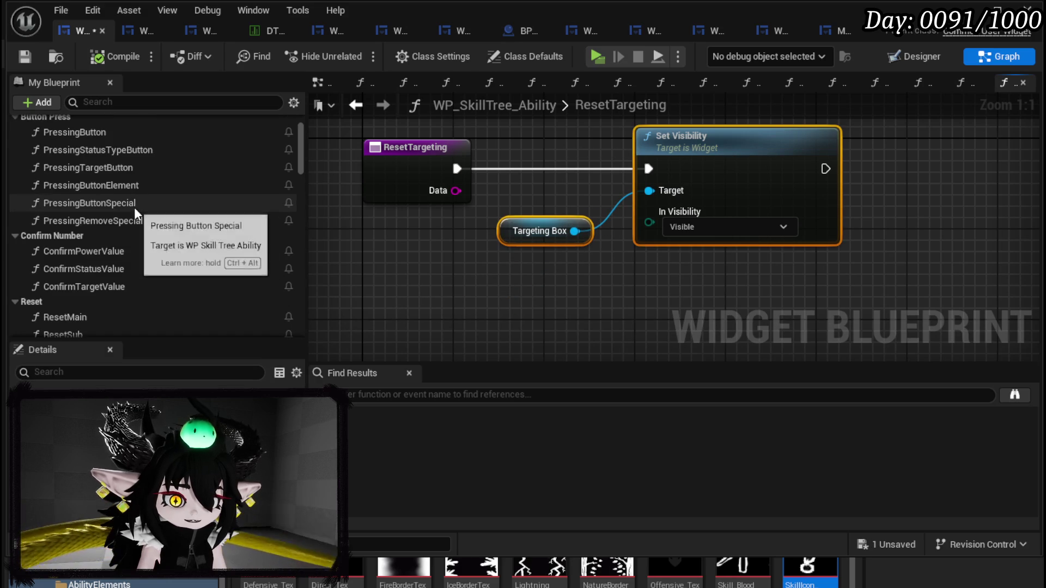
double_click(120, 167)
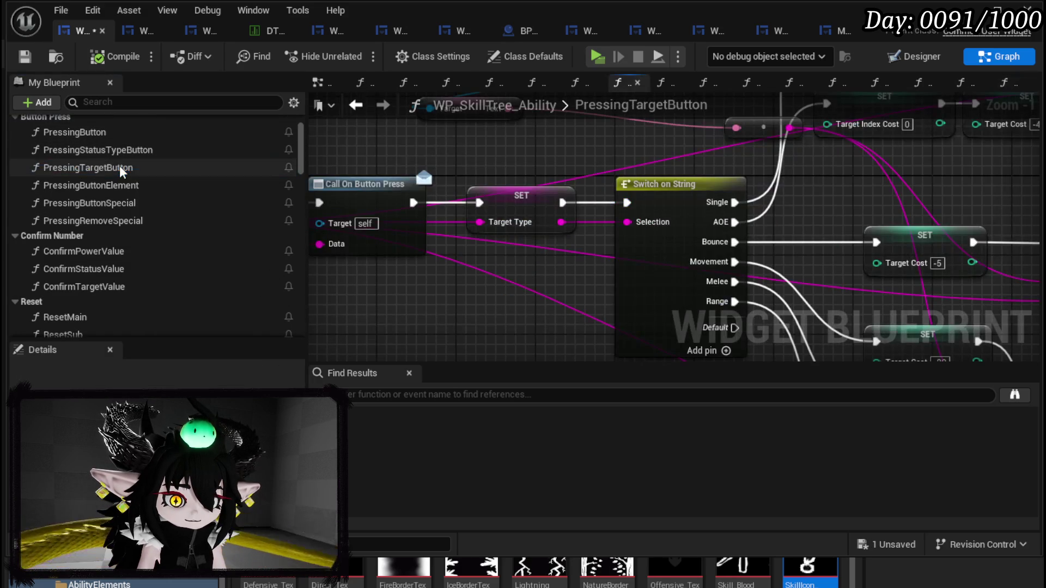
Step: Delete the Set Active Widget nodes in PressingTargetButton
mouse_move(981, 191)
mouse_down()
mouse_move(883, 282)
mouse_move(709, 261)
mouse_move(572, 302)
mouse_move(567, 285)
mouse_move(532, 276)
mouse_move(338, 312)
mouse_up()
drag(468, 337, 658, 133)
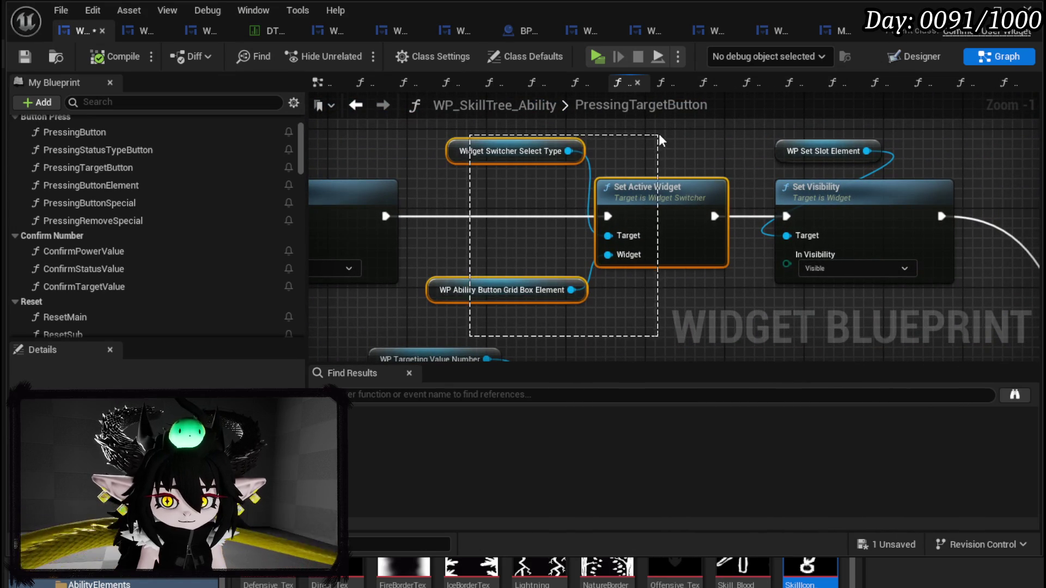
key(Delete)
Step: Paste a Targeting Box Set Visibility node set to Collapsed and wire it into Set Cost
mouse_move(849, 176)
mouse_down()
mouse_move(818, 273)
mouse_move(605, 189)
mouse_up()
scroll(818, 273, down, 1)
key(ctrl+v)
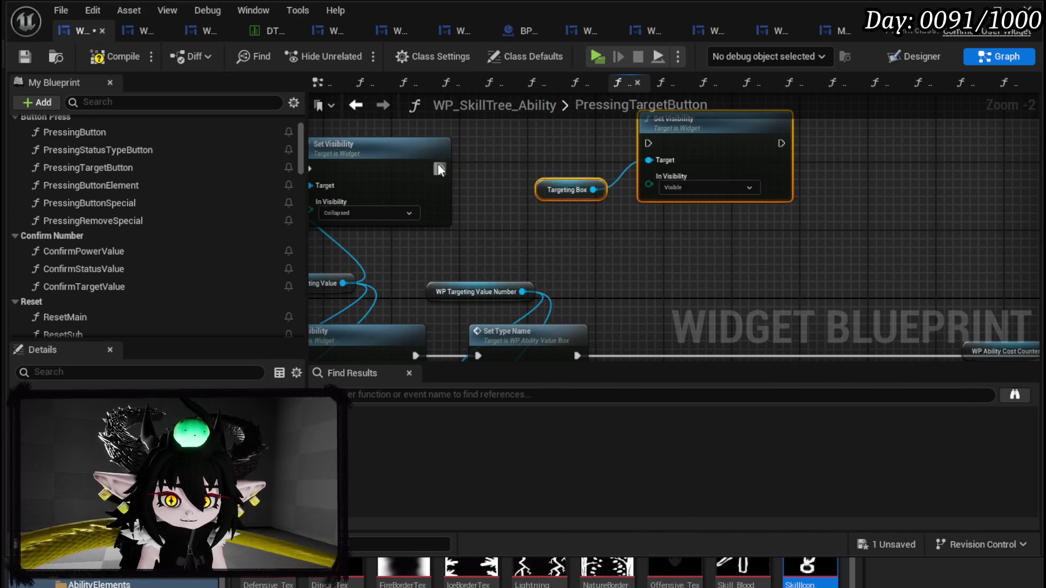
drag(441, 169, 649, 144)
click(709, 188)
click(678, 208)
mouse_move(738, 153)
mouse_down()
mouse_move(742, 170)
mouse_move(678, 168)
mouse_up()
scroll(614, 198, down, 2)
drag(615, 198, 494, 162)
drag(416, 137, 648, 258)
click(360, 105)
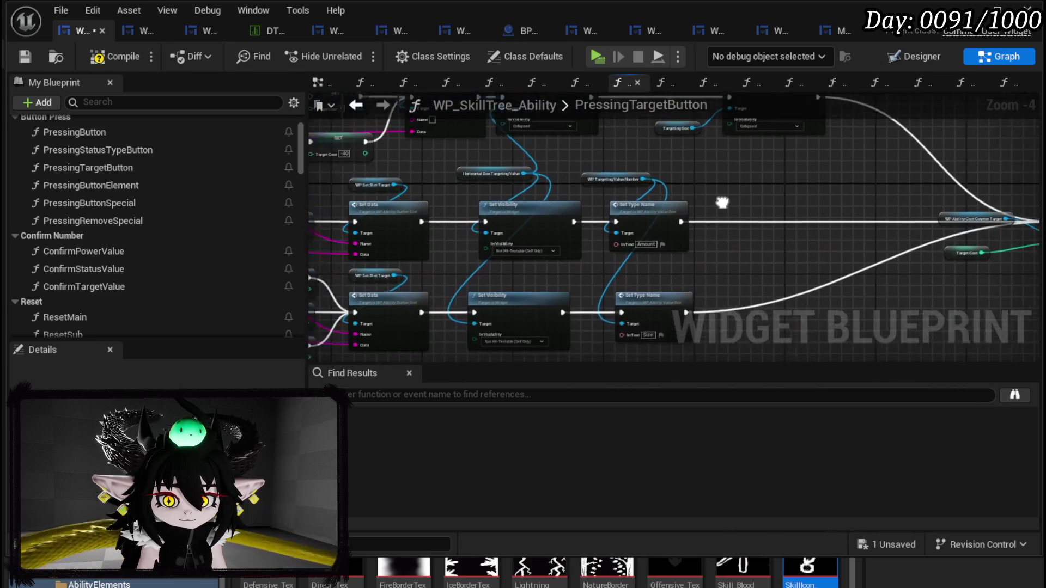
Step: Save the widget blueprint and open the ConfirmTargetValue graph
click(18, 57)
drag(532, 207, 369, 148)
drag(597, 204, 968, 197)
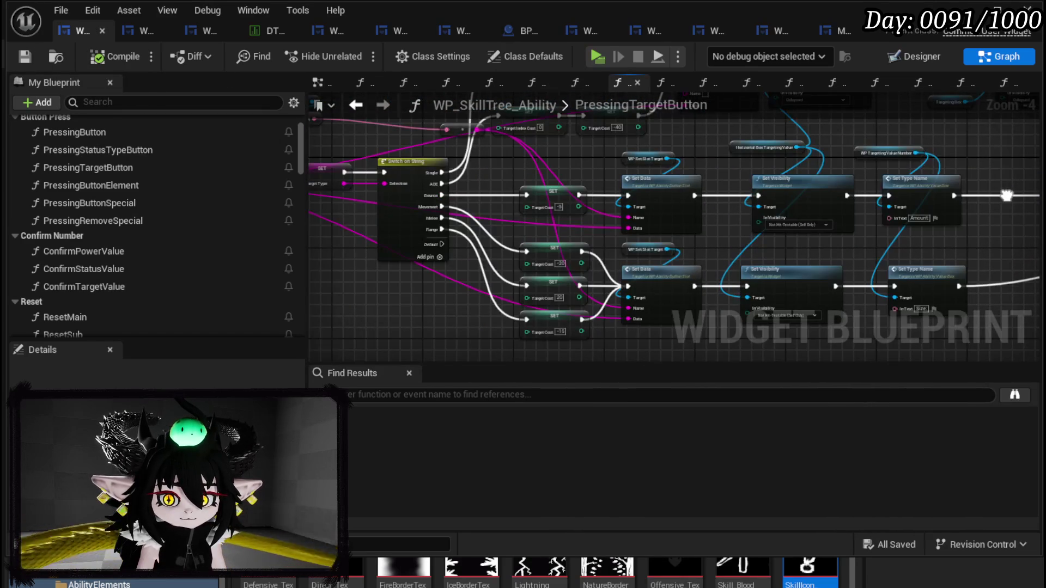
double_click(143, 281)
Step: Promote the text reroute pin in ConfirmTargetValue to a new TargetingValue variable
drag(467, 271, 903, 248)
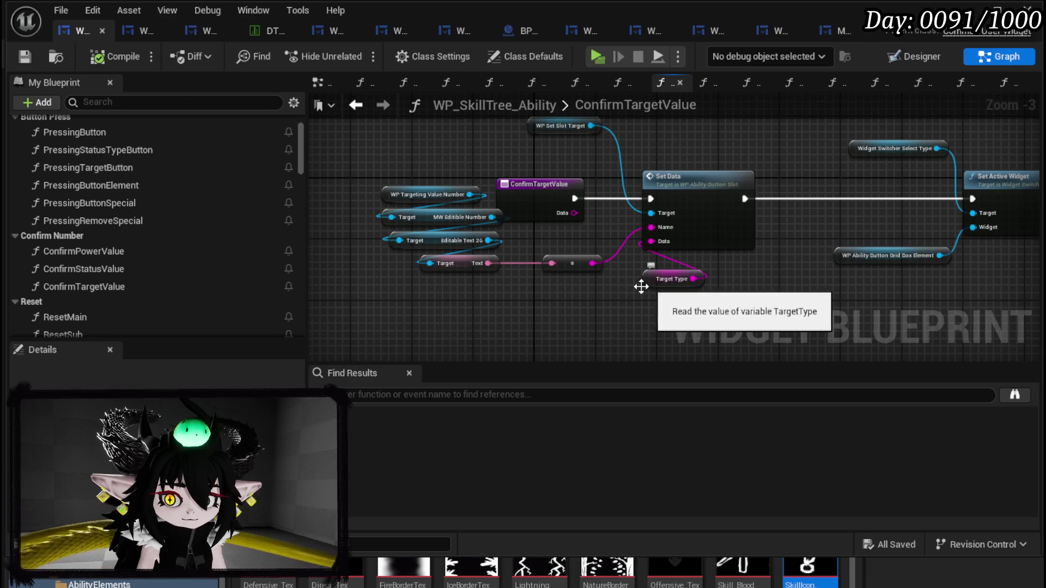
mouse_move(646, 312)
mouse_down()
mouse_move(703, 186)
mouse_move(750, 183)
mouse_up()
right_click(591, 263)
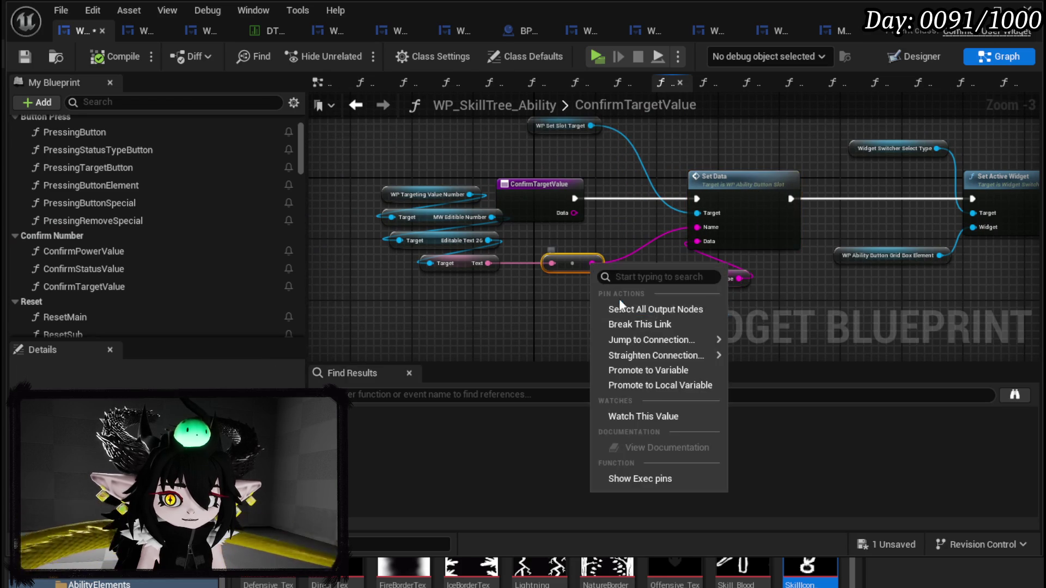
click(640, 371)
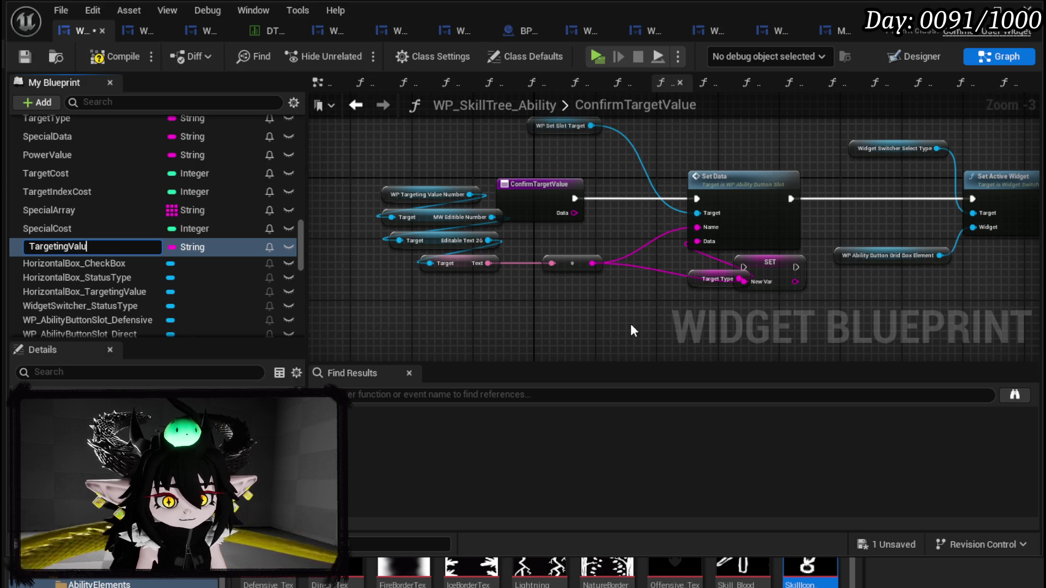
text(e)
key(Return)
Step: Wire the SET Targeting Value node before Set Data, feed it into Name, and save
drag(760, 266, 663, 192)
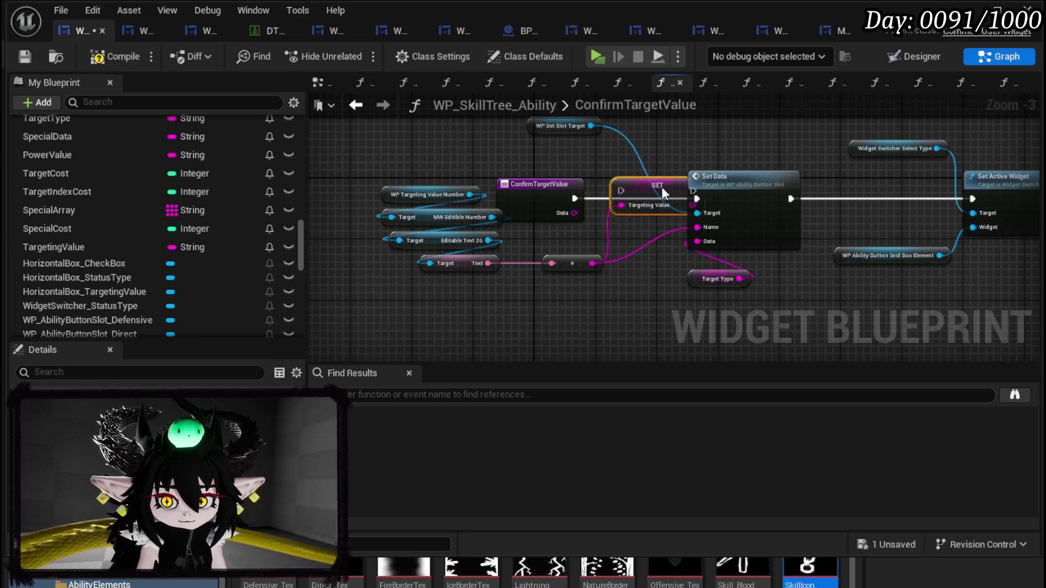
drag(598, 198, 575, 198)
mouse_move(670, 198)
mouse_down()
mouse_move(696, 198)
mouse_move(673, 217)
mouse_move(698, 226)
mouse_up()
click(666, 256)
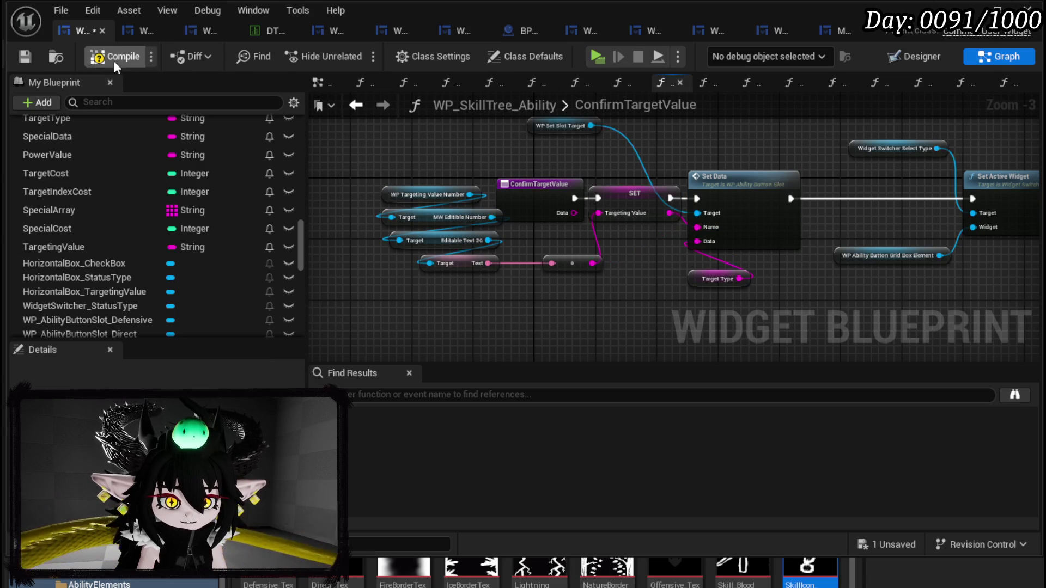
click(24, 58)
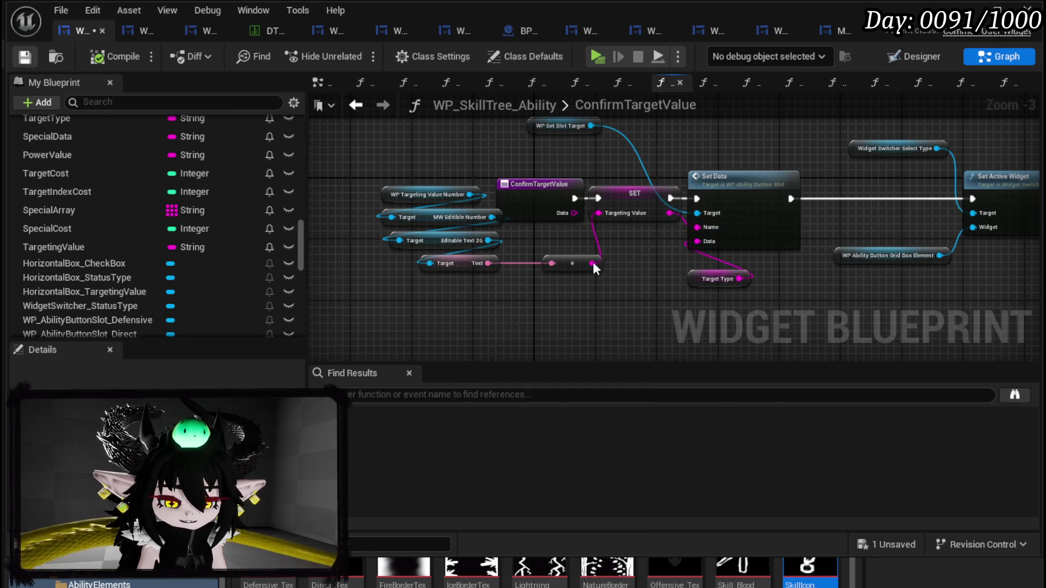
scroll(70, 189, up, 3)
scroll(176, 196, up, 15)
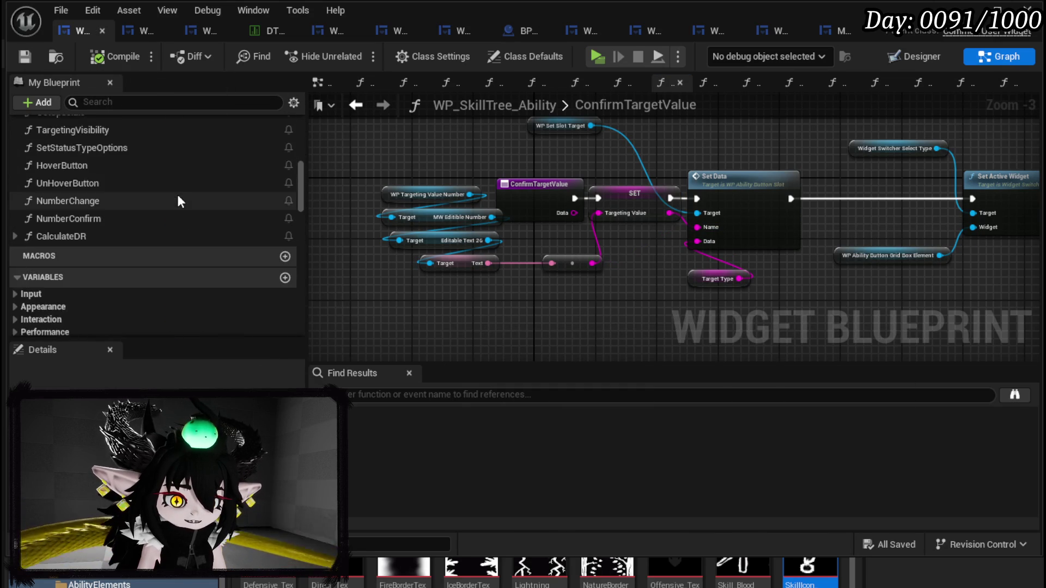
scroll(163, 180, up, 5)
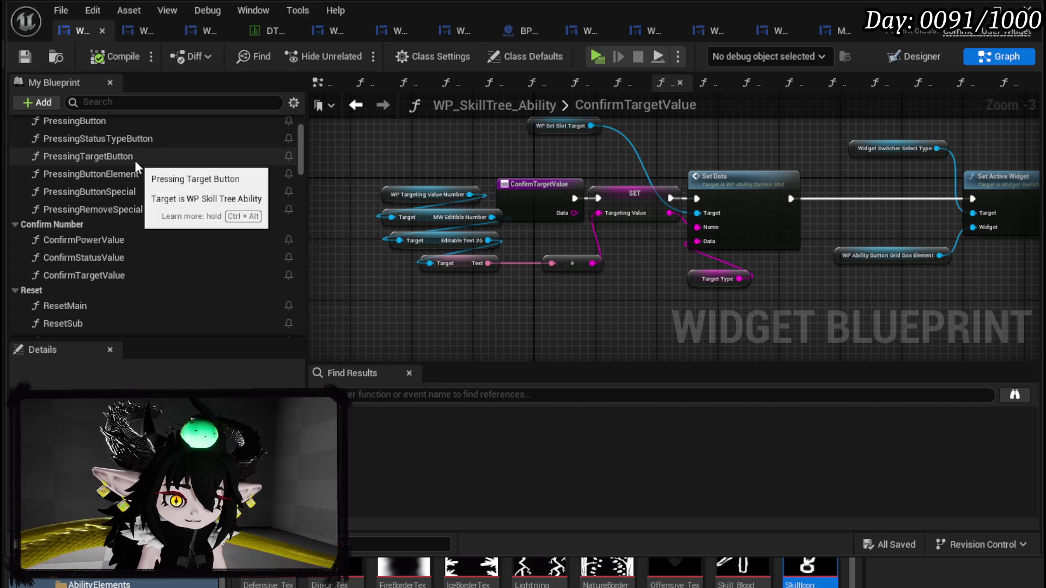
scroll(135, 160, up, 4)
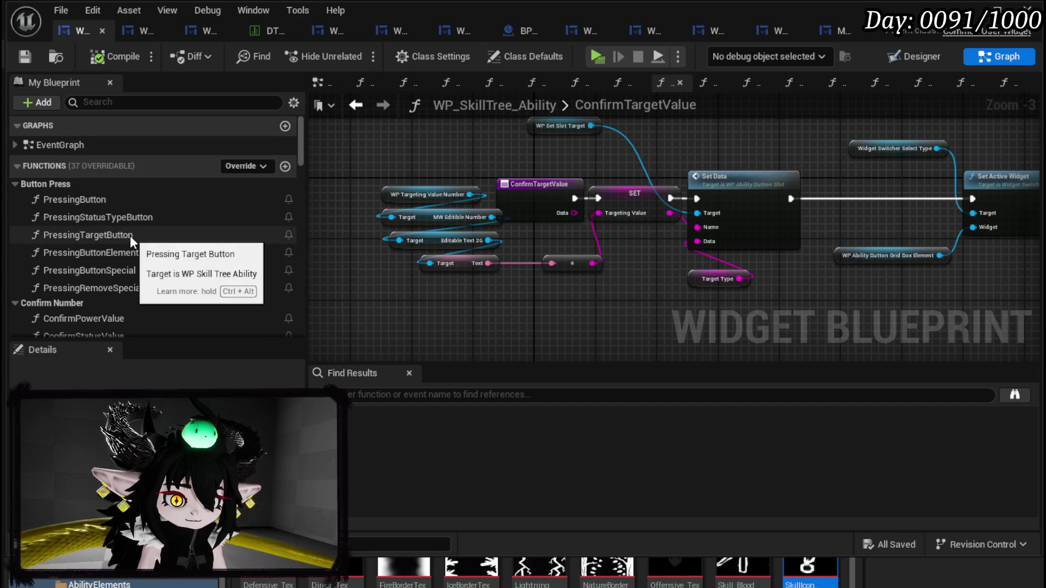
Step: In PressingTargetButton, add a TargetingValue getter feeding an Is Empty check
double_click(129, 235)
scroll(158, 220, down, 10)
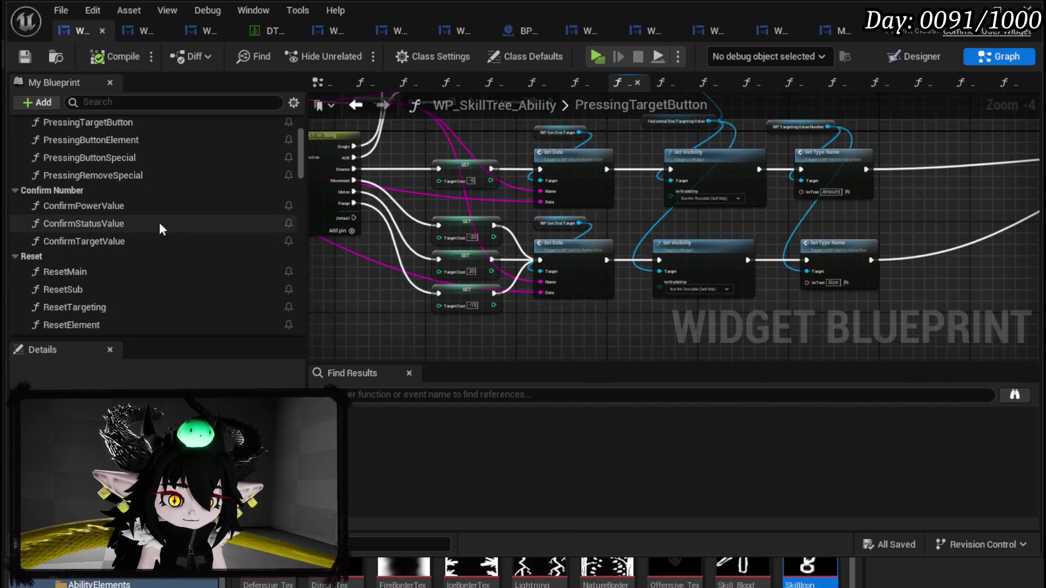
scroll(167, 217, down, 10)
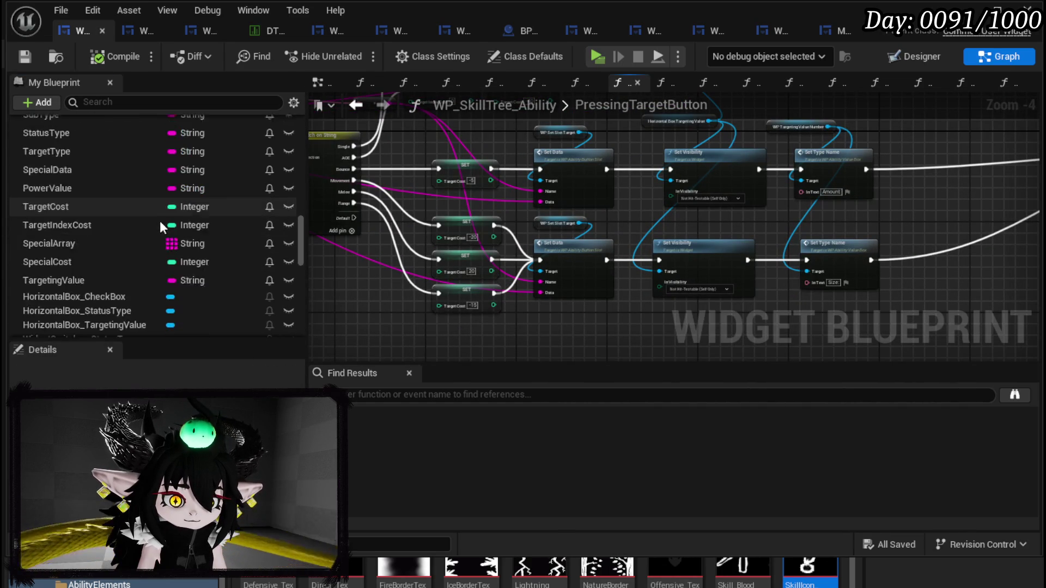
mouse_move(54, 234)
mouse_down()
mouse_move(412, 315)
mouse_move(403, 322)
mouse_up()
click(449, 342)
mouse_move(395, 249)
mouse_down()
mouse_move(384, 297)
mouse_move(505, 294)
mouse_up()
text(is empty)
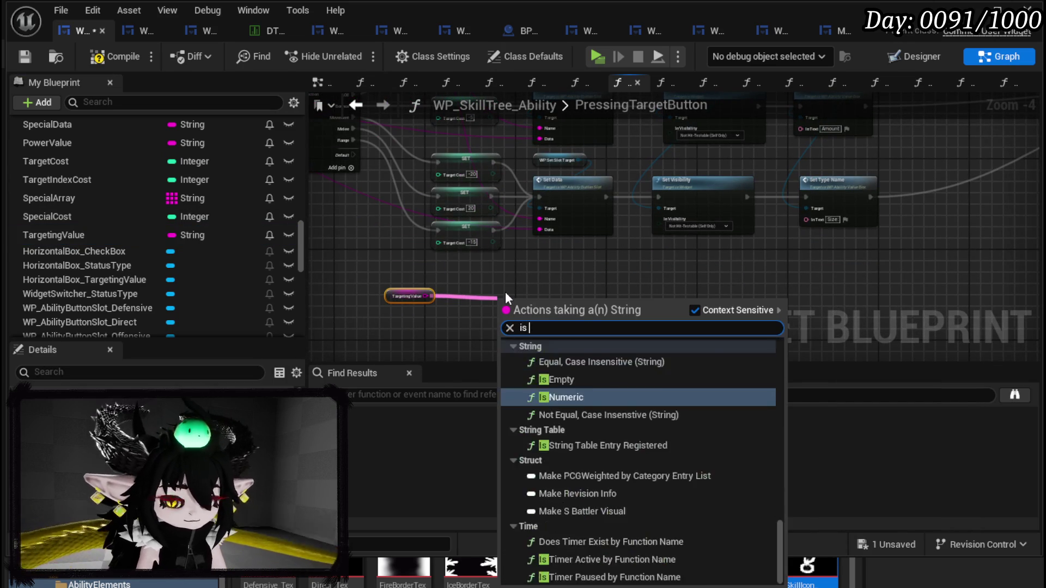
key(Return)
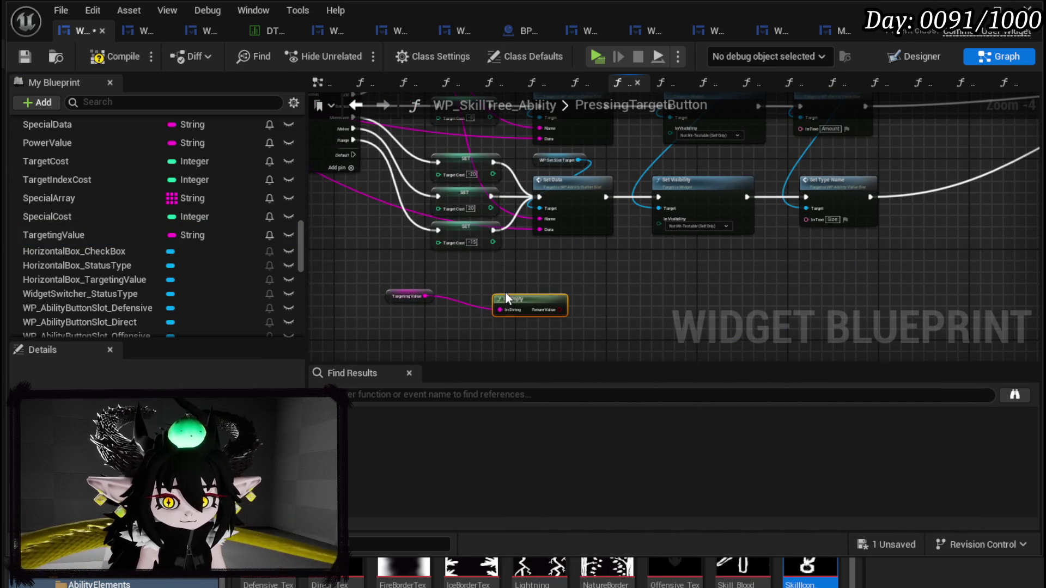
Step: Feed Is Empty into a new Branch and run a pasted Set Visibility from its False output
drag(399, 294, 439, 303)
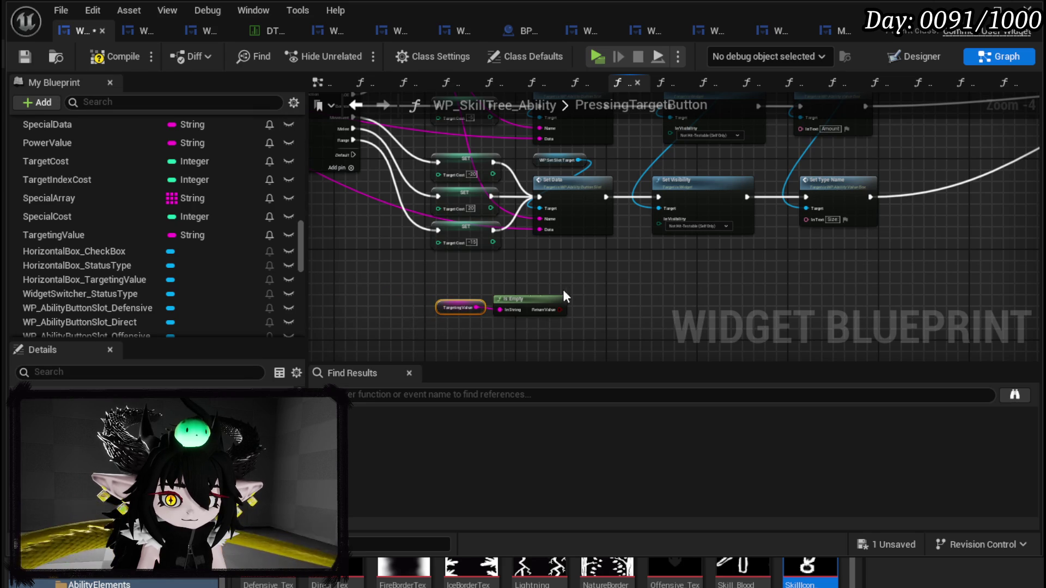
drag(501, 265, 403, 265)
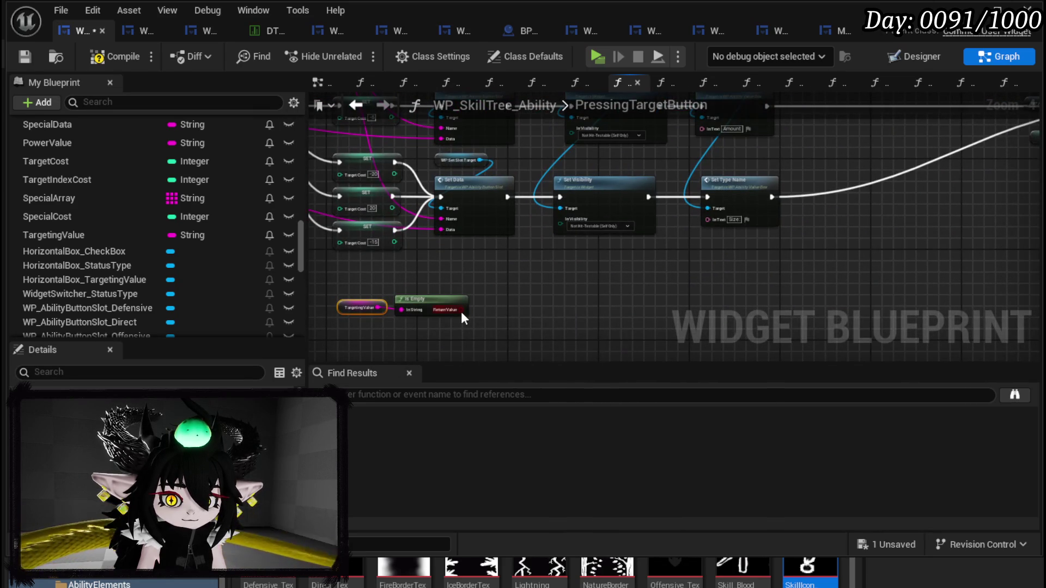
drag(462, 310, 541, 293)
mouse_move(372, 317)
mouse_down()
mouse_move(437, 303)
mouse_move(546, 315)
mouse_move(599, 289)
mouse_up()
mouse_move(690, 229)
mouse_down()
mouse_move(537, 335)
mouse_move(563, 244)
mouse_move(583, 261)
mouse_move(561, 261)
mouse_move(619, 309)
mouse_up()
click(567, 203)
key(ctrl+v)
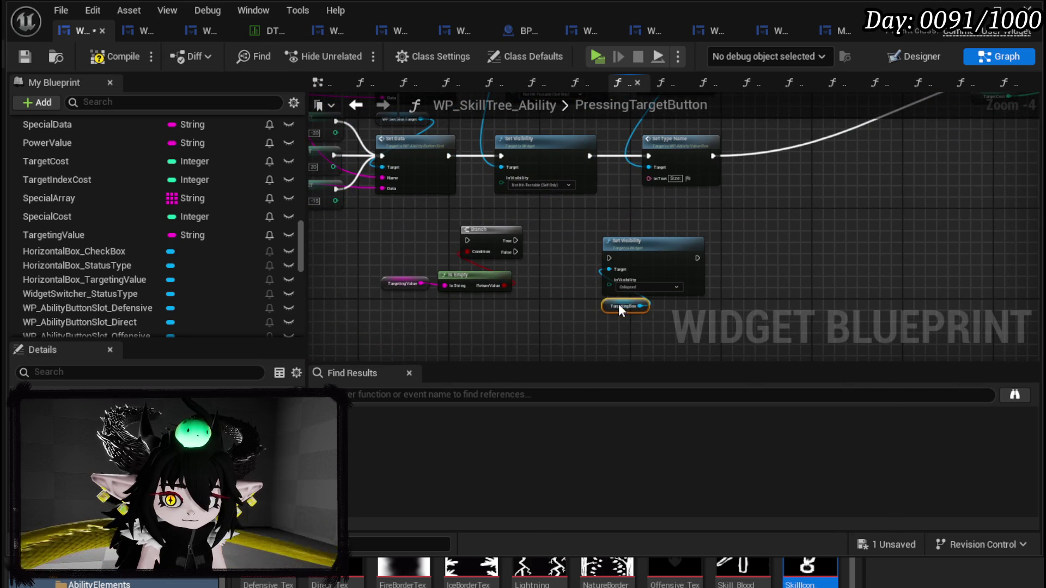
mouse_move(515, 252)
mouse_down()
mouse_move(616, 263)
mouse_move(577, 249)
mouse_move(463, 312)
mouse_move(392, 334)
mouse_up()
Step: Run the Branch after Set Type Name, with its True output continuing to Set Cost
mouse_move(652, 213)
mouse_down()
mouse_move(768, 268)
mouse_move(677, 250)
mouse_move(552, 247)
mouse_move(631, 254)
mouse_move(657, 279)
mouse_move(612, 254)
mouse_up()
mouse_move(523, 275)
mouse_down()
mouse_move(779, 138)
mouse_move(523, 235)
mouse_move(564, 205)
mouse_move(546, 205)
mouse_up()
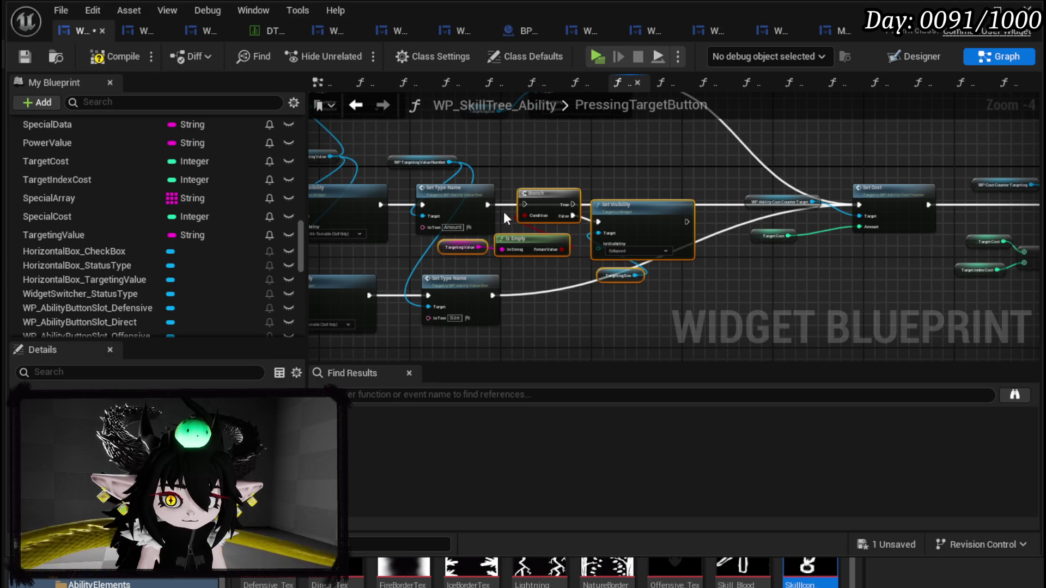
drag(487, 205, 525, 205)
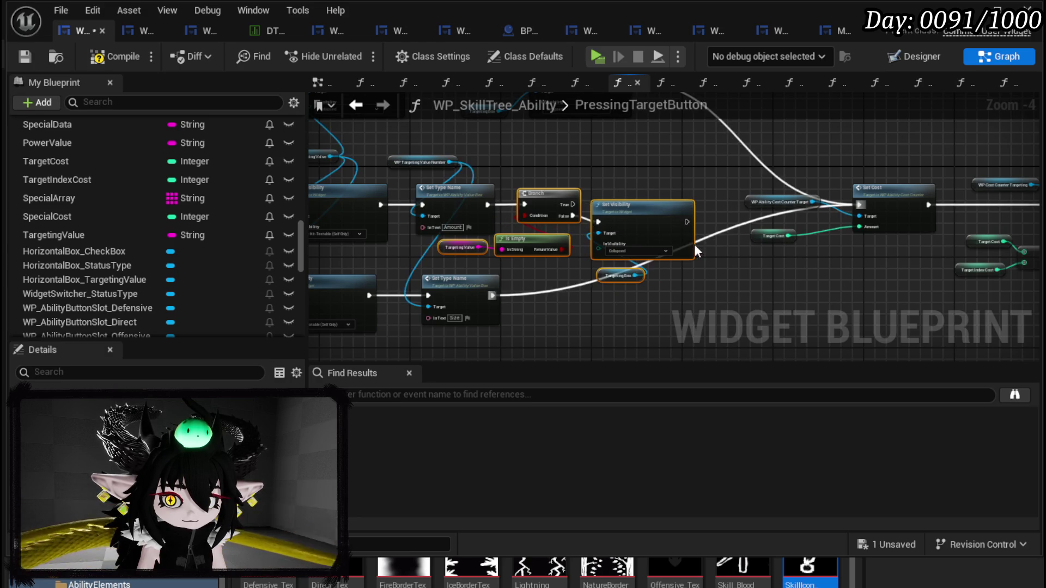
scroll(692, 233, up, 1)
mouse_move(592, 245)
mouse_down()
mouse_move(817, 234)
mouse_move(463, 224)
mouse_move(835, 223)
mouse_up()
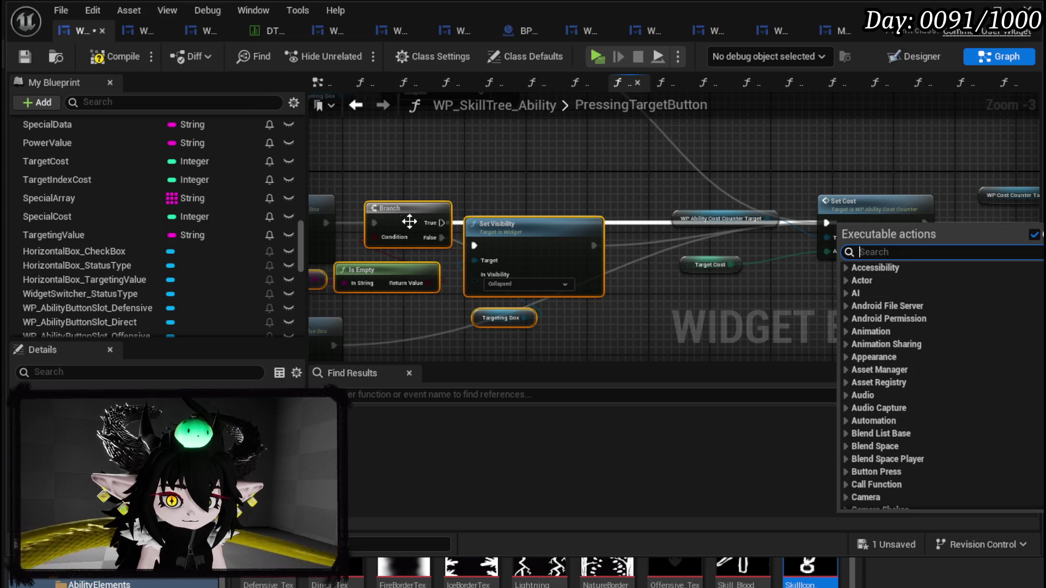
drag(433, 224, 826, 223)
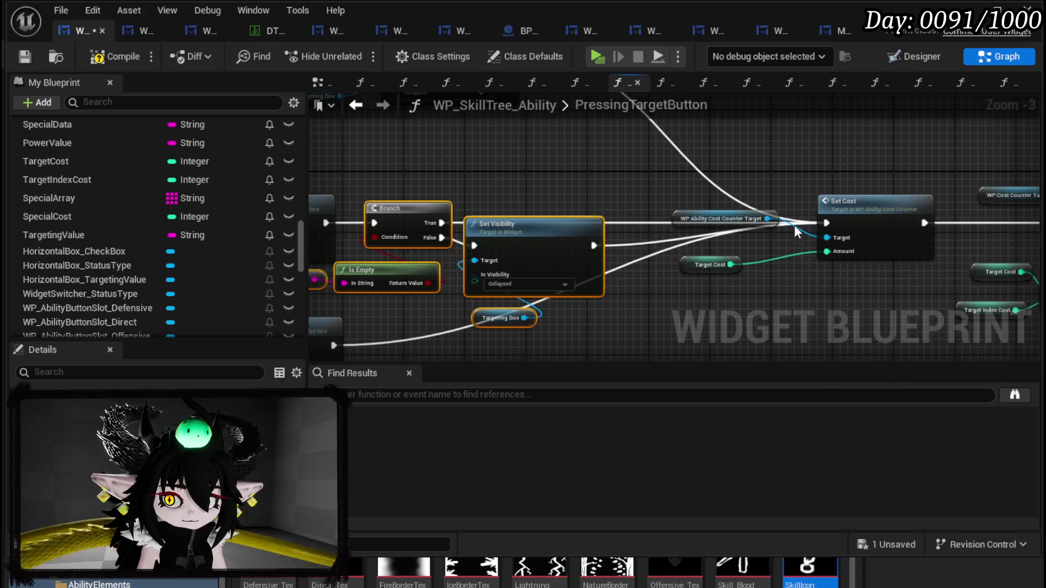
drag(469, 236, 672, 219)
mouse_move(537, 329)
mouse_down()
mouse_move(626, 218)
mouse_move(614, 311)
mouse_move(654, 256)
mouse_move(844, 241)
mouse_up()
Step: Compile the widget blueprint and select the Branch, Is Empty, Set Visibility and Targeting Box nodes
scroll(844, 241, down, 2)
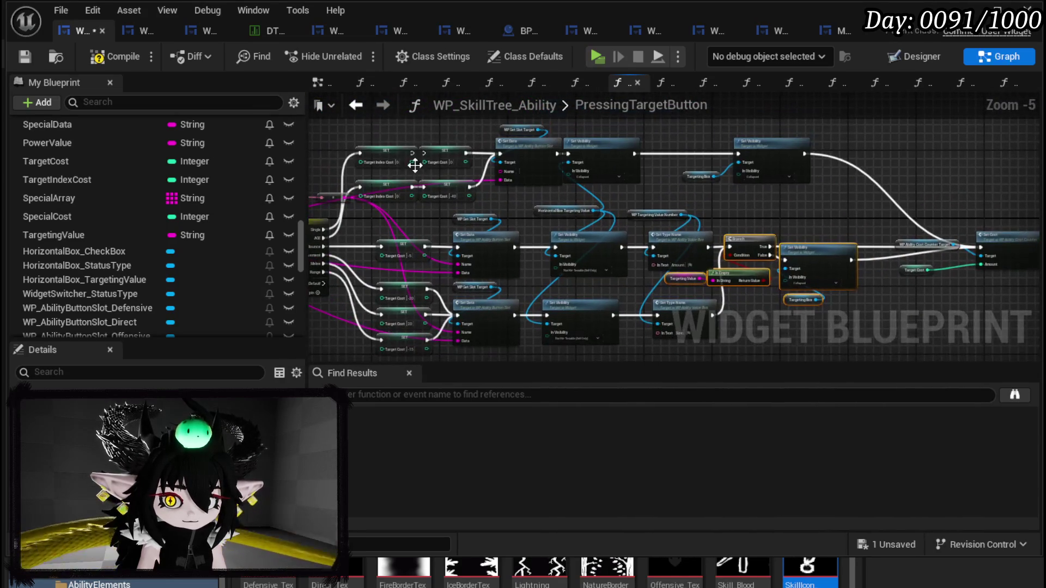
click(100, 62)
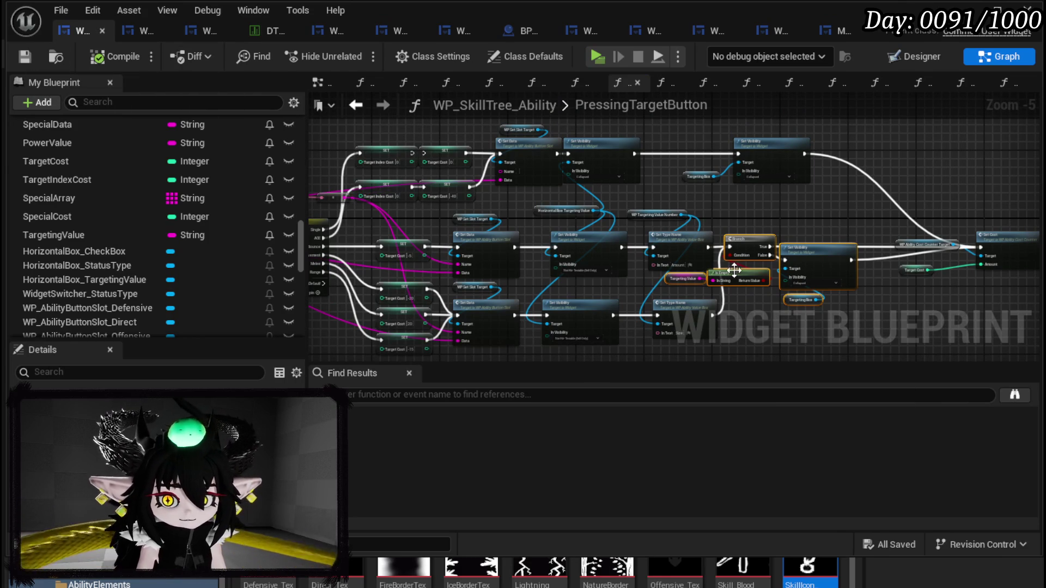
scroll(734, 269, up, 3)
drag(436, 280, 495, 260)
drag(525, 339, 667, 211)
scroll(186, 234, up, 10)
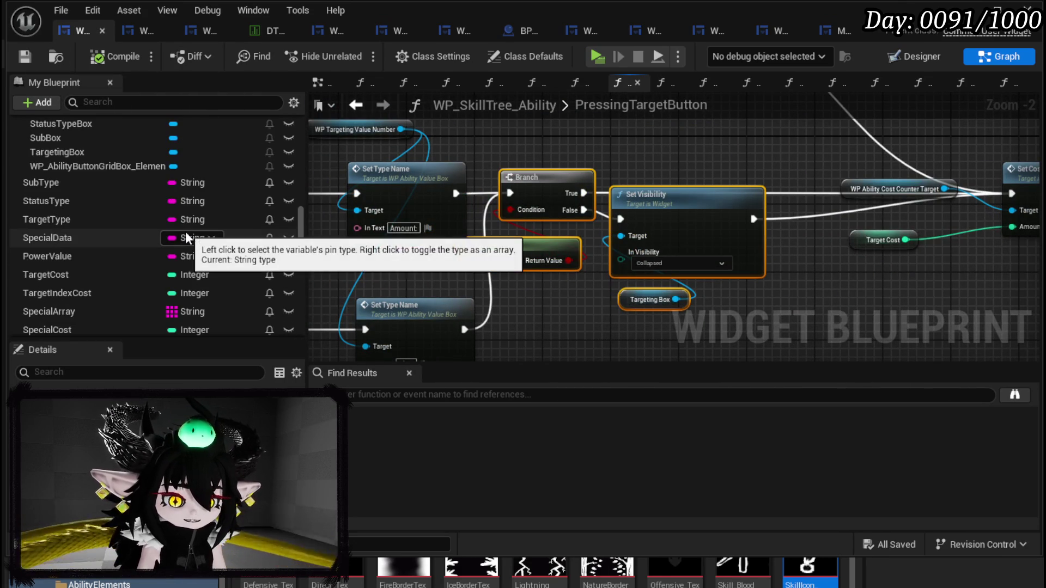
scroll(185, 239, up, 6)
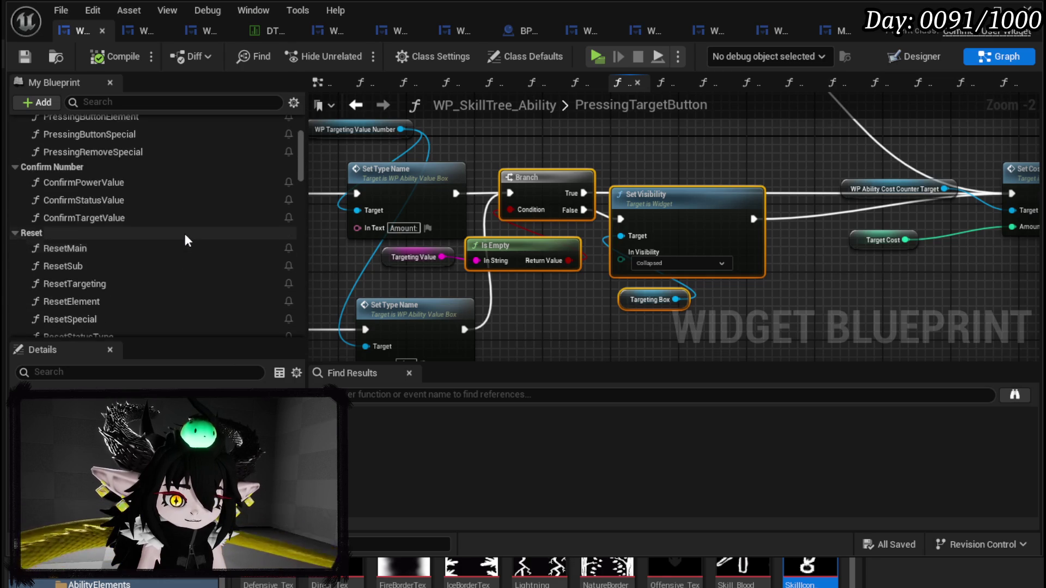
Step: In ConfirmTargetValue, paste the copied empty-check nodes and delete the old Set Visibility nodes
double_click(88, 287)
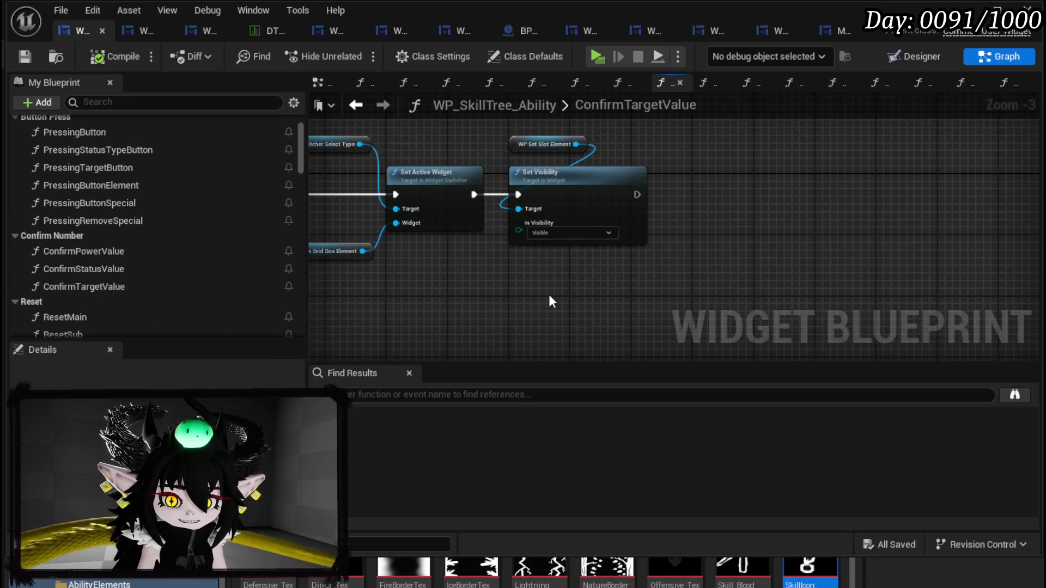
key(ctrl+v)
drag(630, 279, 568, 302)
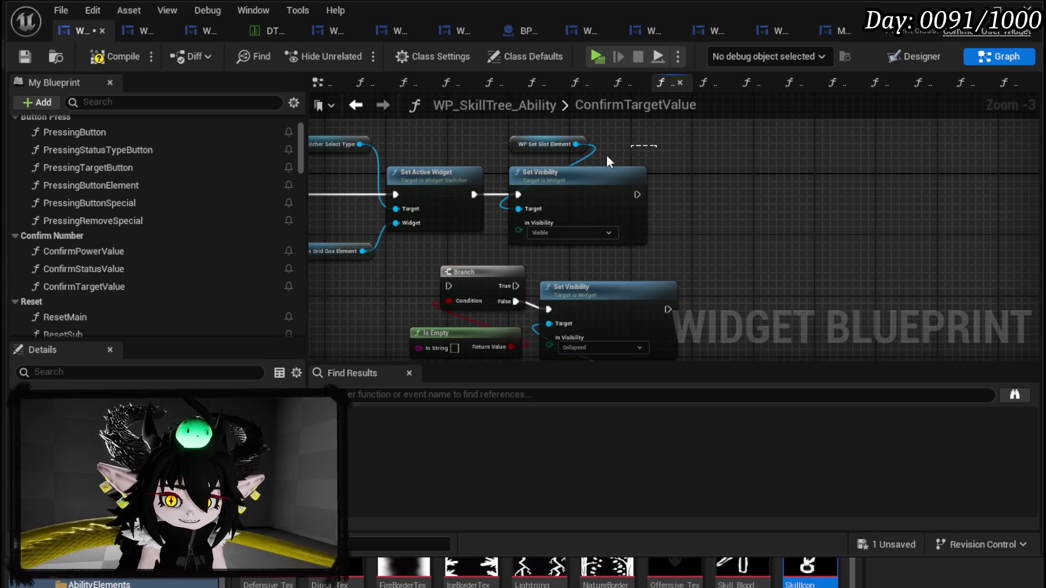
drag(639, 145, 525, 224)
key(Delete)
mouse_move(581, 145)
mouse_down()
mouse_move(748, 267)
mouse_move(787, 273)
mouse_move(532, 125)
mouse_up()
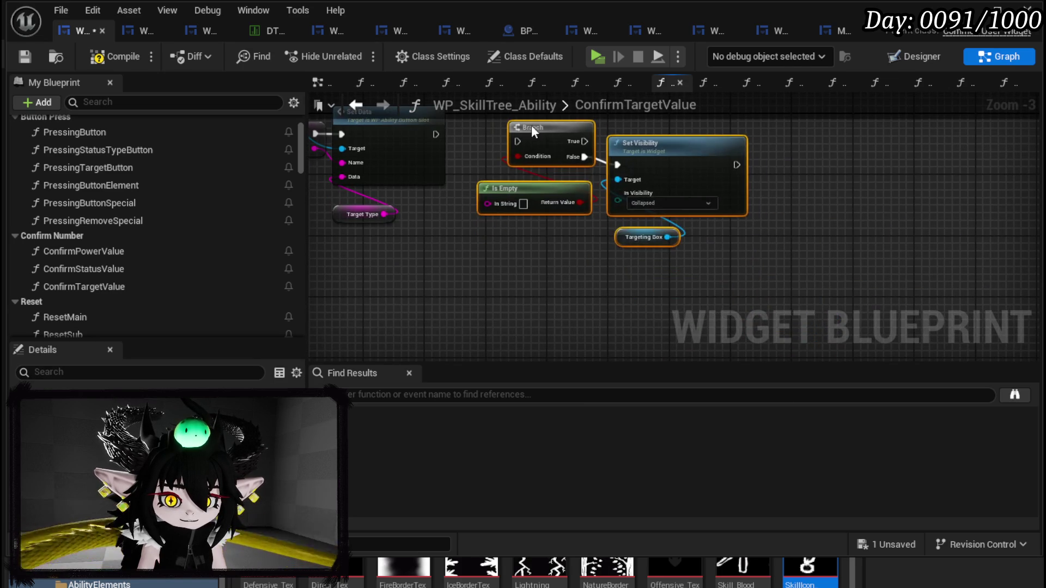
Step: Run the Branch after Set Data and feed Target Type into Is Empty, then compile and save
drag(487, 176, 570, 182)
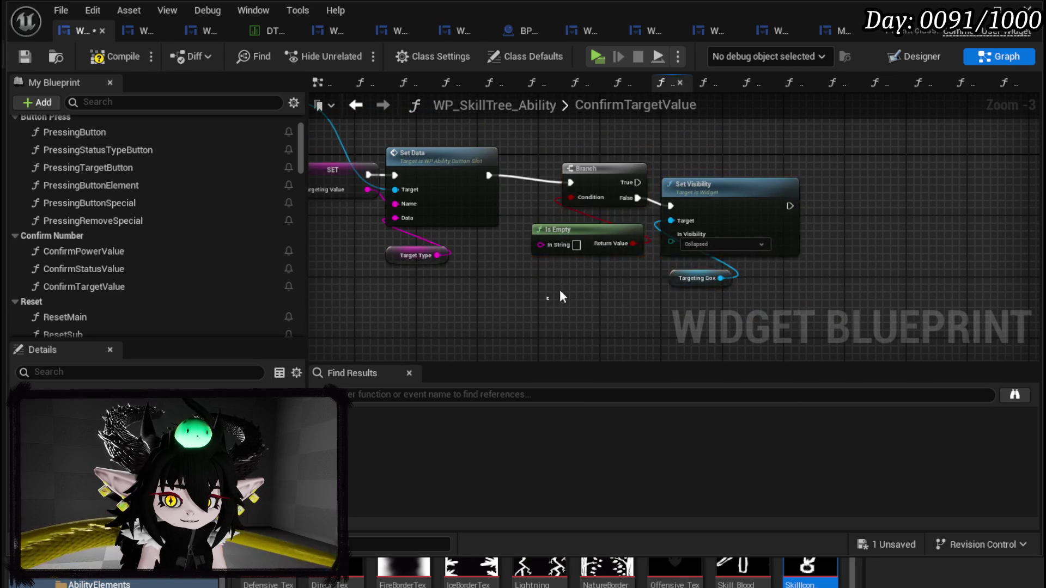
drag(719, 197, 720, 189)
drag(438, 255, 539, 237)
mouse_move(646, 312)
mouse_down()
mouse_move(734, 223)
mouse_move(741, 188)
mouse_up()
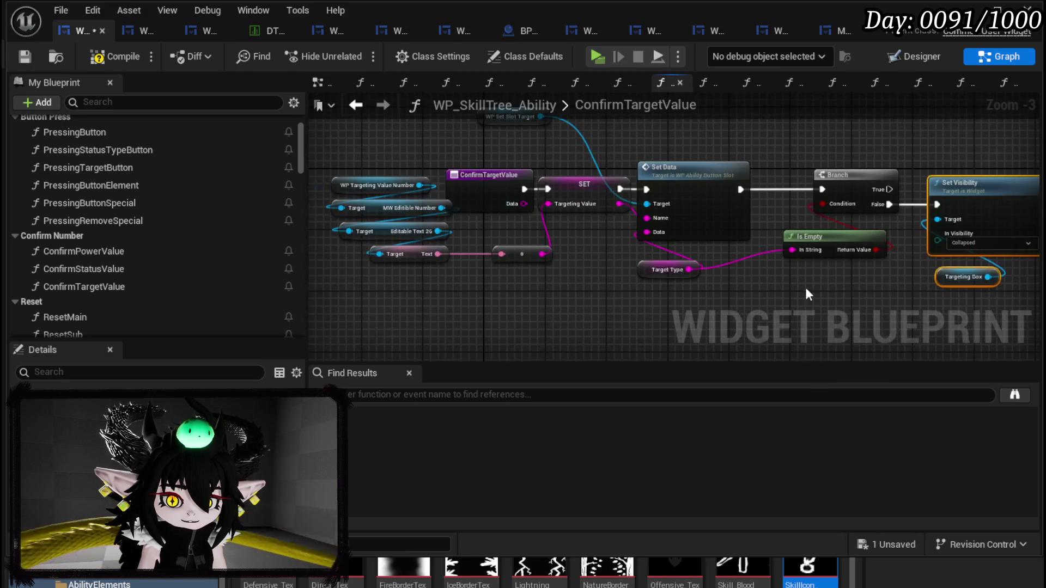
click(93, 57)
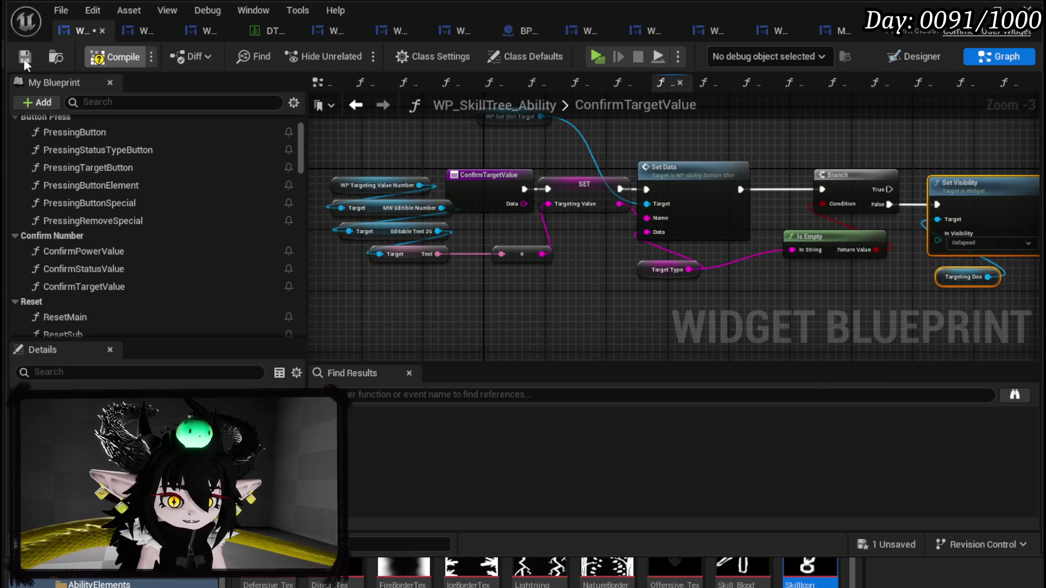
click(24, 58)
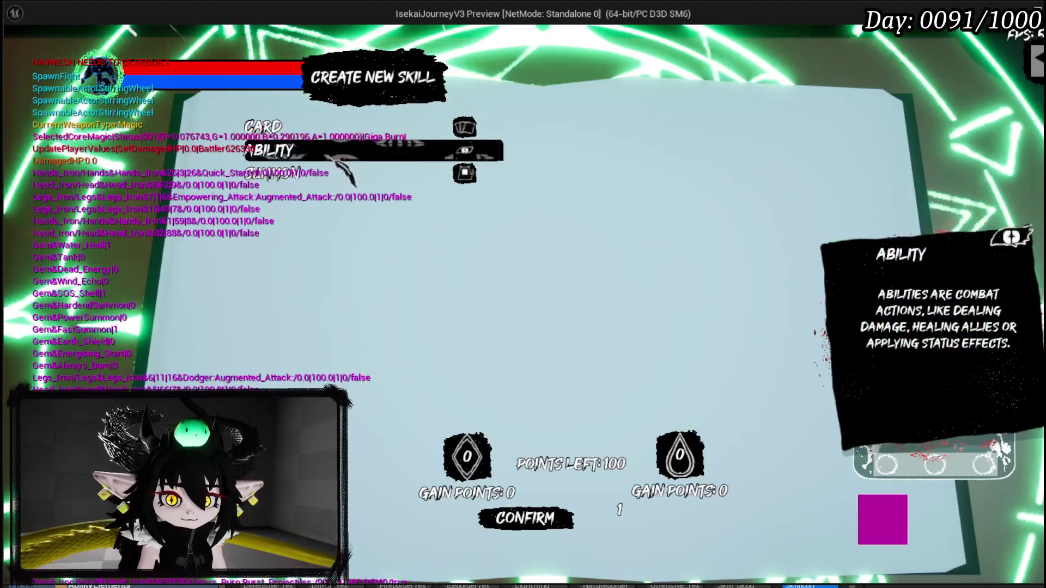
Step: Try the AOE and Range targeting types, setting the Range size to 5
click(316, 174)
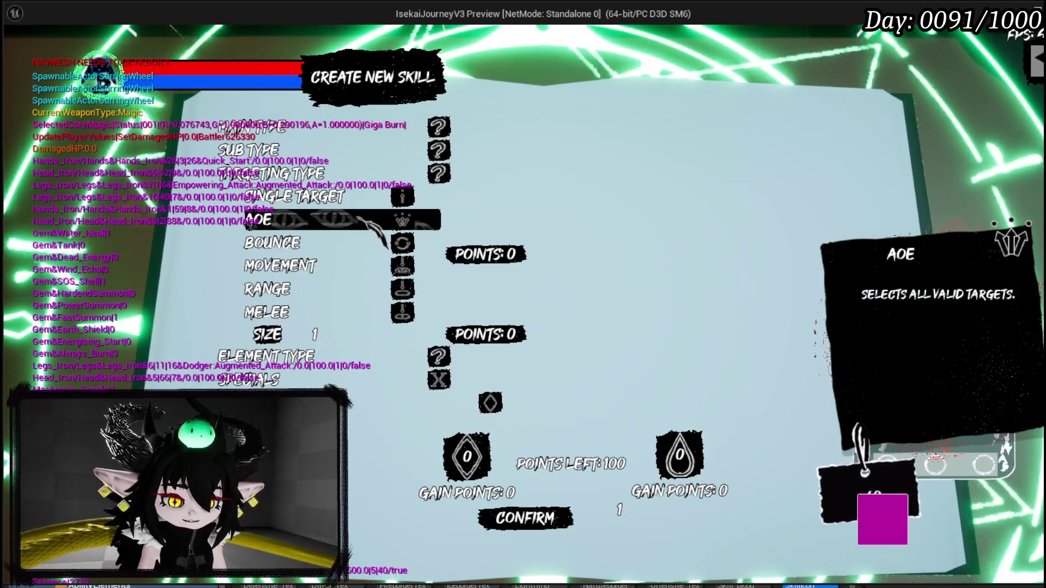
click(371, 221)
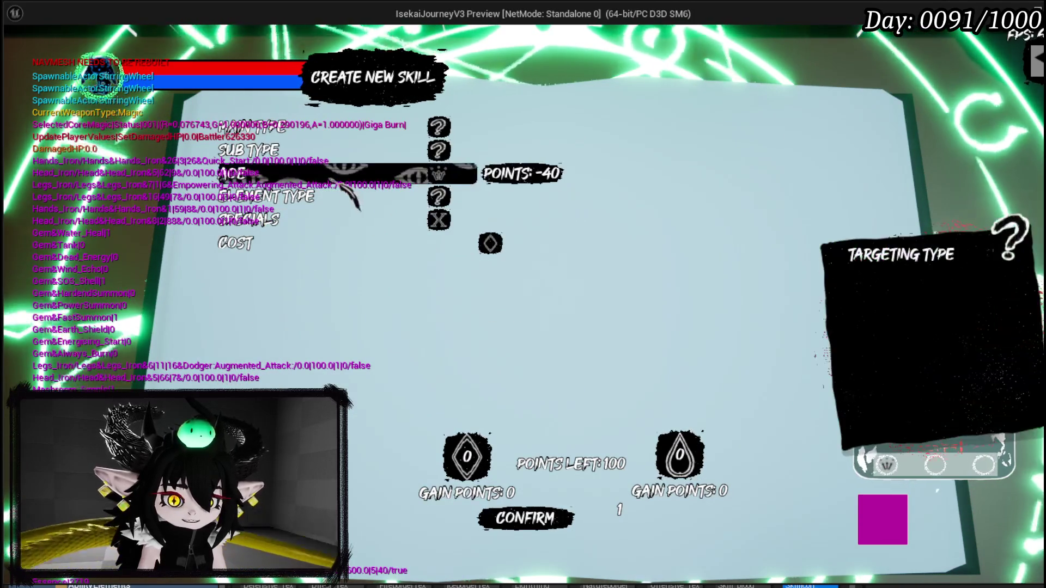
click(327, 174)
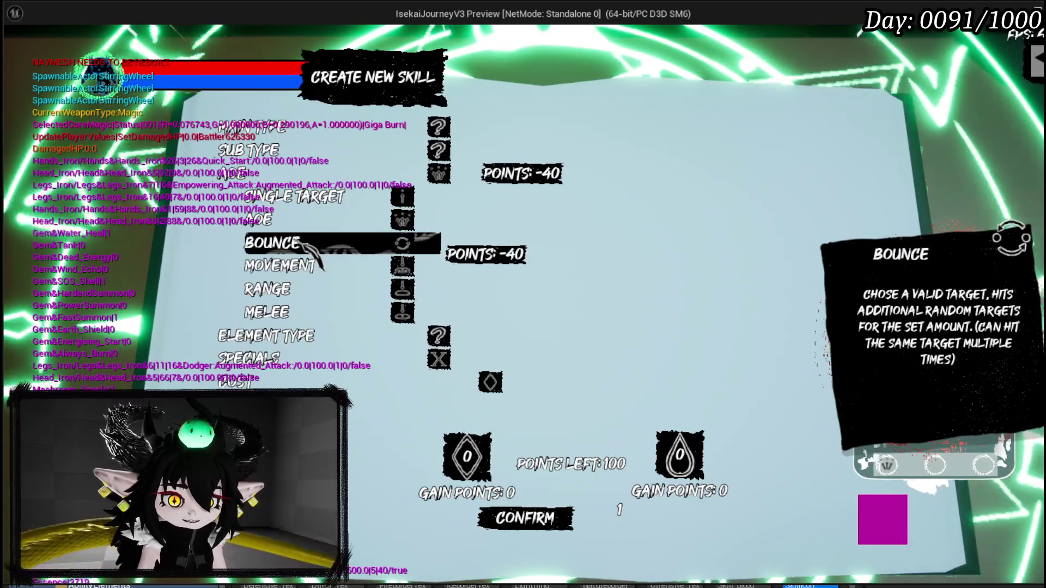
click(299, 288)
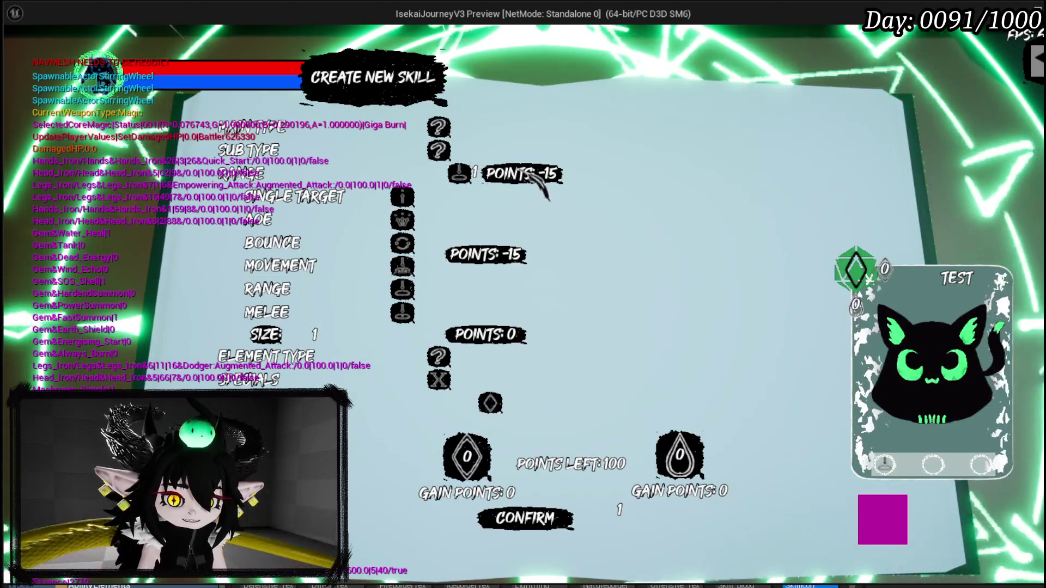
click(318, 334)
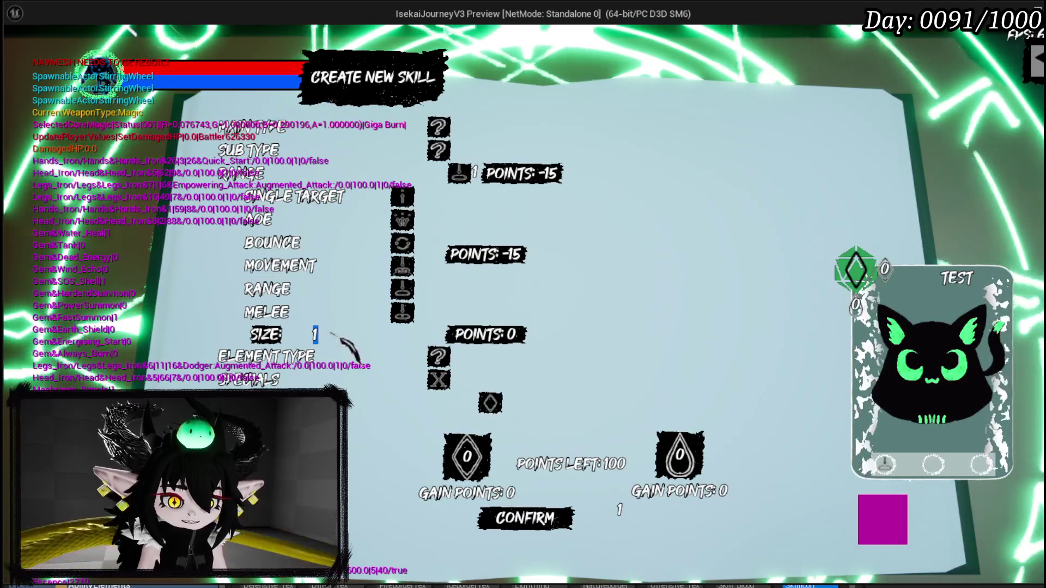
text(5)
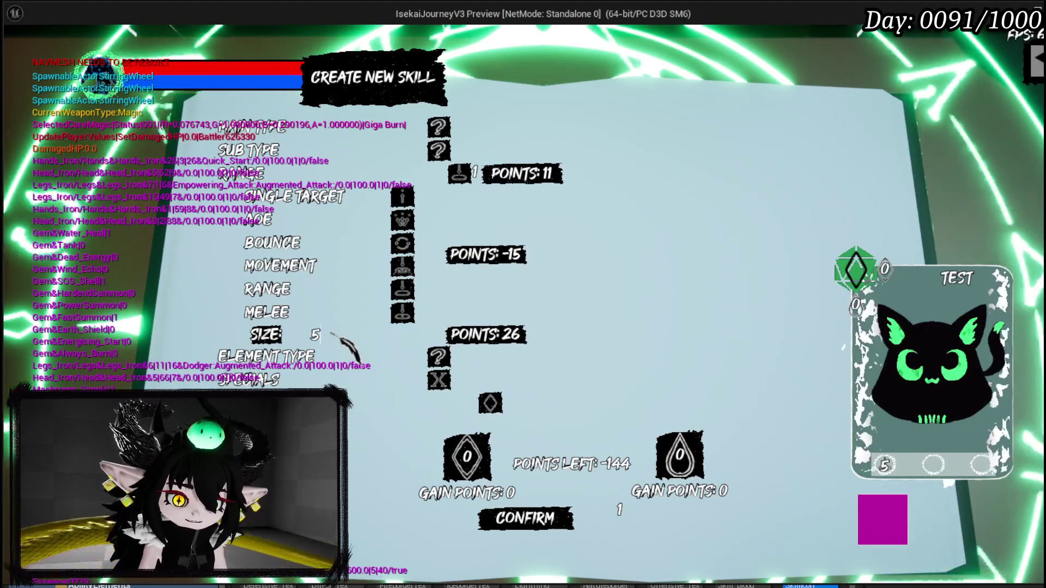
key(Return)
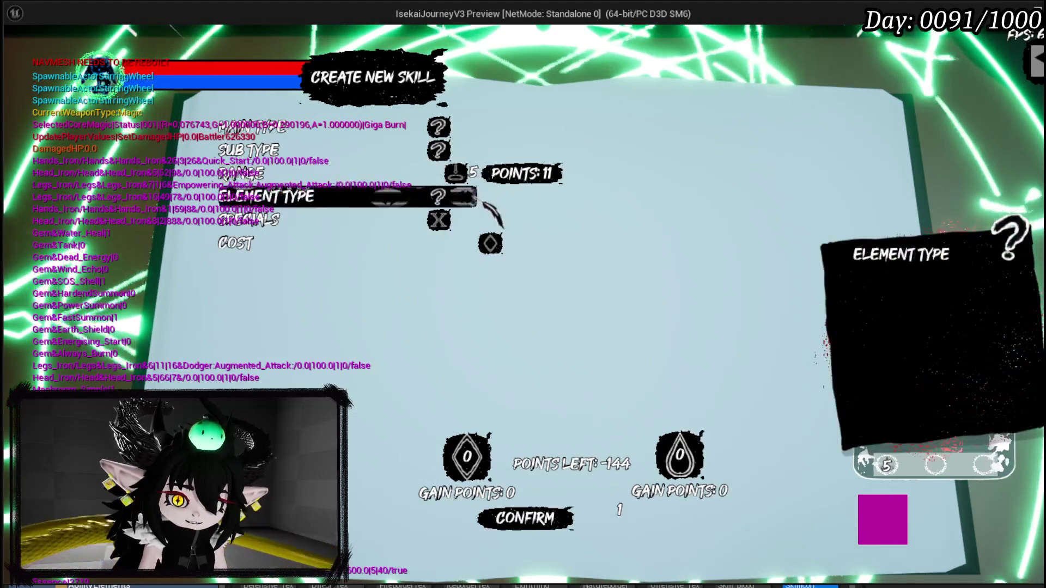
Step: Switch targeting to Bounce and lower its amount to 2
click(299, 179)
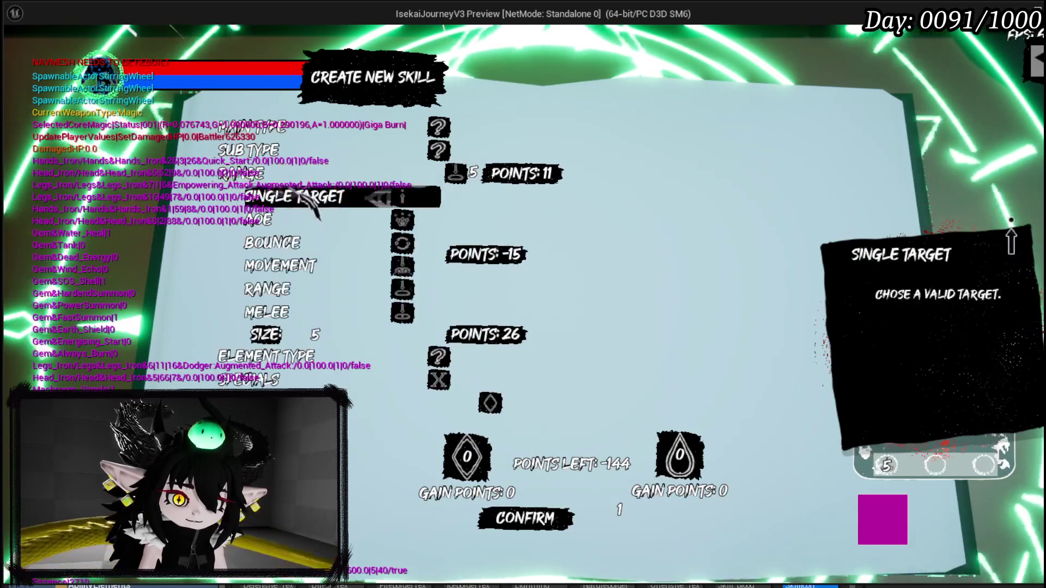
click(289, 240)
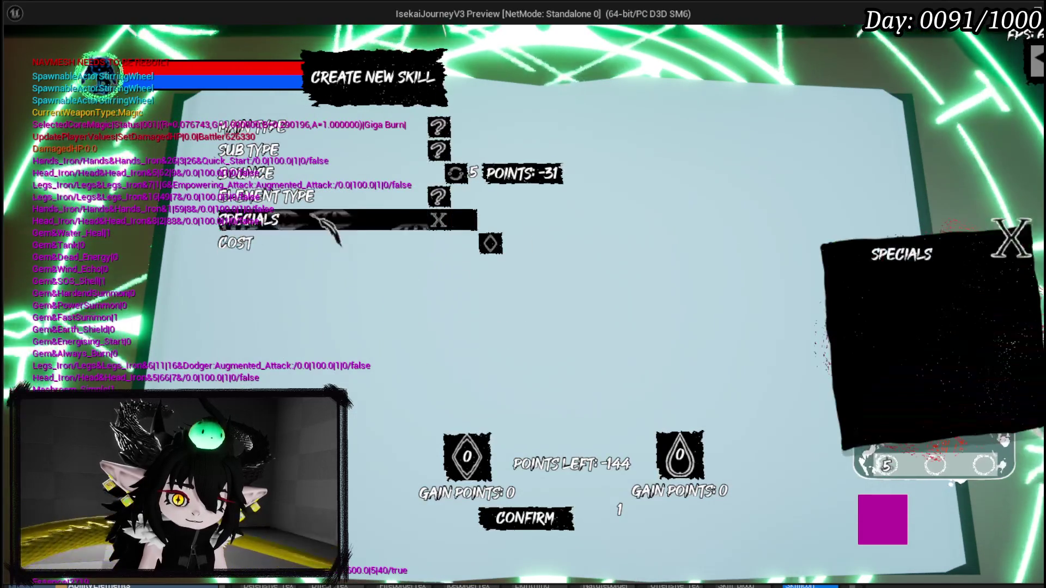
click(297, 174)
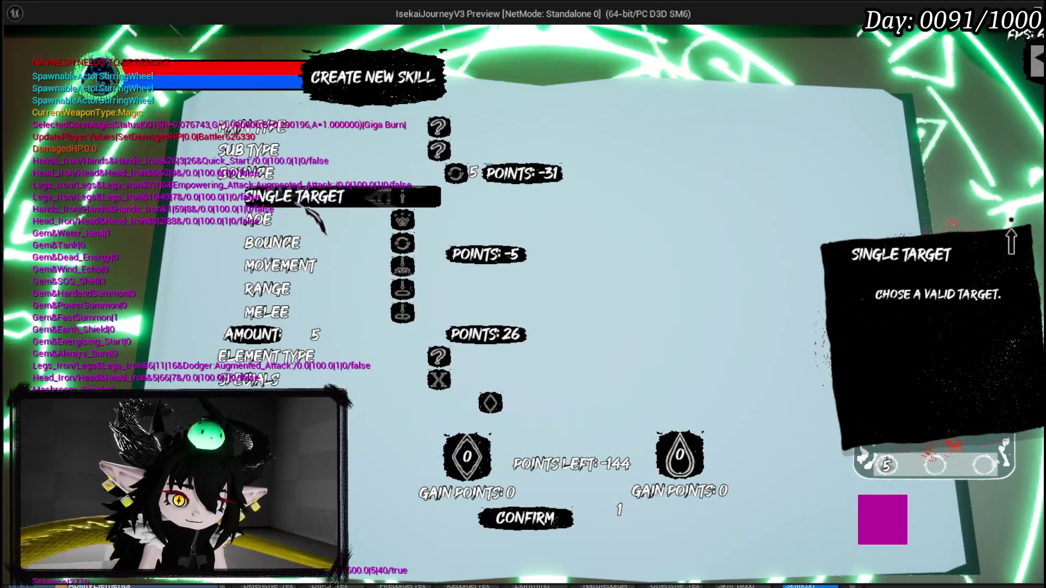
click(353, 336)
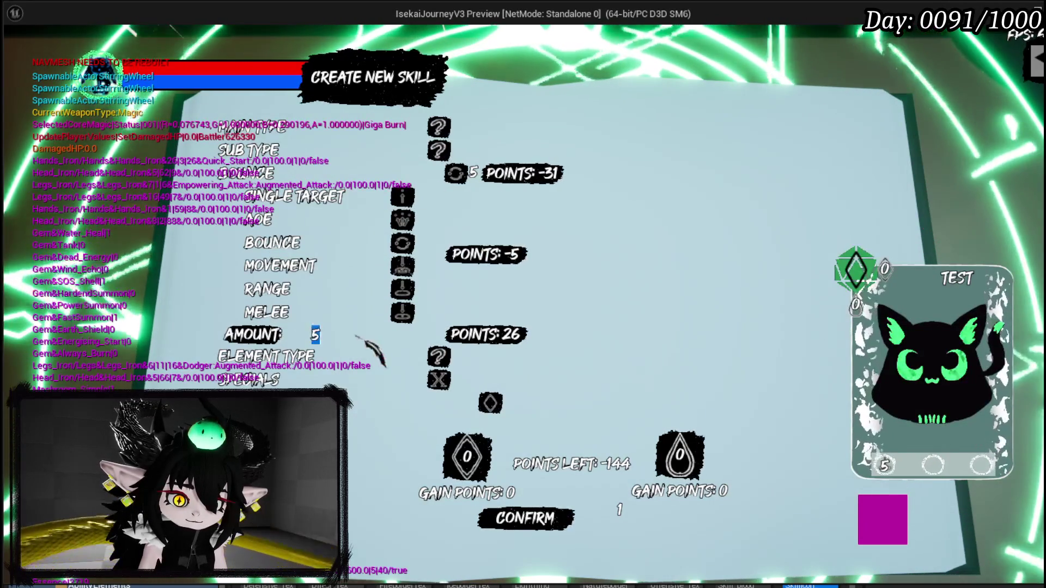
text(2)
key(Return)
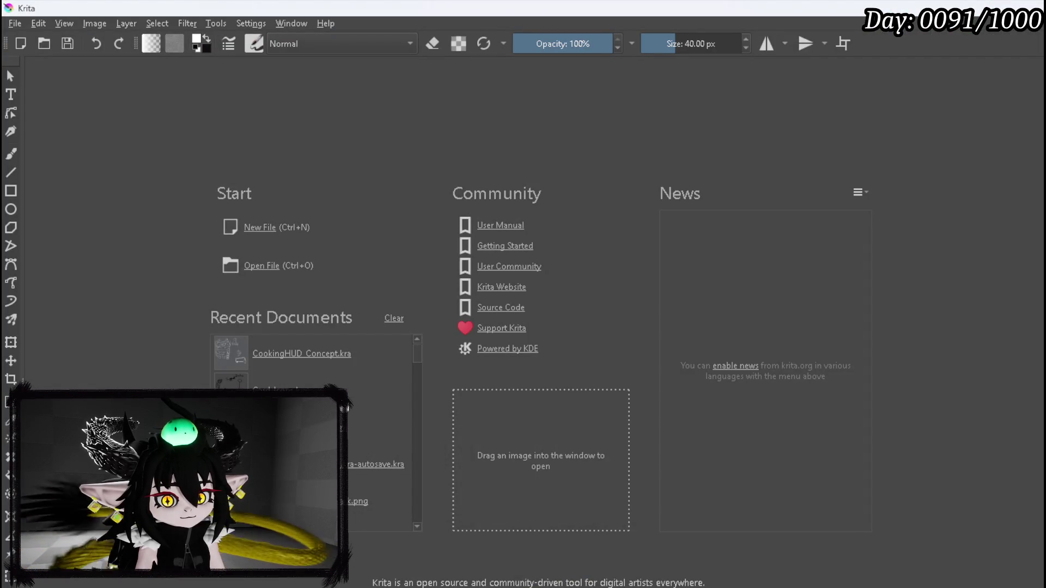
scroll(316, 433, down, 2)
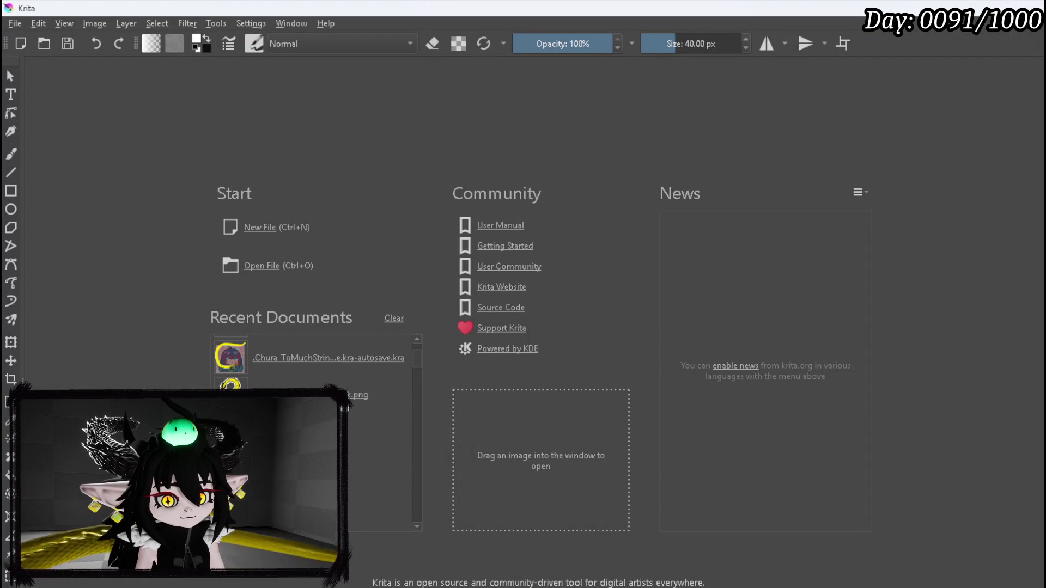
Step: Scroll through Krita's Recent Documents, then show the File > Open Recent list
scroll(316, 434, down, 1)
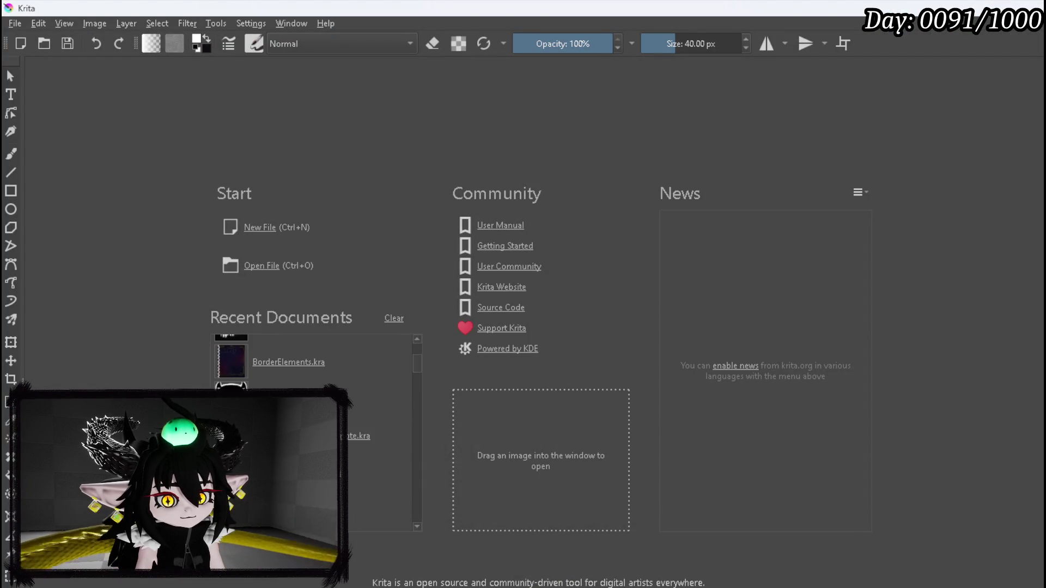
scroll(316, 433, down, 1)
scroll(317, 434, down, 2)
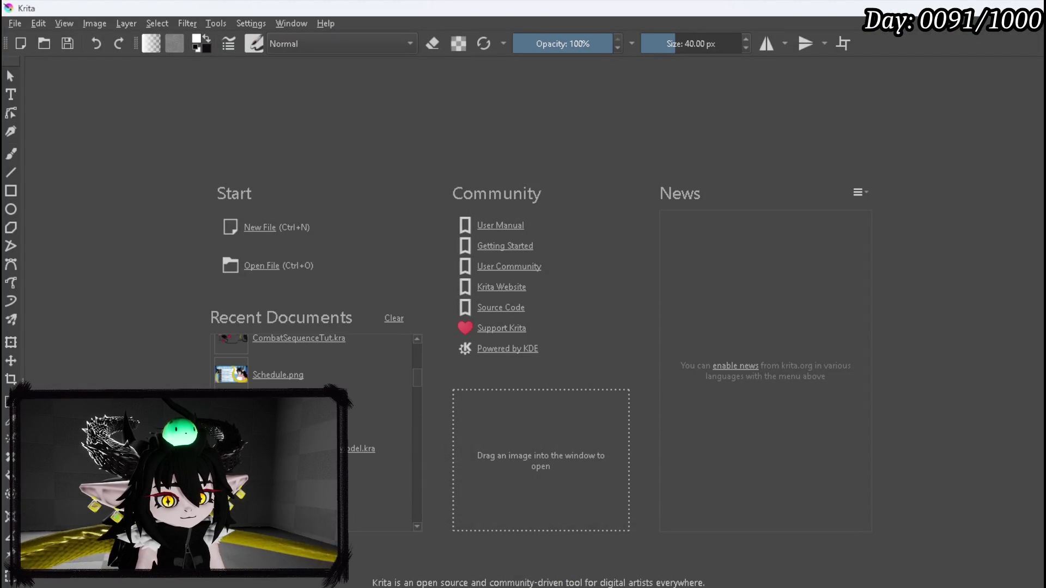
scroll(316, 433, up, 6)
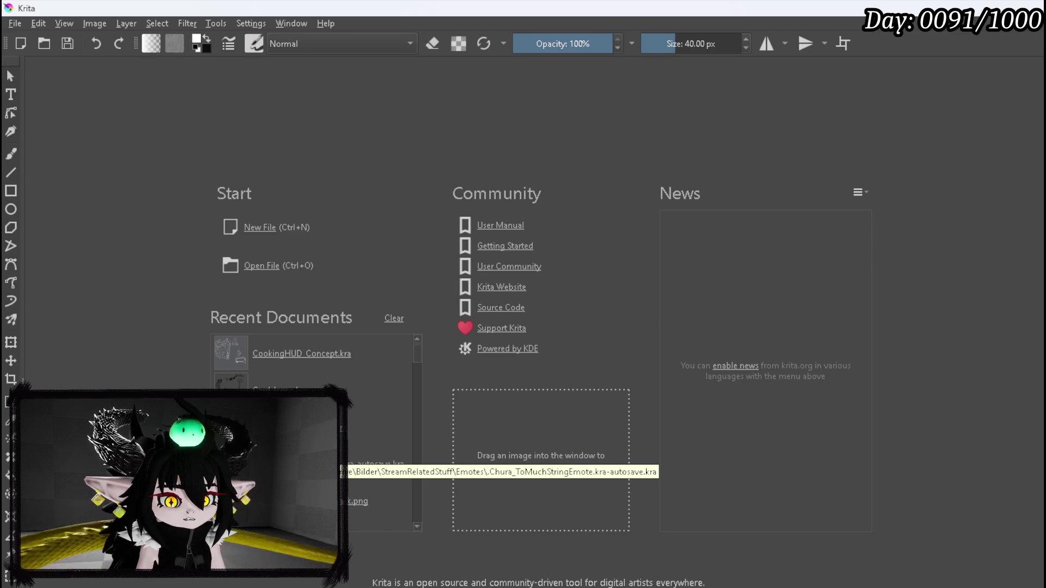
scroll(376, 462, down, 2)
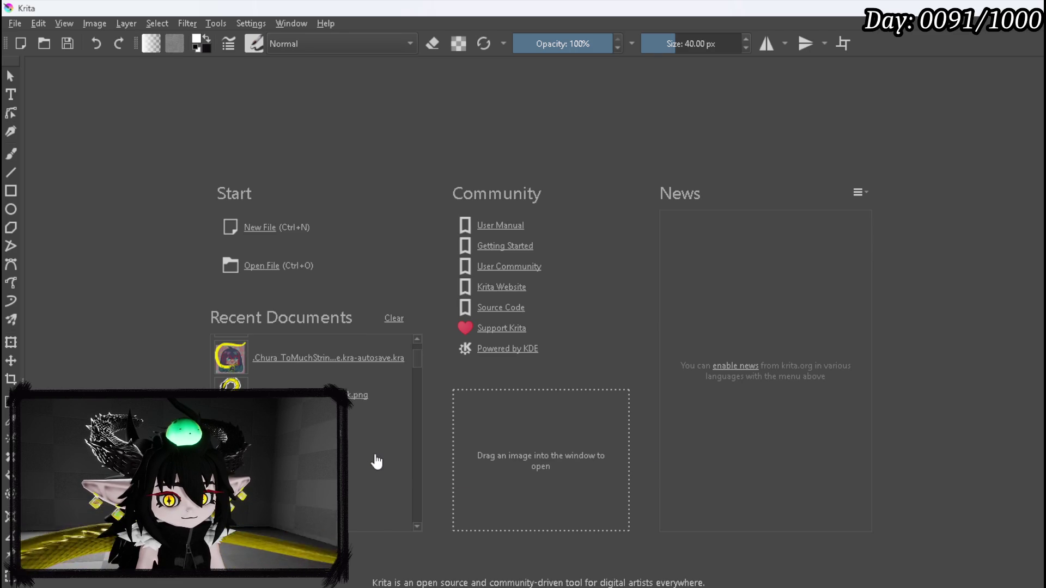
scroll(376, 462, down, 2)
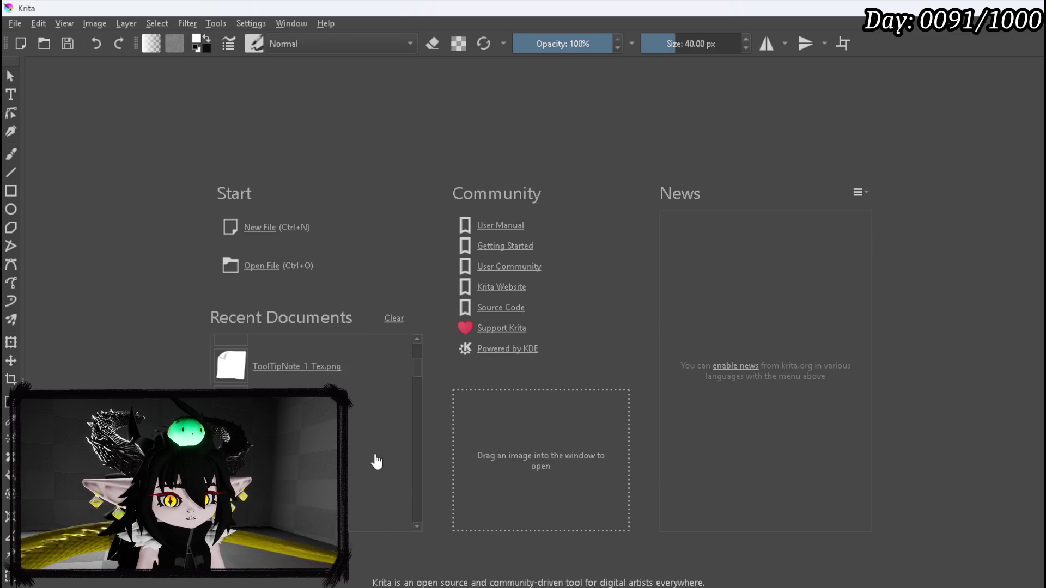
scroll(376, 463, down, 1)
scroll(376, 462, down, 1)
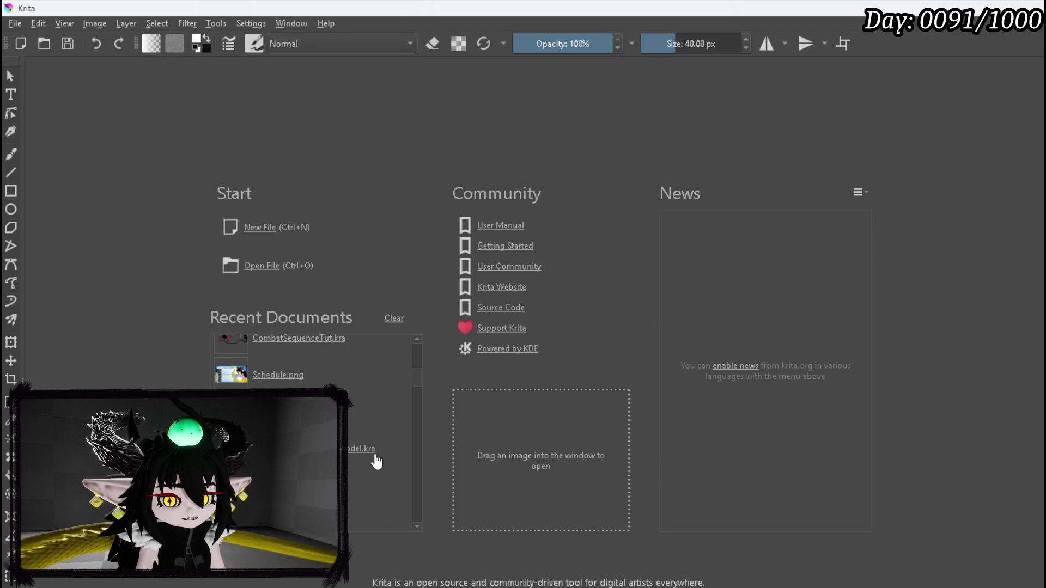
scroll(376, 462, down, 1)
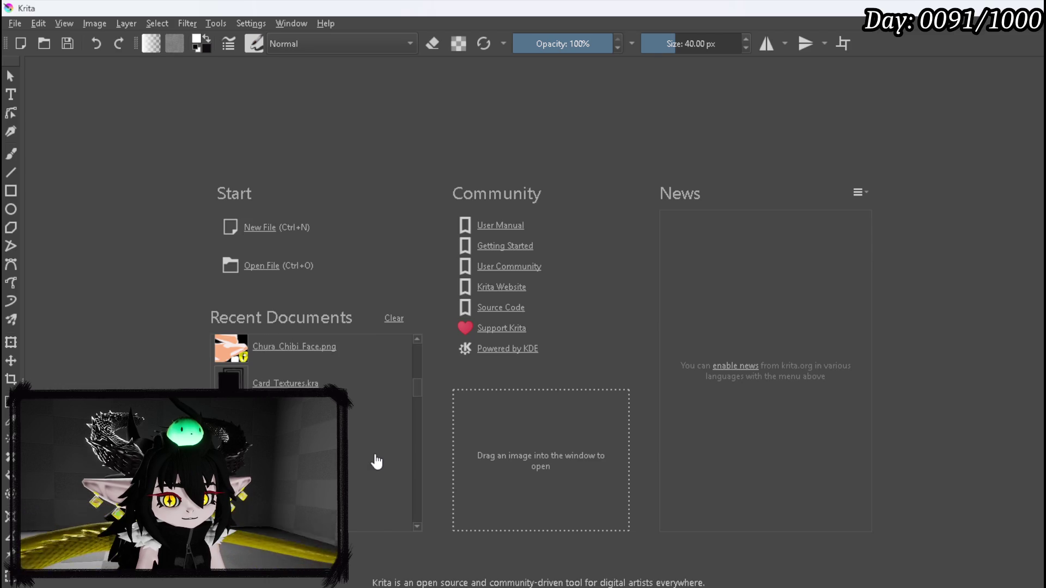
scroll(376, 462, down, 1)
scroll(376, 462, up, 5)
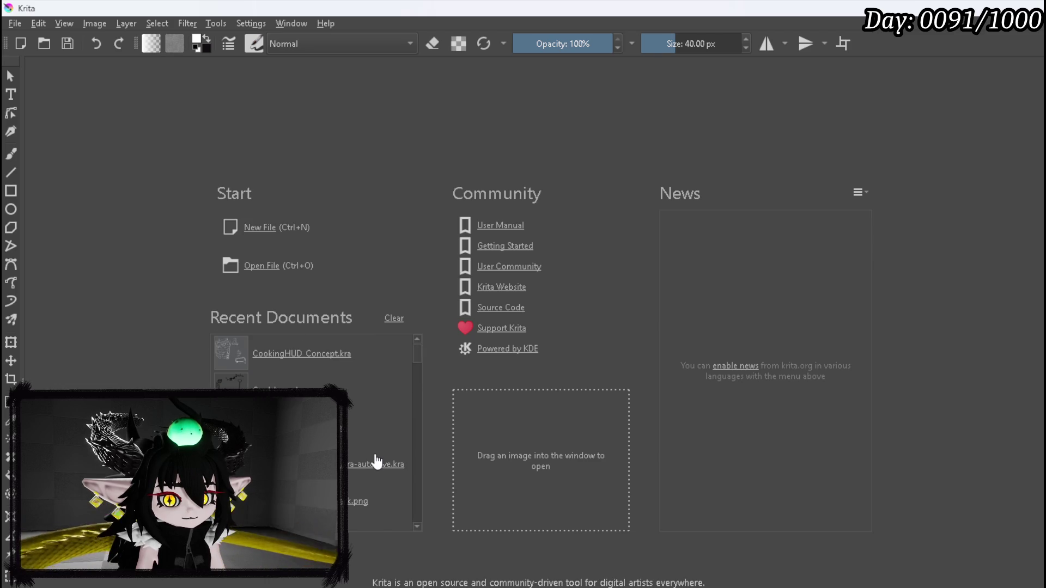
click(15, 23)
mouse_move(58, 74)
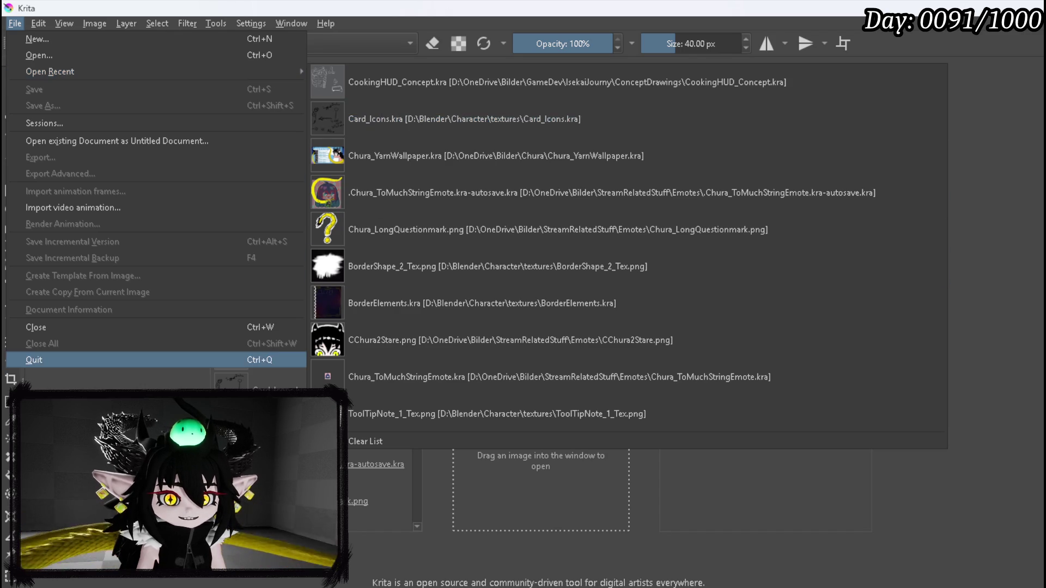
Step: In ability_tex.kra, clear the artwork, add the flame PNG as a new layer, then empty it
click(174, 377)
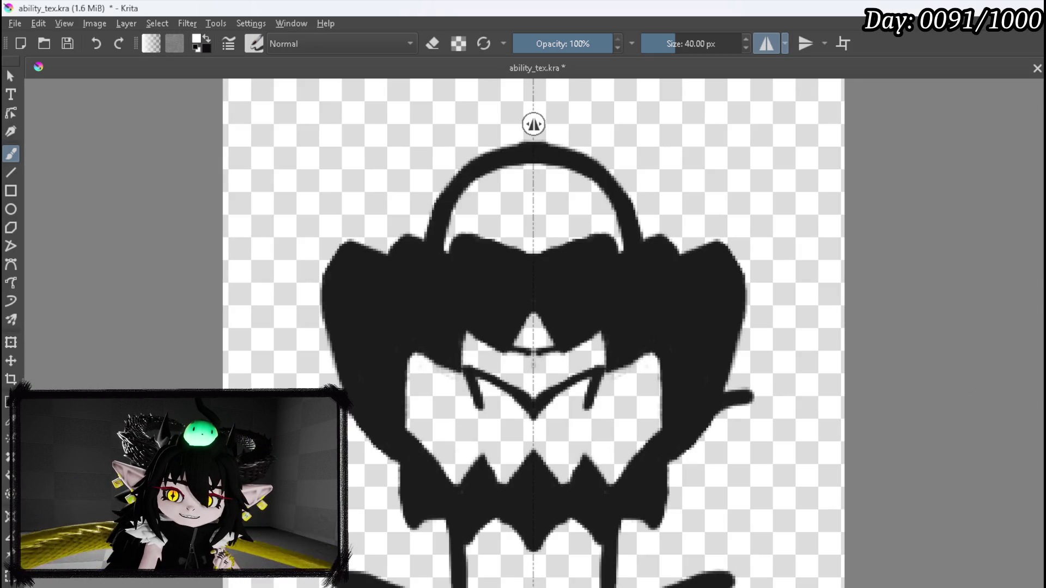
key(Delete)
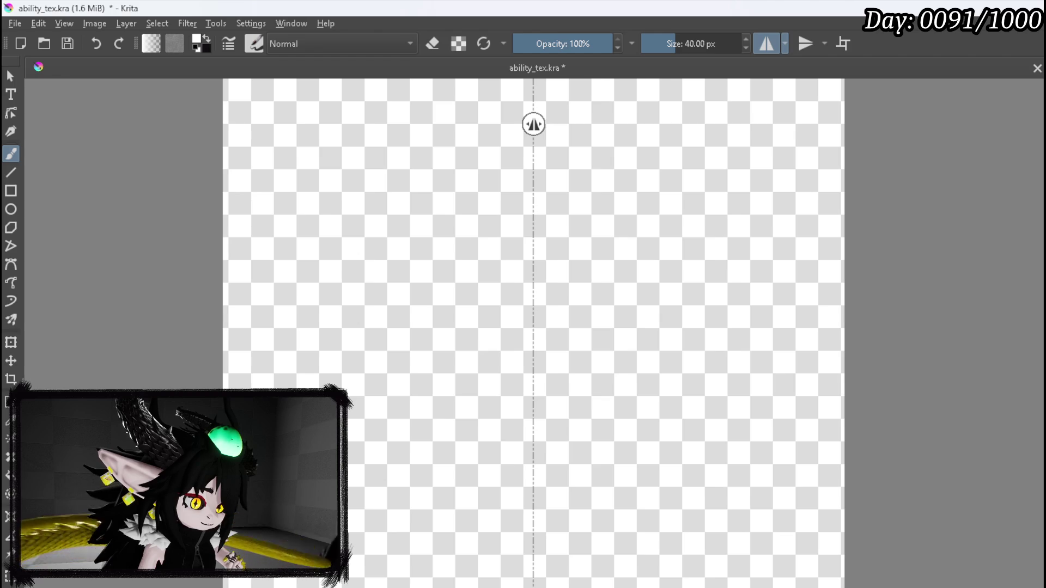
drag(373, 333, 384, 334)
click(433, 339)
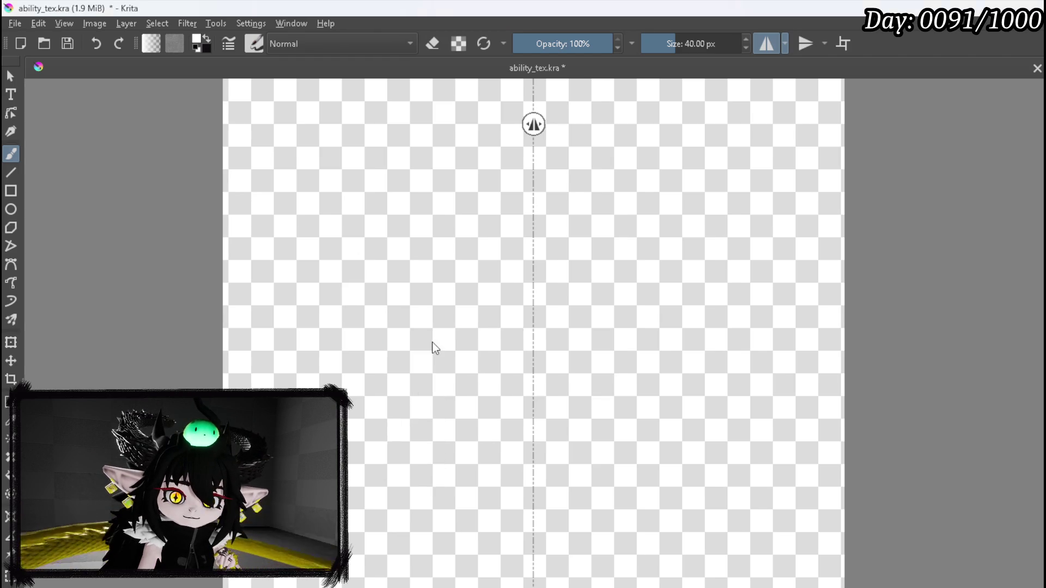
scroll(433, 342, down, 3)
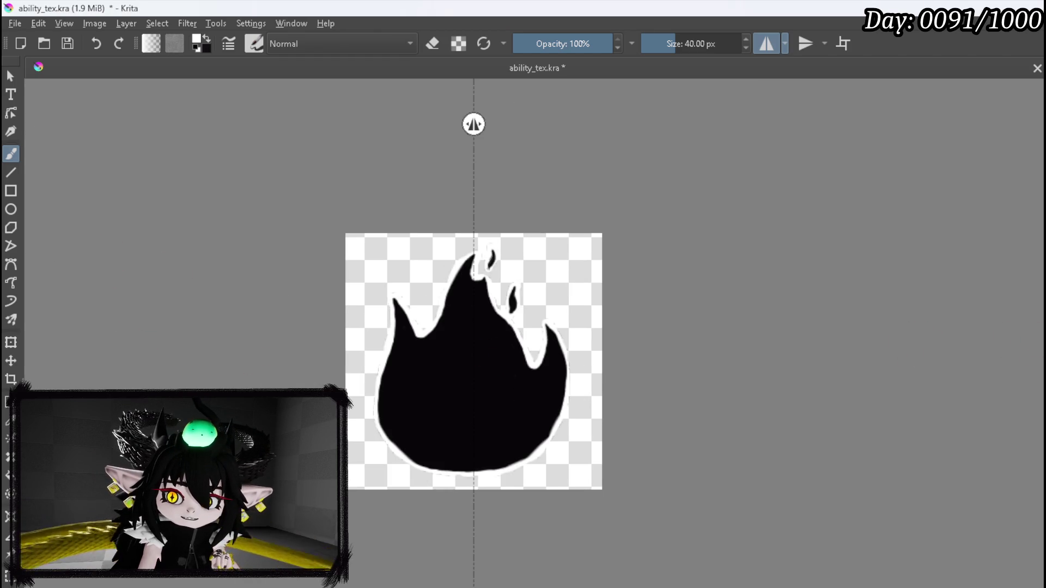
key(ctrl+z)
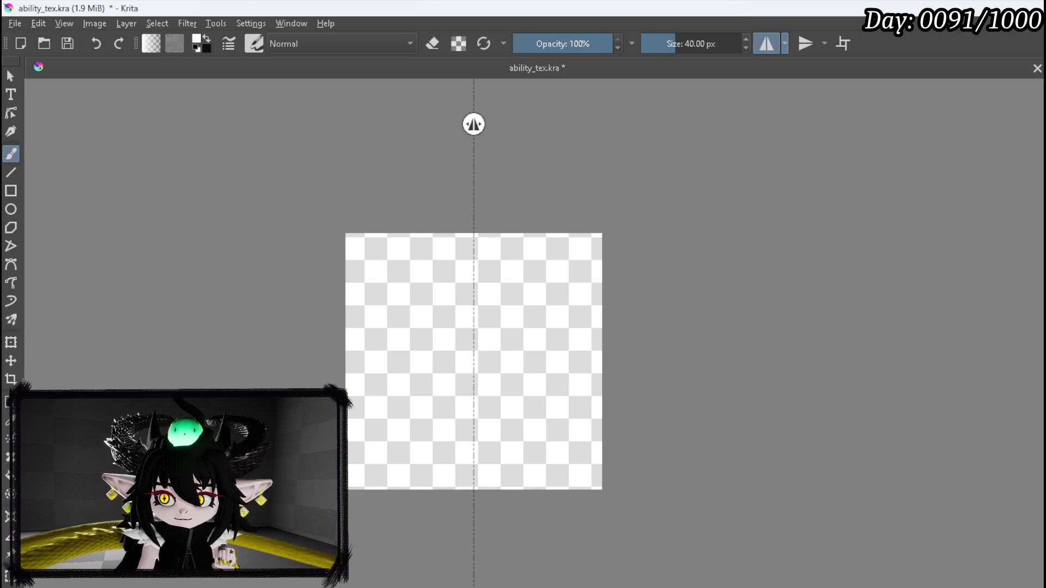
key(super+Down)
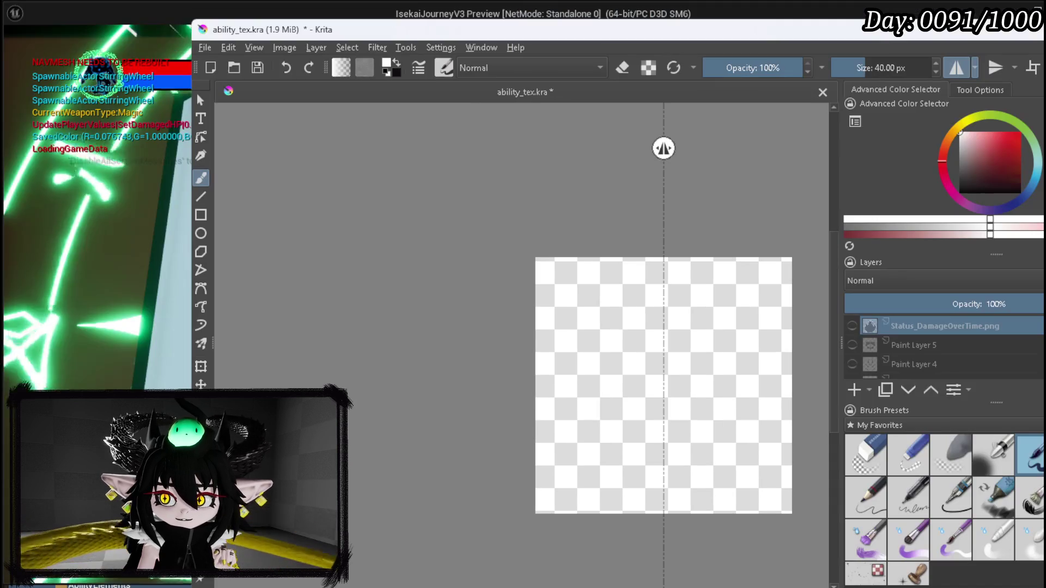
Step: Minimize Krita, close the Create New Skill menu, and stop the game preview
key(super+Down)
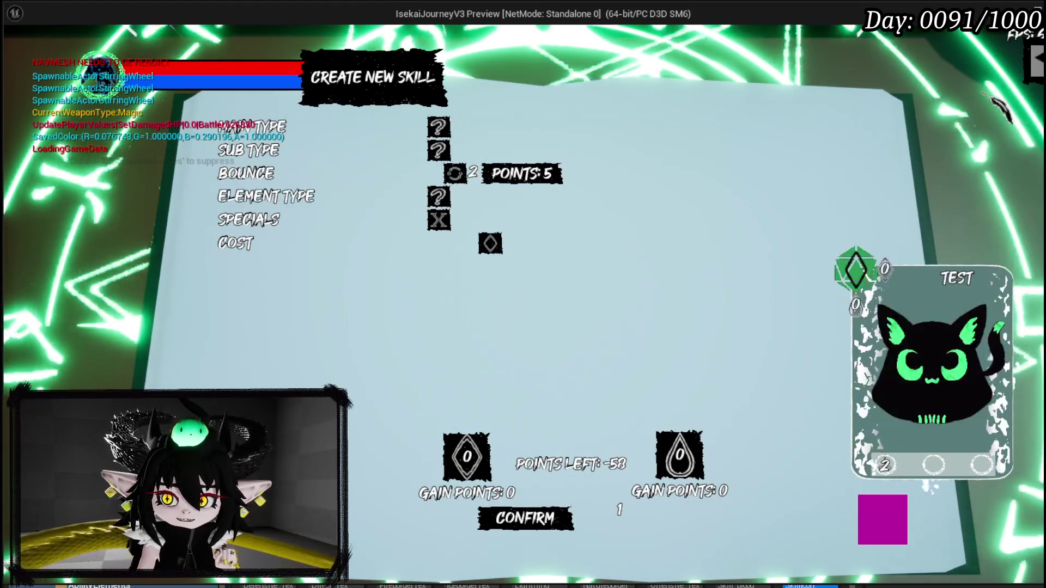
key(Escape)
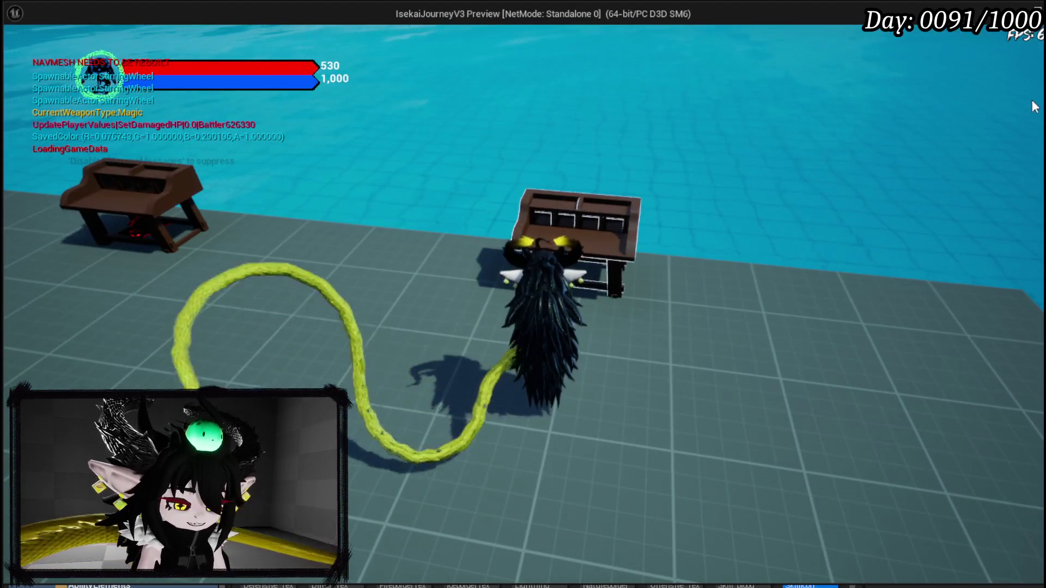
key(Escape)
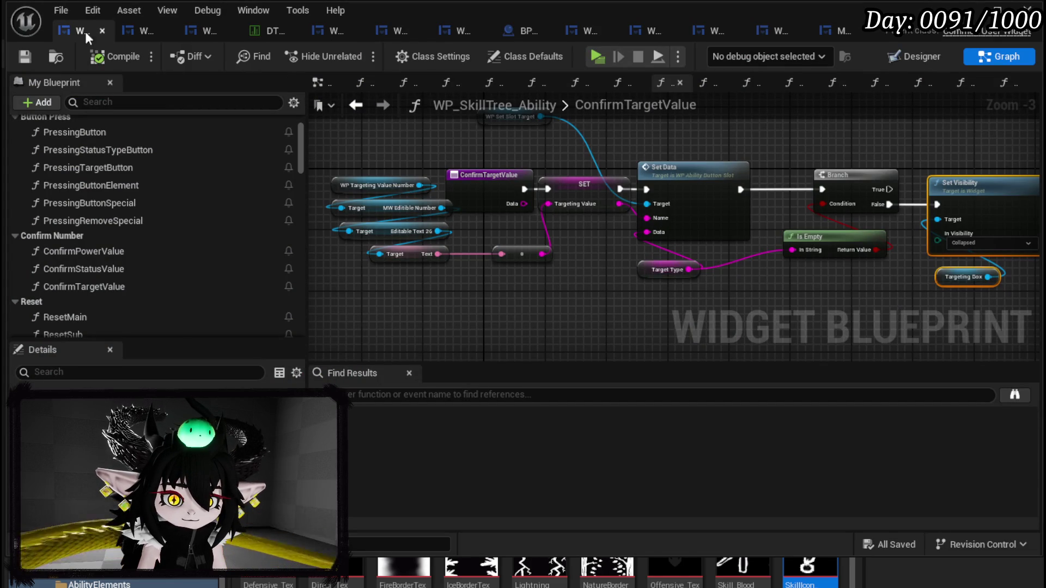
Step: In the Designer, select the TARGETING TYPE row, the TargetingBox, and the ELEMENT TYPE row
click(945, 56)
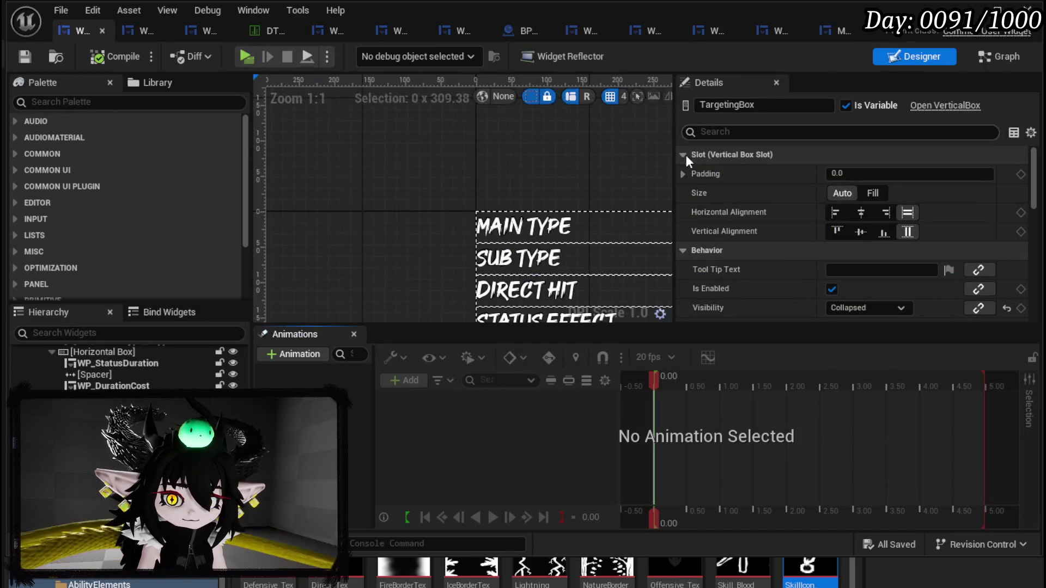
mouse_move(369, 104)
mouse_down()
mouse_move(349, 84)
mouse_move(387, 171)
mouse_up()
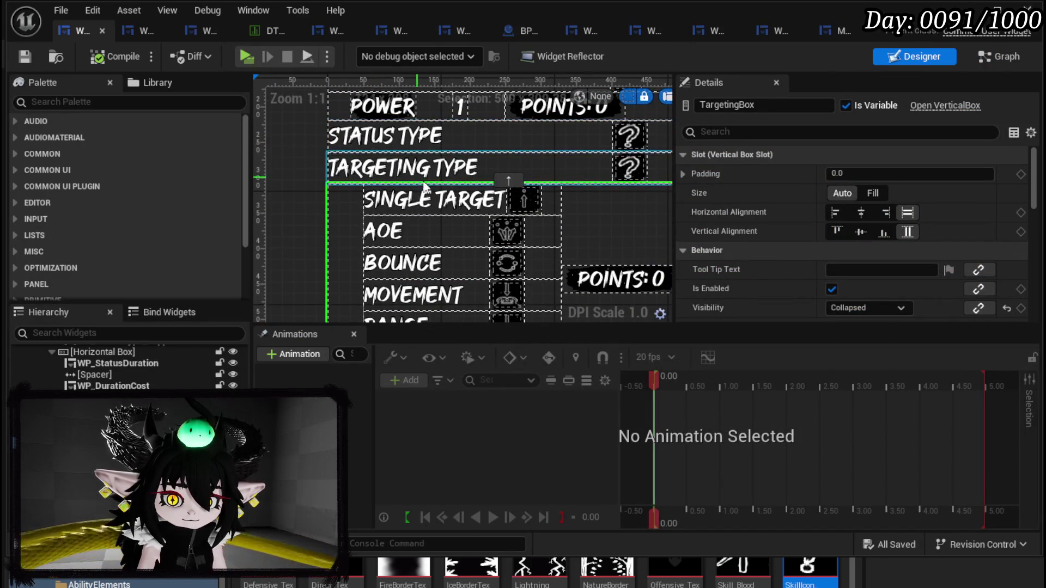
click(387, 171)
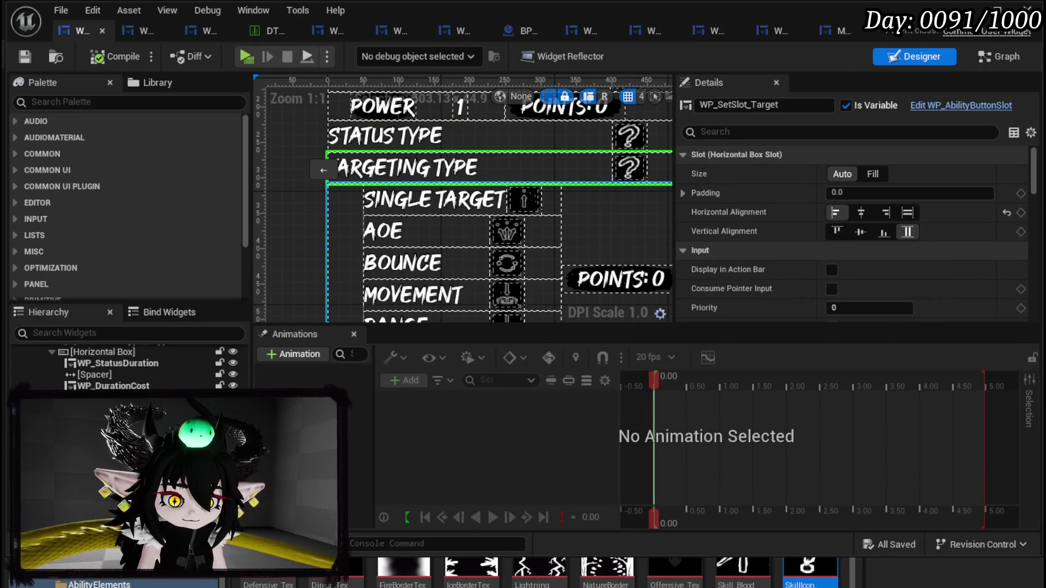
click(346, 246)
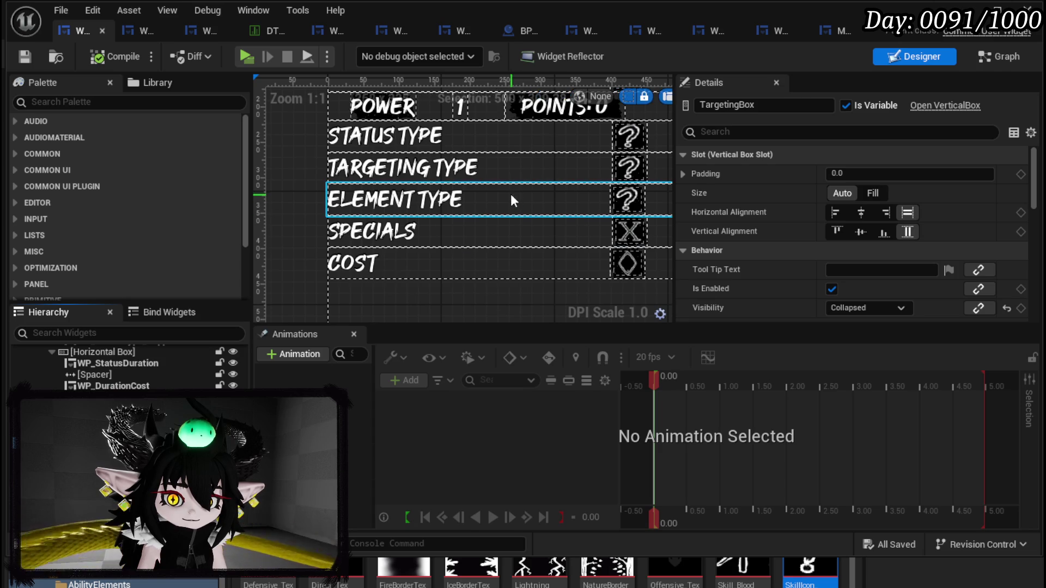
click(430, 207)
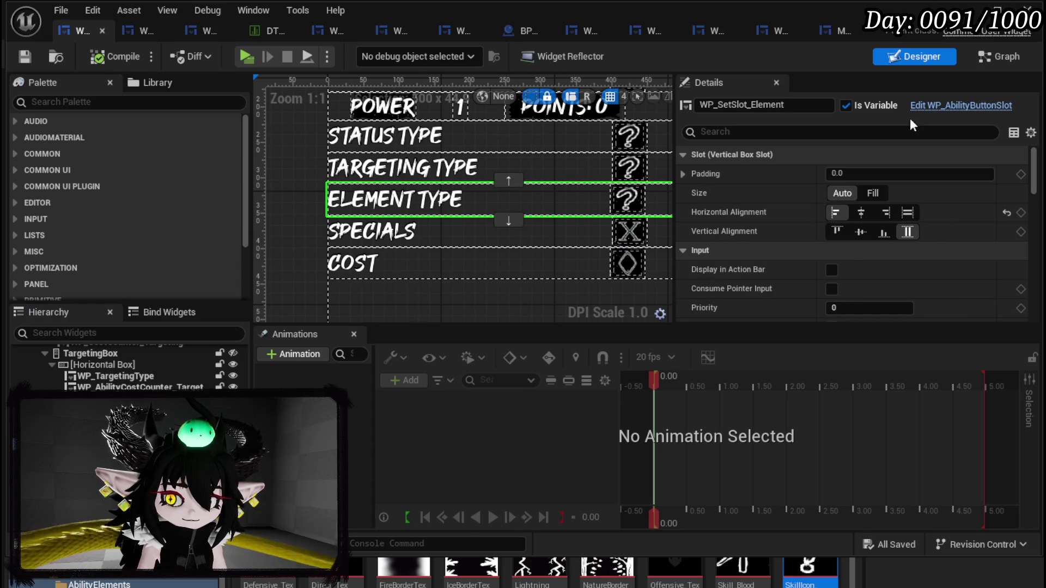
Step: Open the ResetElement graph and box-select its Set Active Widget and switcher nodes
click(1002, 60)
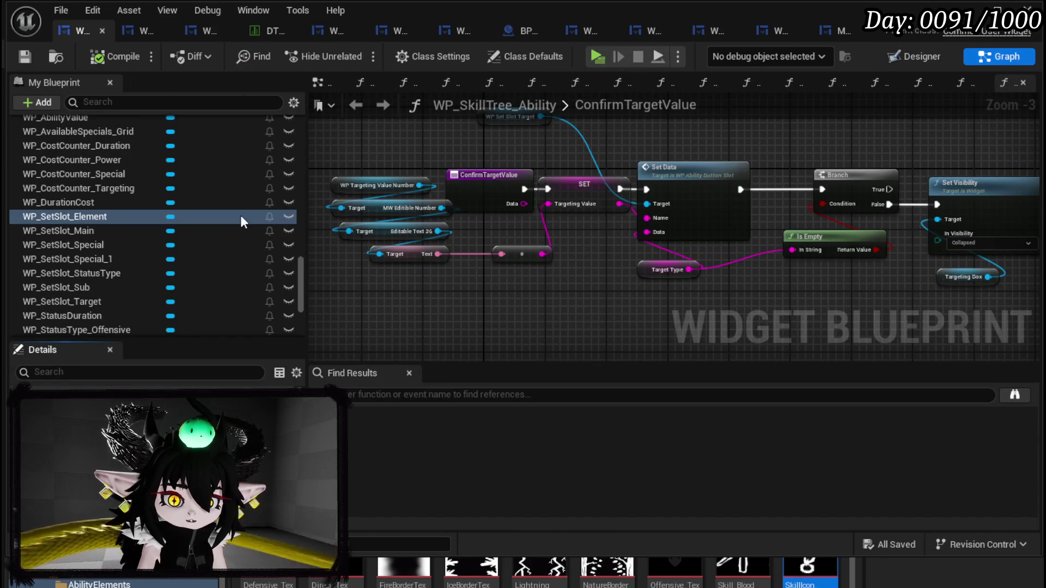
scroll(96, 211, up, 15)
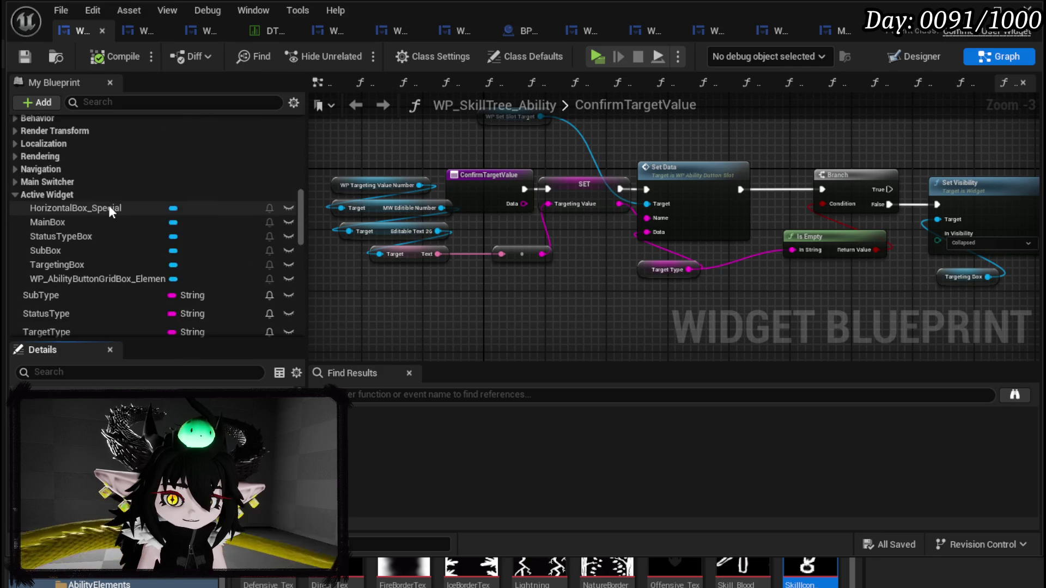
scroll(110, 210, up, 5)
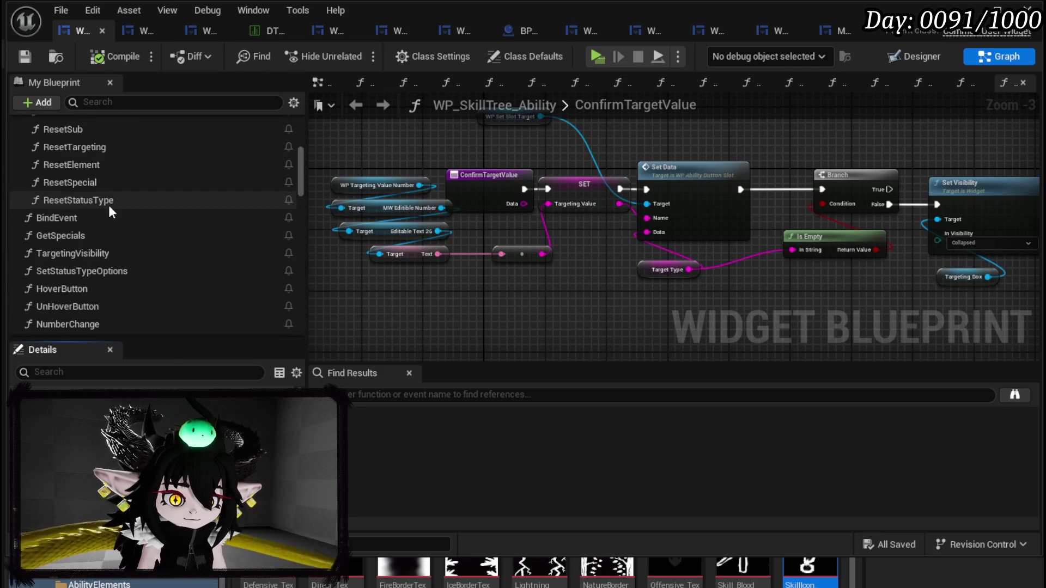
double_click(110, 166)
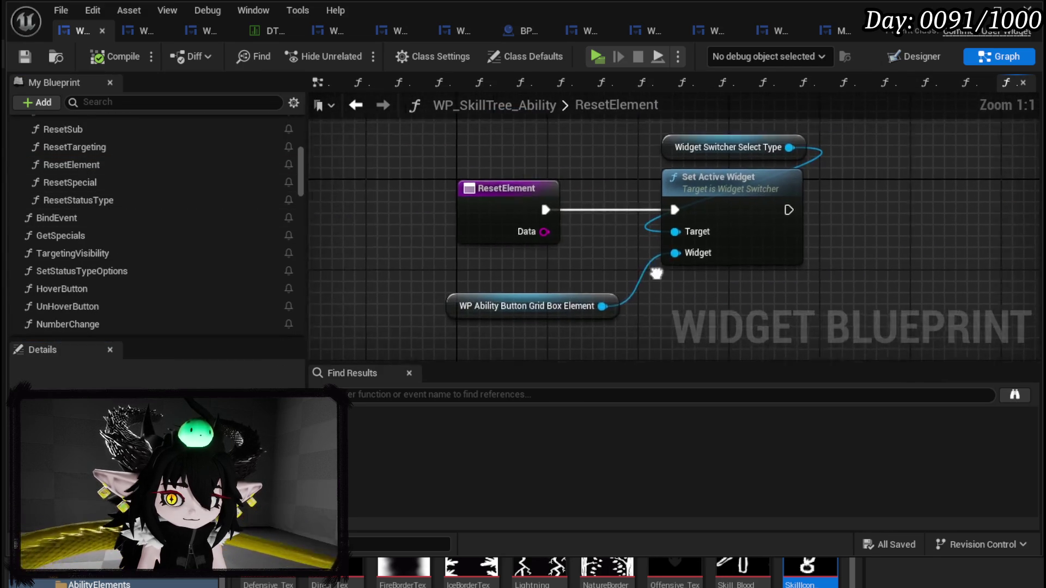
drag(492, 331, 691, 148)
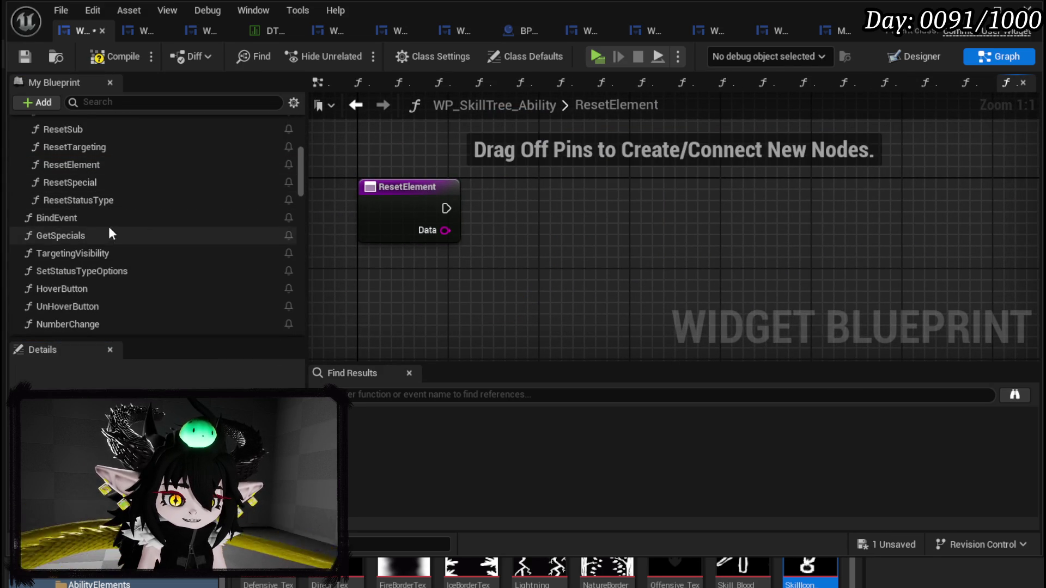
Step: Add a Set Visibility node targeting the ability button grid box element, run from ResetElement's entry
scroll(114, 223, down, 8)
right_click(631, 200)
text(set Visi)
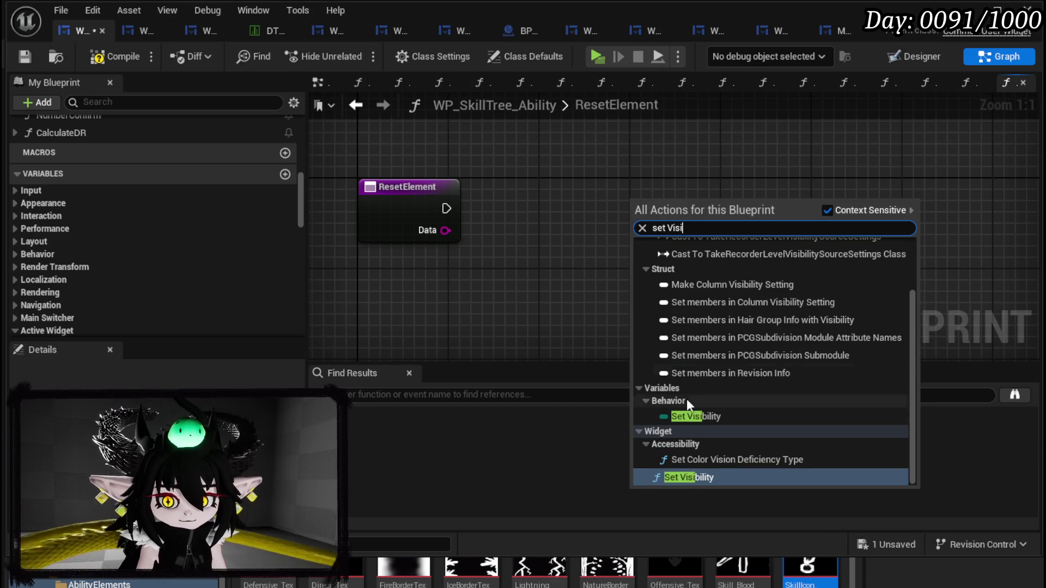
click(685, 478)
drag(632, 255, 478, 276)
text(Element)
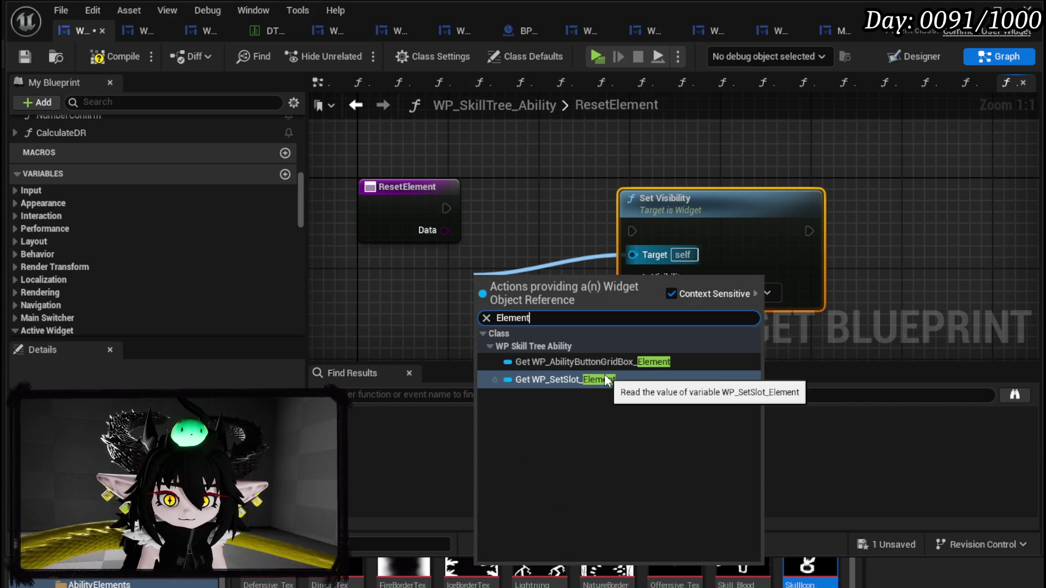
click(594, 362)
drag(531, 283, 420, 282)
mouse_move(447, 208)
mouse_down()
mouse_move(619, 214)
mouse_move(626, 229)
mouse_move(677, 198)
mouse_up()
click(562, 158)
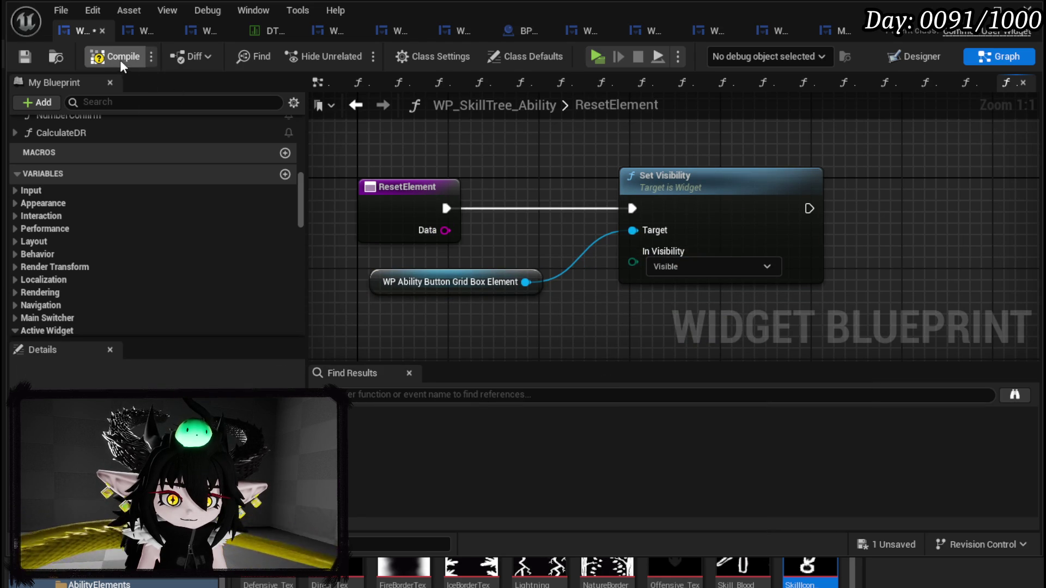
Step: Compile and save, then back in the Designer select the SPECIALS row
click(24, 56)
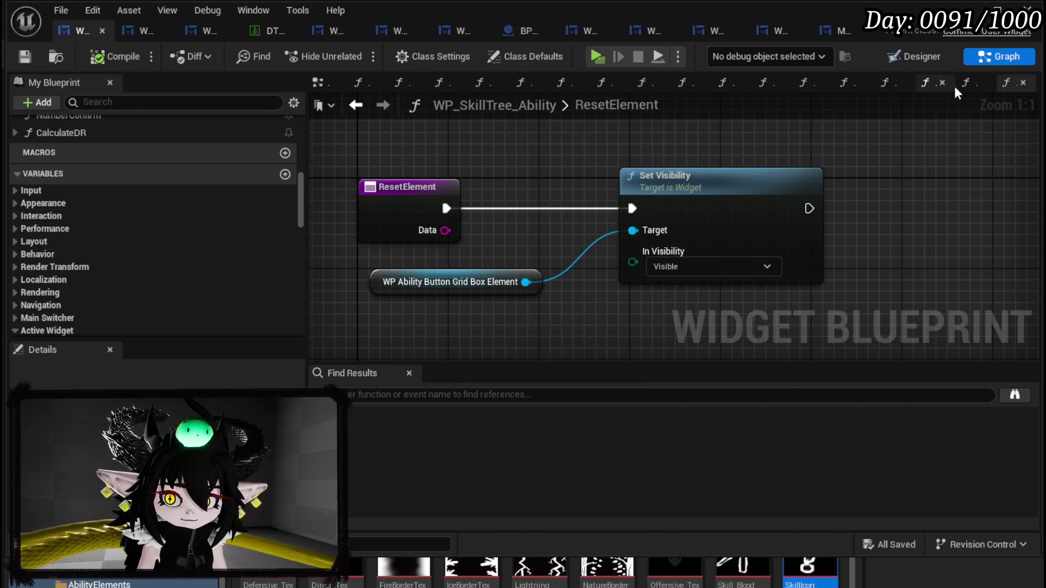
click(948, 61)
mouse_move(437, 257)
mouse_down()
mouse_move(350, 50)
mouse_move(327, 42)
mouse_up()
click(490, 267)
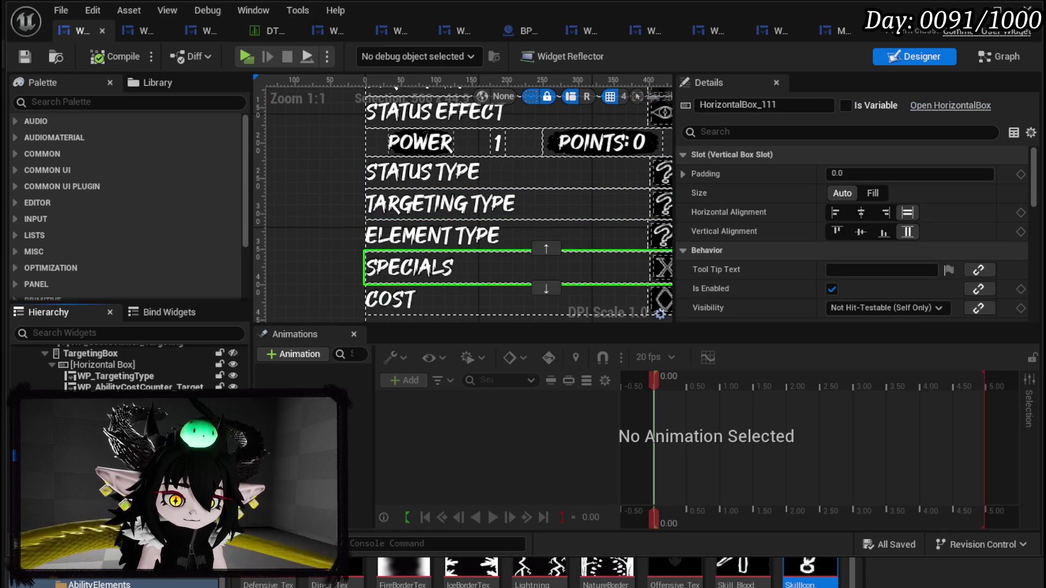
Step: Rename the element grid box widget to ElementBox, then compile and save the blueprint
click(490, 240)
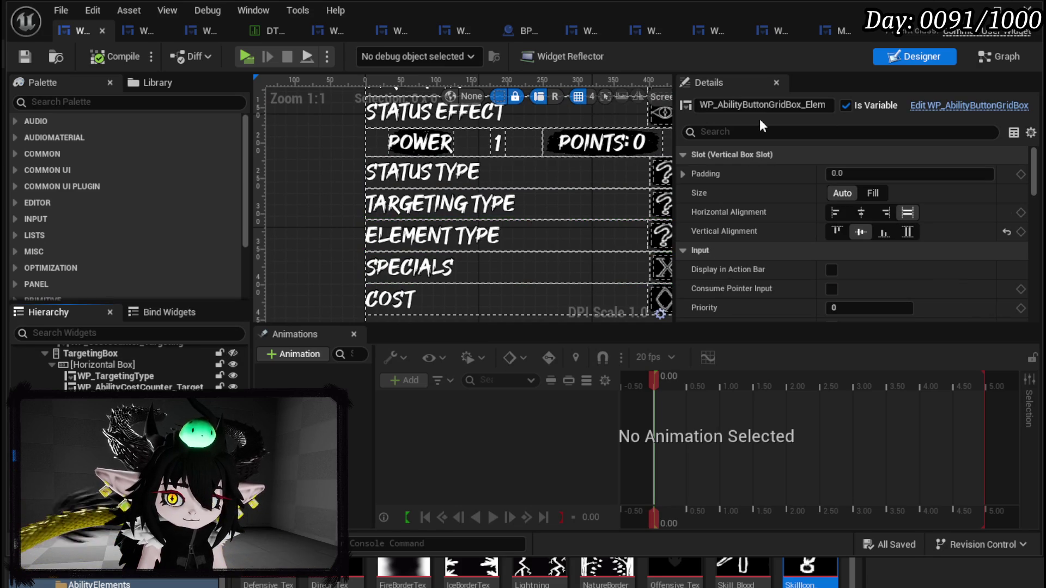
click(705, 105)
text(ElementBox)
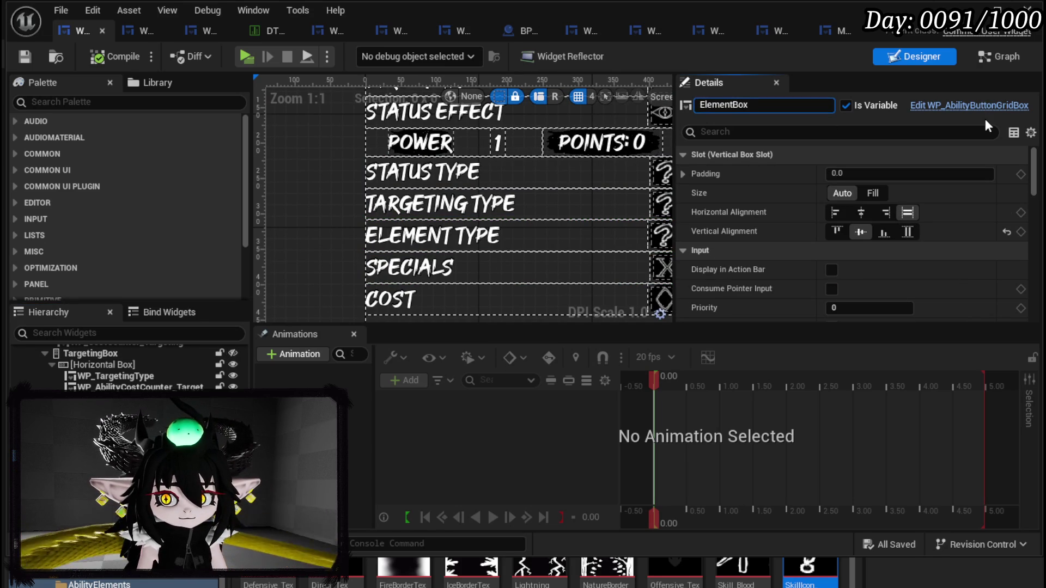
key(Return)
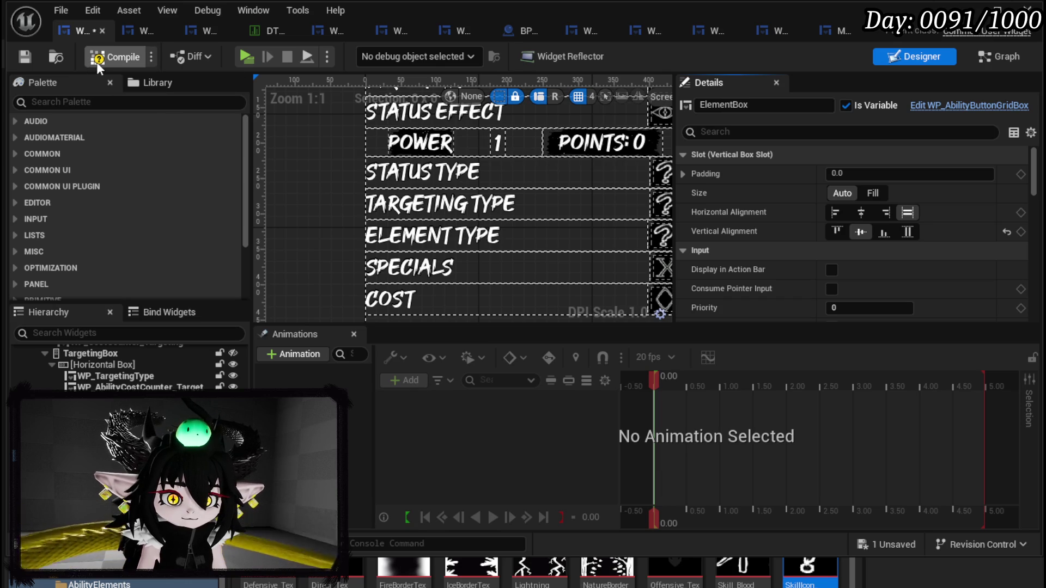
click(21, 58)
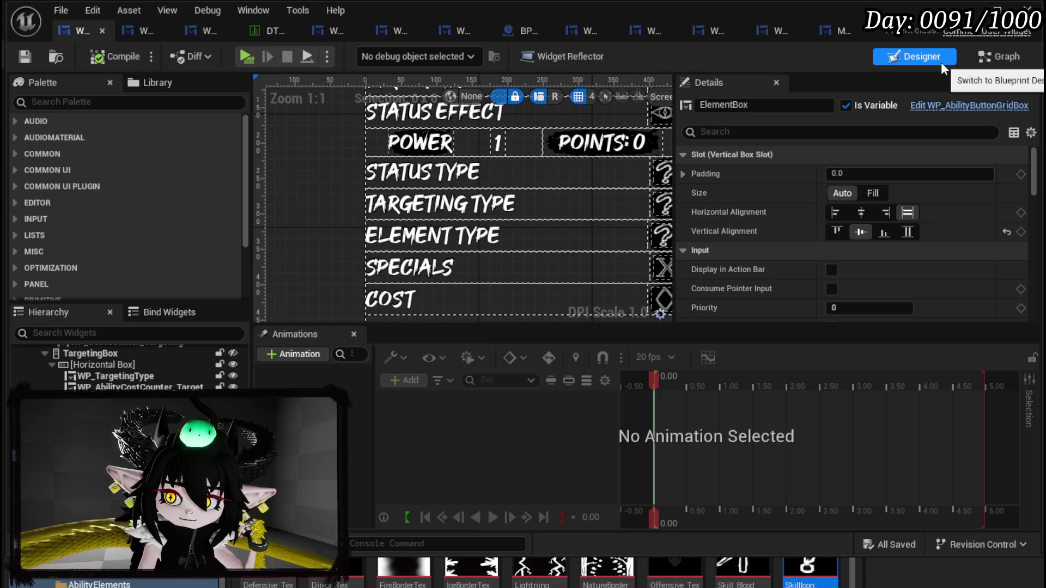
click(968, 10)
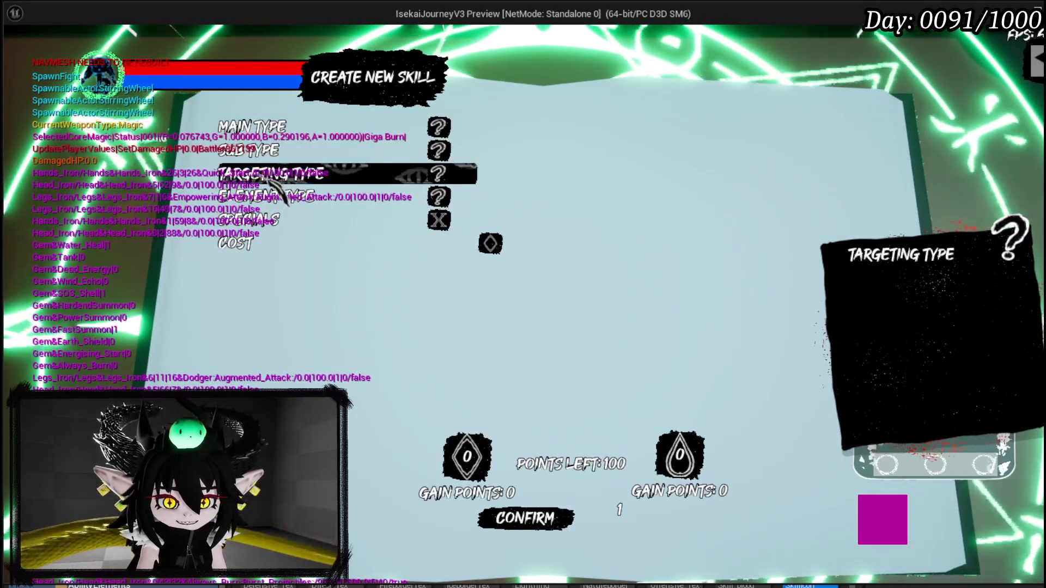
Step: In the skill menu, try the Fire, Earth, Void and Wind elements, ending on Fire
click(316, 197)
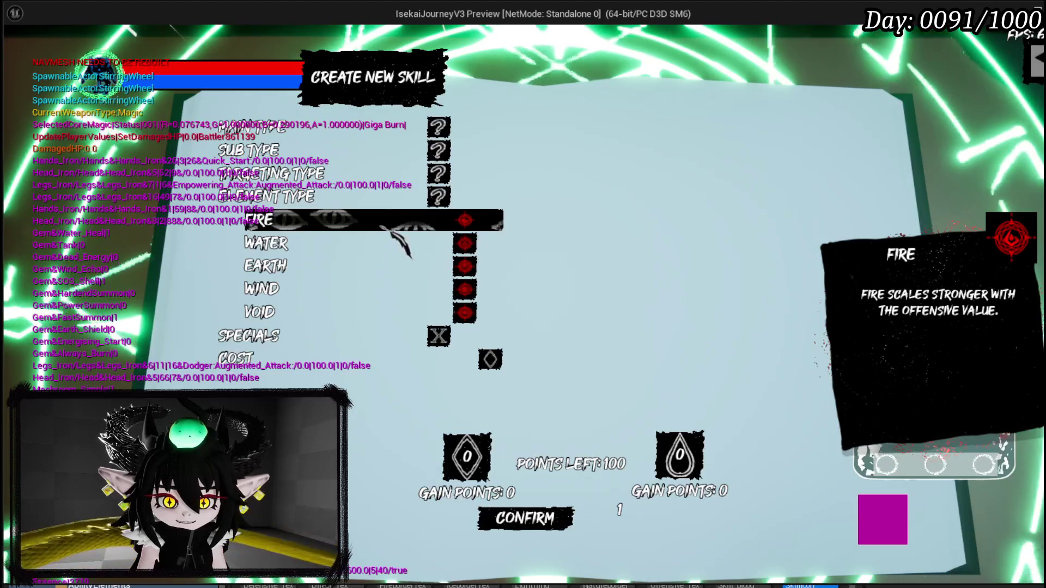
click(384, 224)
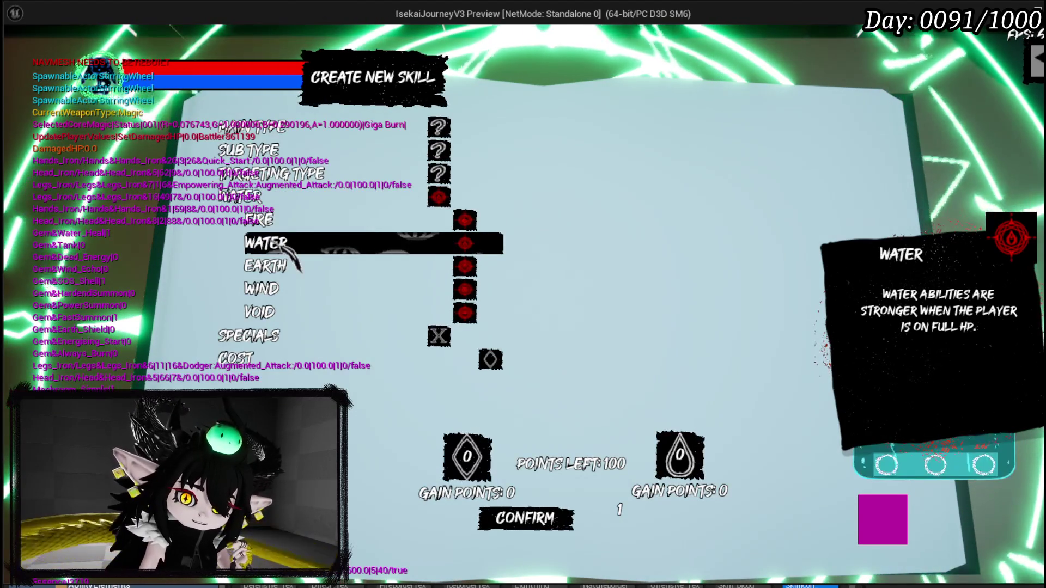
click(284, 269)
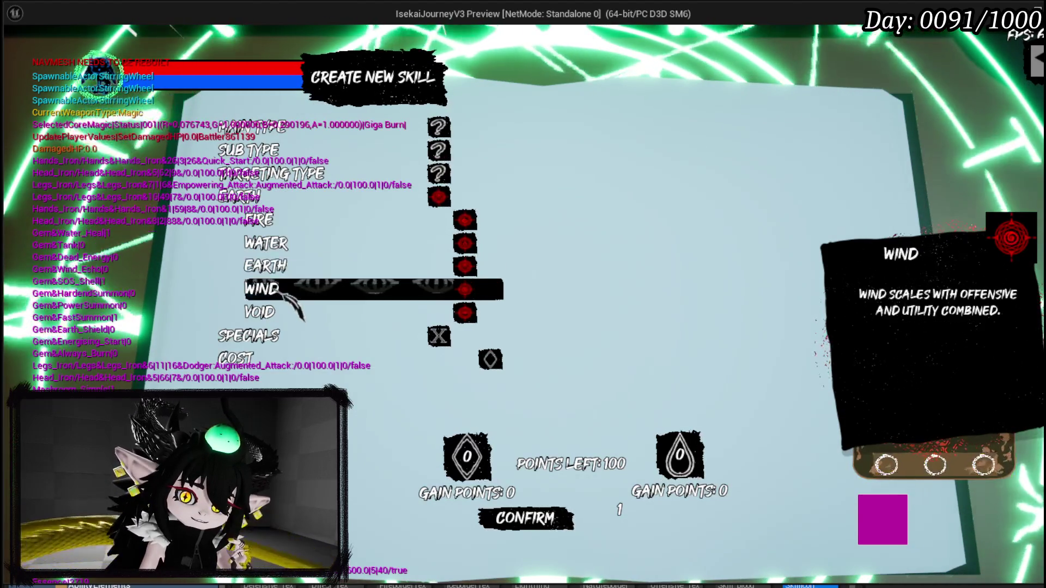
click(282, 310)
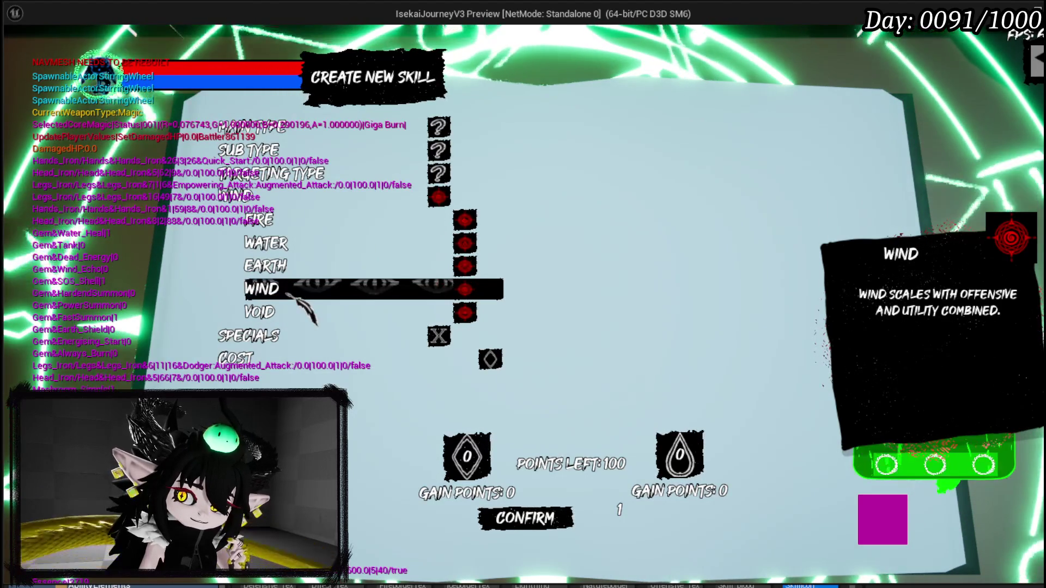
click(289, 290)
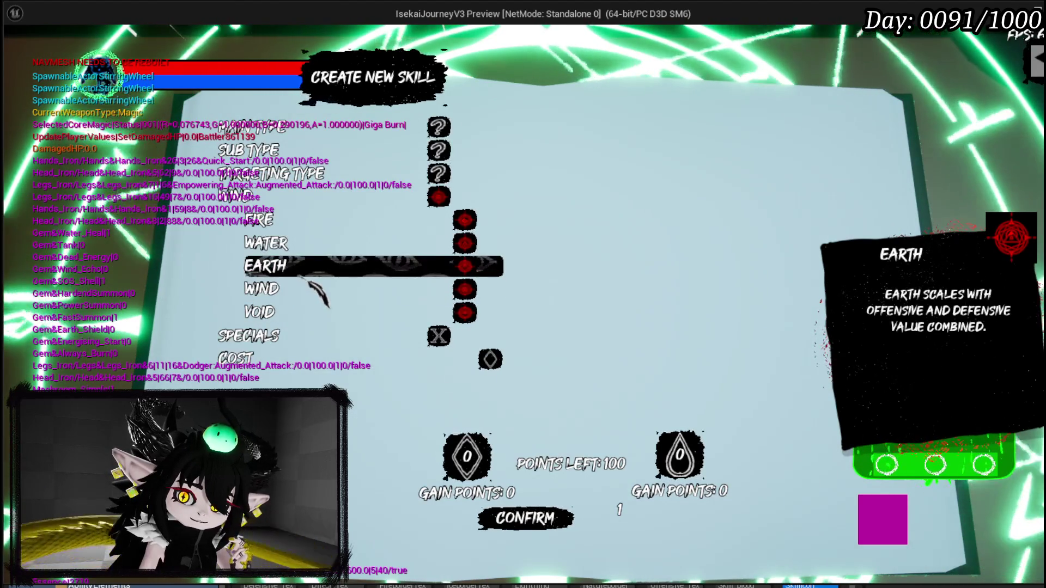
click(343, 224)
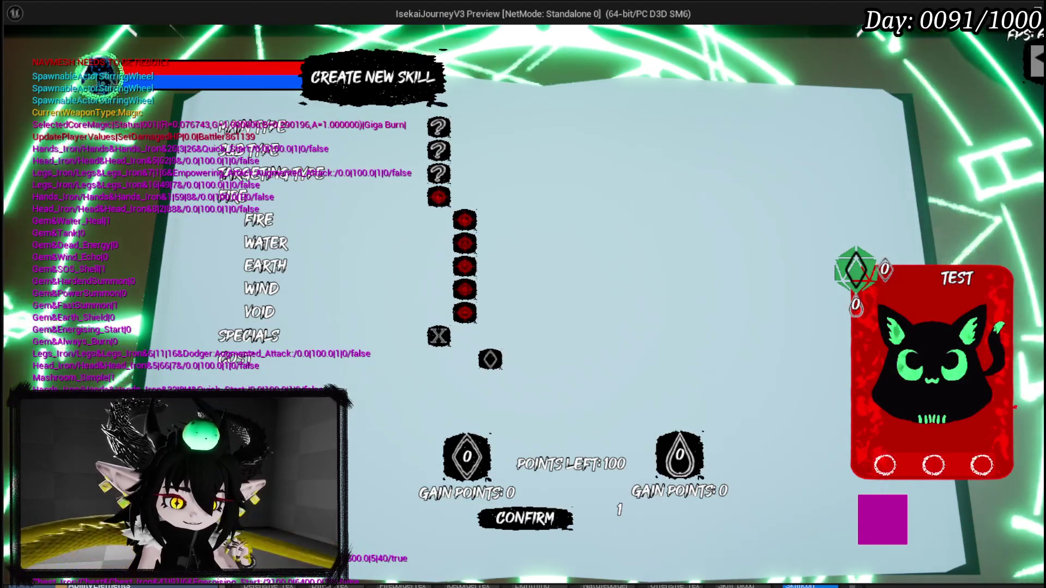
key(alt+Tab)
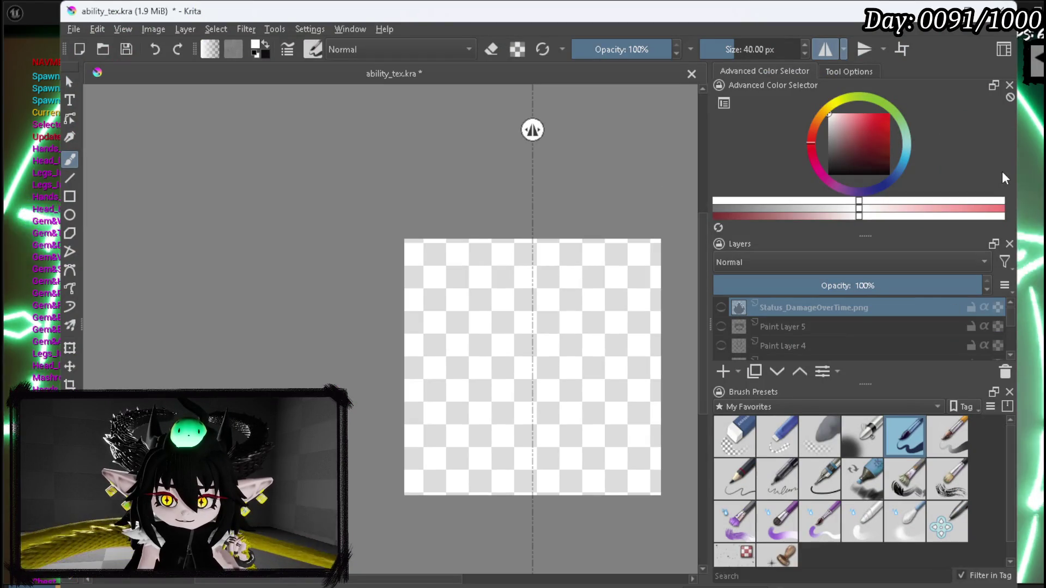
Step: Shrink and reposition the Krita window beside the game, selecting Fire in the game's element list
mouse_move(579, 586)
mouse_down()
mouse_move(579, 416)
mouse_move(579, 431)
mouse_up()
scroll(567, 281, down, 5)
scroll(433, 270, up, 4)
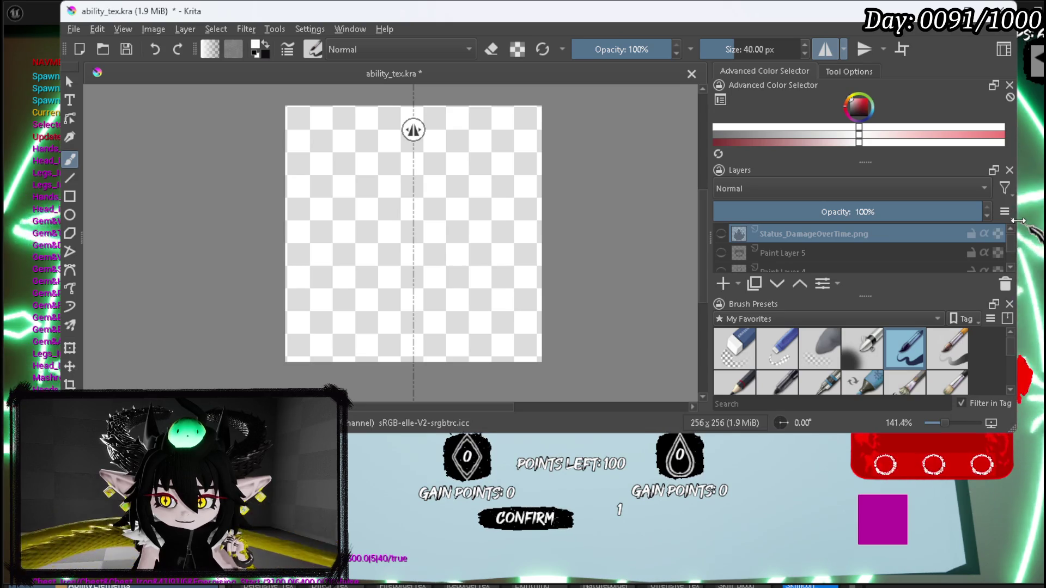
drag(1018, 224, 770, 230)
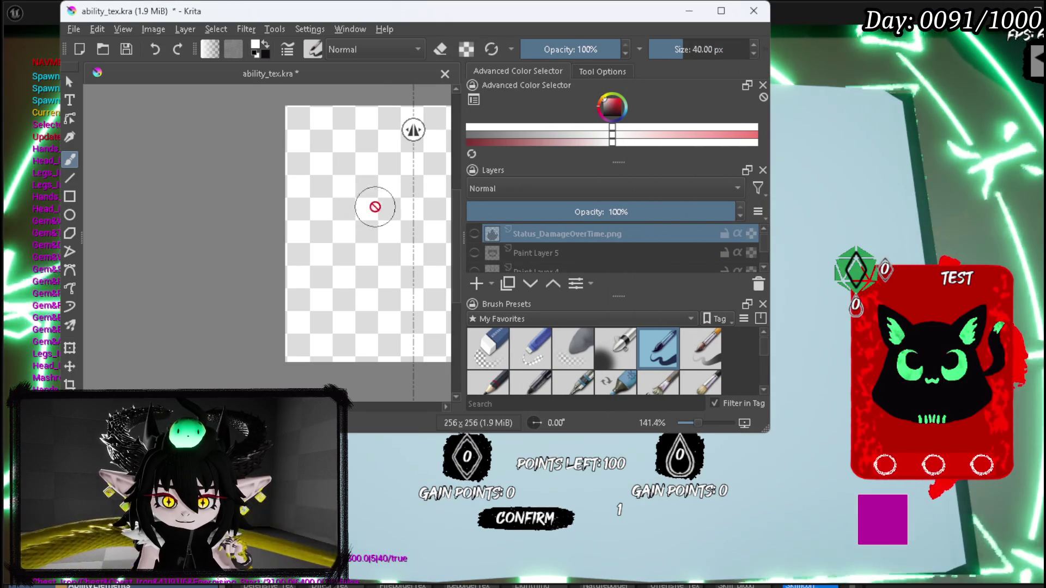
mouse_move(374, 168)
mouse_down()
mouse_move(303, 179)
mouse_move(212, 144)
mouse_move(231, 150)
mouse_up()
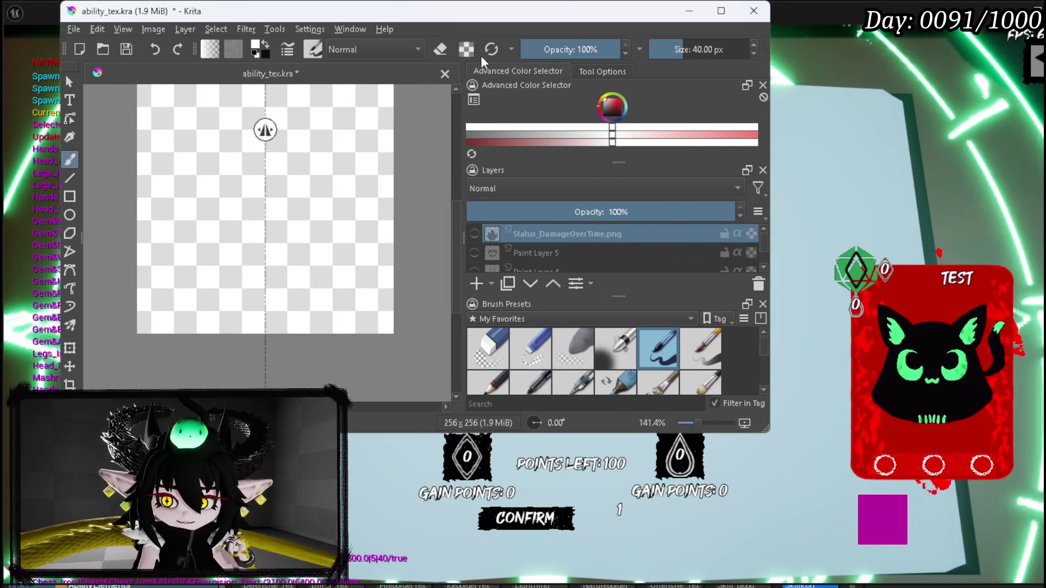
mouse_move(735, 152)
mouse_down()
mouse_move(752, 112)
mouse_move(722, 41)
mouse_move(734, 254)
mouse_move(645, 326)
mouse_up()
click(474, 224)
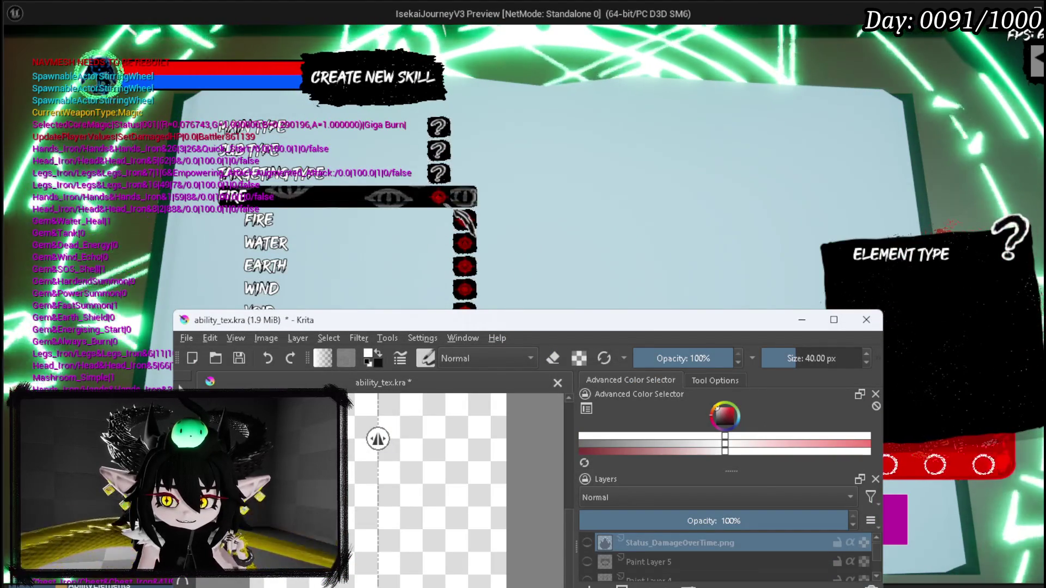
click(513, 227)
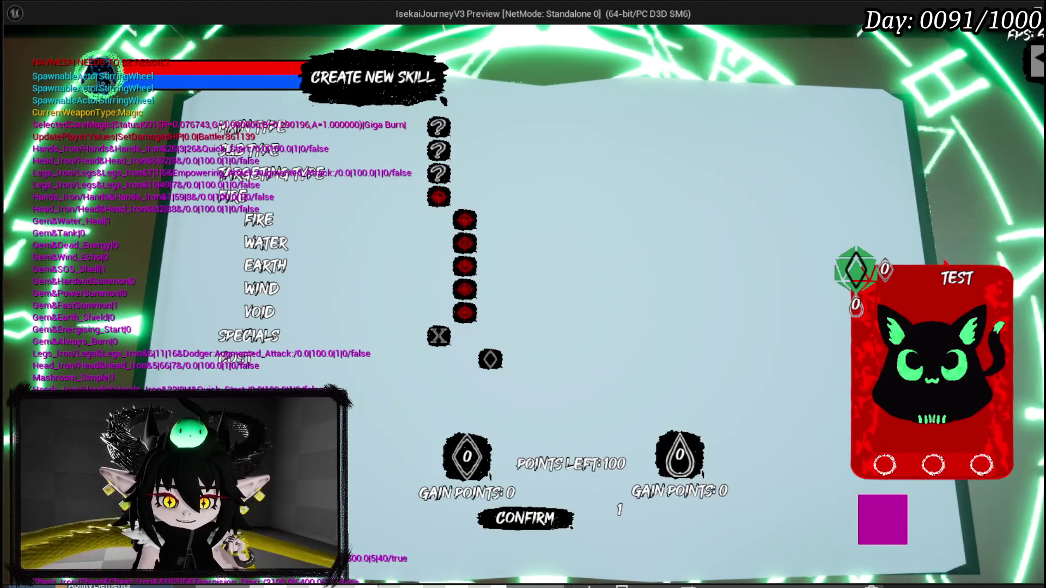
Step: Move the Krita window to the upper right and widen its canvas area
key(alt+Tab)
click(463, 338)
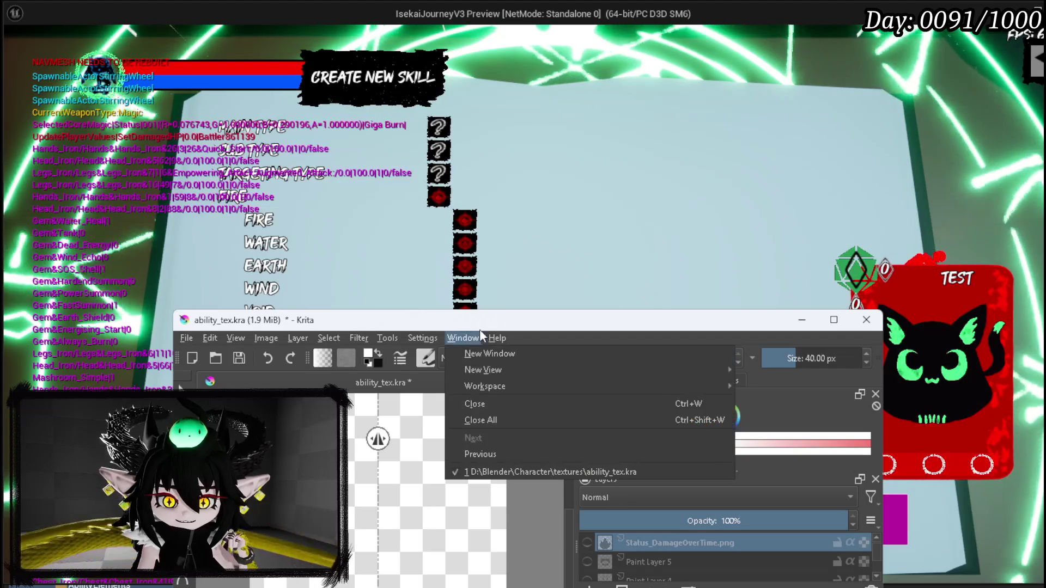
click(710, 215)
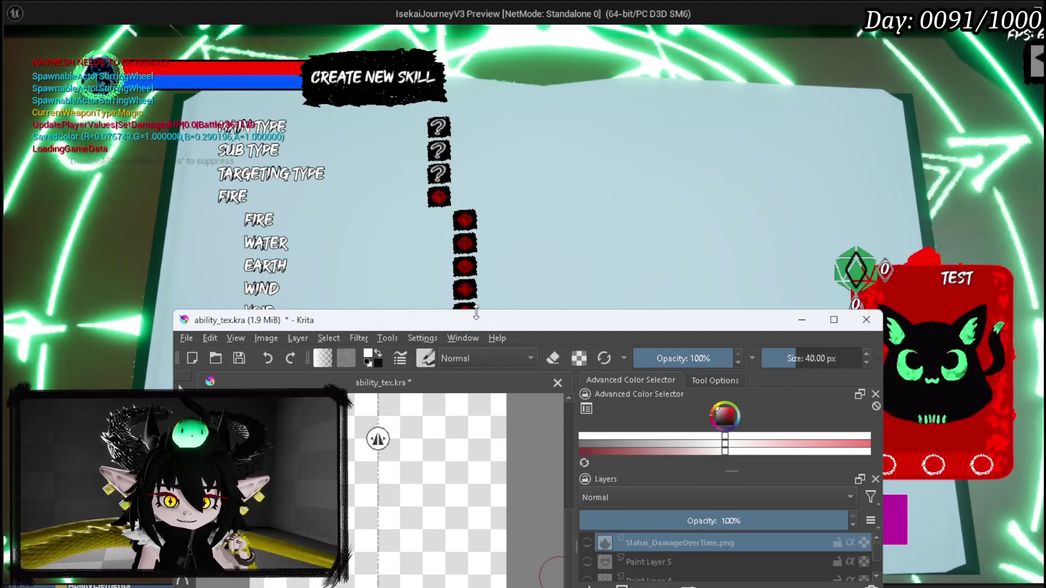
drag(467, 325, 761, 143)
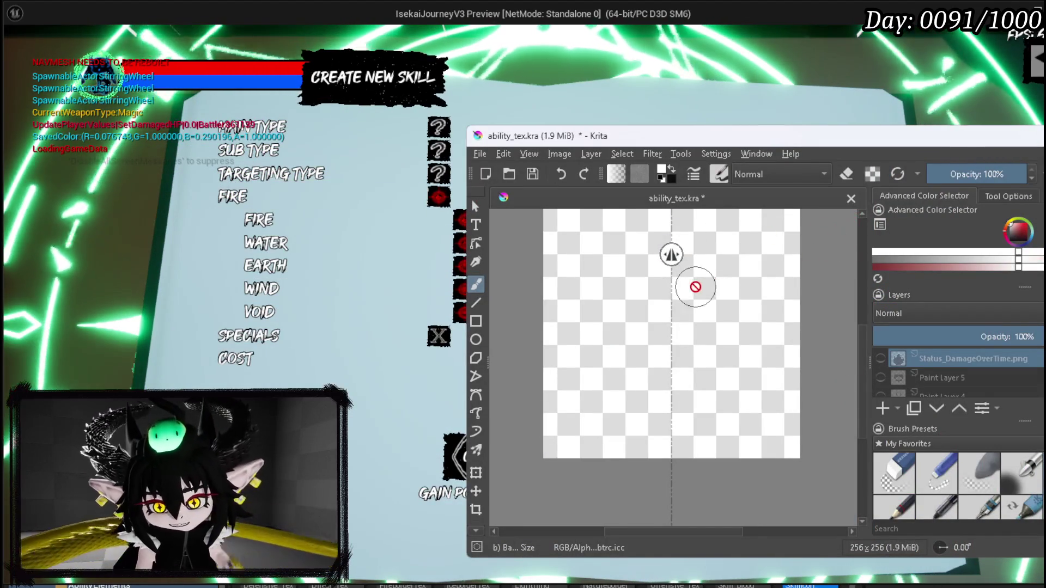
drag(694, 285, 674, 334)
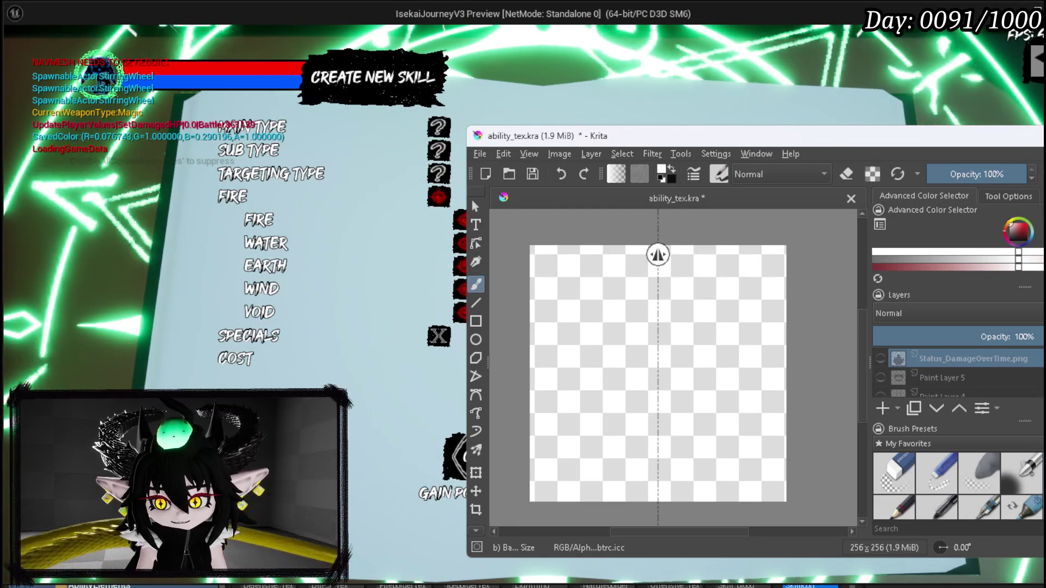
drag(867, 224, 973, 224)
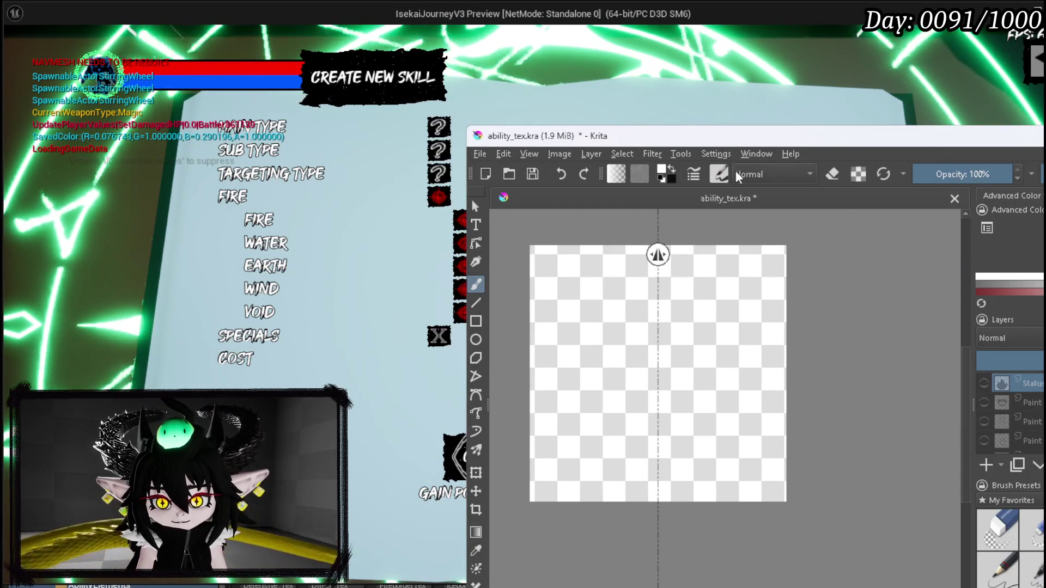
Step: Turn off mirror painting in Krita and pick red as the painting colour
click(1042, 173)
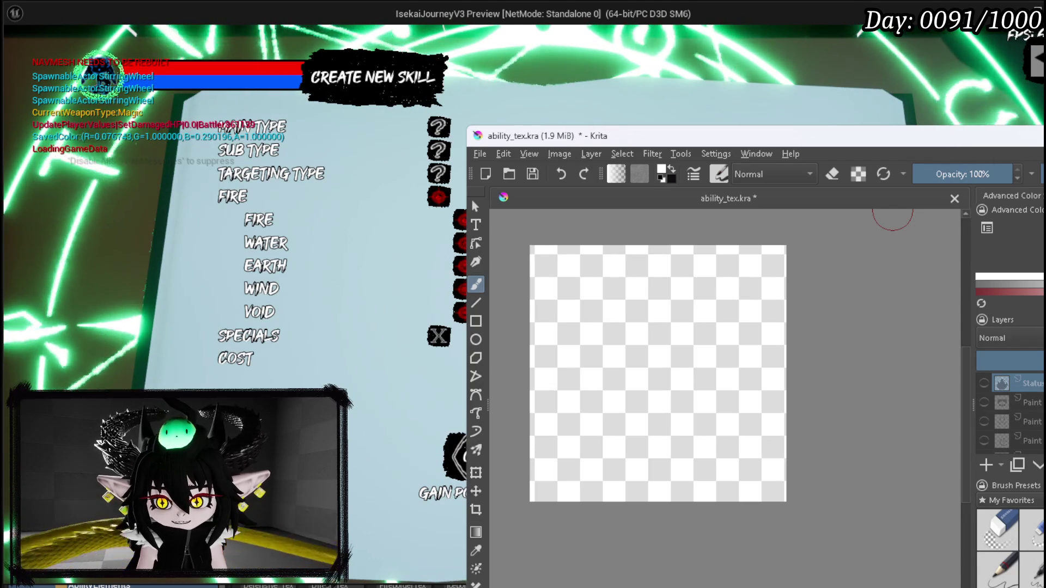
click(1007, 270)
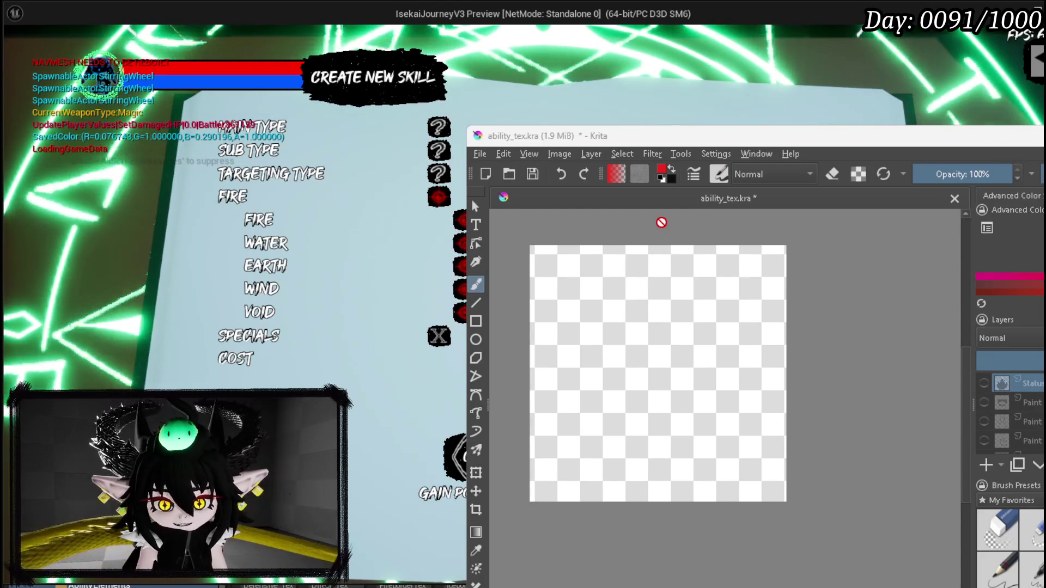
key(alt+Tab)
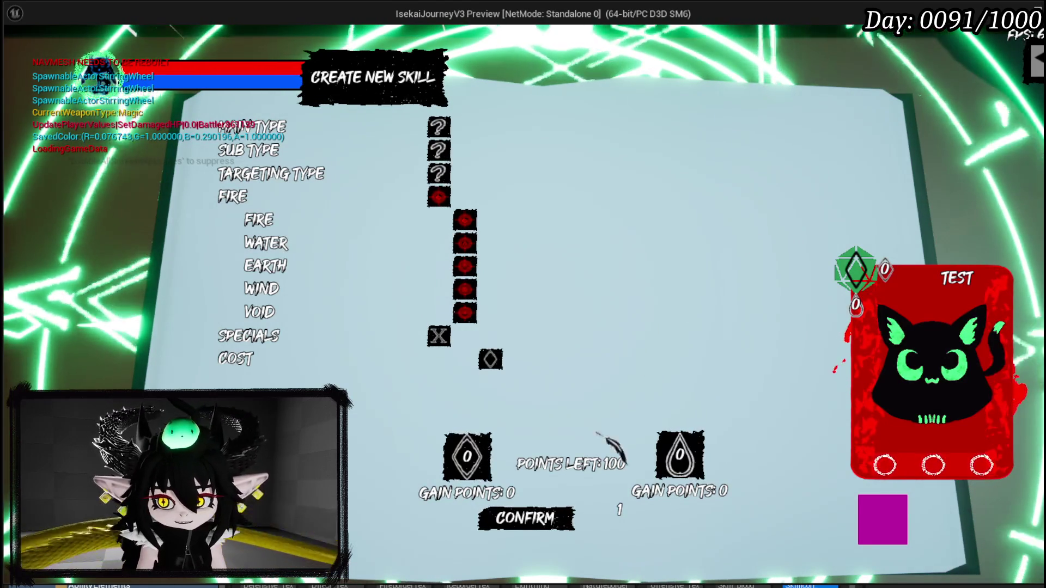
key(alt+Tab)
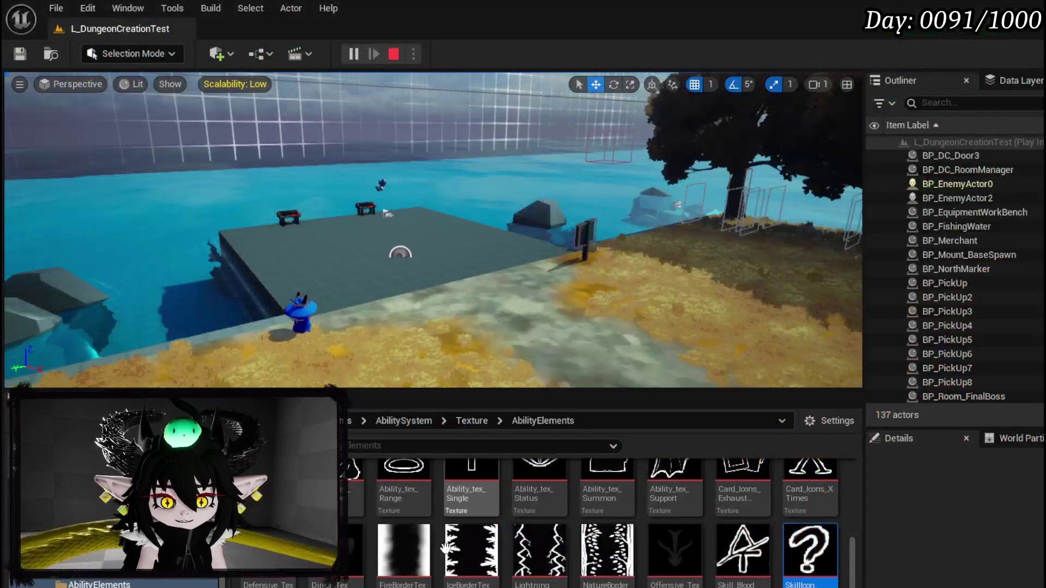
Step: Open Materials, then multi-select the Textures and VFX folders in the content browser
scroll(708, 518, up, 1)
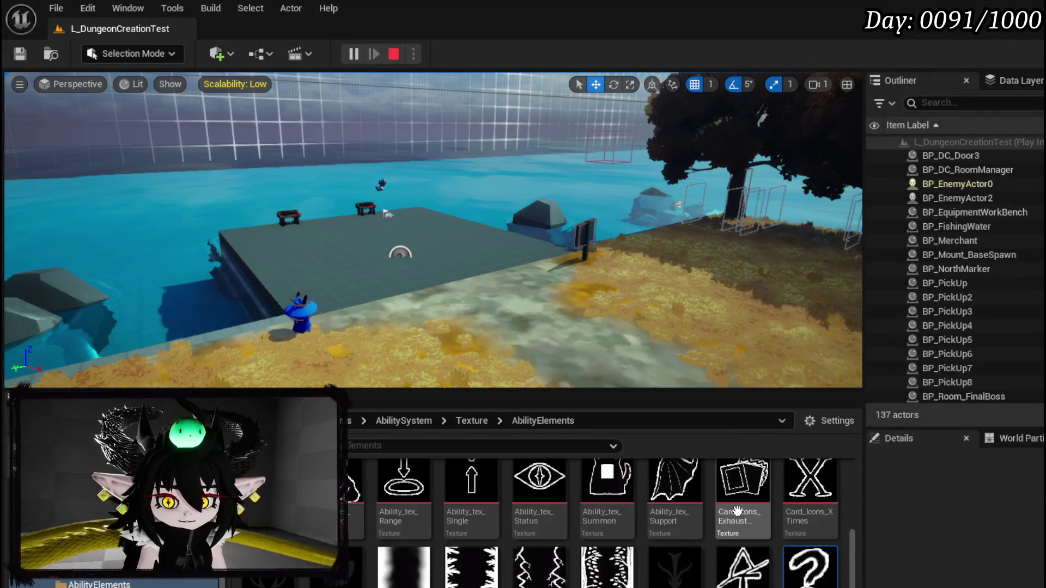
scroll(736, 510, down, 3)
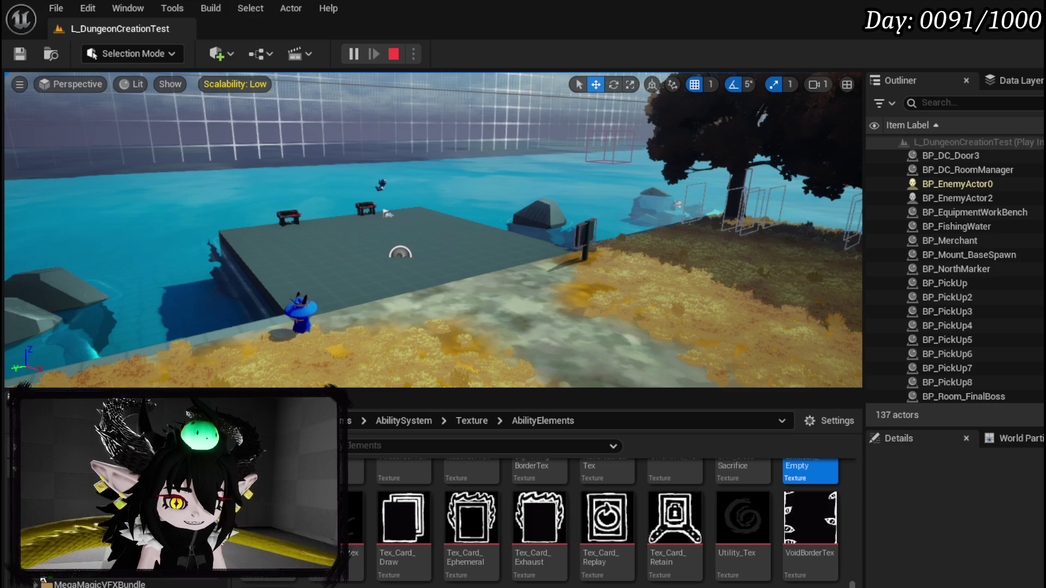
click(109, 576)
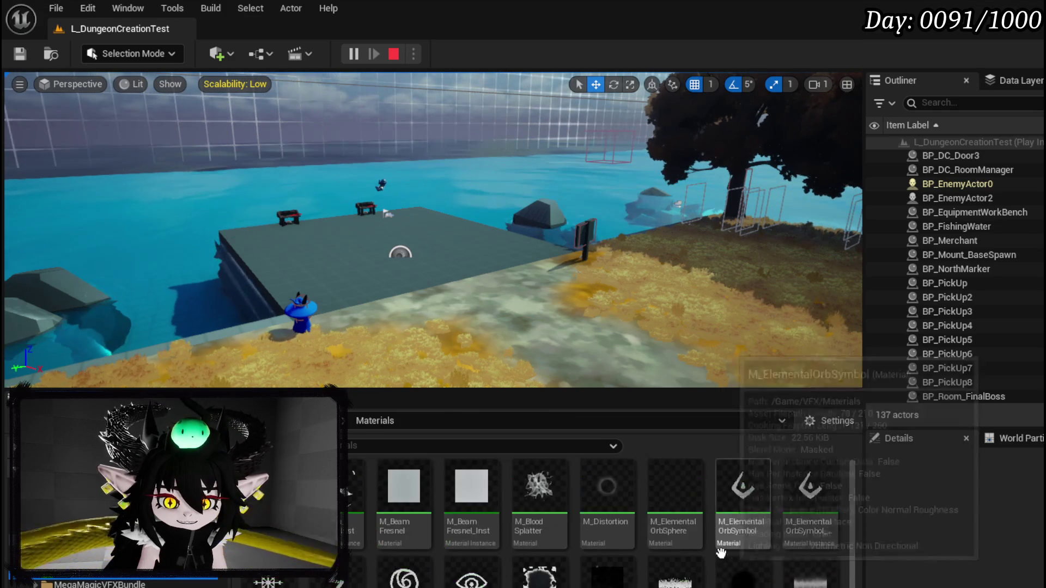
key(Down)
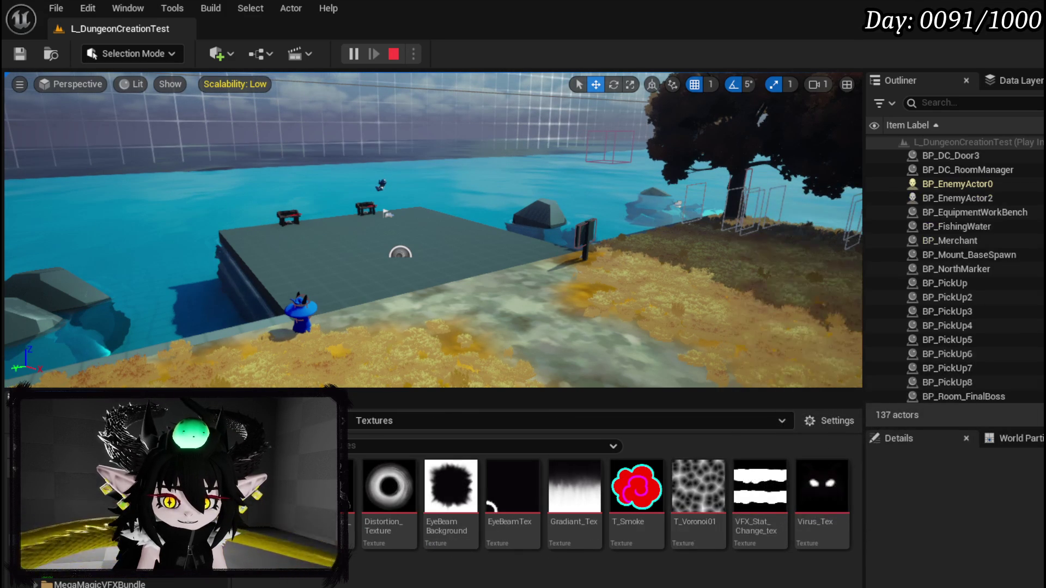
key(Up)
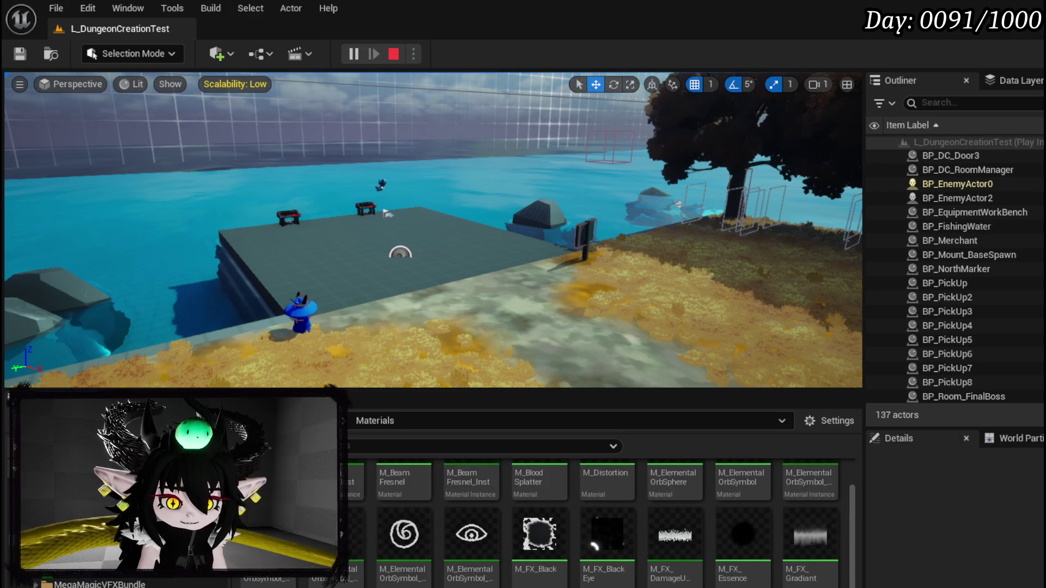
key(Down)
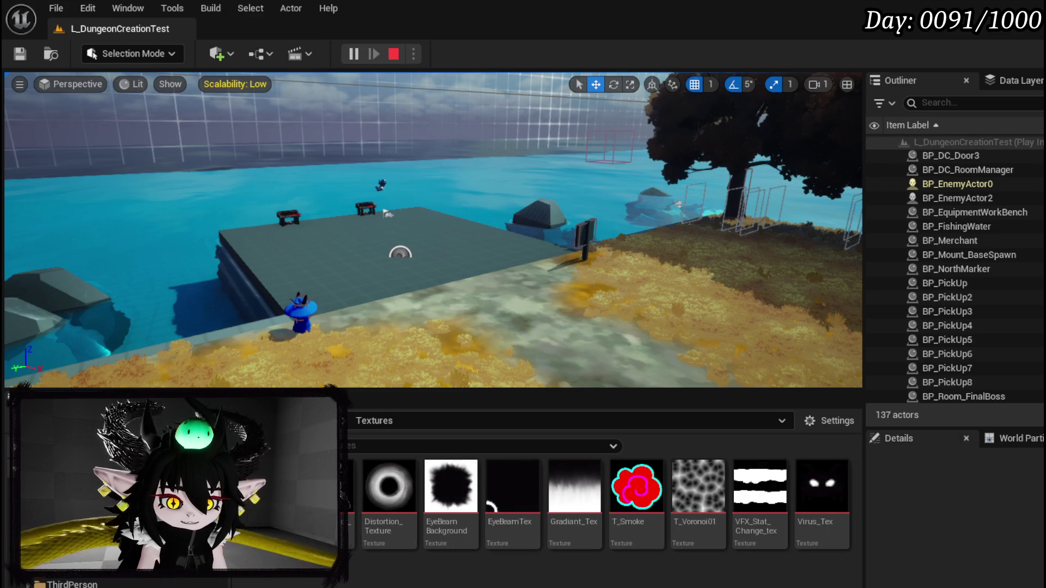
key(shift+Down)
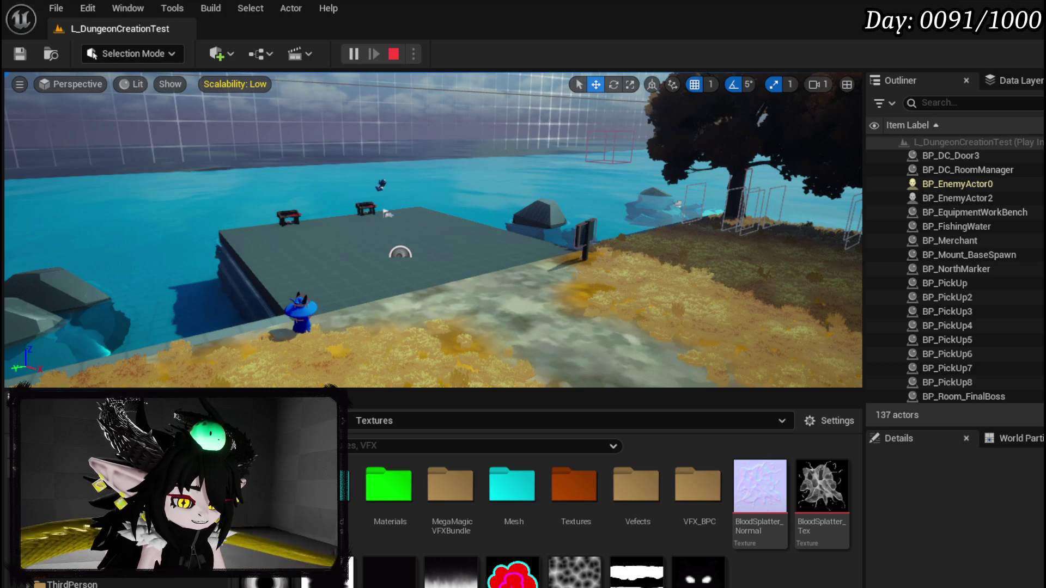
key(alt+Tab)
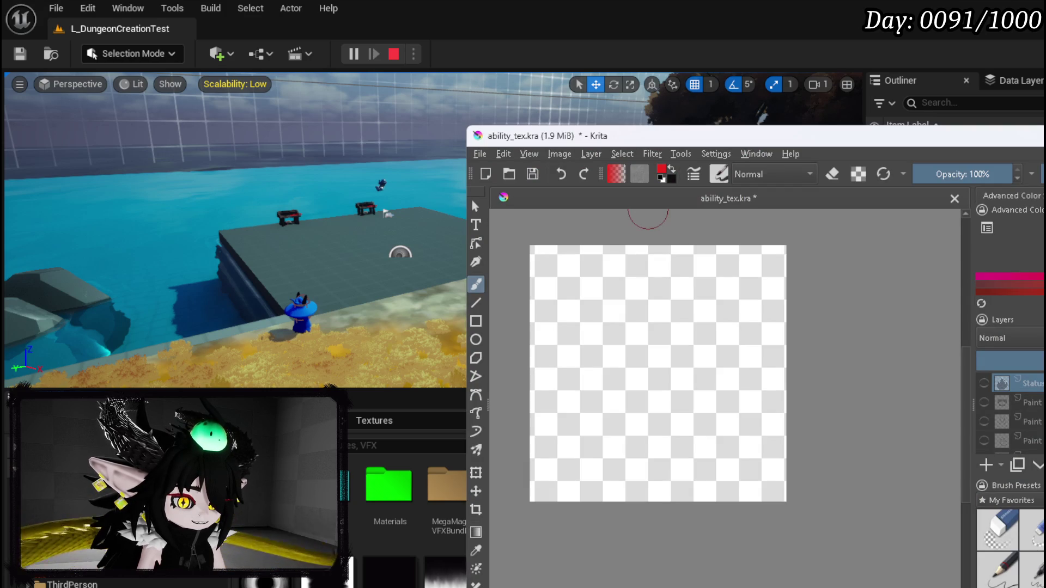
Step: Drop the orange icon image onto the ability_tex.kra canvas as a new layer
mouse_move(434, 332)
mouse_down()
mouse_move(691, 344)
mouse_move(676, 344)
mouse_up()
click(707, 348)
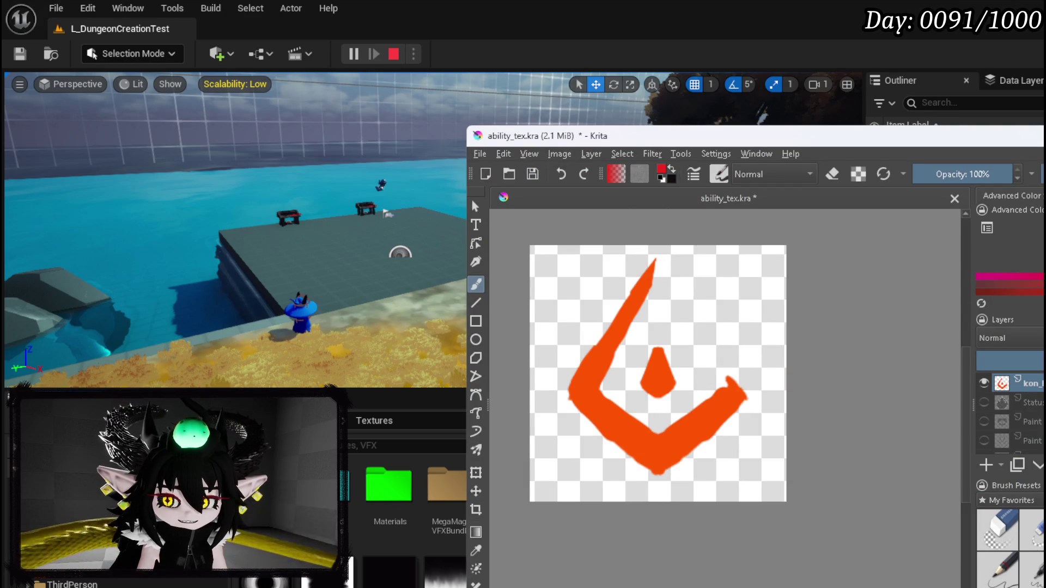
key(alt+Tab)
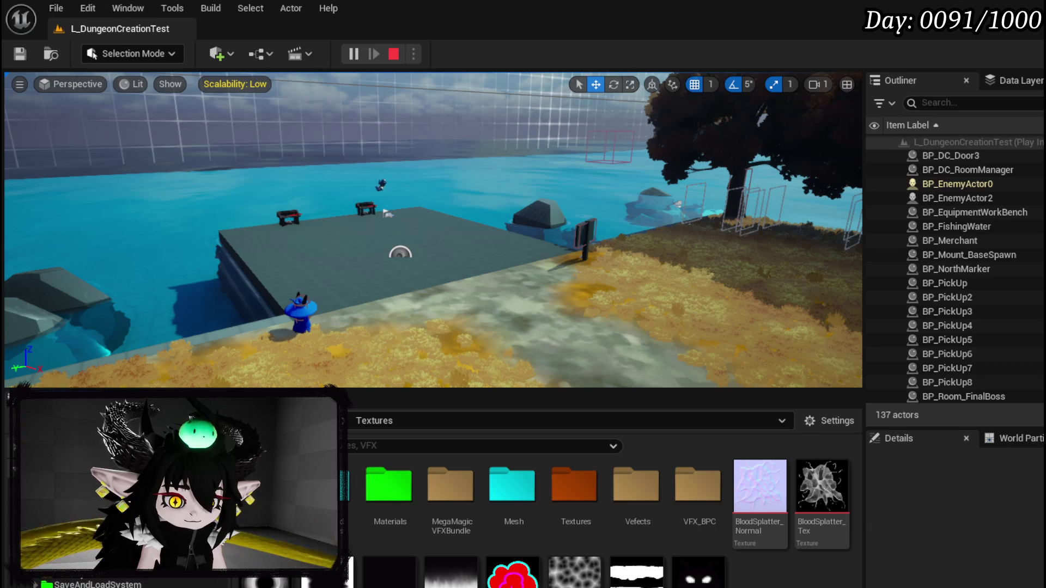
Step: Save the Icon_Fire and Icon_Wind textures from the AbilityElements folder
scroll(81, 581, up, 3)
click(93, 571)
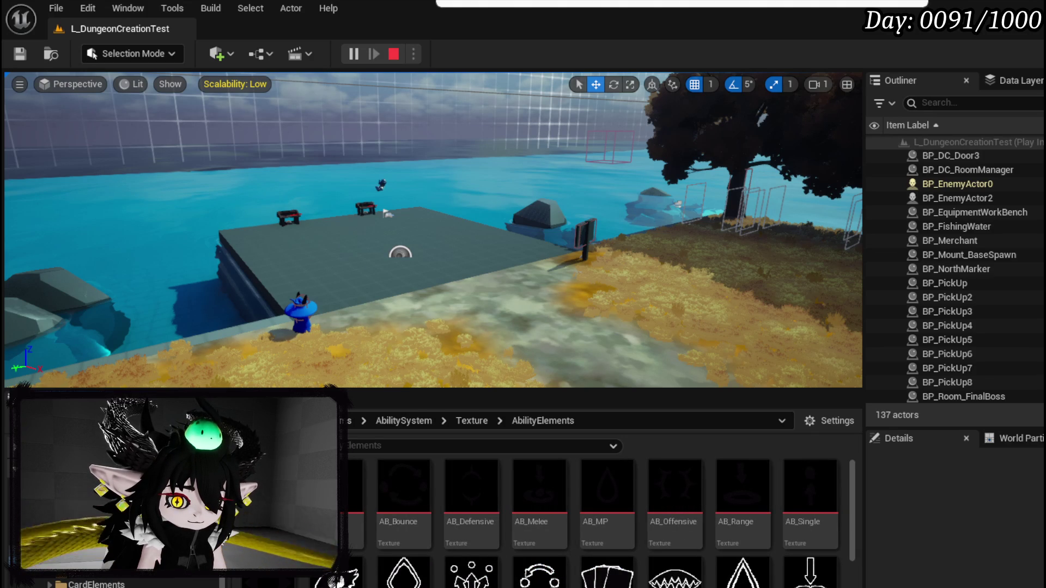
scroll(599, 518, down, 2)
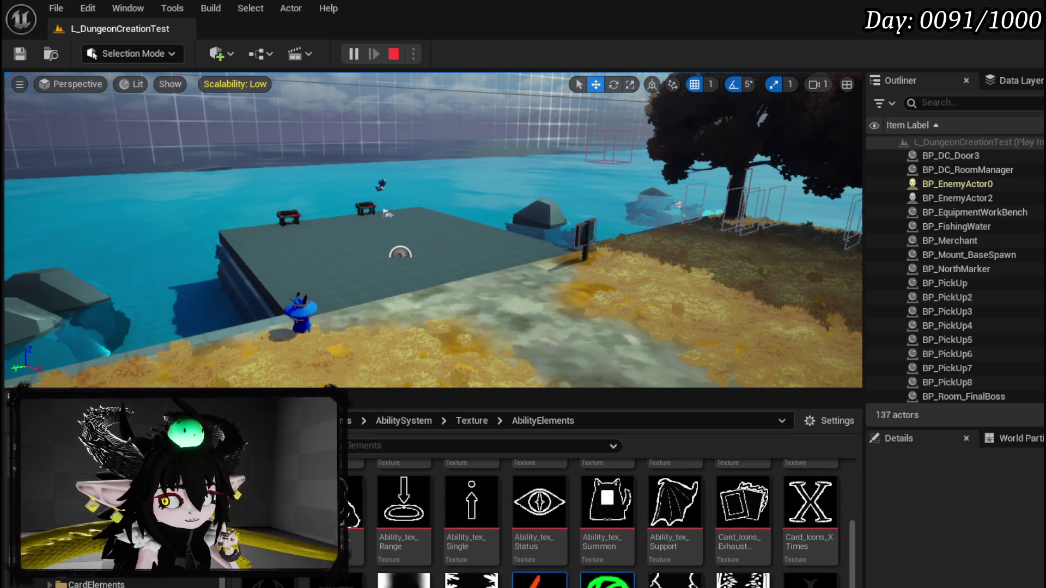
key(ctrl+shift+s)
click(778, 535)
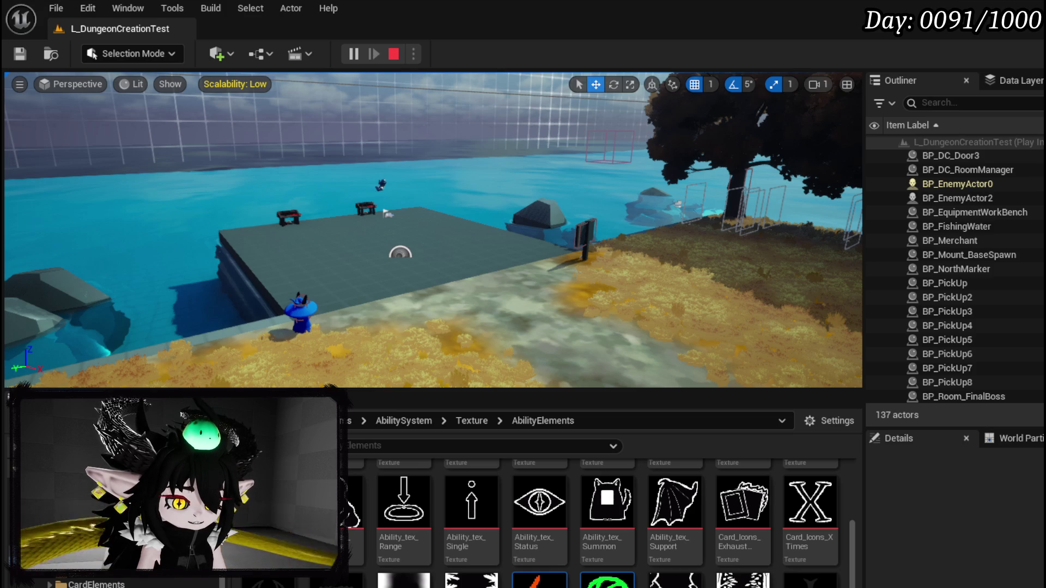
Step: Insert the yellow eye image into the Krita painting as a new layer
key(alt+Tab)
drag(590, 426, 646, 414)
click(707, 424)
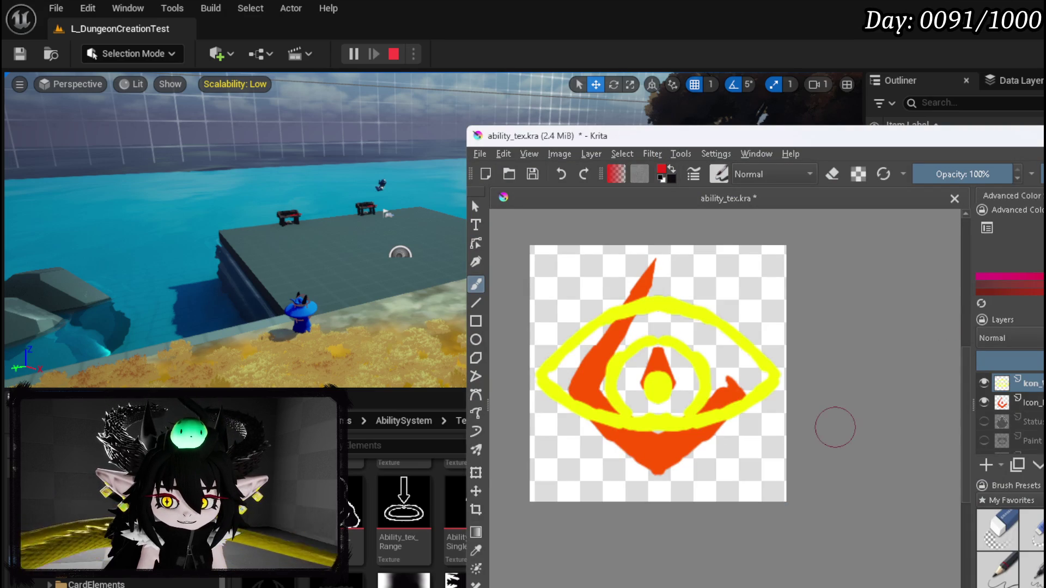
Step: Hide the orange layer and select the eye's yellow lines with Similar Color Selection
click(984, 402)
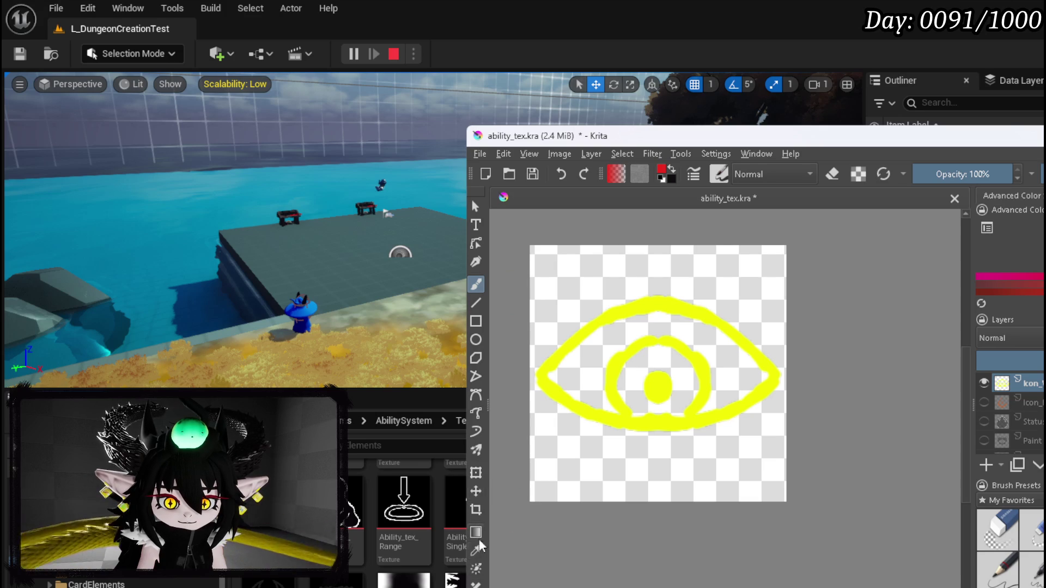
scroll(479, 552, down, 3)
click(478, 519)
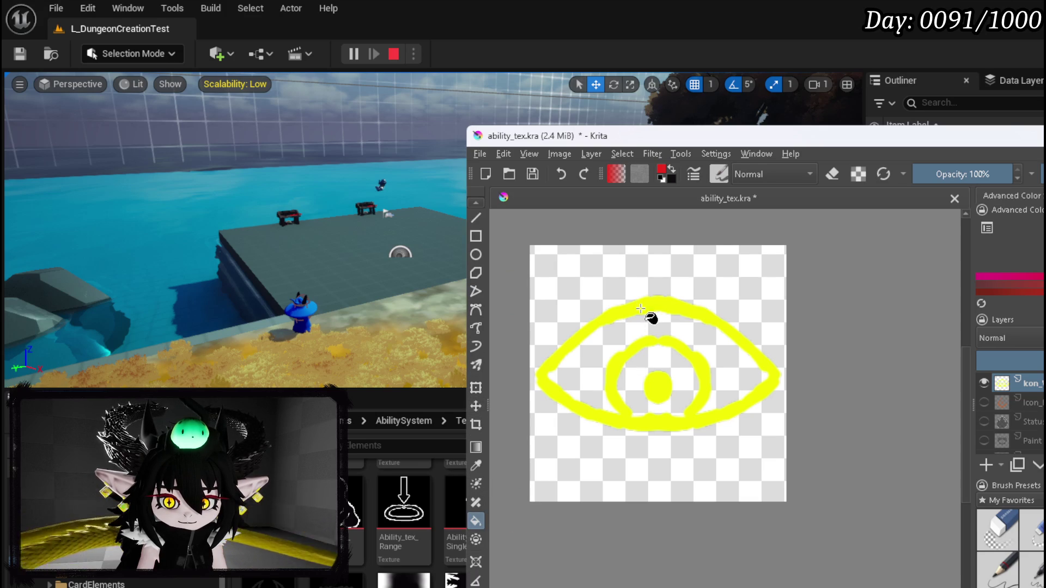
scroll(479, 494, down, 3)
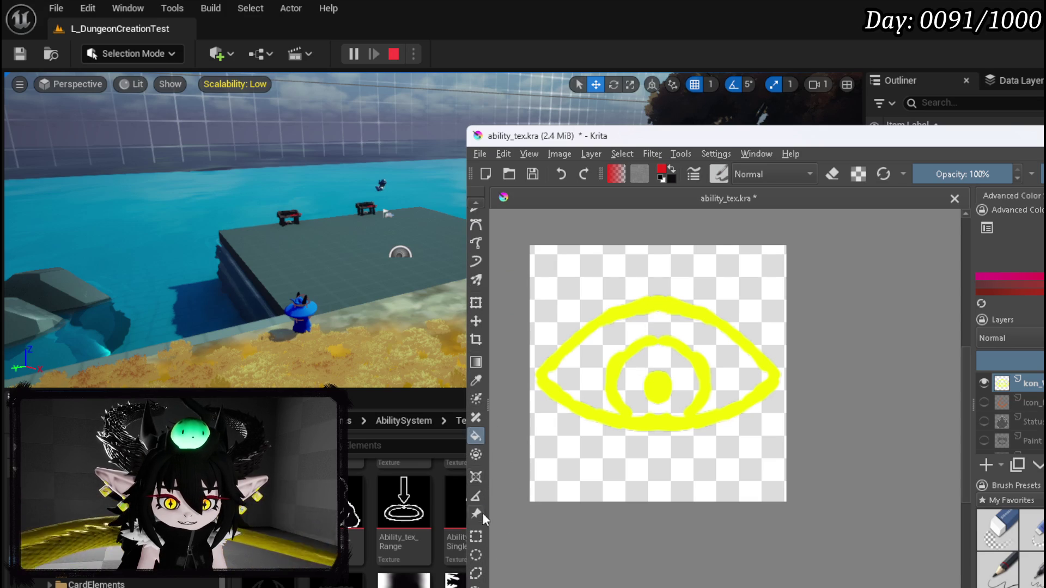
scroll(482, 531, down, 3)
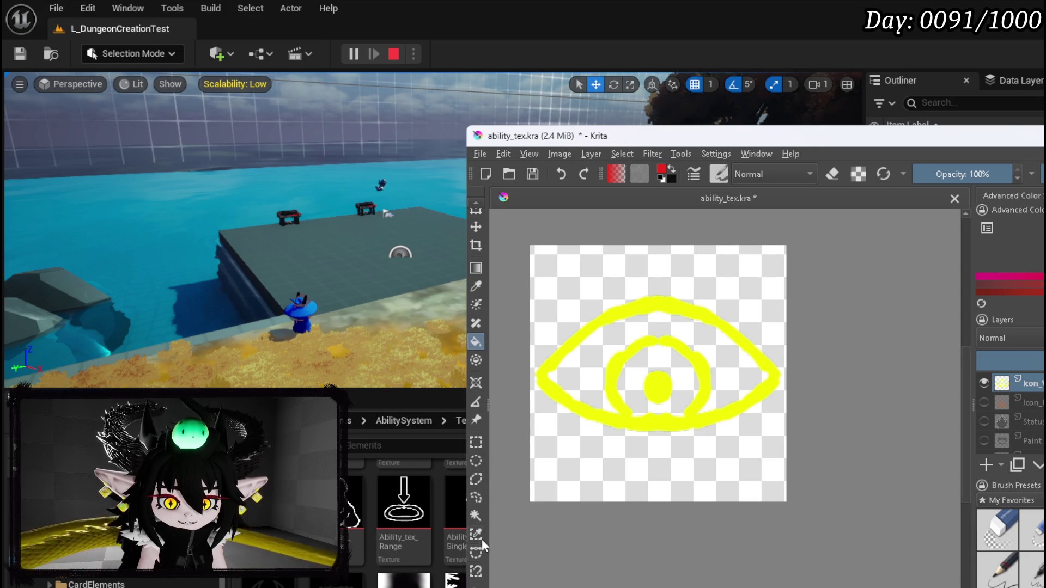
click(477, 535)
click(634, 313)
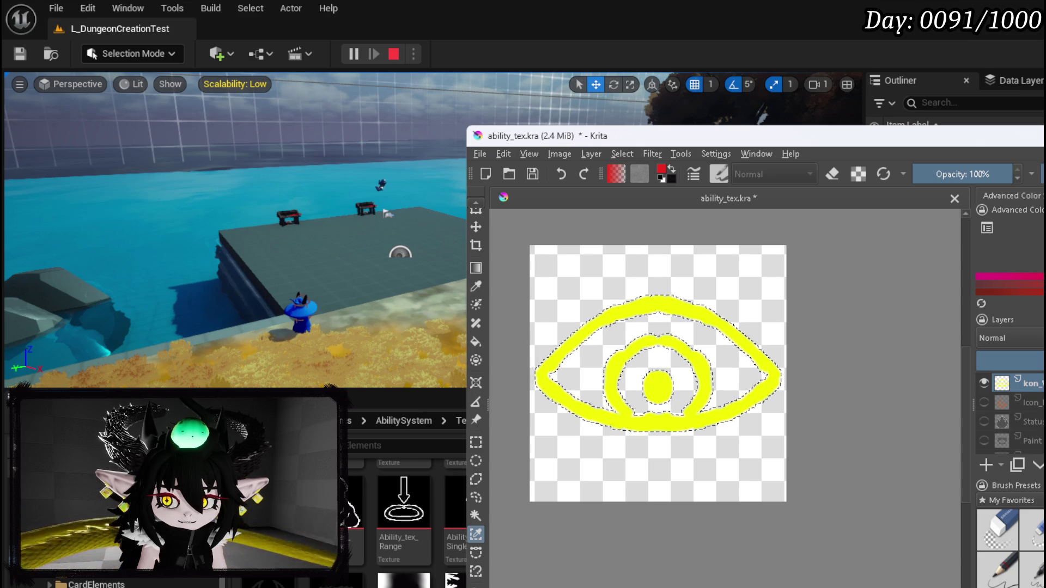
key(d)
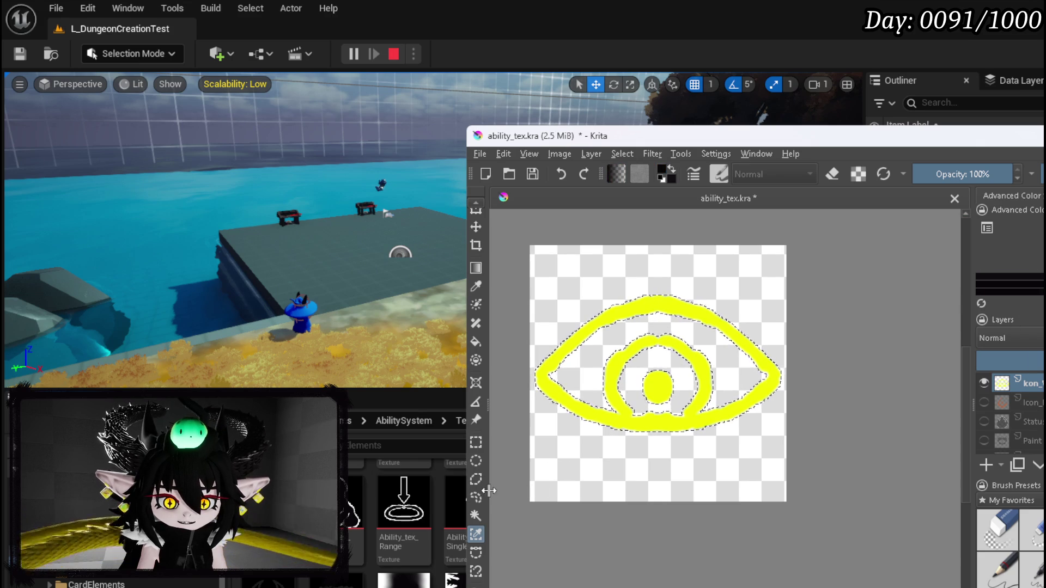
click(476, 442)
click(555, 443)
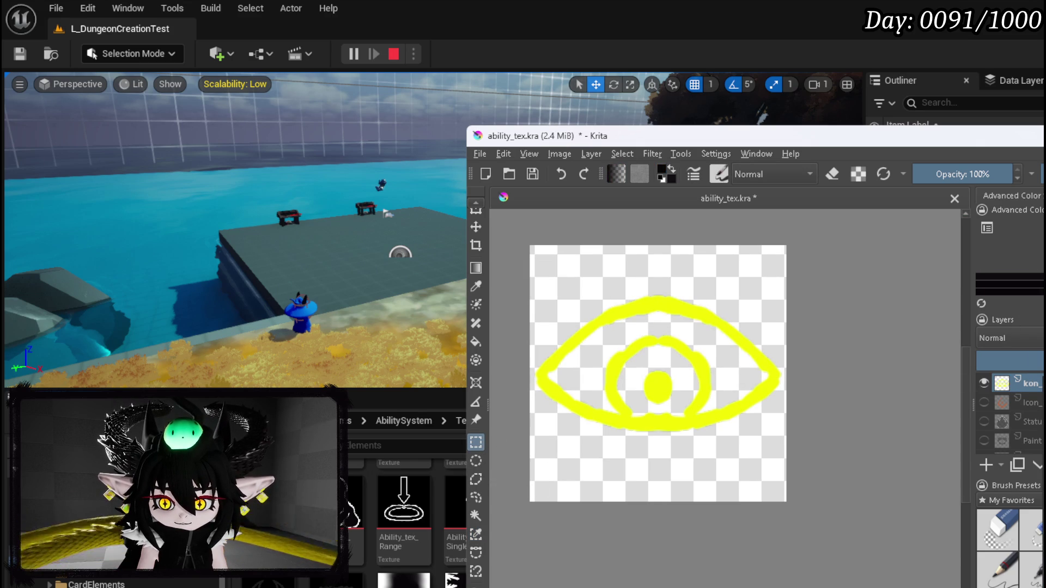
Step: Create a clipping group, paint the eye solid black, and collapse the group
key(ctrl+shift+g)
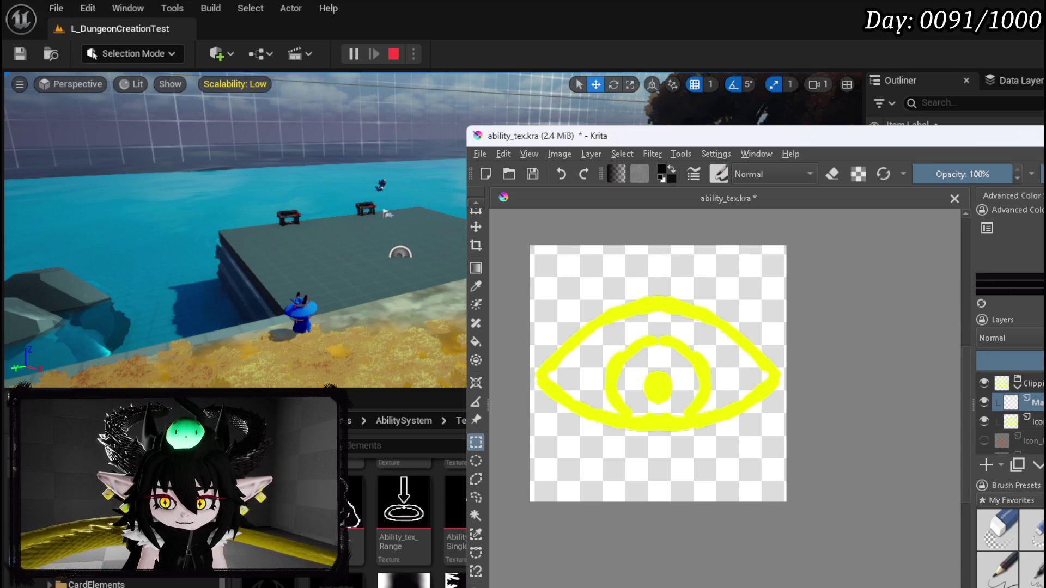
scroll(479, 257, up, 5)
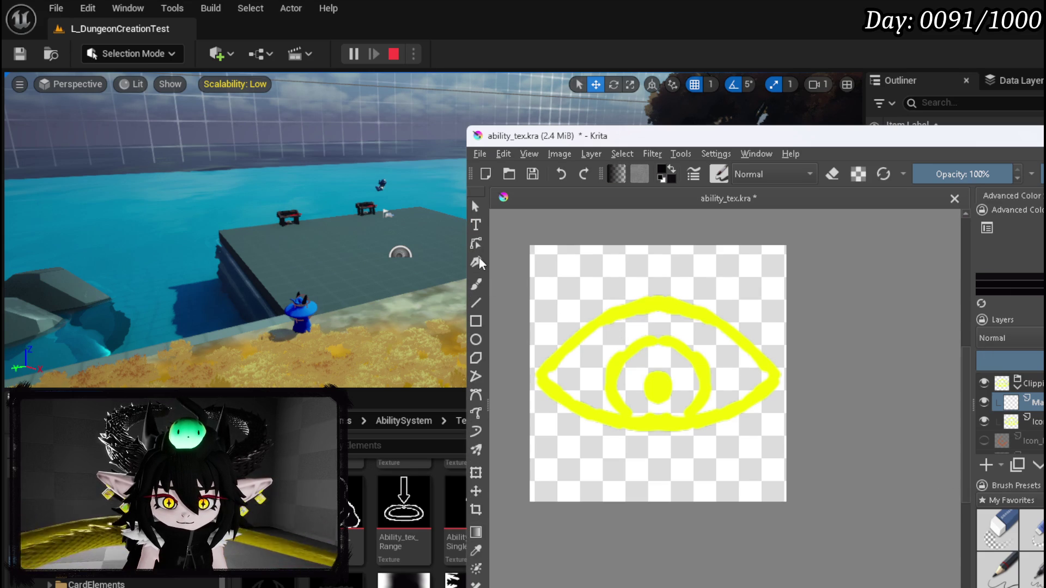
click(477, 284)
mouse_move(540, 377)
mouse_down()
mouse_move(677, 285)
mouse_move(703, 349)
mouse_move(793, 355)
mouse_move(600, 417)
mouse_move(578, 360)
mouse_move(613, 357)
mouse_up()
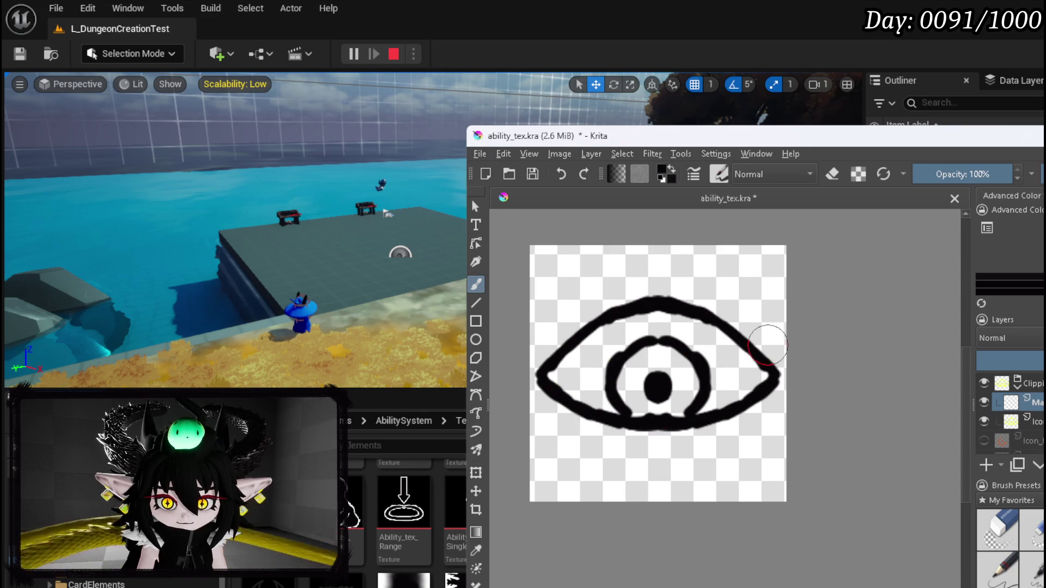
key(x)
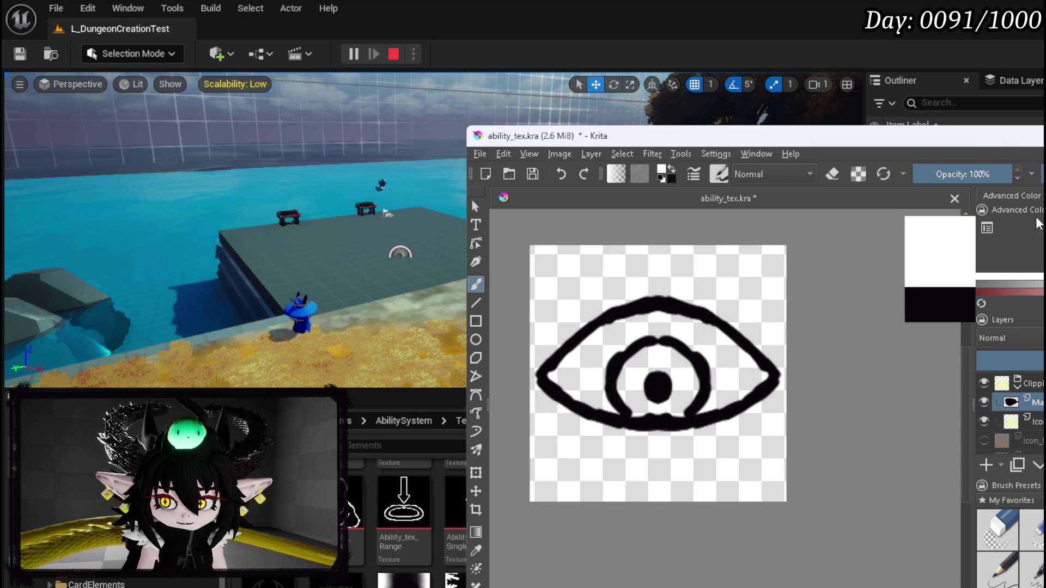
click(1001, 383)
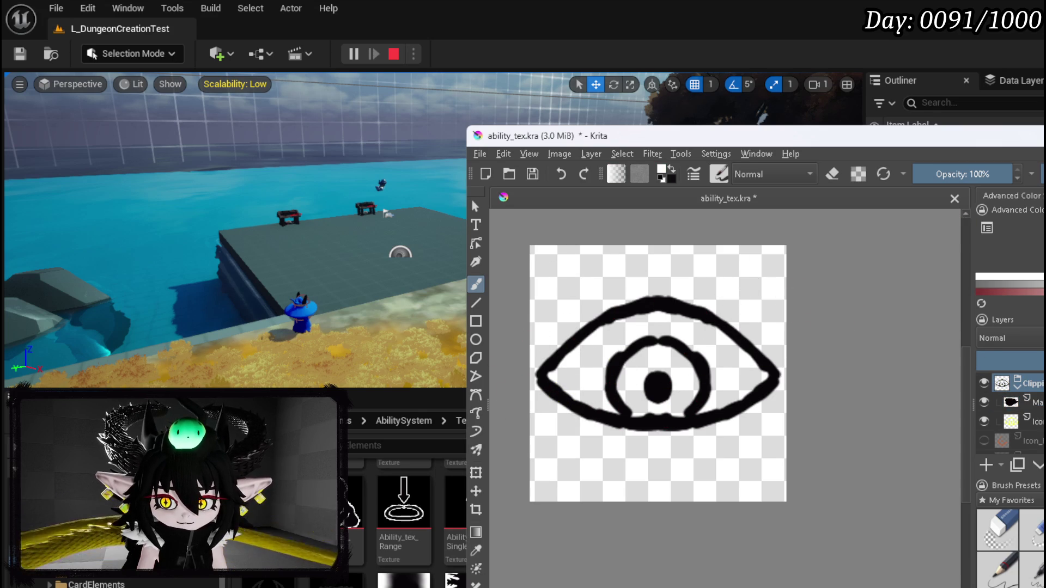
click(1016, 386)
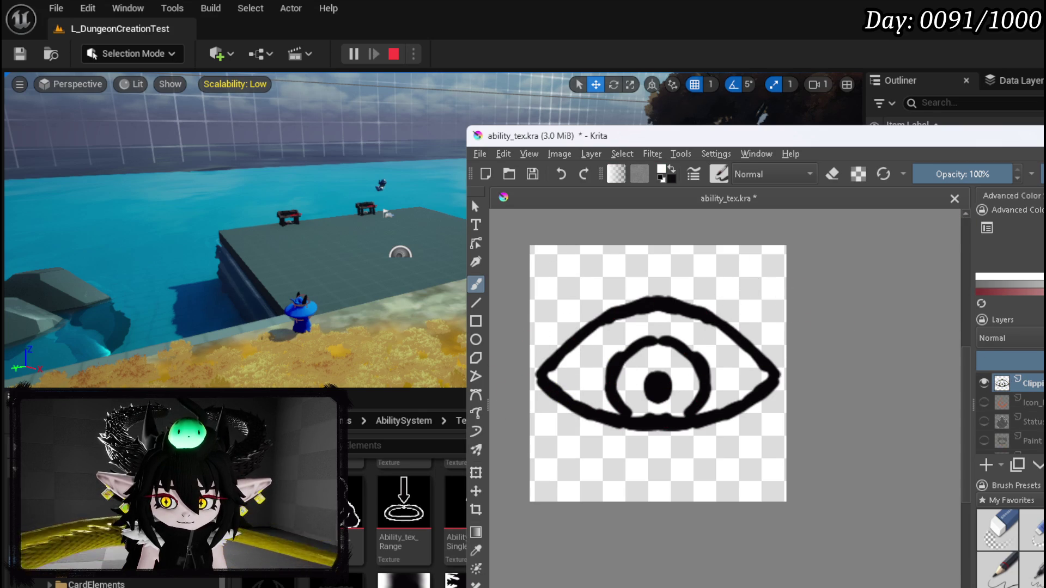
scroll(561, 273, up, 1)
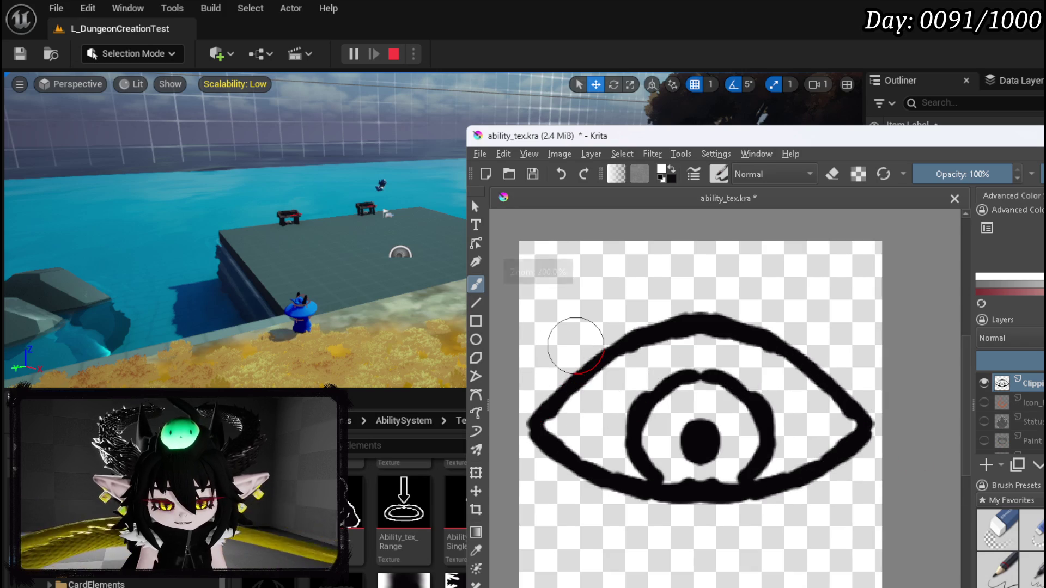
Step: Touch up the eye's left corner and add a new paint layer above the icon
mouse_move(520, 424)
mouse_down()
mouse_move(542, 413)
mouse_move(526, 427)
mouse_up()
drag(574, 390, 536, 430)
click(1027, 402)
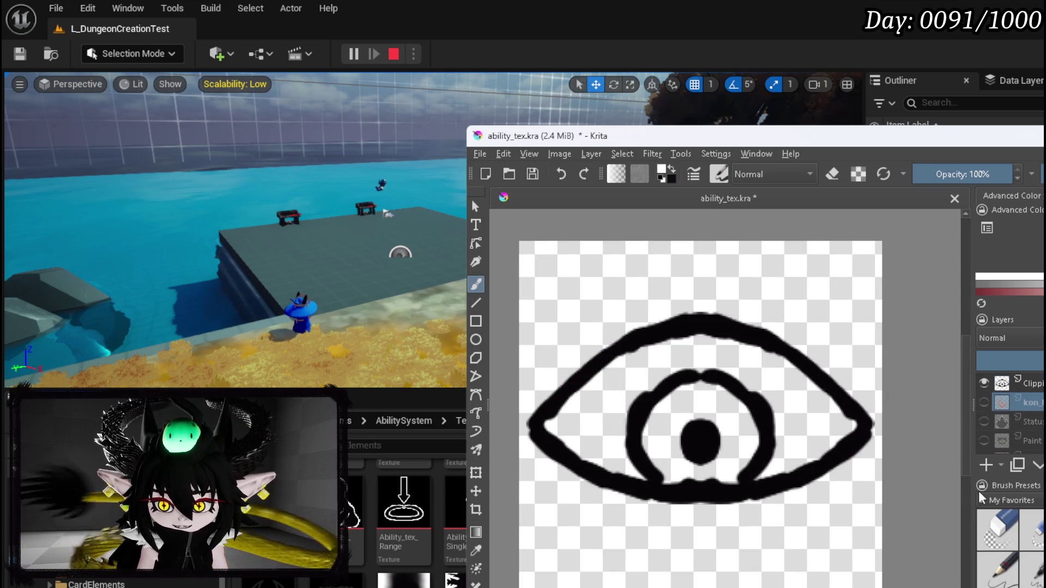
click(985, 462)
mouse_move(556, 406)
mouse_down()
mouse_move(651, 335)
mouse_move(712, 322)
mouse_move(803, 360)
mouse_move(871, 428)
mouse_move(844, 461)
mouse_move(763, 488)
mouse_move(673, 493)
mouse_move(556, 458)
mouse_move(548, 416)
mouse_up()
Step: Show the Background layer and fill it with red as a contrast backdrop
scroll(1008, 415, down, 3)
click(984, 444)
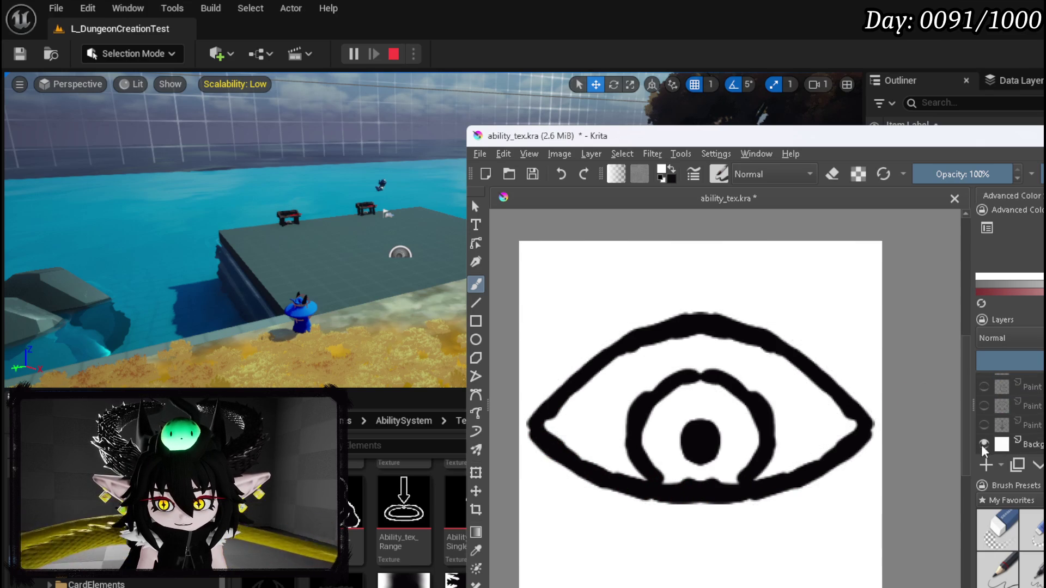
click(1008, 444)
click(1010, 292)
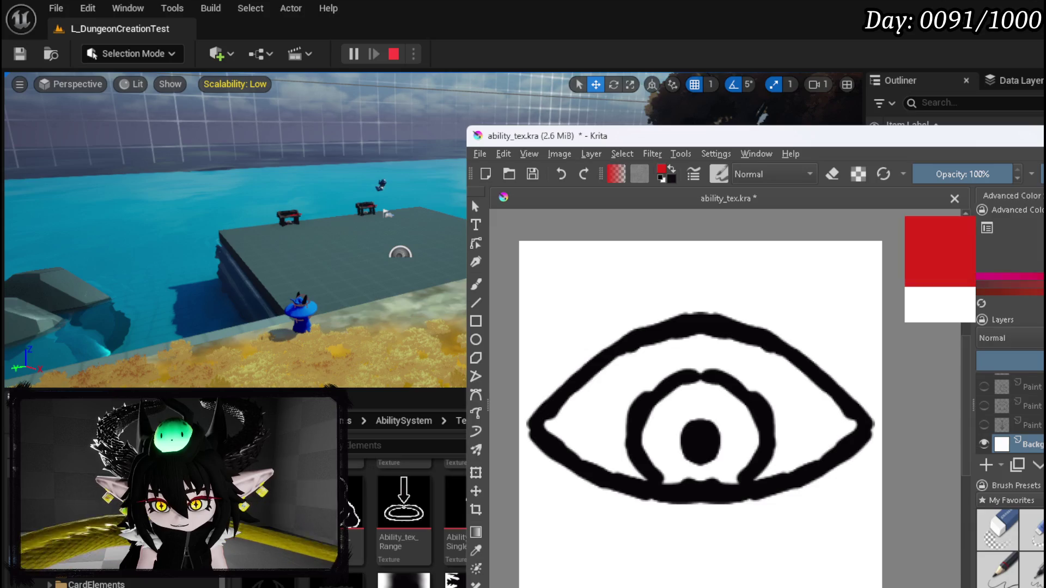
key(shift+BackSpace)
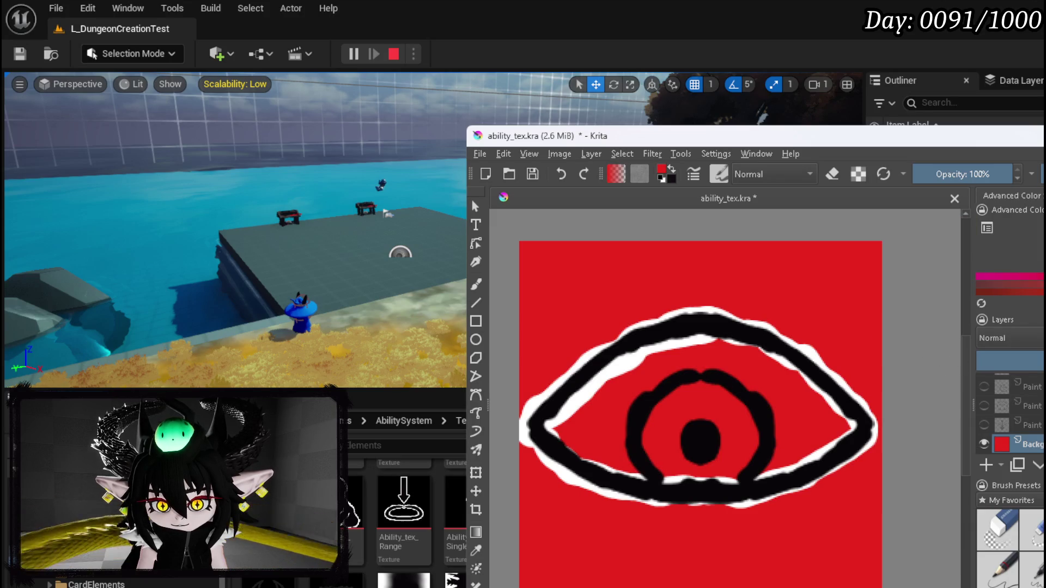
Step: Paint white borders along the eye's inner upper edges and the iris's left edge
scroll(1011, 411, up, 3)
click(1017, 403)
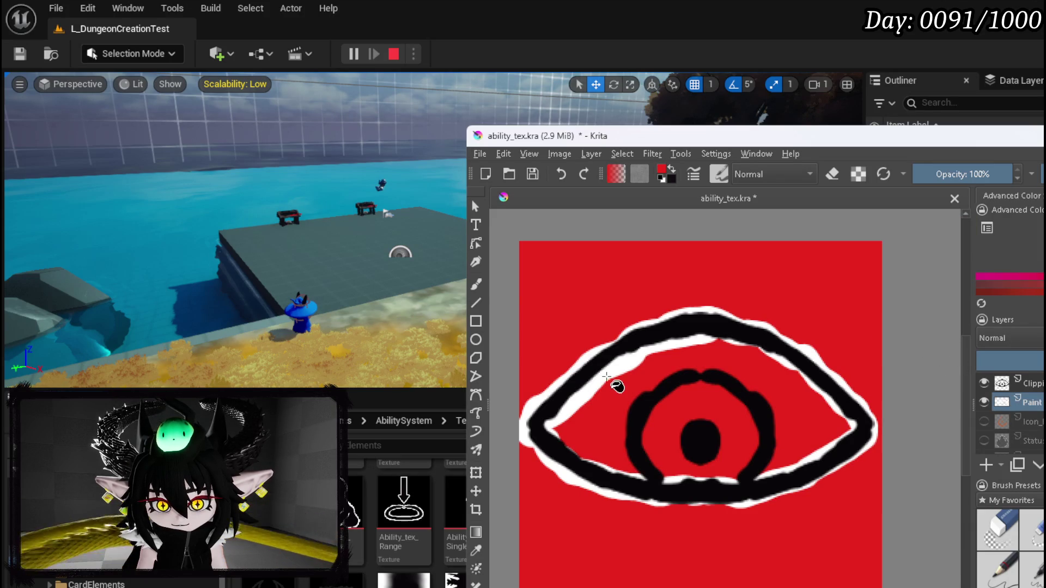
click(475, 284)
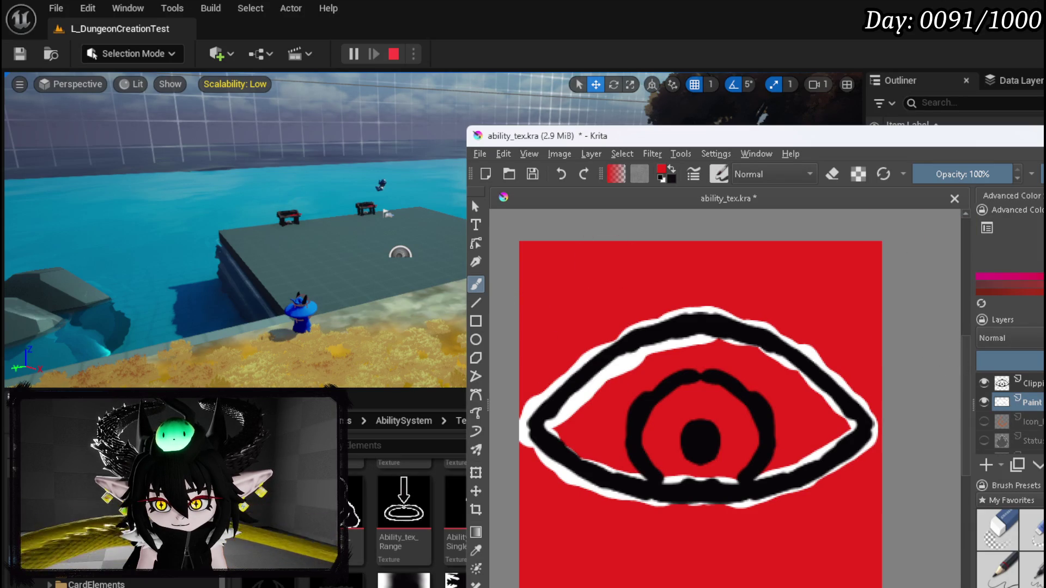
key(d)
key(x)
drag(705, 342, 649, 373)
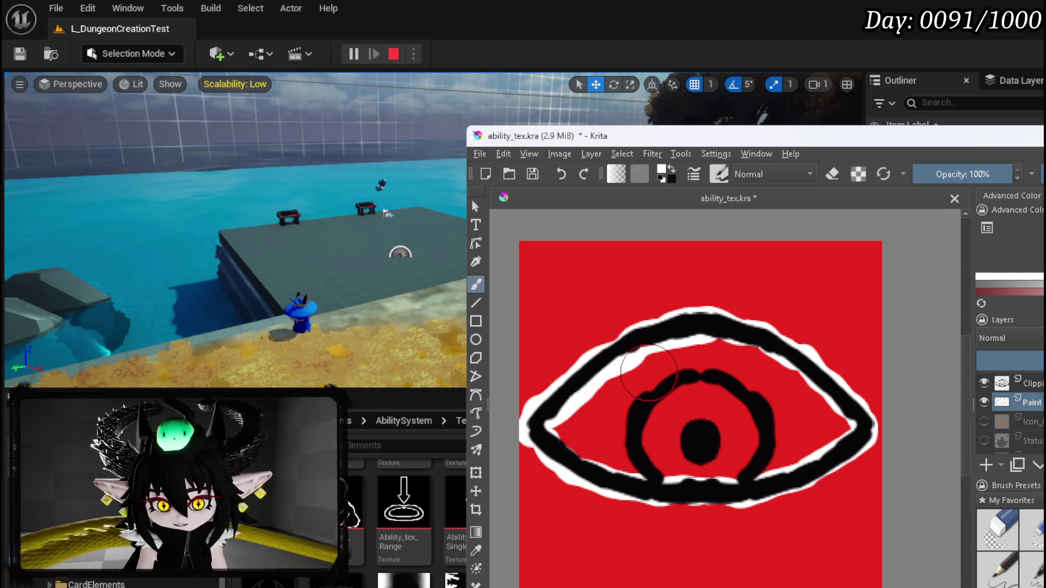
key(bracketleft)
key(bracketleft)
key(bracketleft)
mouse_move(708, 329)
mouse_down()
mouse_move(817, 384)
mouse_move(853, 421)
mouse_move(793, 468)
mouse_move(713, 479)
mouse_move(604, 460)
mouse_move(547, 431)
mouse_up()
key(bracketright)
key(bracketright)
key(bracketright)
key(bracketleft)
key(bracketleft)
key(bracketleft)
mouse_move(627, 463)
mouse_down()
mouse_move(629, 395)
mouse_move(624, 479)
mouse_move(631, 410)
mouse_move(670, 375)
mouse_move(709, 365)
mouse_move(761, 395)
mouse_move(773, 443)
mouse_move(744, 484)
mouse_move(761, 434)
mouse_move(711, 384)
mouse_move(648, 406)
mouse_move(654, 485)
mouse_move(692, 471)
mouse_move(690, 430)
mouse_move(716, 436)
mouse_move(703, 480)
mouse_move(662, 474)
mouse_move(645, 403)
mouse_move(620, 428)
mouse_move(627, 490)
mouse_move(711, 502)
mouse_move(774, 482)
mouse_up()
Step: Paint white along the eye's lower-left outline
click(1000, 528)
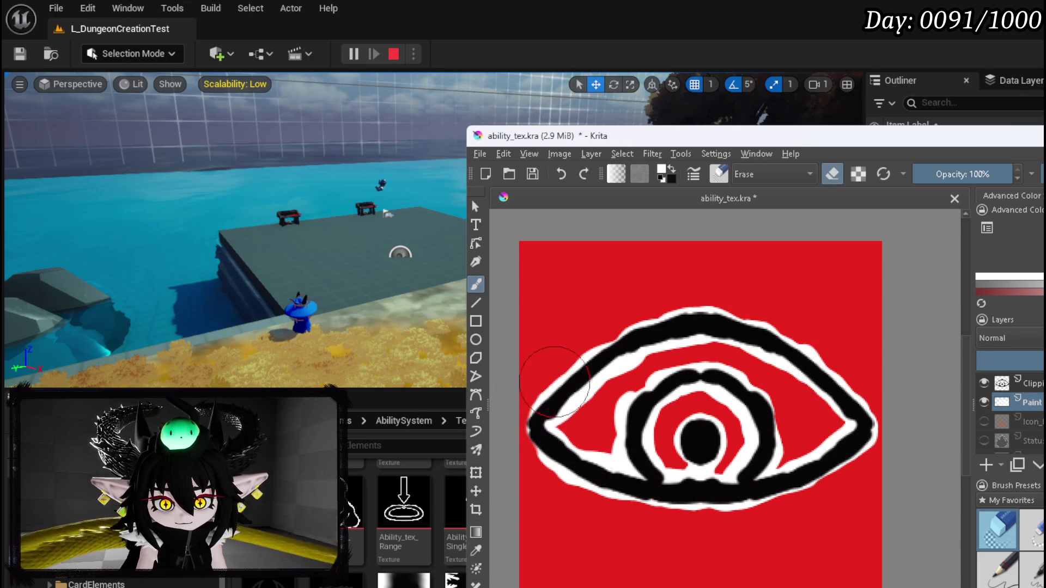
key(e)
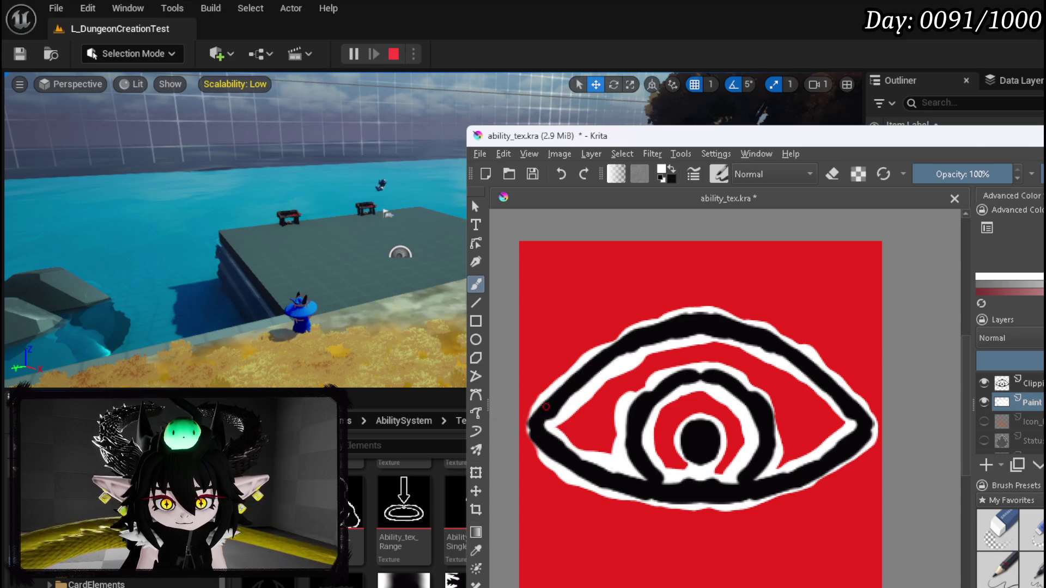
mouse_move(531, 416)
mouse_down()
mouse_move(526, 435)
mouse_move(546, 461)
mouse_up()
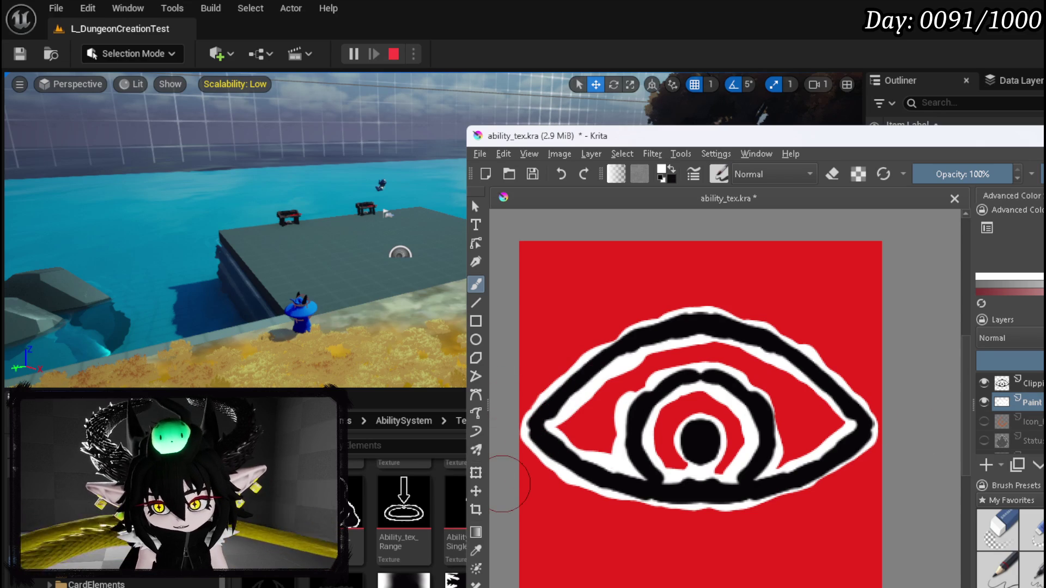
scroll(1011, 414, down, 3)
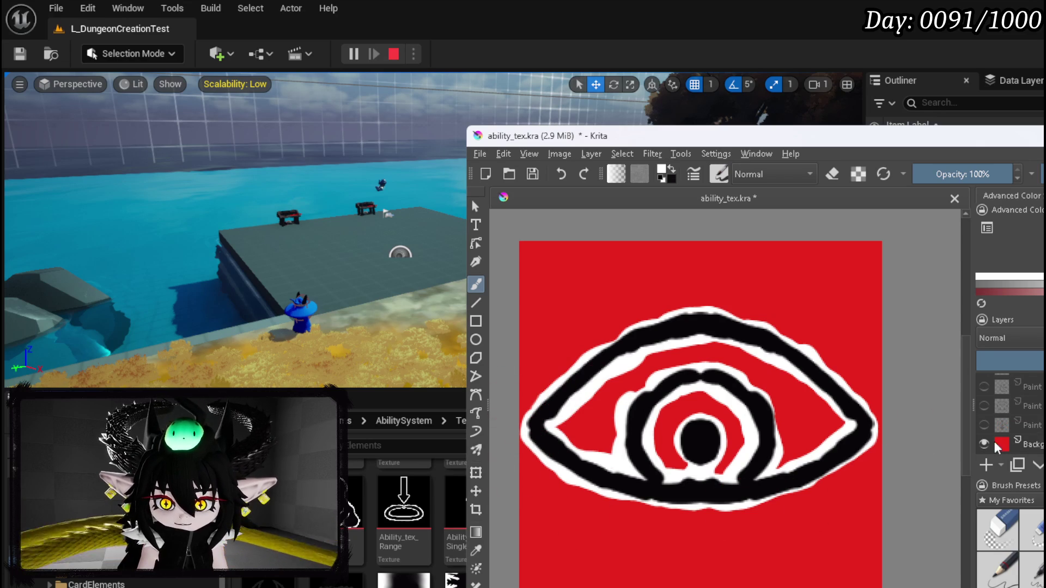
Step: Hide the red background and export the eye icon as a transparent PNG
click(984, 444)
click(480, 152)
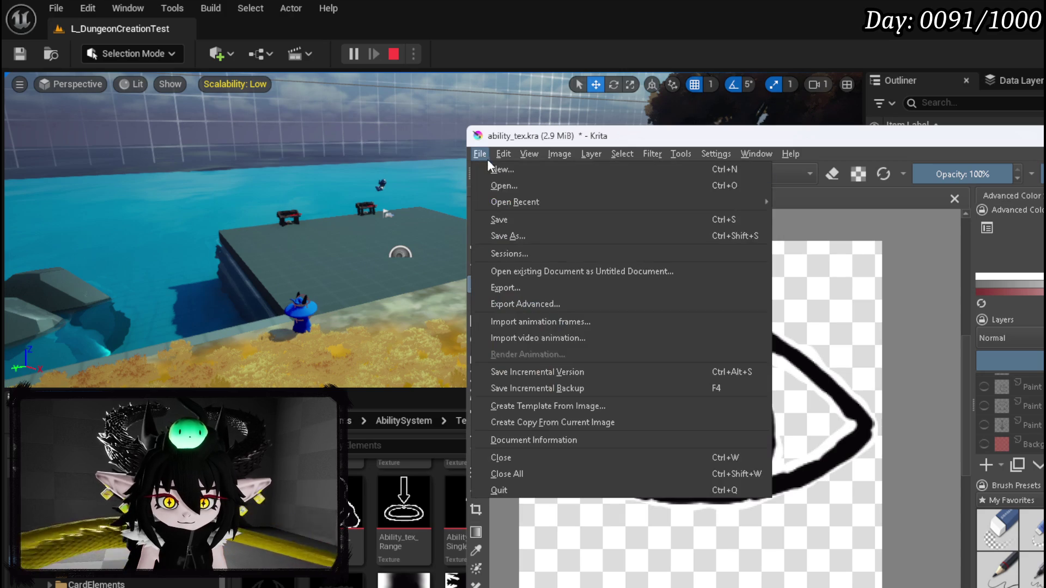
click(505, 289)
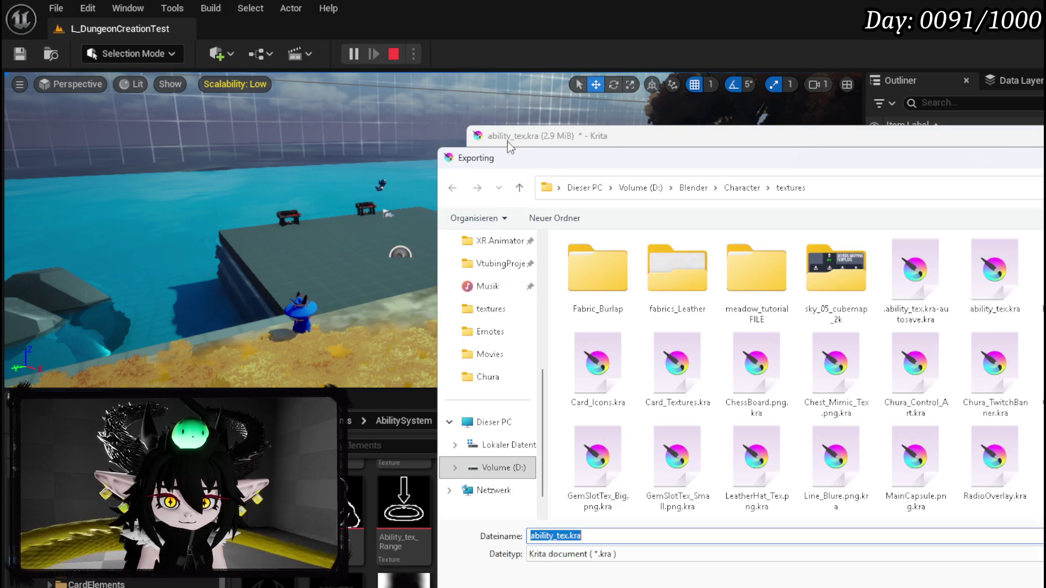
key(Escape)
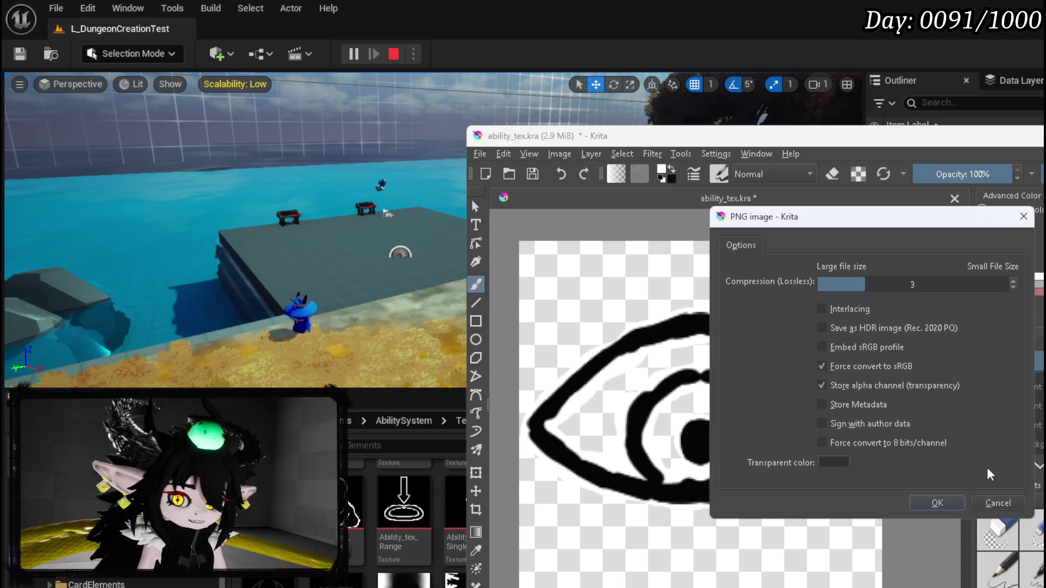
click(938, 503)
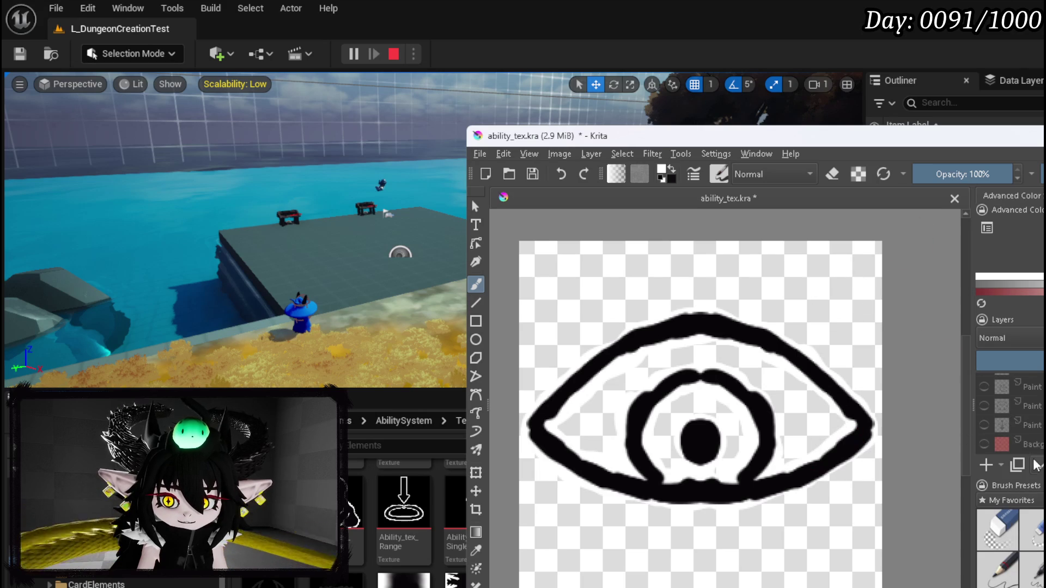
Step: Group the black outline and white paint layers, then hide and collapse the group
scroll(1041, 417, up, 2)
click(985, 384)
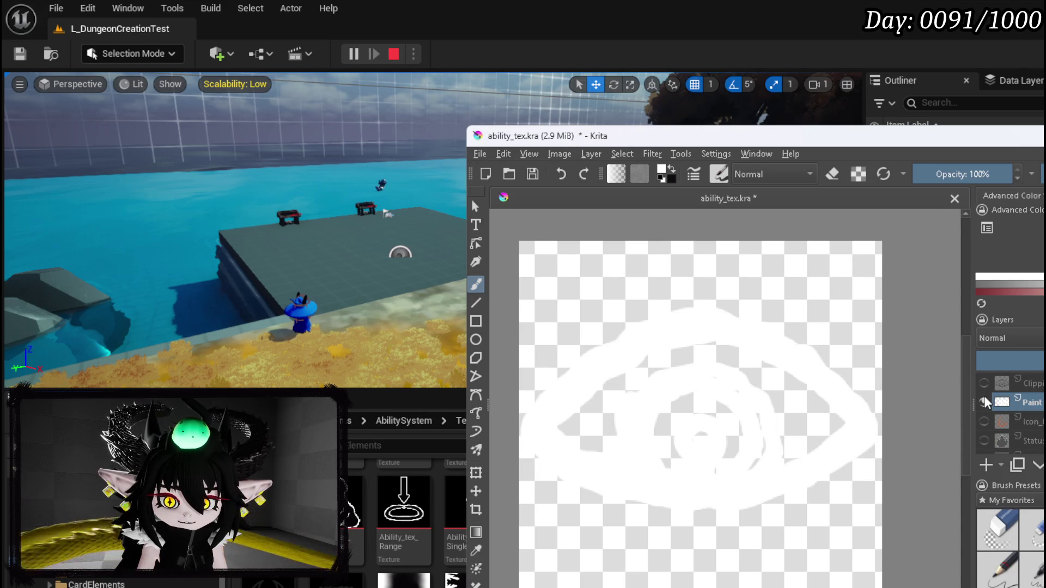
click(985, 382)
click(1033, 384)
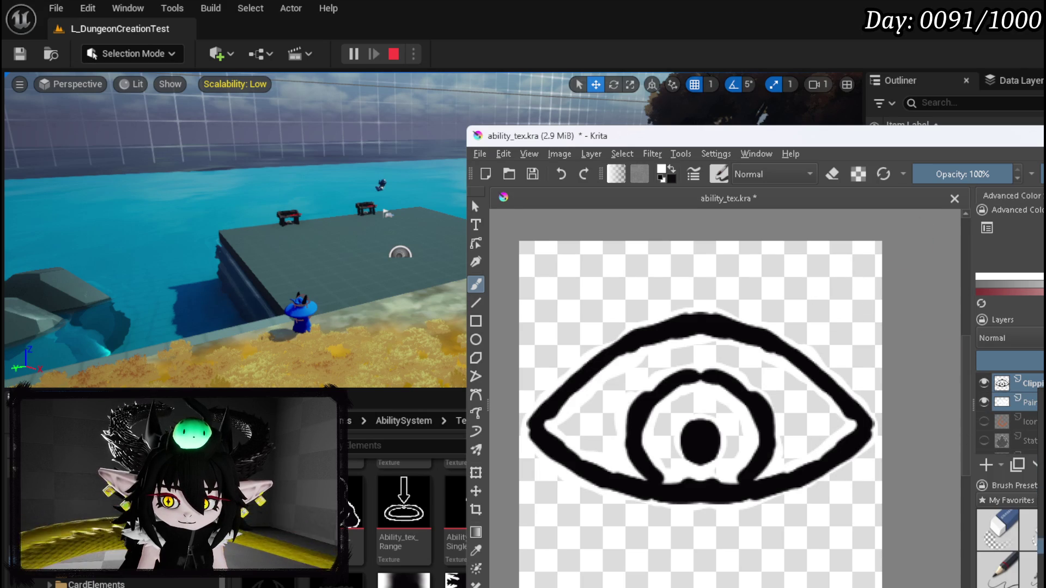
key(ctrl+g)
click(985, 380)
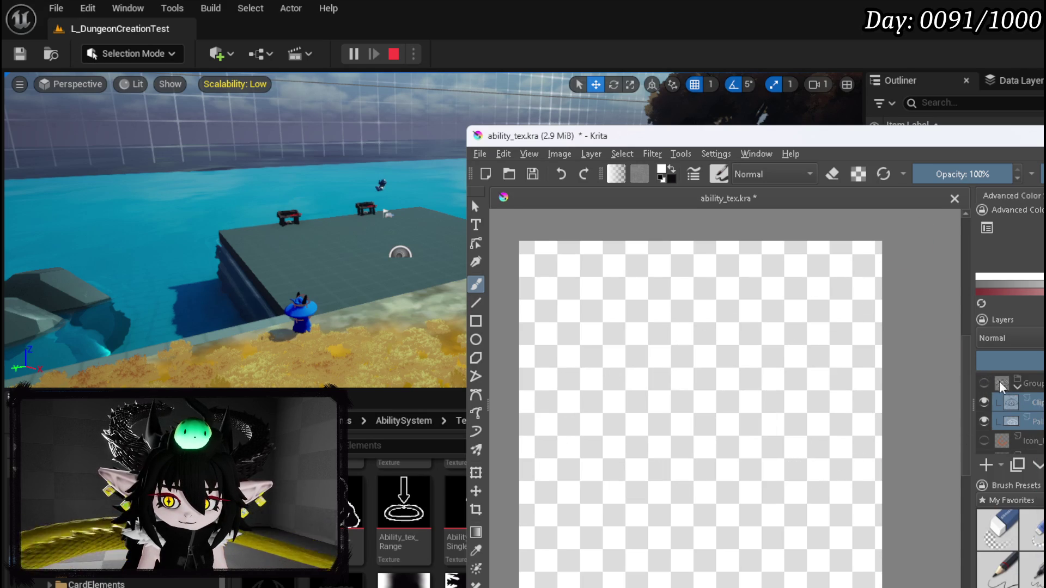
click(1017, 386)
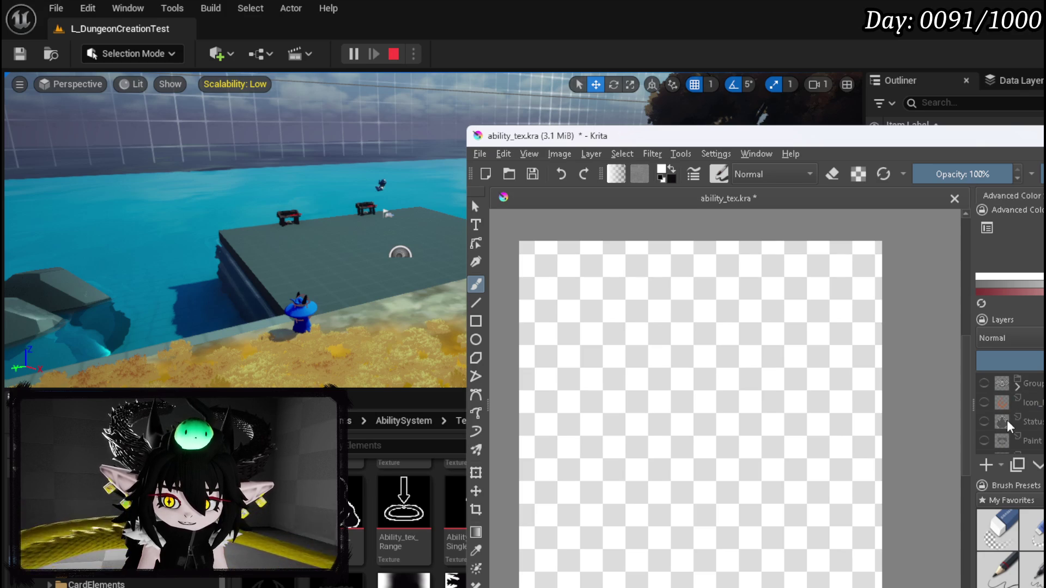
mouse_move(1007, 420)
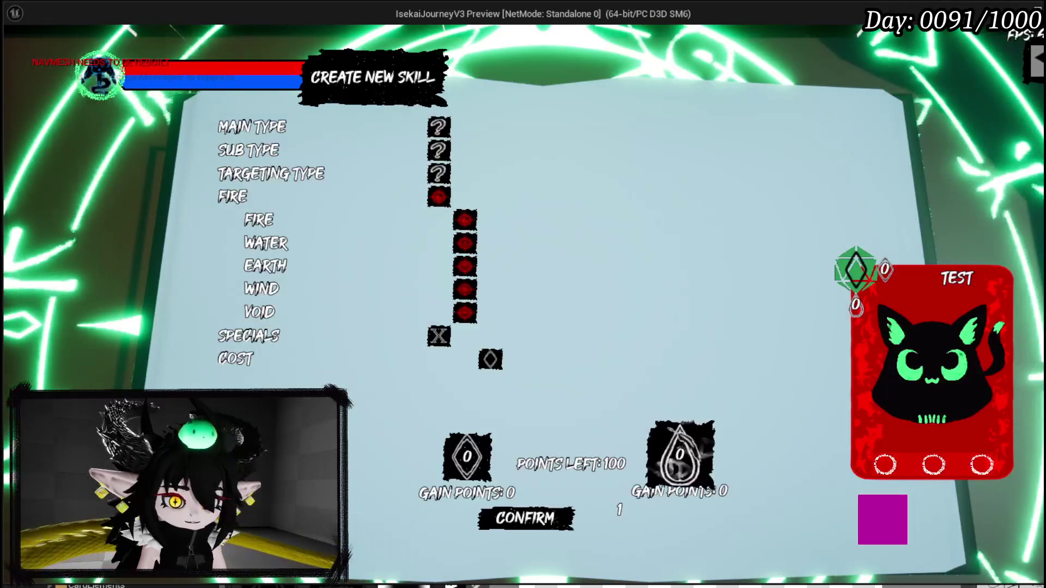
Step: Choose WATER as the skill's element in the game and pick blue in Krita
click(397, 239)
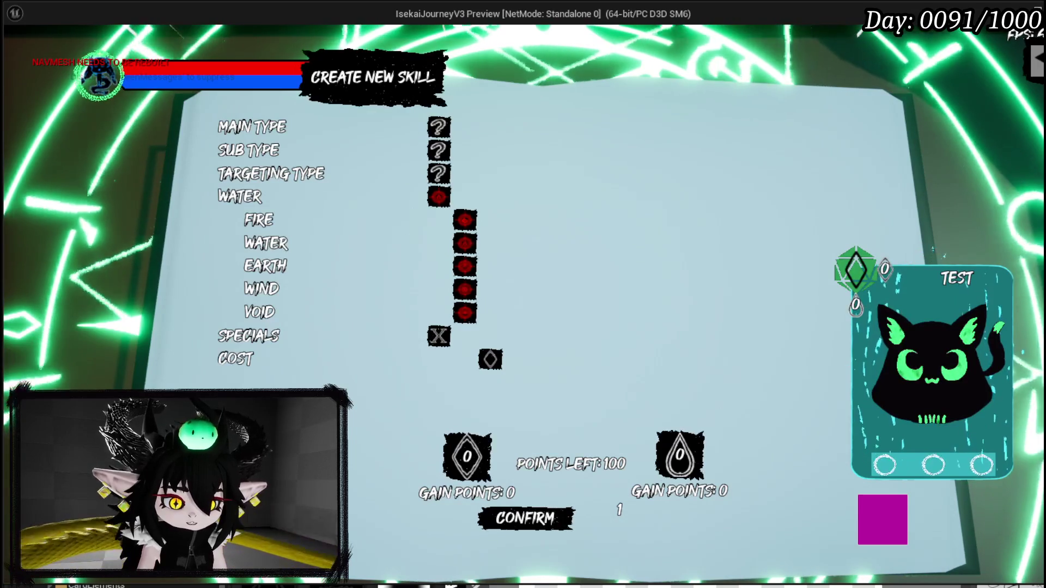
key(alt+Tab)
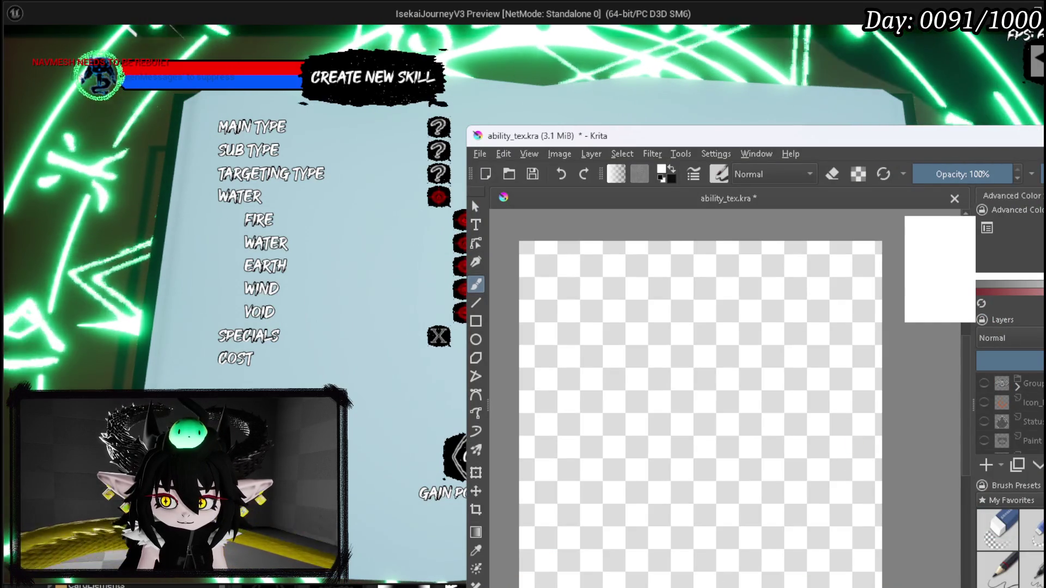
click(1014, 251)
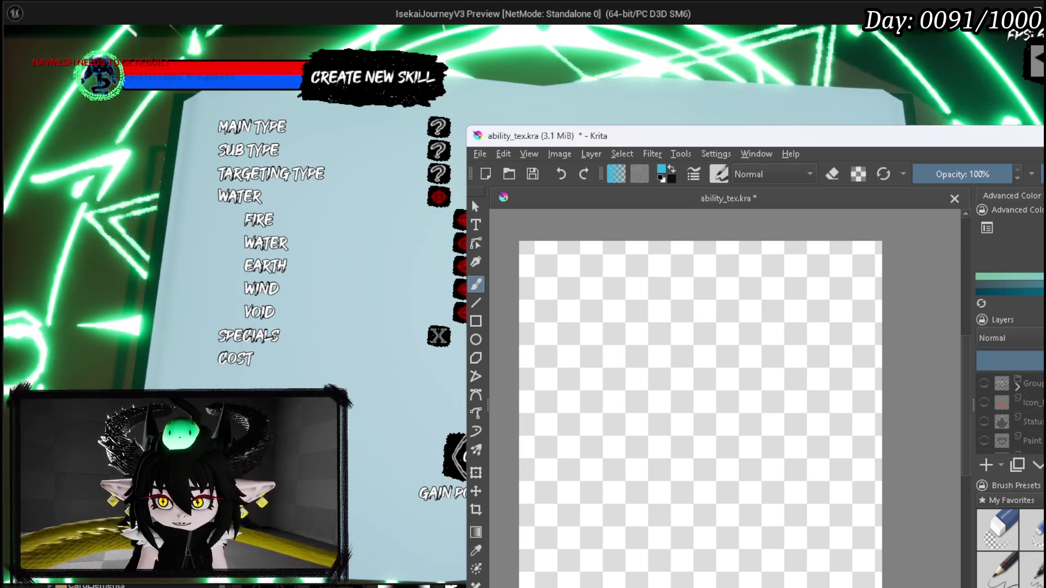
Step: Turn on horizontal mirroring and draw the blue water-drop outline
key(m)
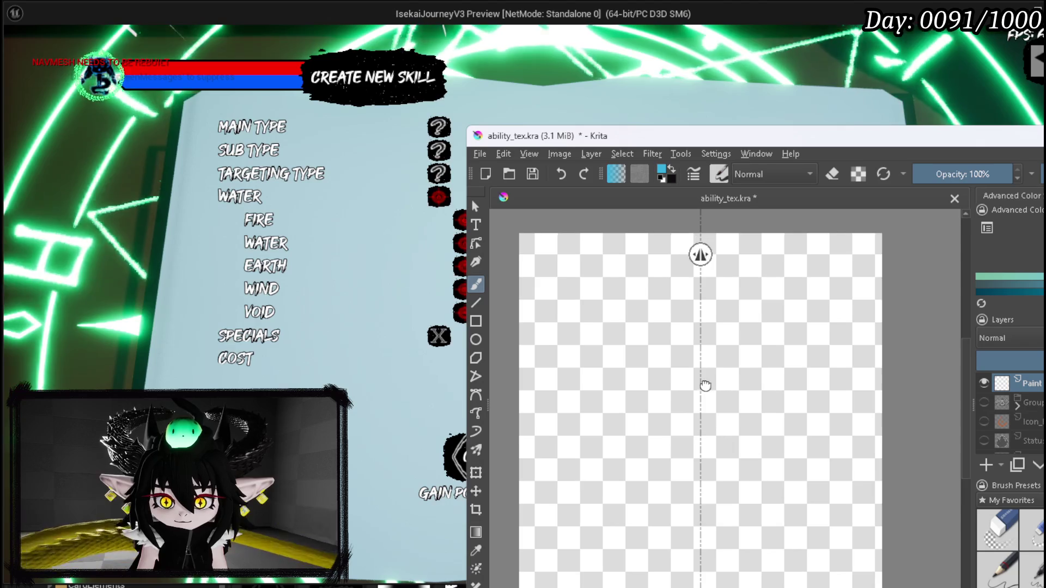
scroll(712, 367, down, 1)
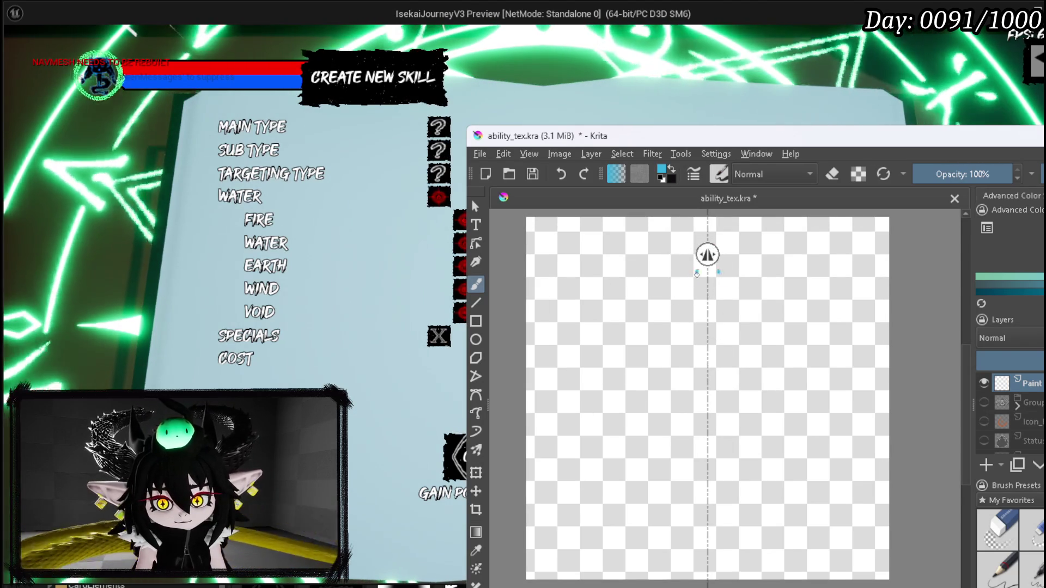
mouse_move(693, 281)
mouse_down()
mouse_move(629, 421)
mouse_move(627, 485)
mouse_move(681, 524)
mouse_move(646, 485)
mouse_move(665, 512)
mouse_move(688, 520)
mouse_move(651, 504)
mouse_move(631, 458)
mouse_move(632, 425)
mouse_move(652, 355)
mouse_move(701, 273)
mouse_up()
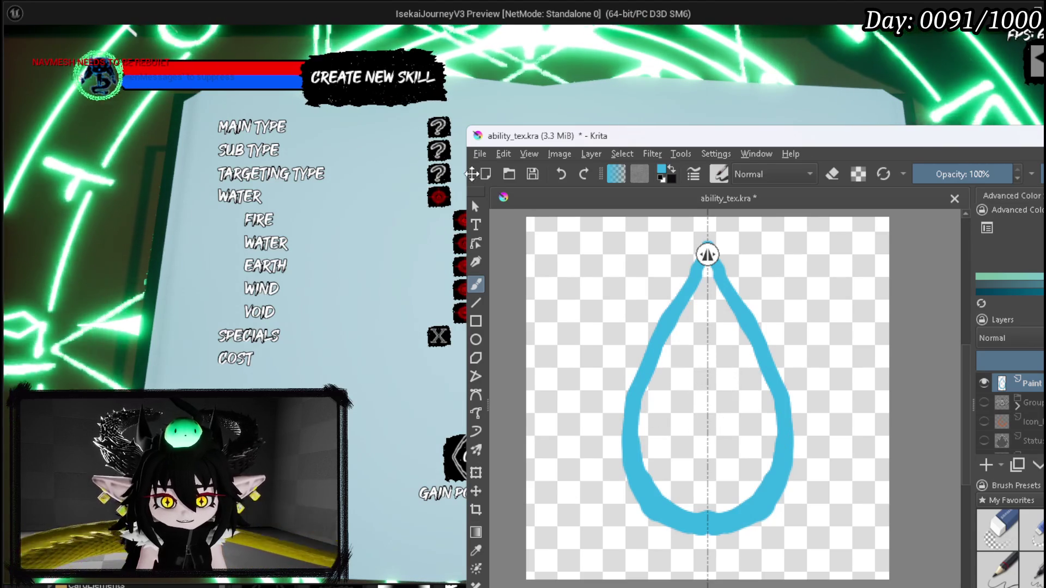
Step: Bring the game forward and choose WATER again in the element list
click(360, 248)
click(373, 218)
click(362, 242)
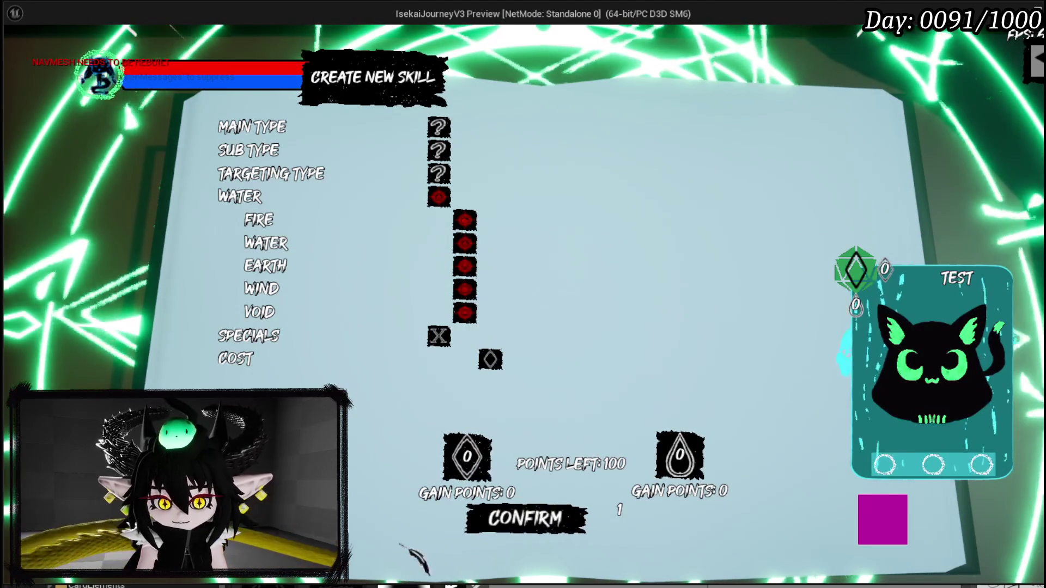
Step: Draw a small mirrored teardrop highlight inside the blue water drop
key(alt+Tab)
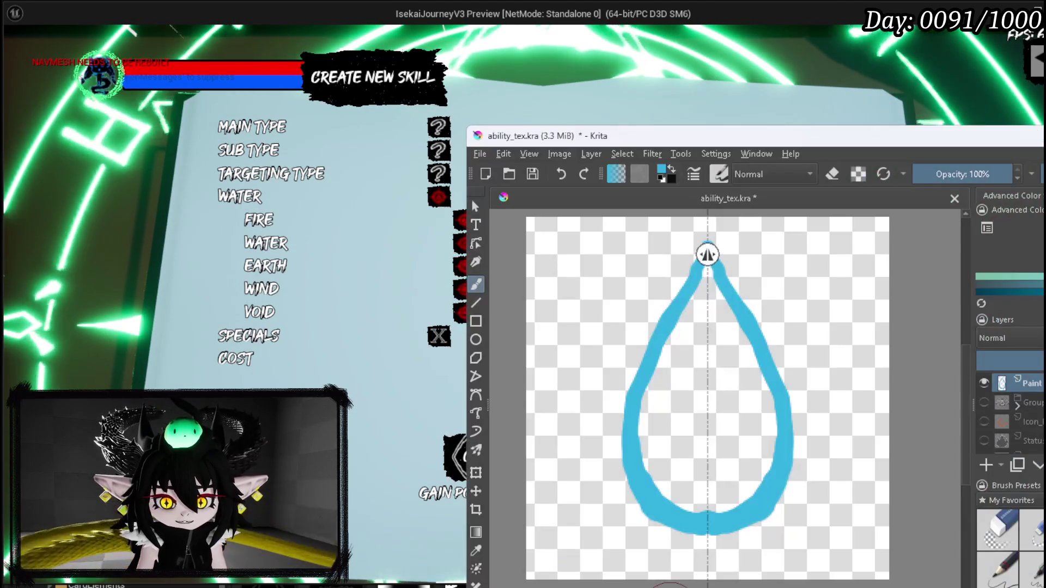
mouse_move(697, 327)
mouse_down()
mouse_move(707, 299)
mouse_move(684, 340)
mouse_move(707, 360)
mouse_up()
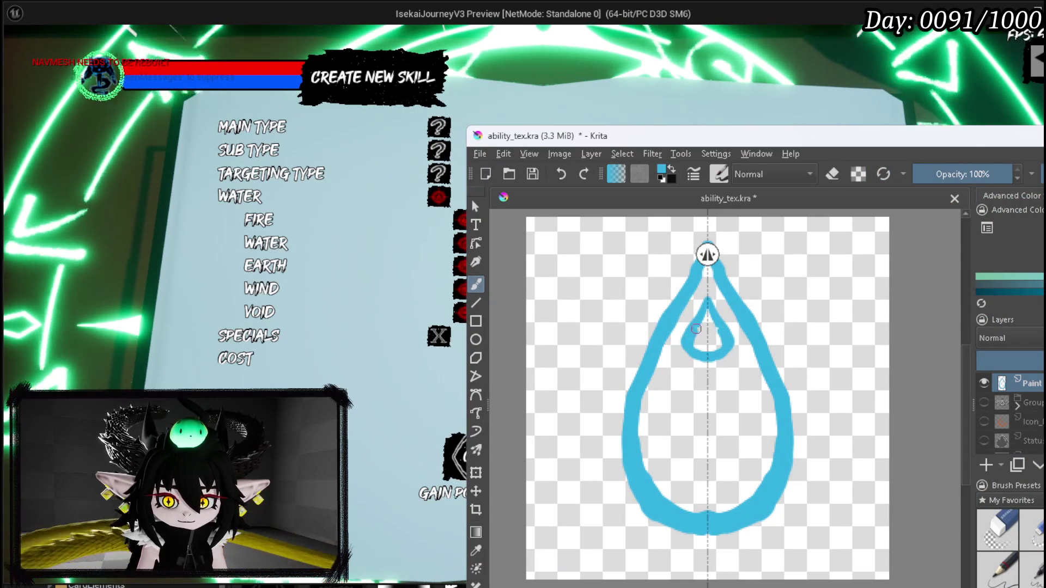
key(bracketright)
key(bracketright)
key(bracketright)
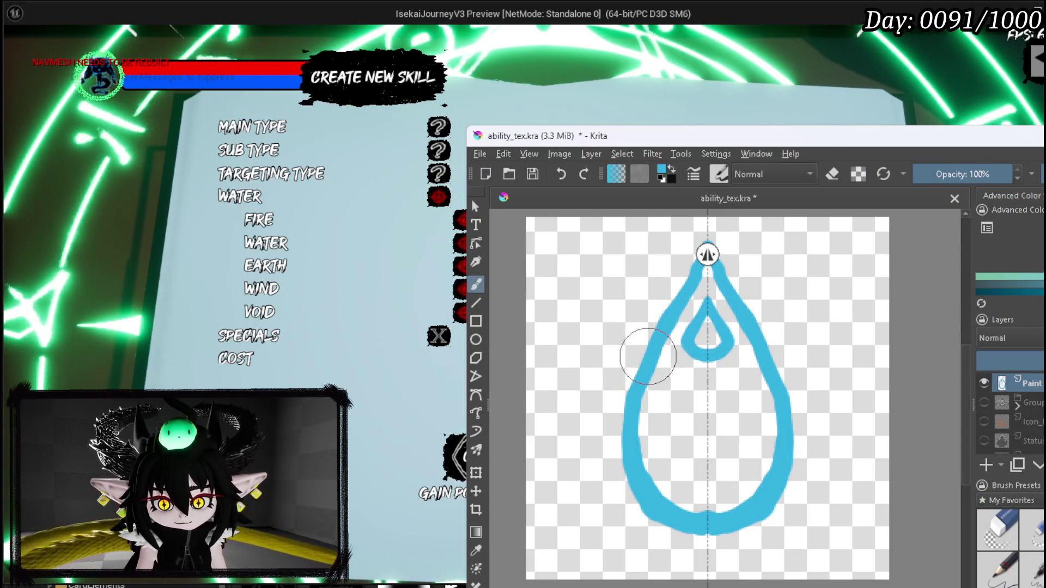
Step: Export the water-drop drawing as a PNG with Ctrl+Shift+E
click(480, 154)
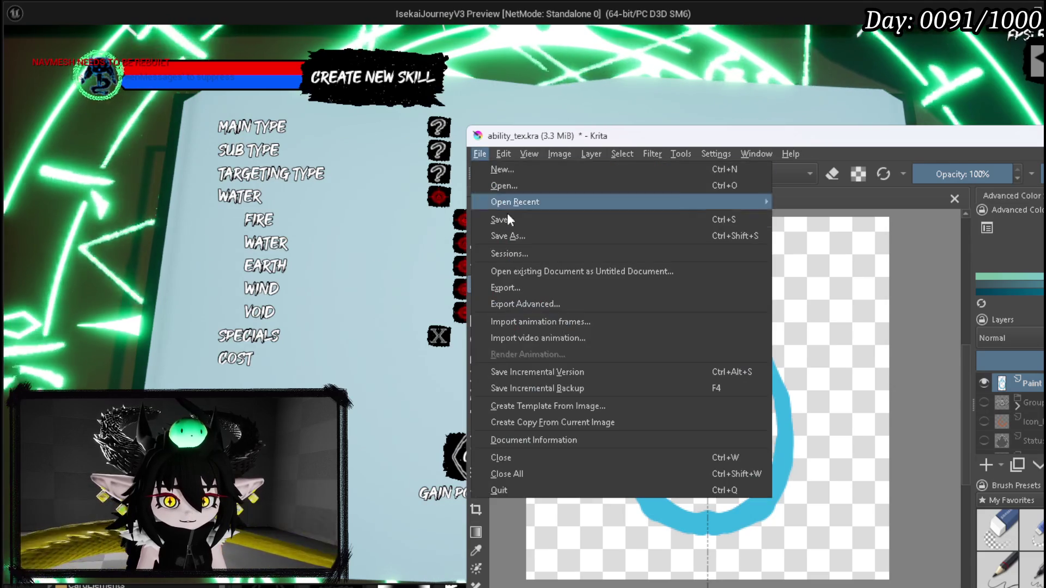
click(439, 284)
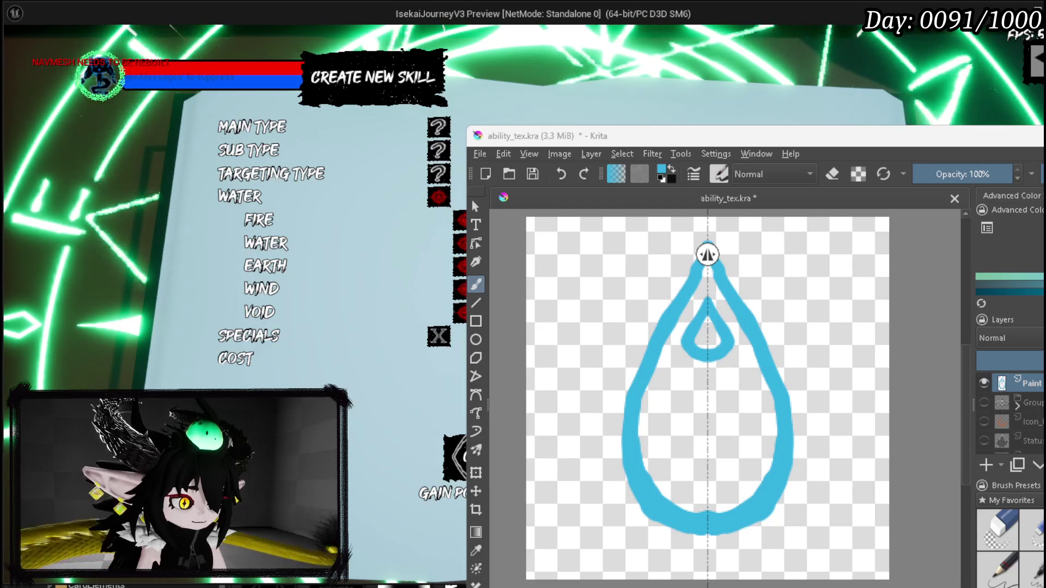
key(ctrl+shift+e)
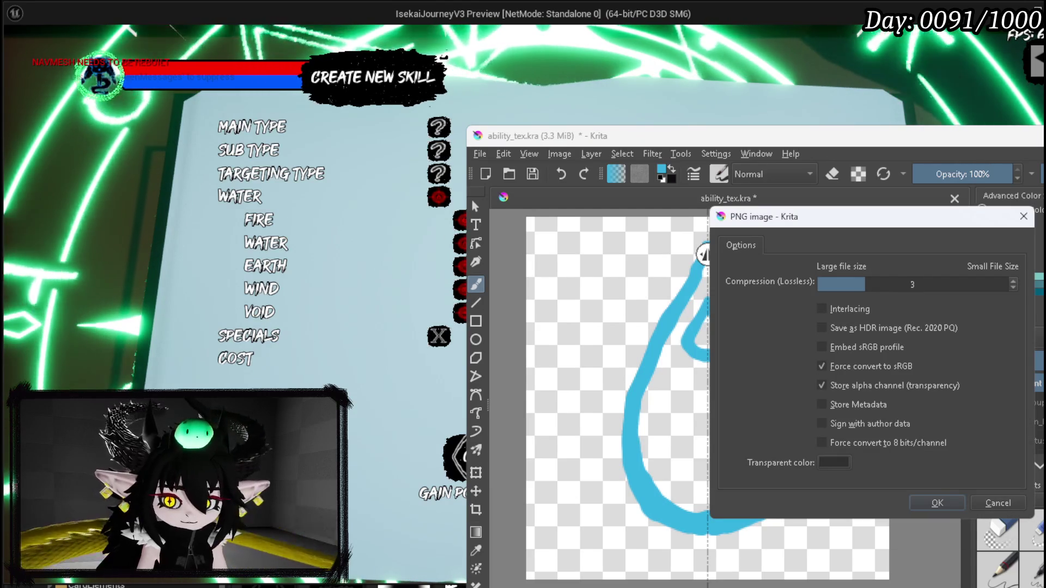
click(932, 502)
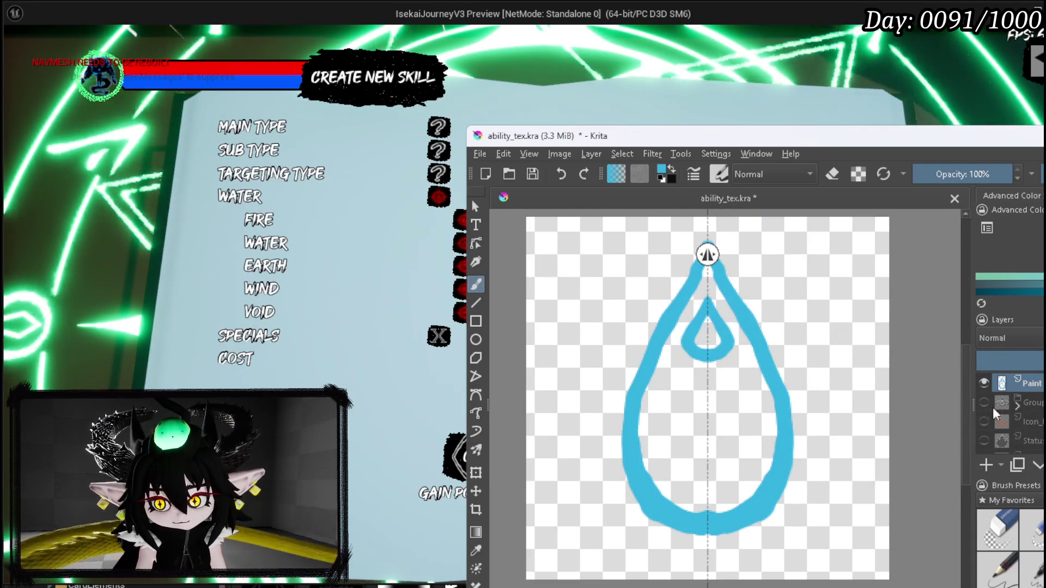
Step: Set the skill's element to Earth, hide Krita's blue water-drop layer and pick a brown paint colour
click(338, 281)
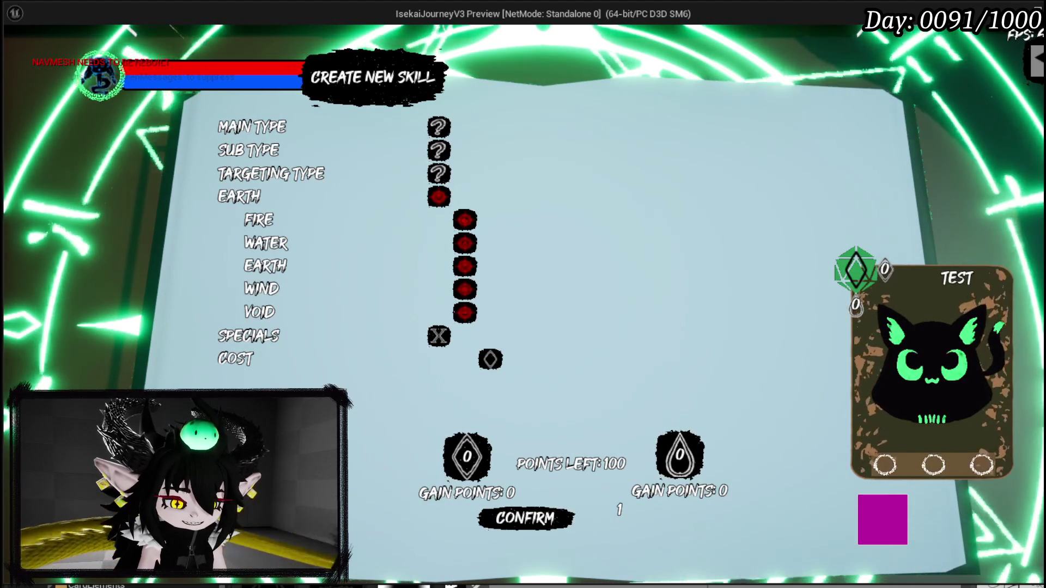
key(alt+Tab)
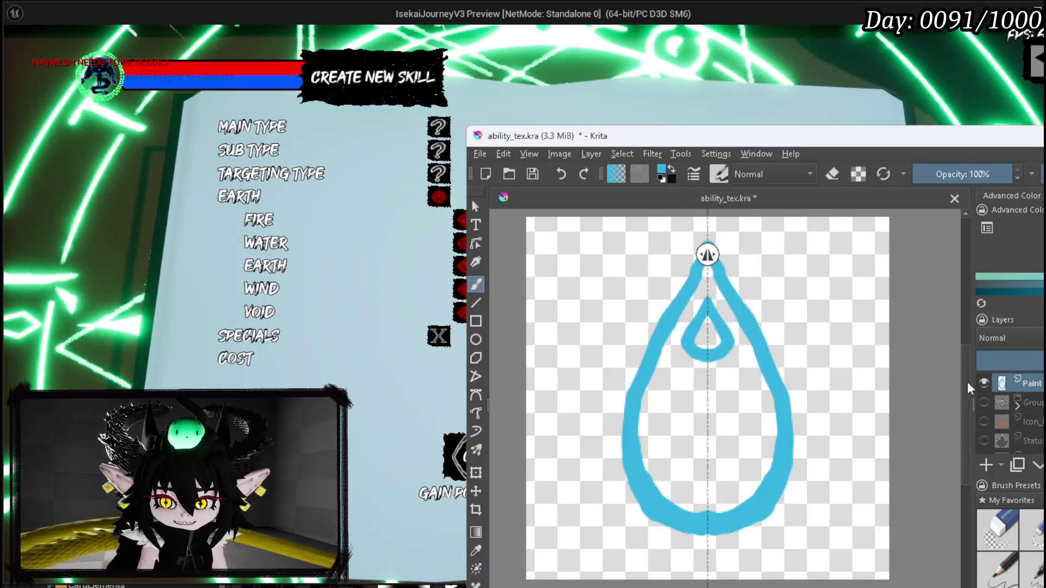
click(985, 383)
drag(1008, 279, 1014, 279)
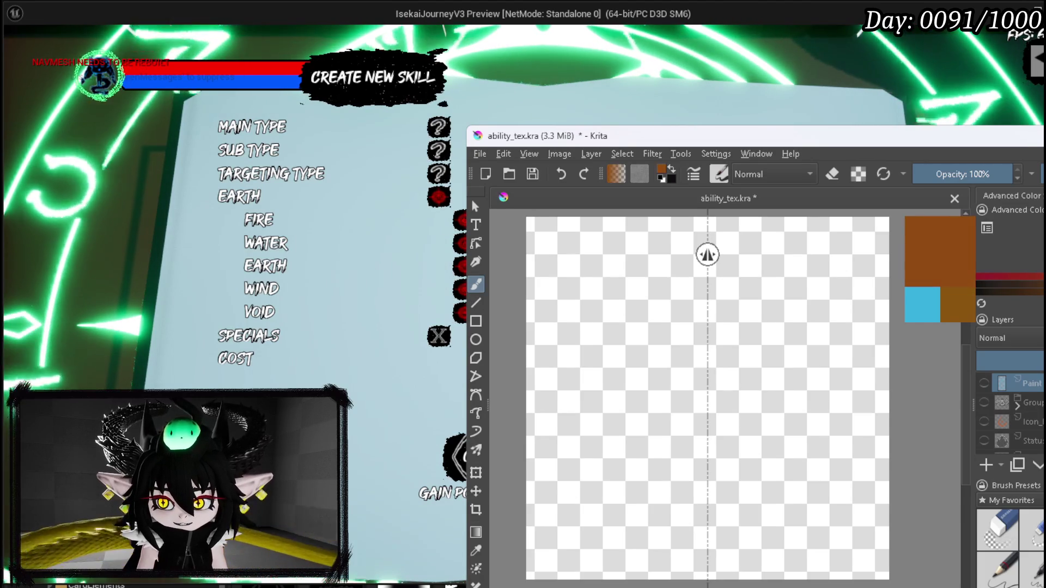
drag(1014, 279, 1013, 279)
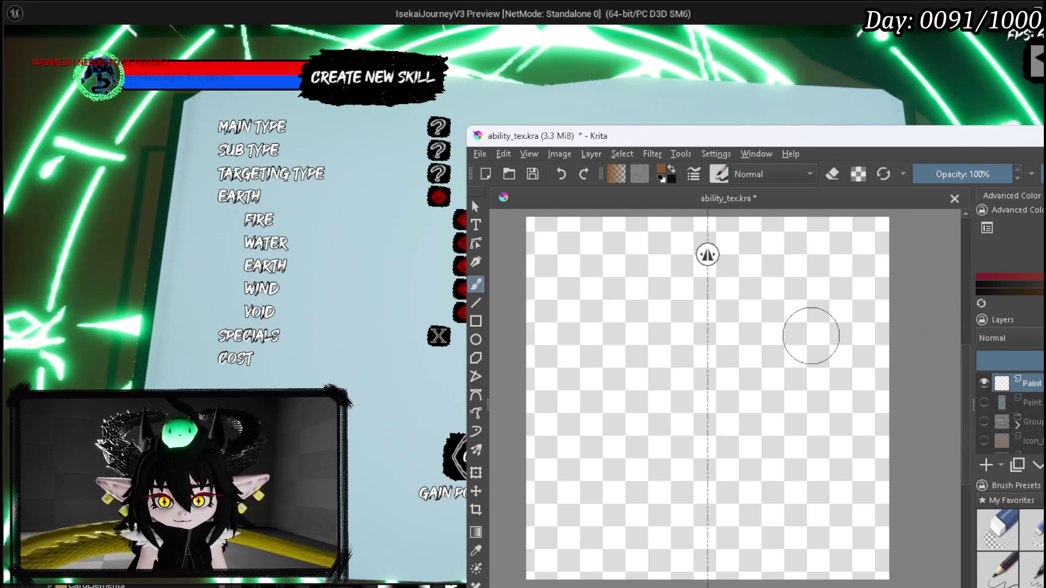
Step: With horizontal mirror painting on, draw the brown triangle's peak and bottom edge
scroll(804, 294, down, 1)
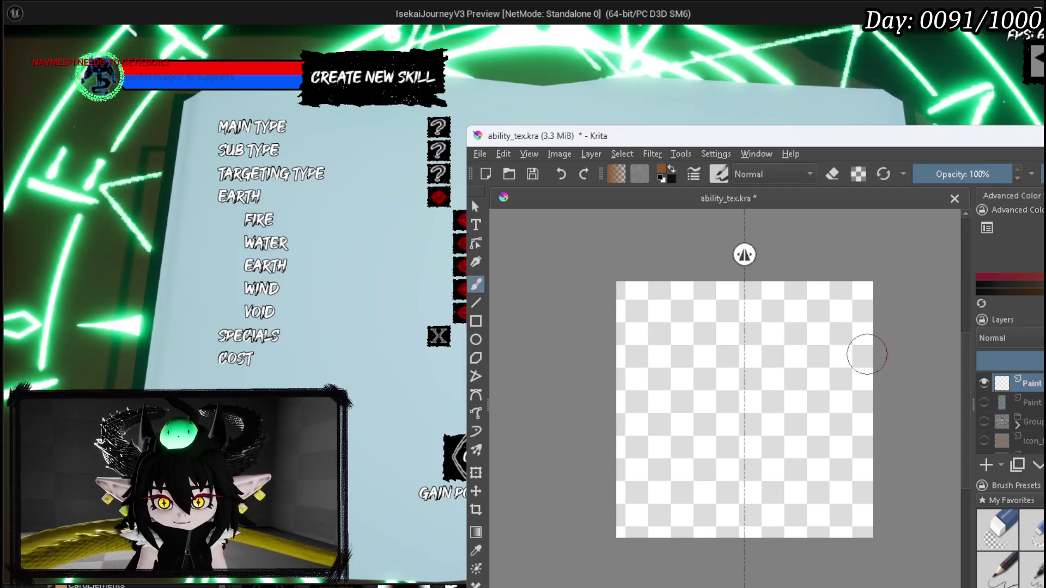
scroll(791, 374, up, 1)
scroll(792, 374, down, 2)
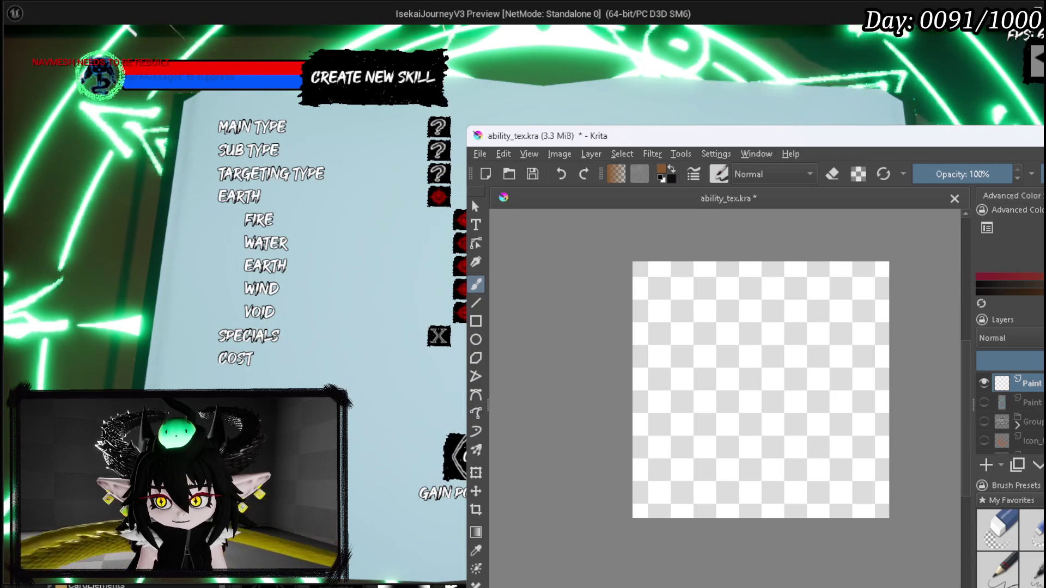
key(m)
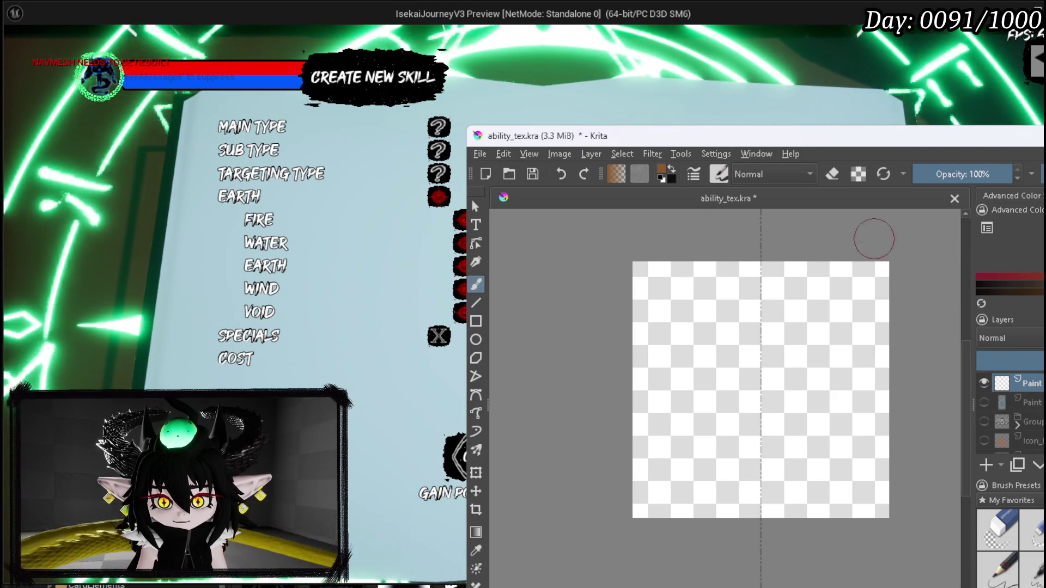
drag(754, 289, 757, 291)
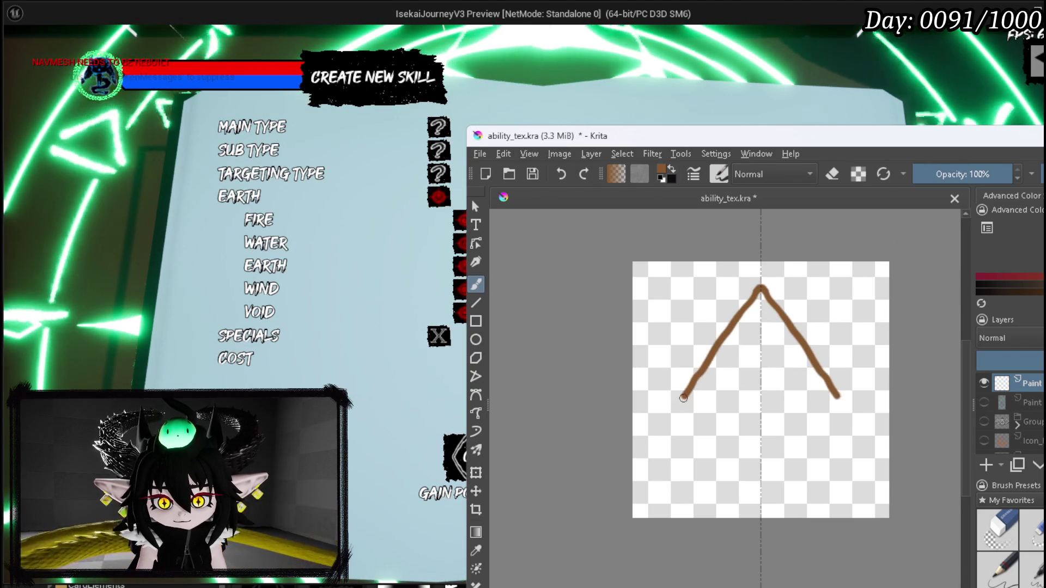
drag(653, 454, 765, 464)
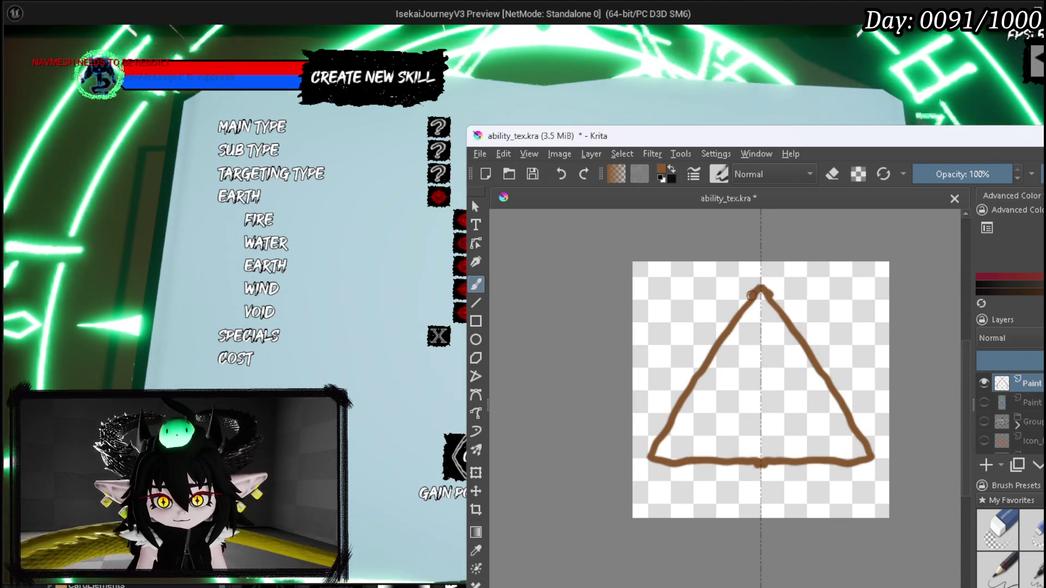
Step: Thicken the triangle's sides and bottom up toward the apex, then return to the game window
mouse_move(716, 342)
mouse_down()
mouse_move(651, 461)
mouse_move(761, 469)
mouse_up()
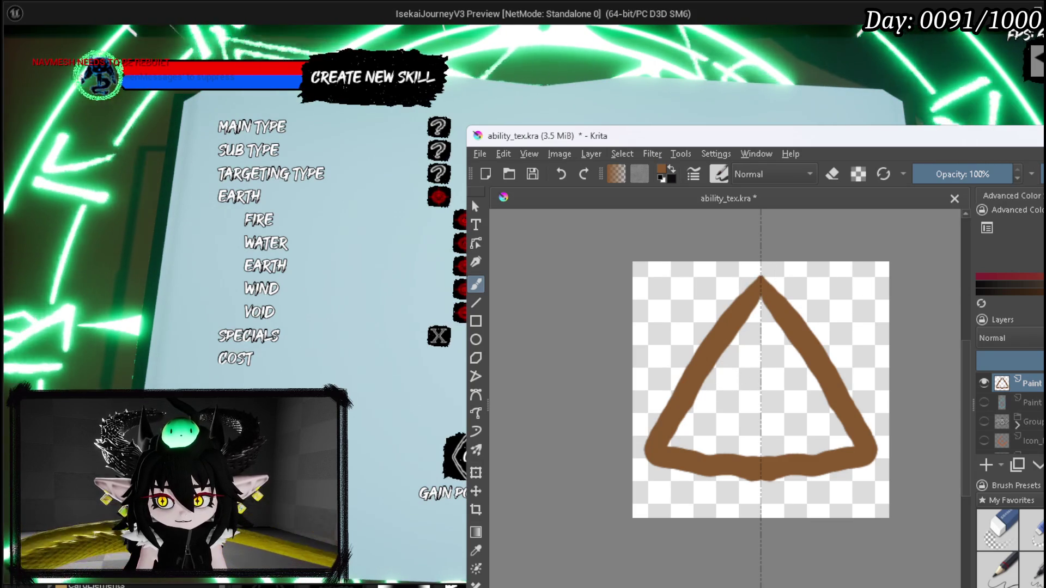
drag(783, 331, 779, 319)
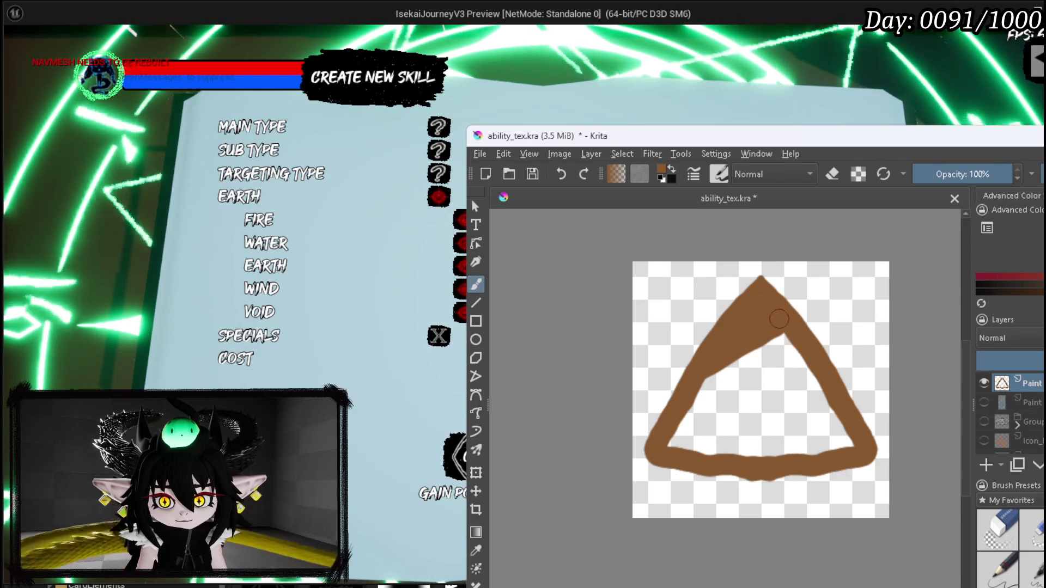
mouse_move(703, 384)
mouse_down()
mouse_move(763, 349)
mouse_move(771, 313)
mouse_up()
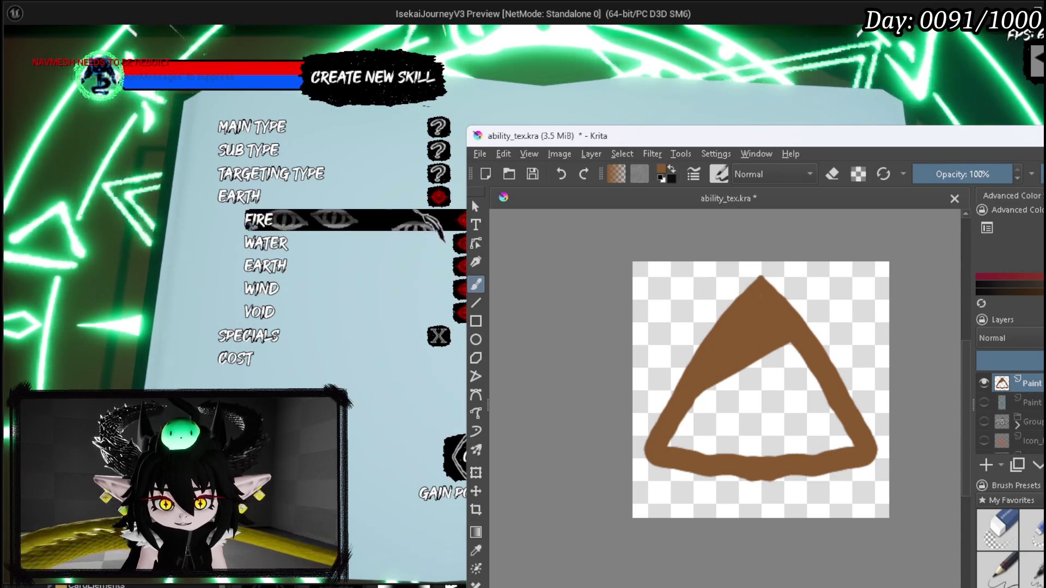
click(125, 351)
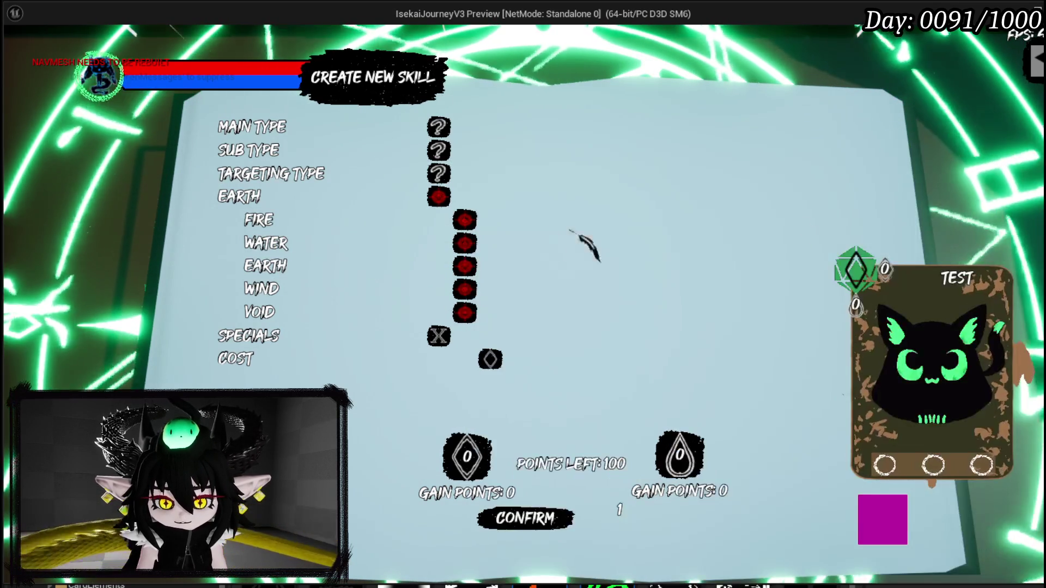
Step: Back in Krita with mirror painting on, paint a small brown ring inside the triangle
mouse_move(402, 275)
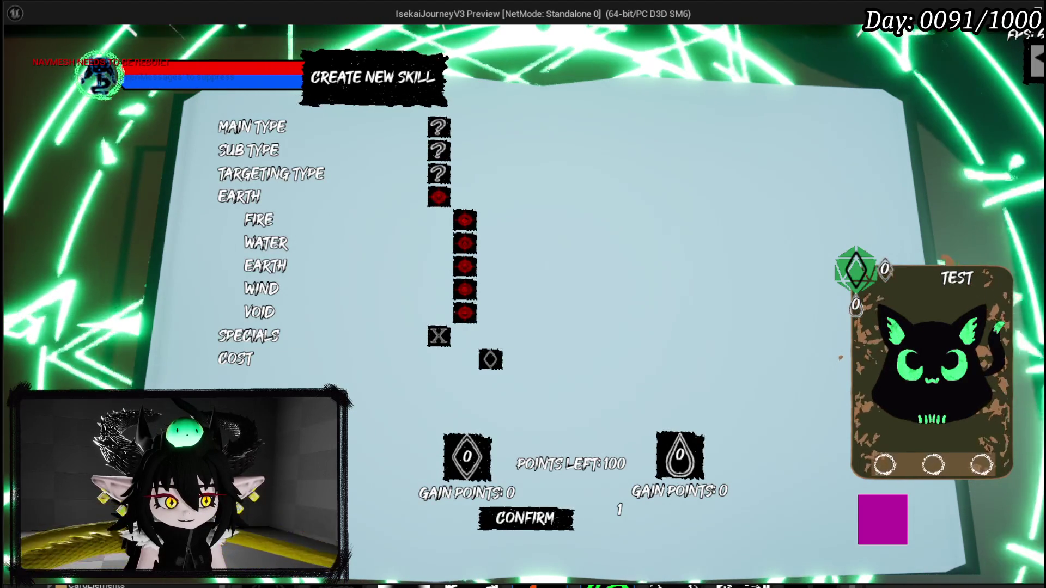
key(alt+Tab)
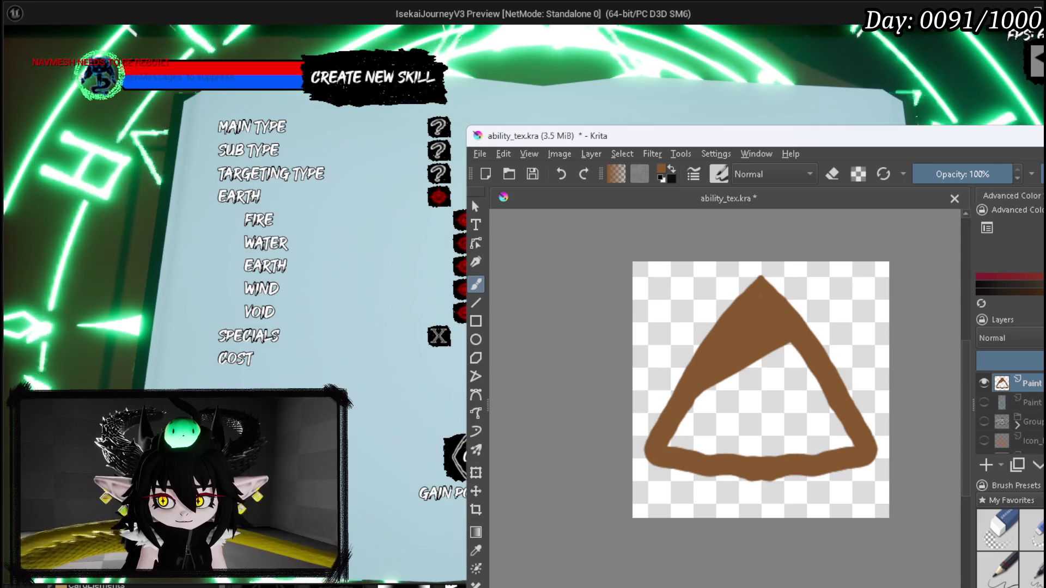
key(m)
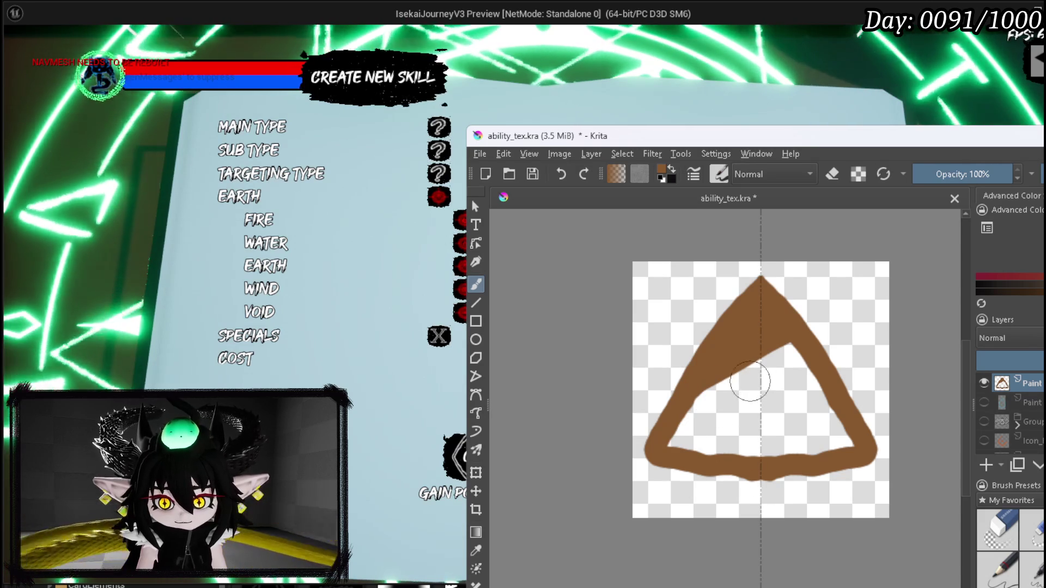
drag(748, 383, 761, 375)
mouse_move(734, 398)
mouse_down()
mouse_move(744, 427)
mouse_move(763, 430)
mouse_move(736, 414)
mouse_move(746, 387)
mouse_move(744, 426)
mouse_up()
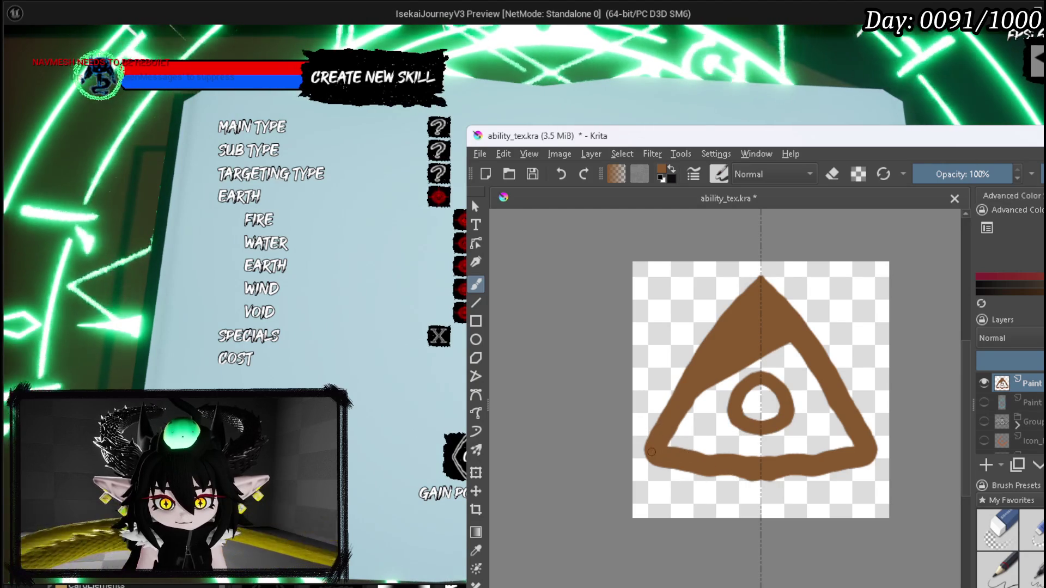
Step: Sharpen the triangle's bottom corners to points using a larger brush
mouse_move(881, 466)
mouse_down()
mouse_move(763, 476)
mouse_move(645, 464)
mouse_move(707, 472)
mouse_up()
key(bracketright)
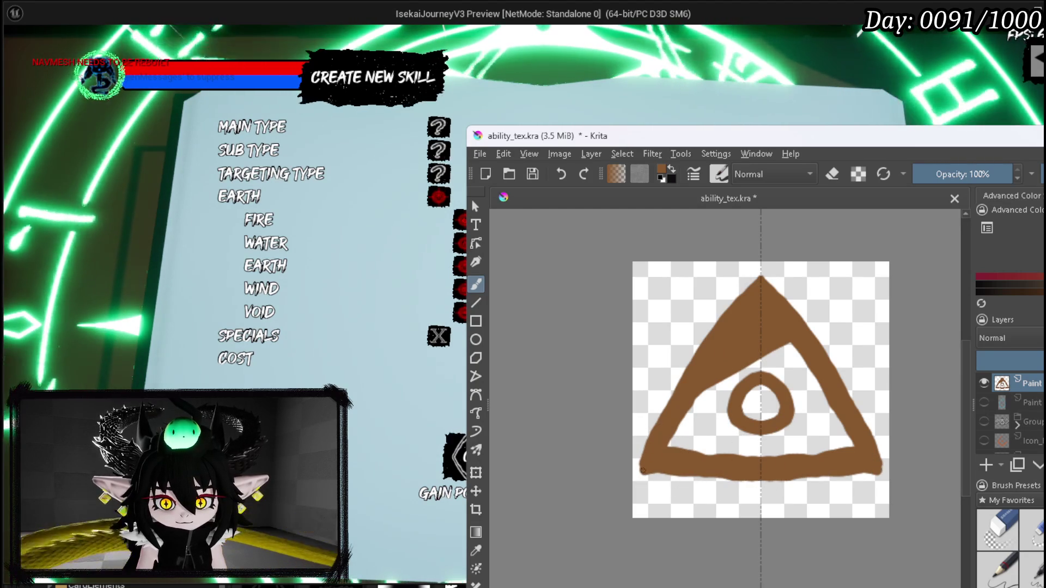
mouse_move(645, 467)
mouse_down()
mouse_move(685, 455)
mouse_move(651, 480)
mouse_move(771, 482)
mouse_up()
Step: Erase to trim the triangle's inner side edges and thin the bottom edge
key(e)
mouse_move(681, 442)
mouse_down()
mouse_move(693, 409)
mouse_move(662, 455)
mouse_move(777, 458)
mouse_up()
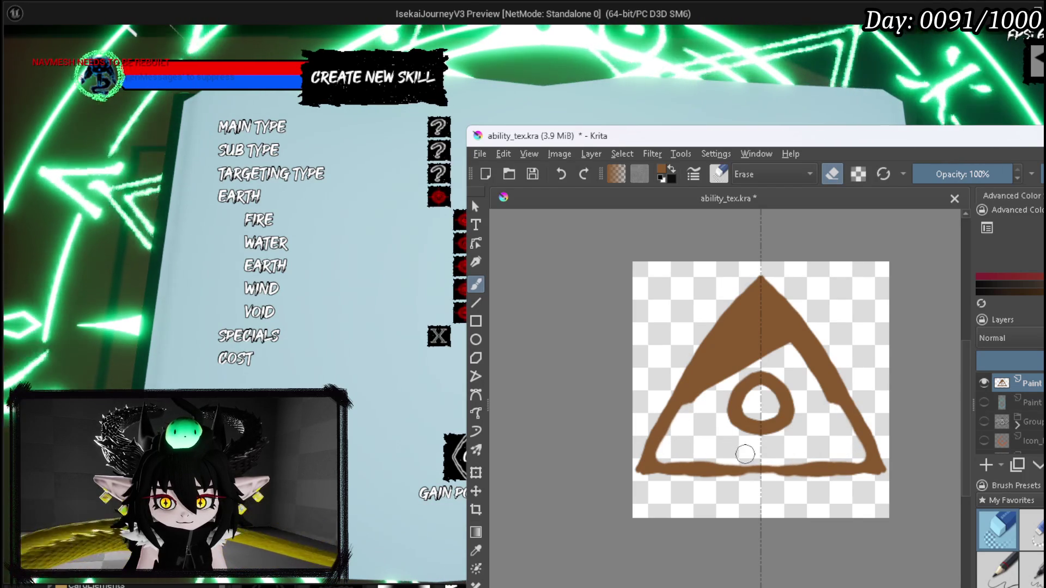
drag(806, 456, 870, 458)
key(bracketright)
key(bracketright)
key(bracketright)
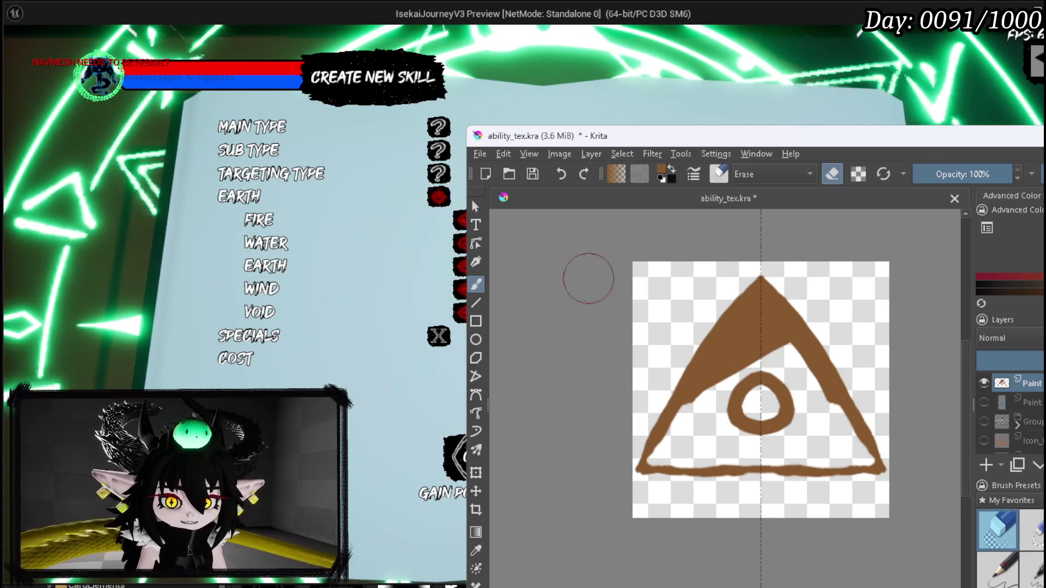
click(480, 154)
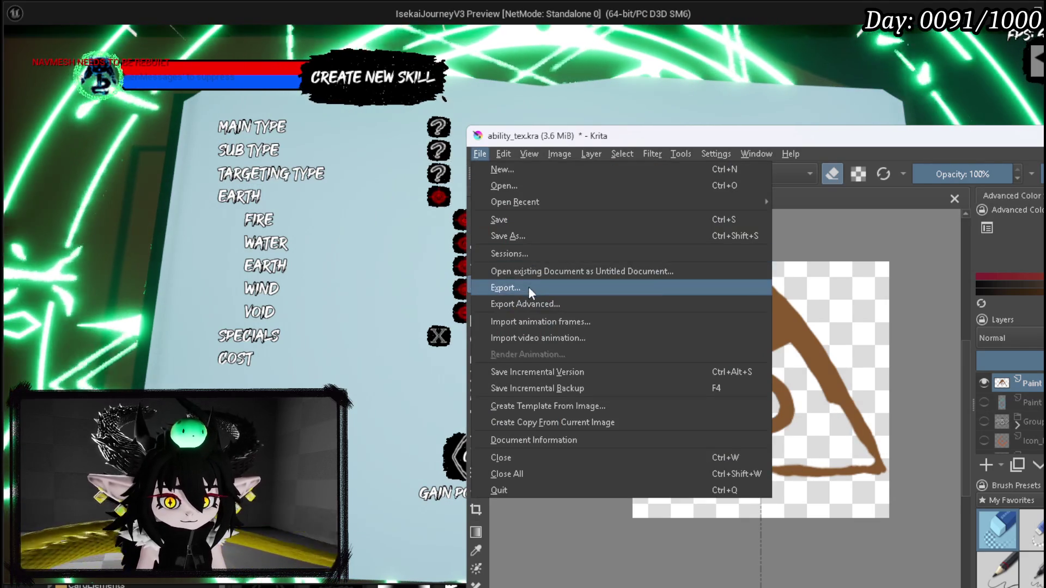
Step: Export the earth triangle drawing from Krita as a PNG
click(472, 201)
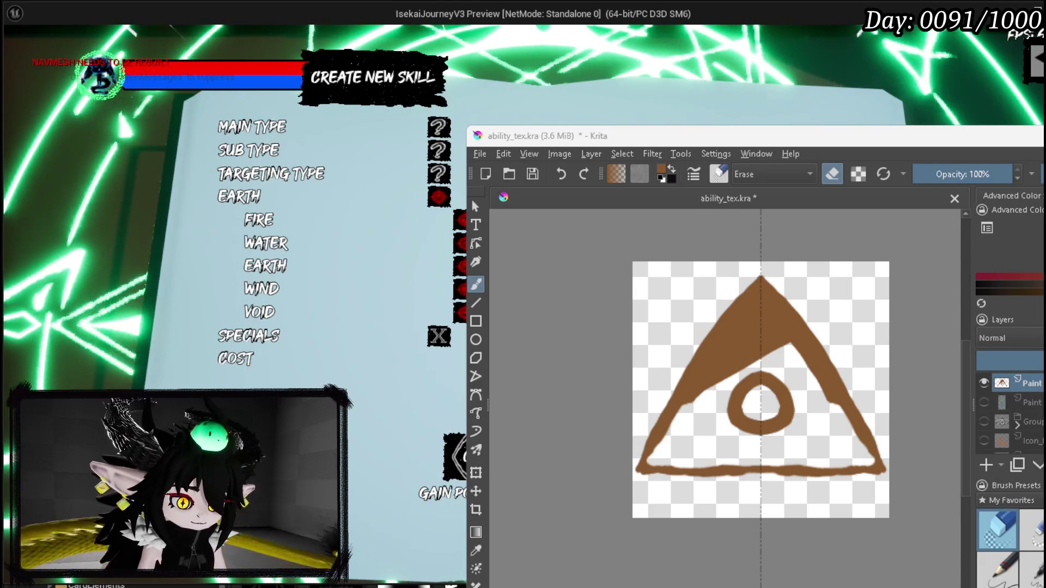
key(Return)
click(932, 502)
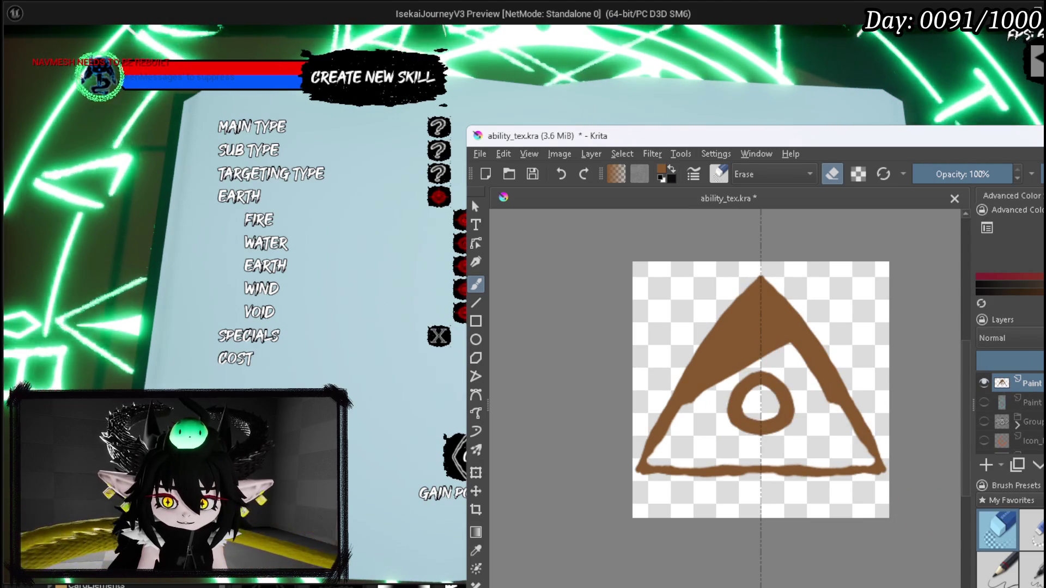
Step: Close the skill-creation screen and stop the play test, returning to the level editor
click(460, 201)
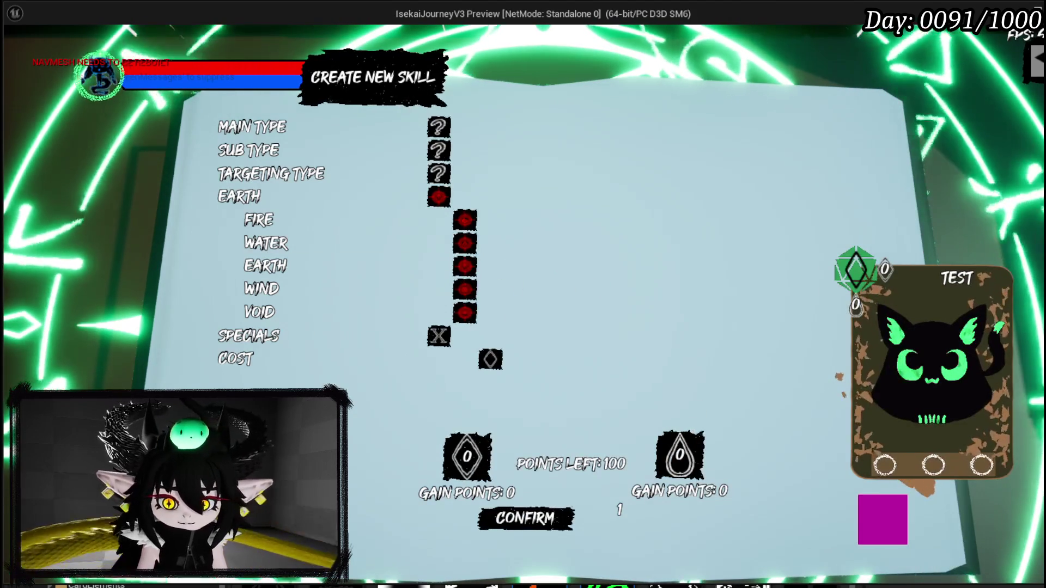
key(Escape)
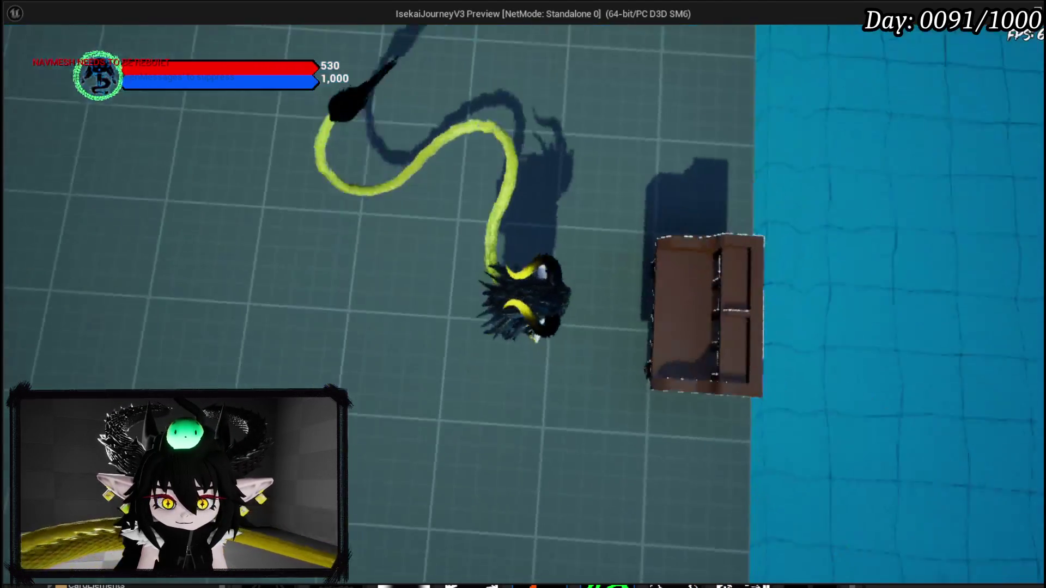
key(Escape)
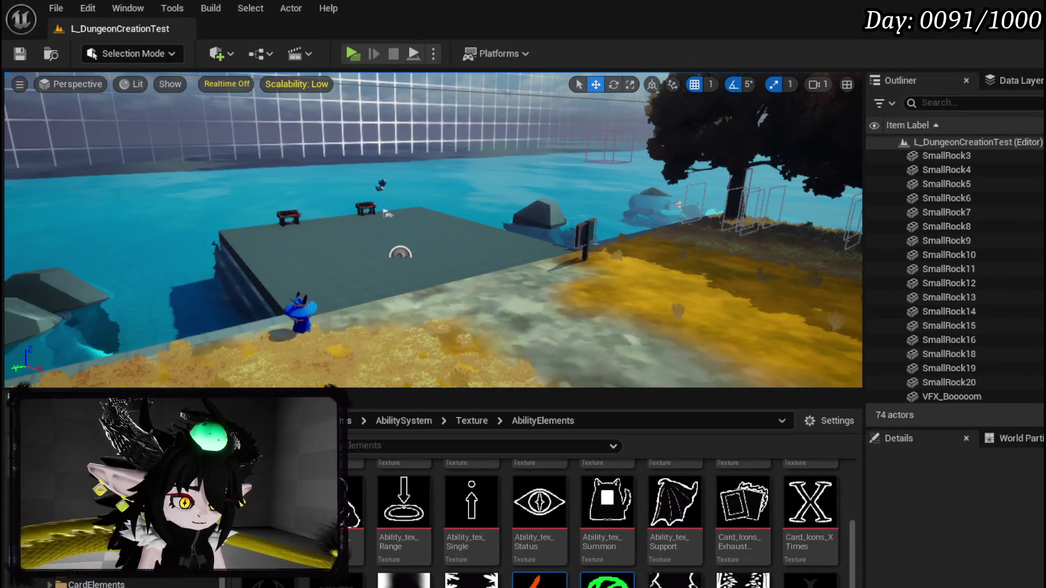
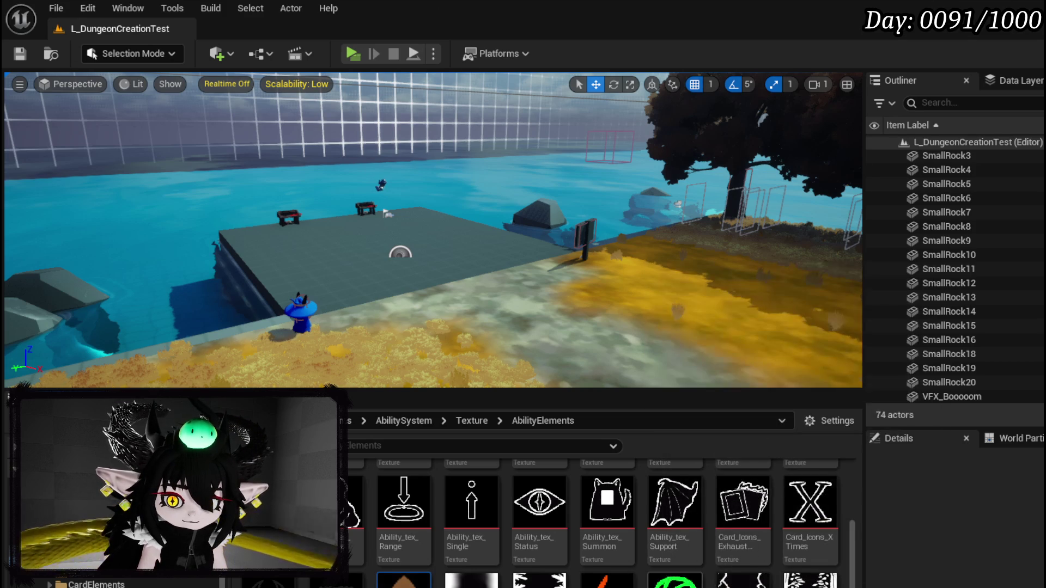
Step: Save the Earth_Icon and Water_Icon textures and any remaining unsaved content with Ctrl+Shift+S
key(ctrl+shift+s)
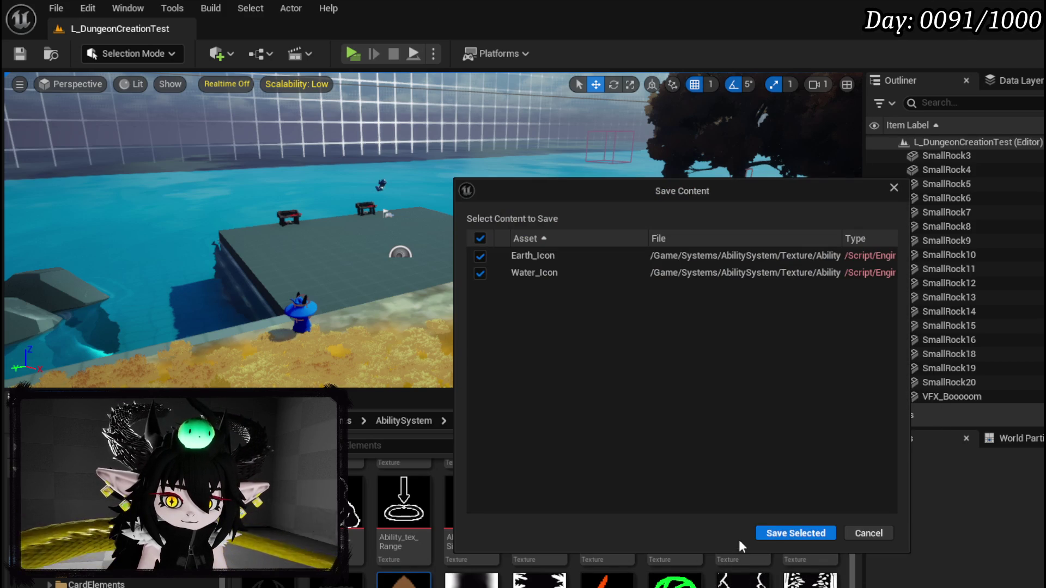
click(784, 532)
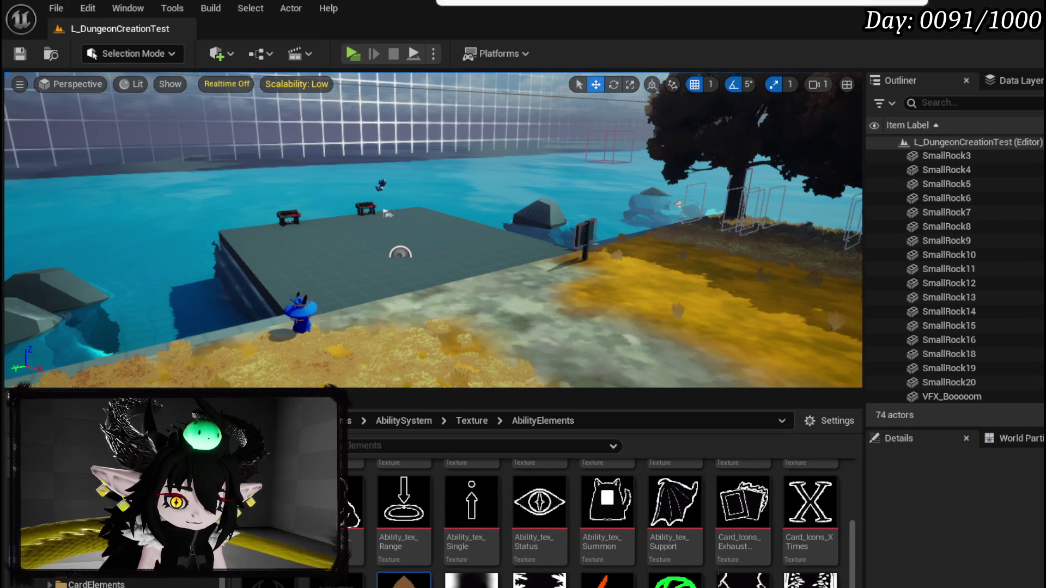
scroll(599, 518, down, 5)
key(ctrl+shift+s)
click(778, 532)
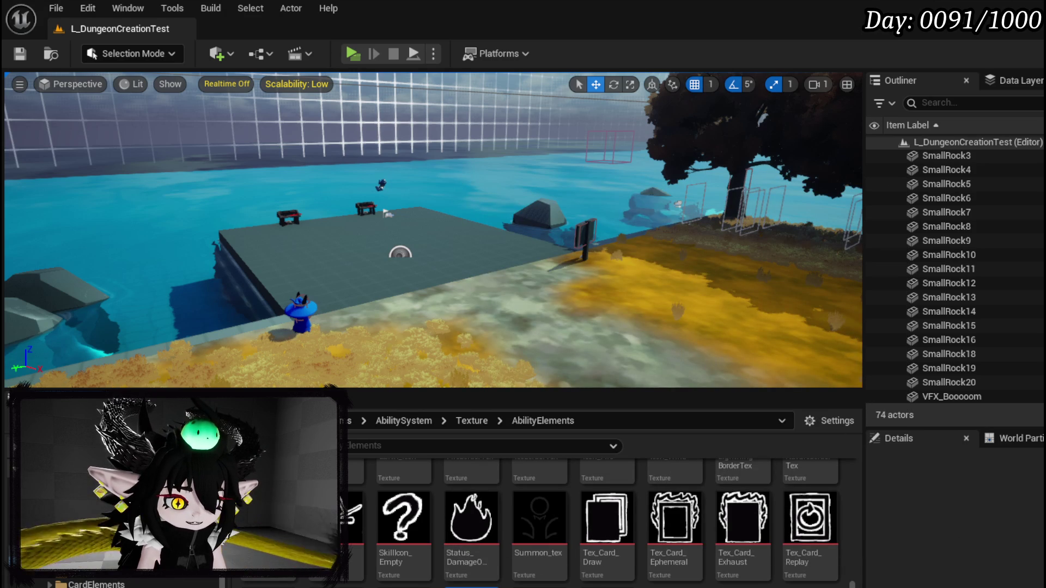
key(alt+Tab)
Step: In the element data table, set Icon_Fire on the Fire row and Water_Icon on the Water row
click(270, 30)
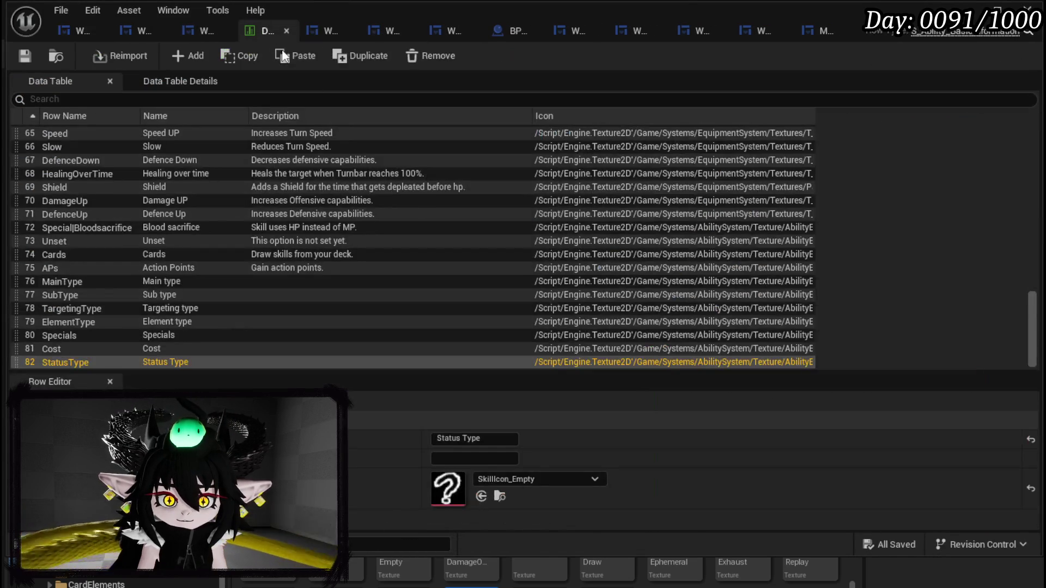
scroll(114, 288, up, 12)
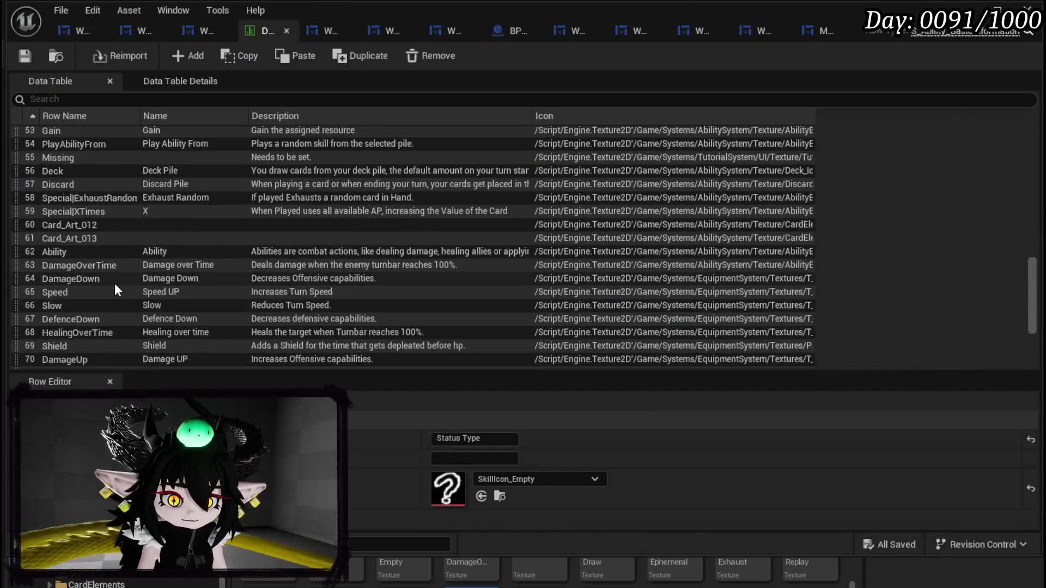
scroll(115, 282, up, 8)
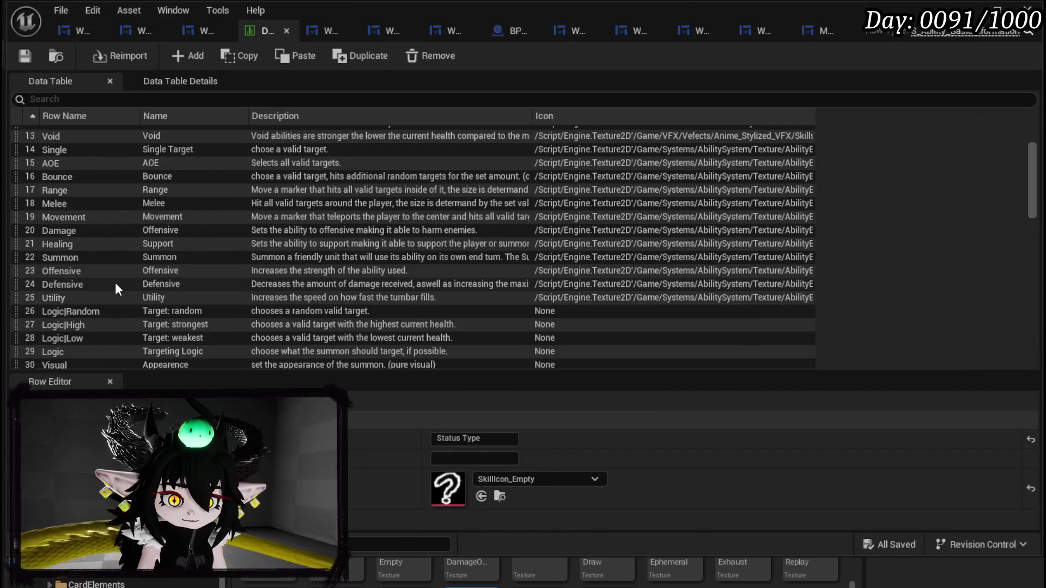
click(60, 240)
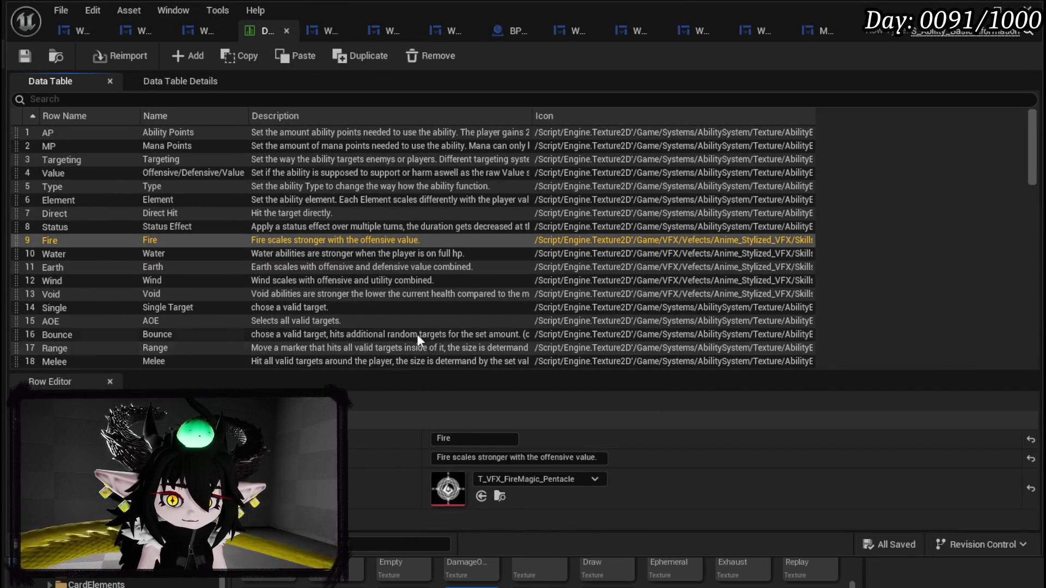
scroll(430, 340, down, 1)
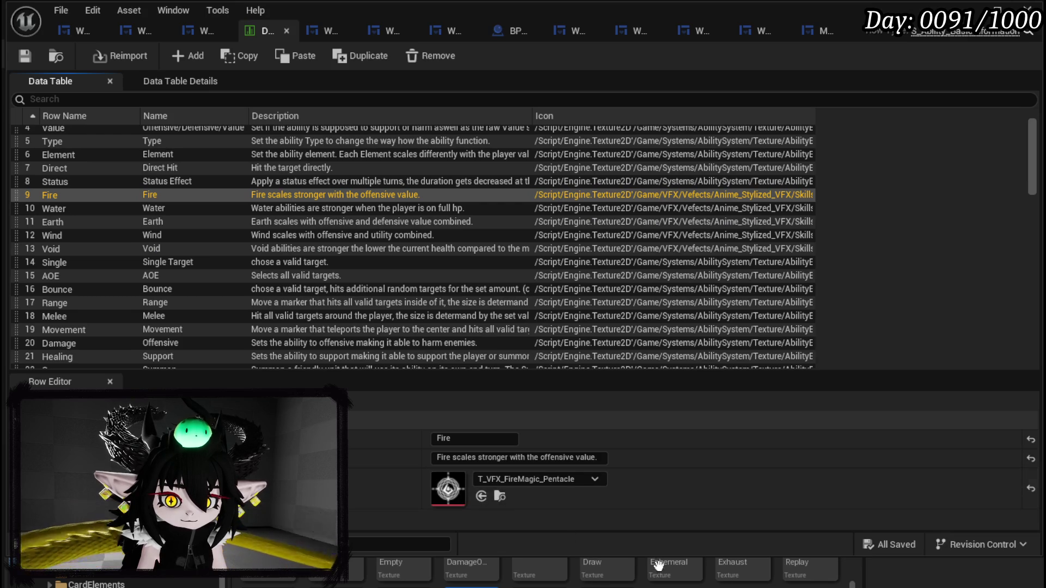
scroll(657, 572, up, 2)
mouse_move(660, 578)
mouse_down()
mouse_move(520, 477)
mouse_move(523, 487)
mouse_up()
click(64, 207)
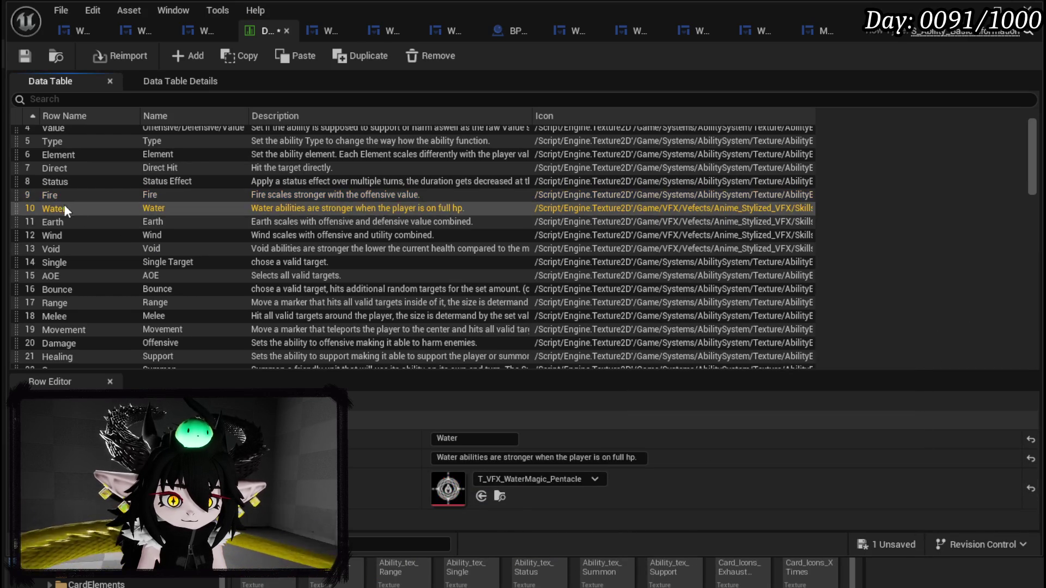
scroll(682, 572, down, 2)
scroll(600, 573, down, 2)
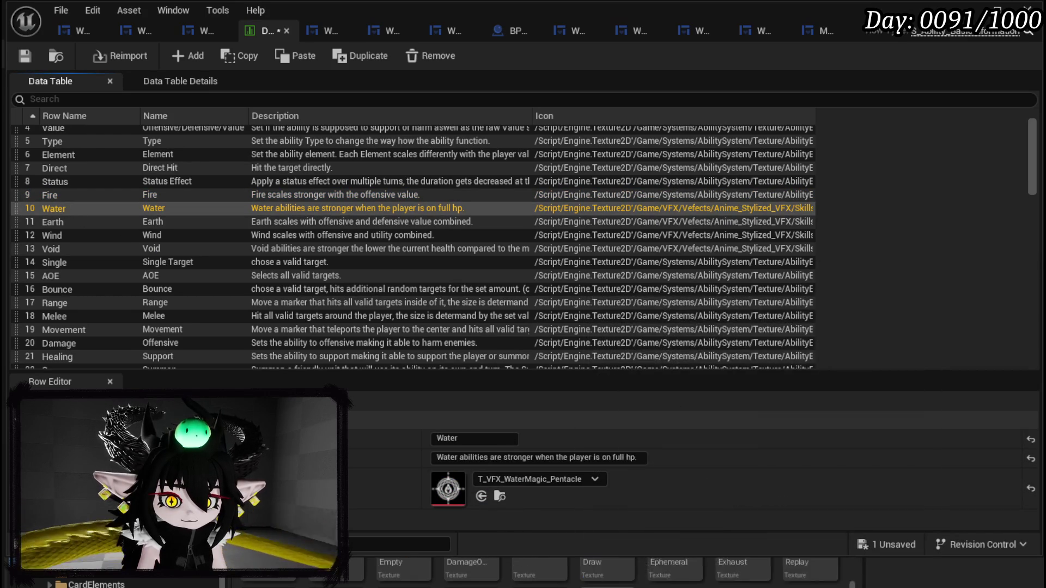
mouse_move(540, 573)
mouse_down()
mouse_move(479, 493)
mouse_move(448, 489)
mouse_up()
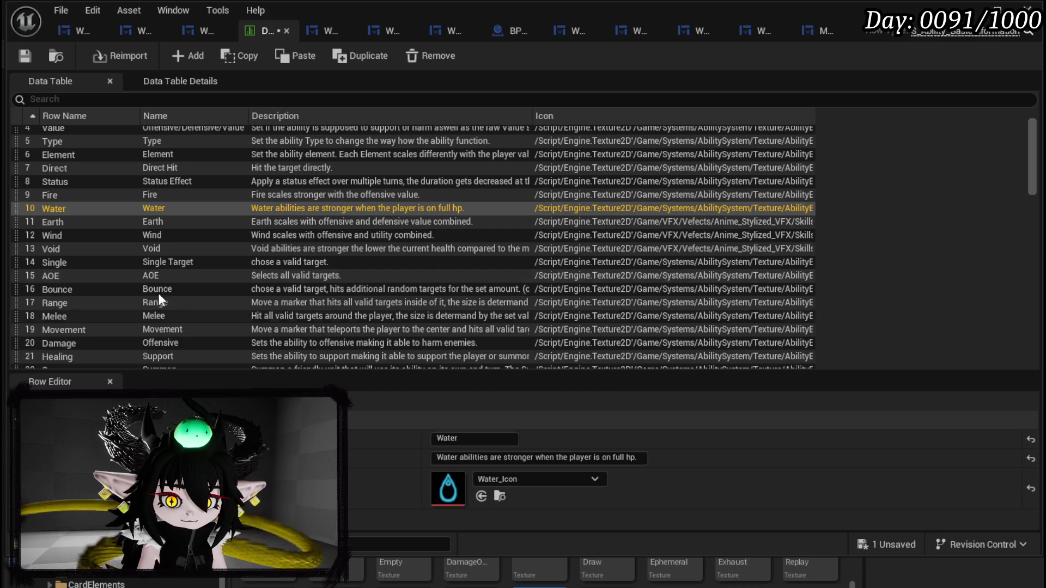
Step: Assign Earth_Icon, Icon_Wind and VoidIcon to the Earth, Wind and Void rows, then save the table
click(76, 223)
scroll(599, 572, down, 2)
mouse_move(540, 572)
mouse_down()
mouse_move(480, 490)
mouse_move(448, 488)
mouse_up()
click(69, 234)
mouse_move(674, 569)
mouse_down()
mouse_move(480, 490)
mouse_move(448, 489)
mouse_up()
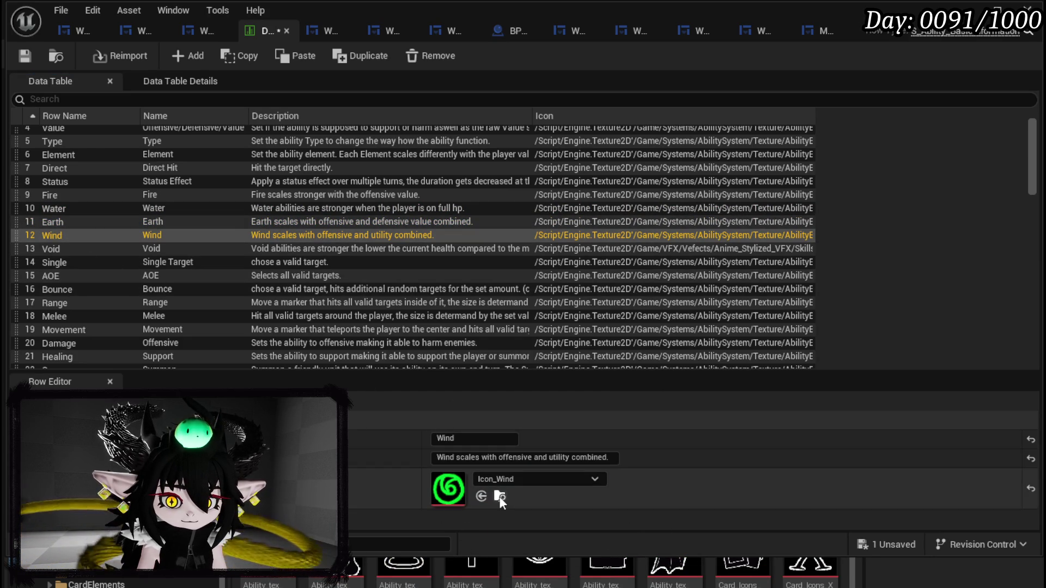
click(86, 250)
scroll(599, 572, down, 3)
mouse_move(472, 586)
mouse_down()
mouse_move(545, 488)
mouse_move(450, 489)
mouse_up()
click(25, 57)
click(974, 11)
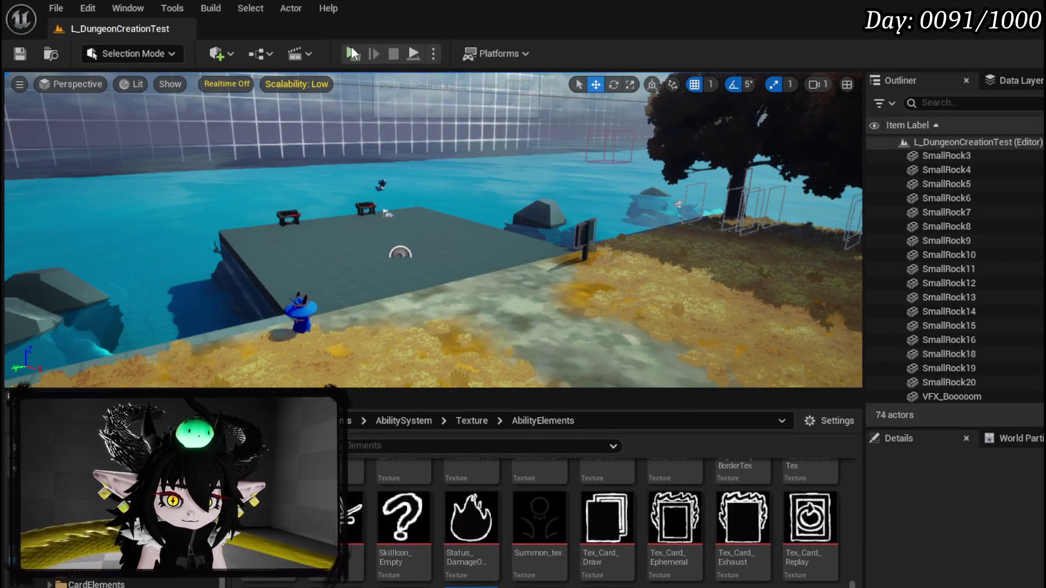
click(353, 53)
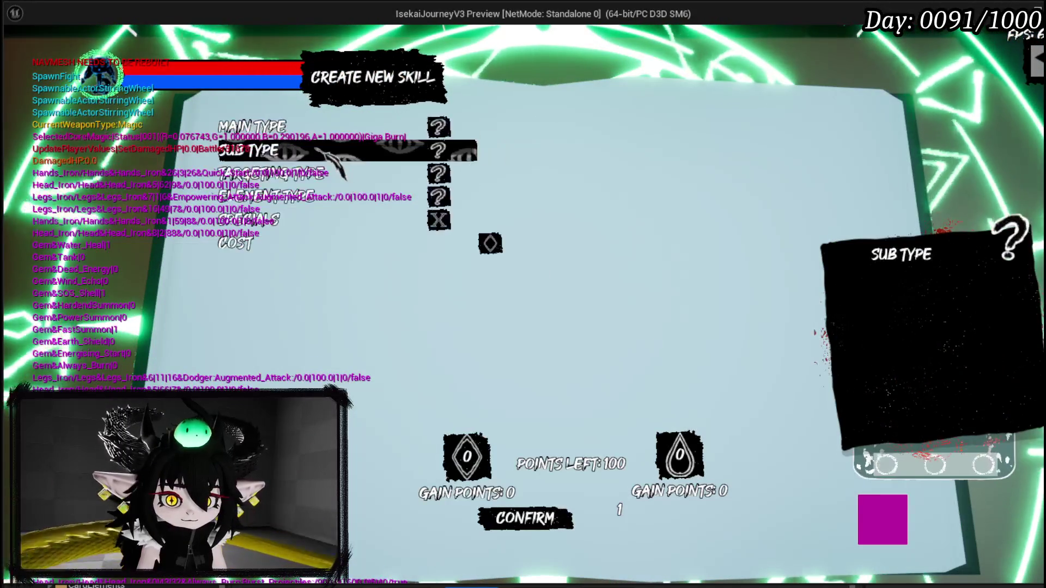
click(281, 197)
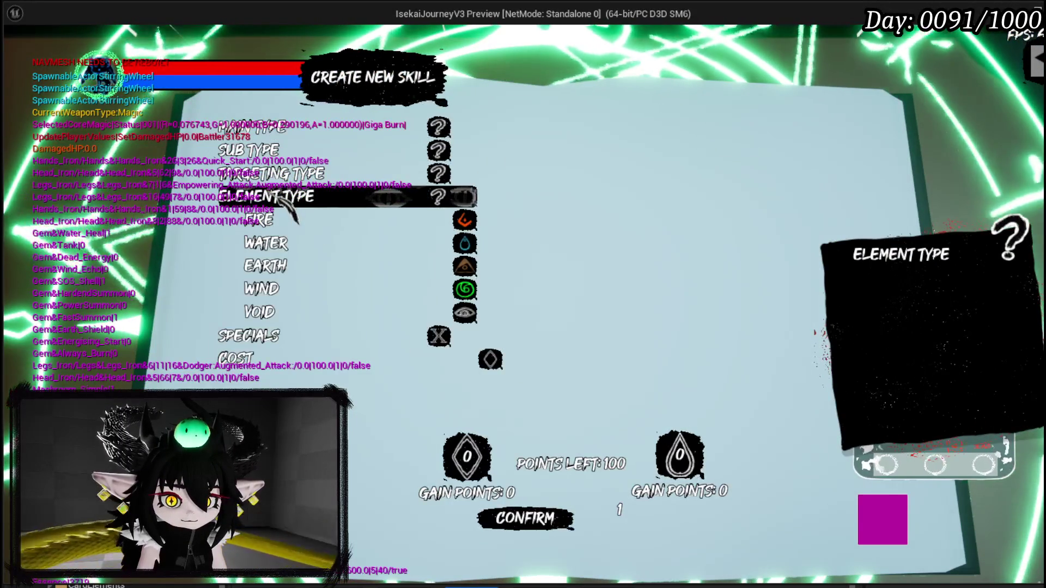
mouse_move(448, 225)
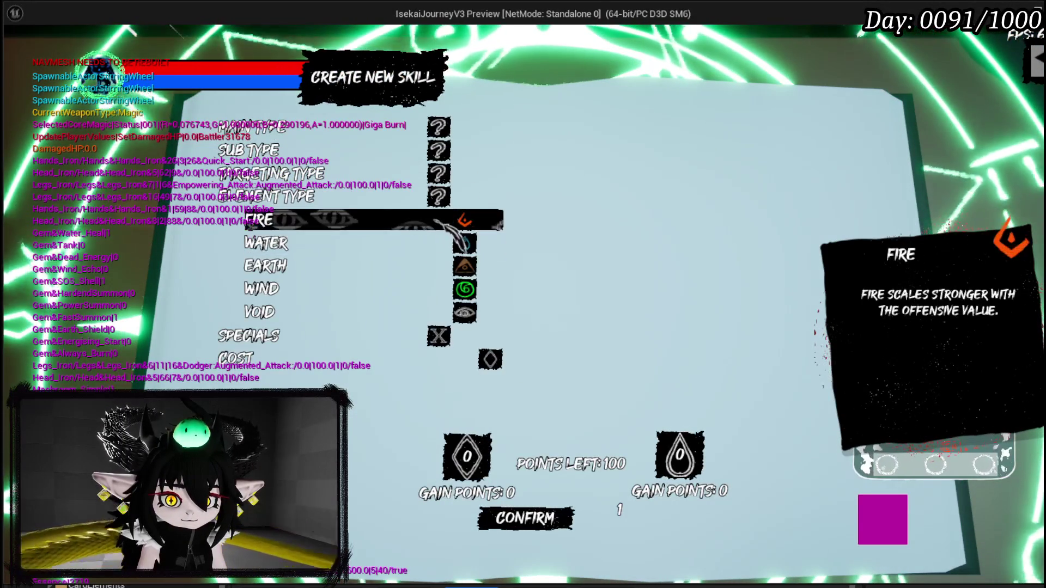
click(459, 227)
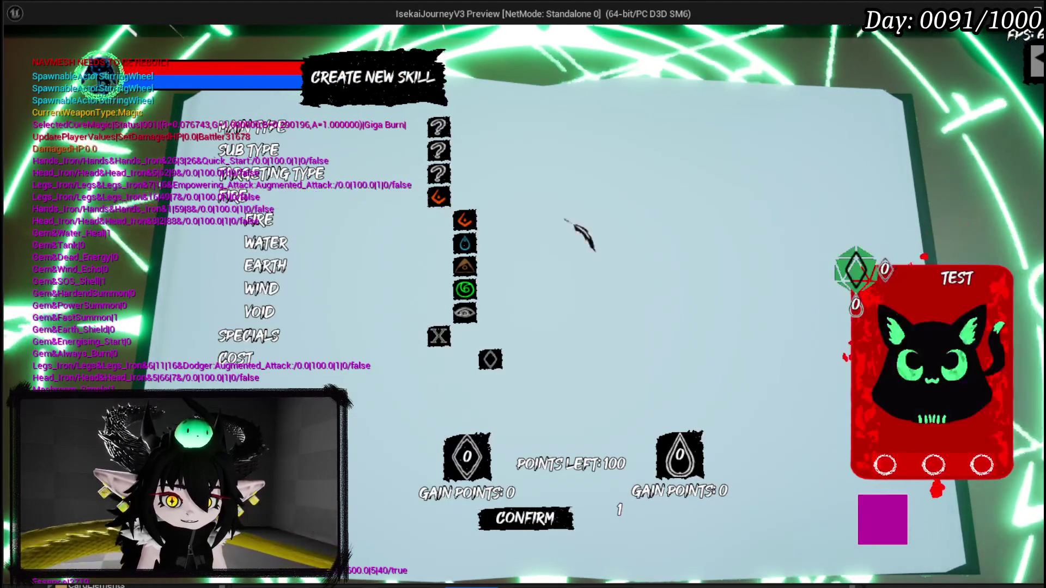
mouse_move(403, 276)
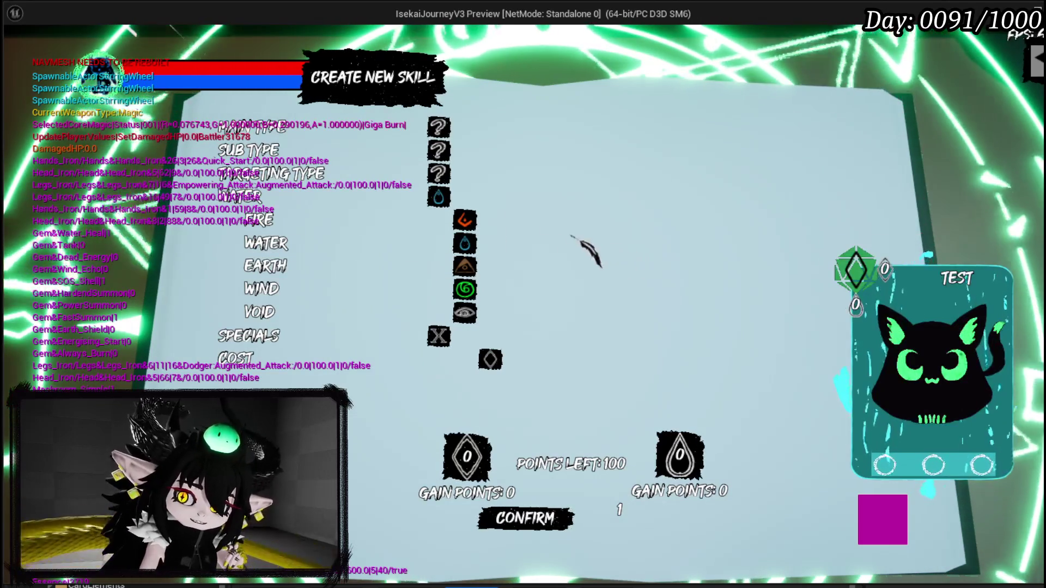
mouse_move(470, 227)
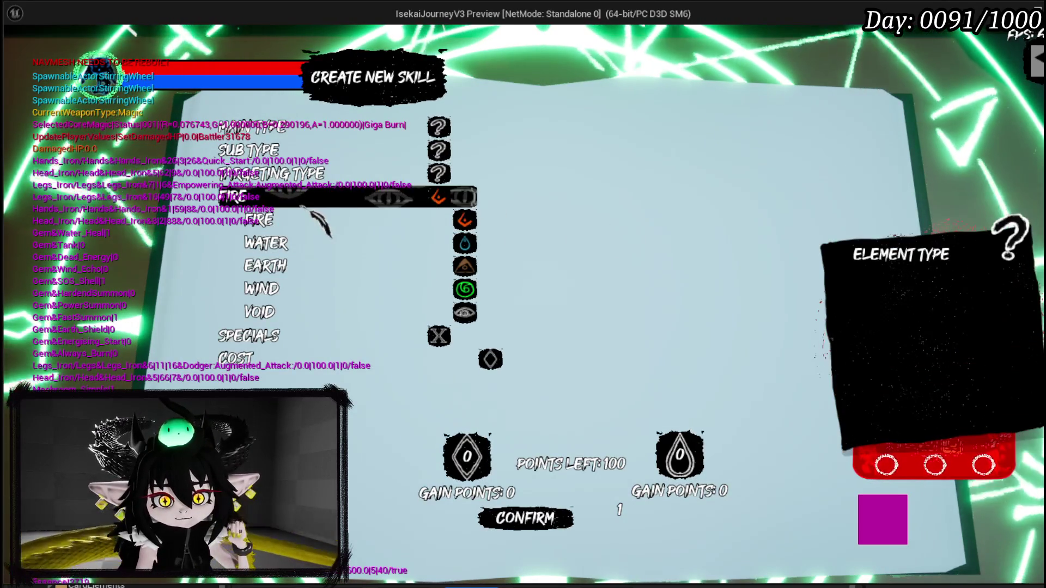
key(Escape)
key(ctrl+s)
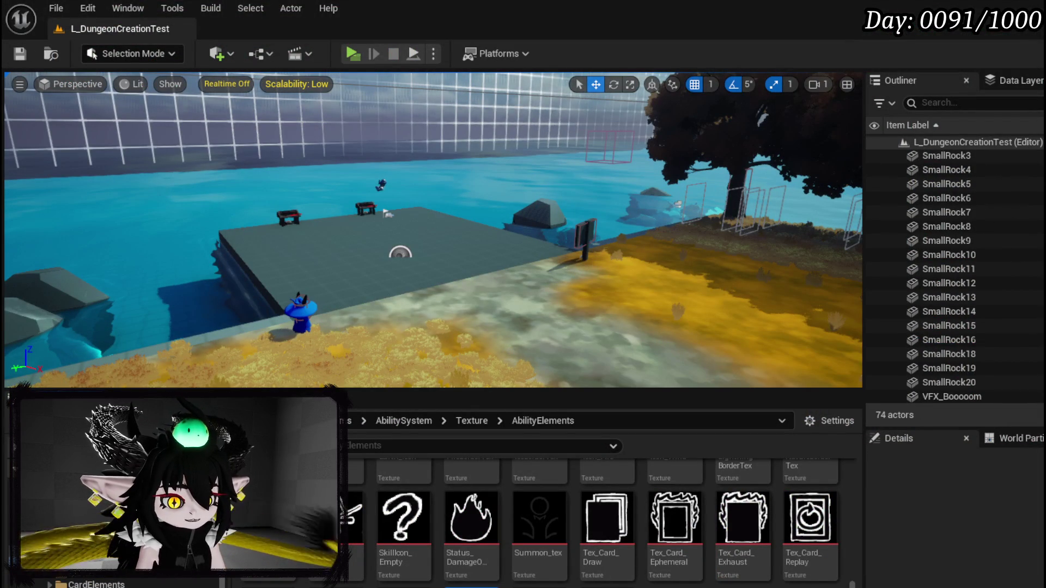
Step: Return to WP_SkillTree_Ability's Designer layout, then move on to its node graph
key(alt+Tab)
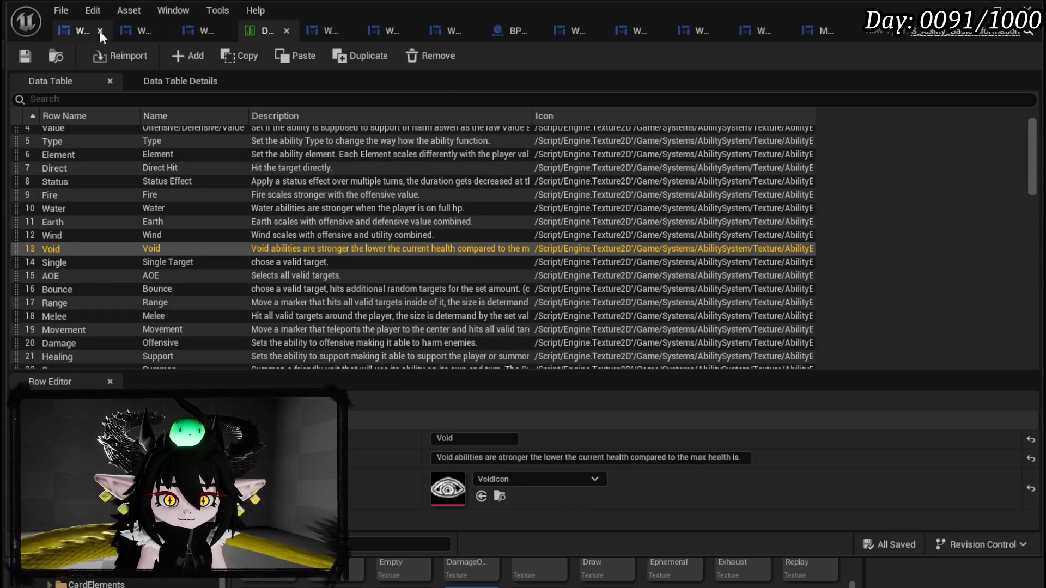
click(68, 27)
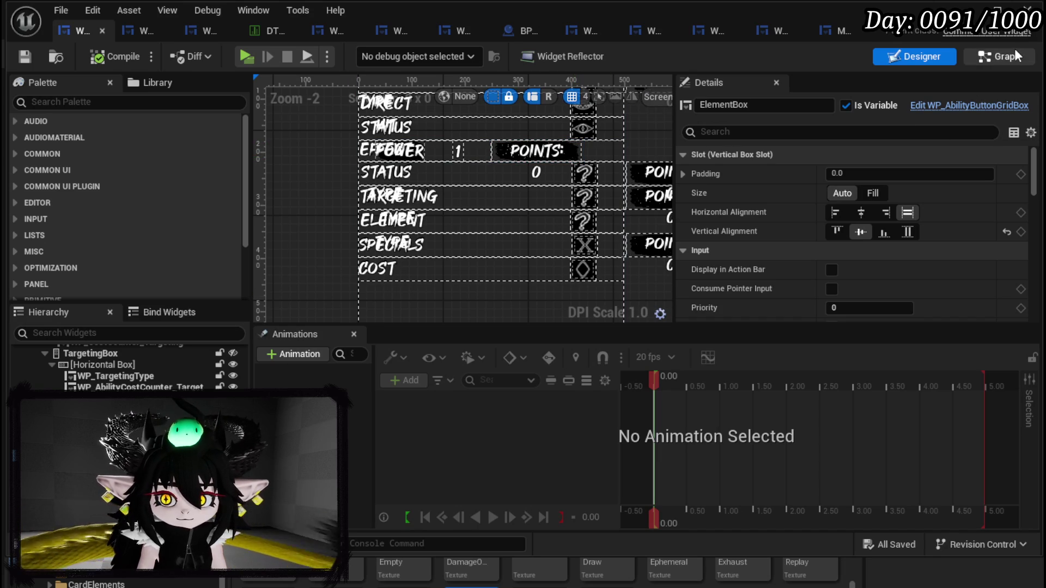
click(999, 56)
Step: Zoom around the ResetElement graph to check its Set Visibility node targeting ElementBox as Visible
scroll(131, 207, up, 5)
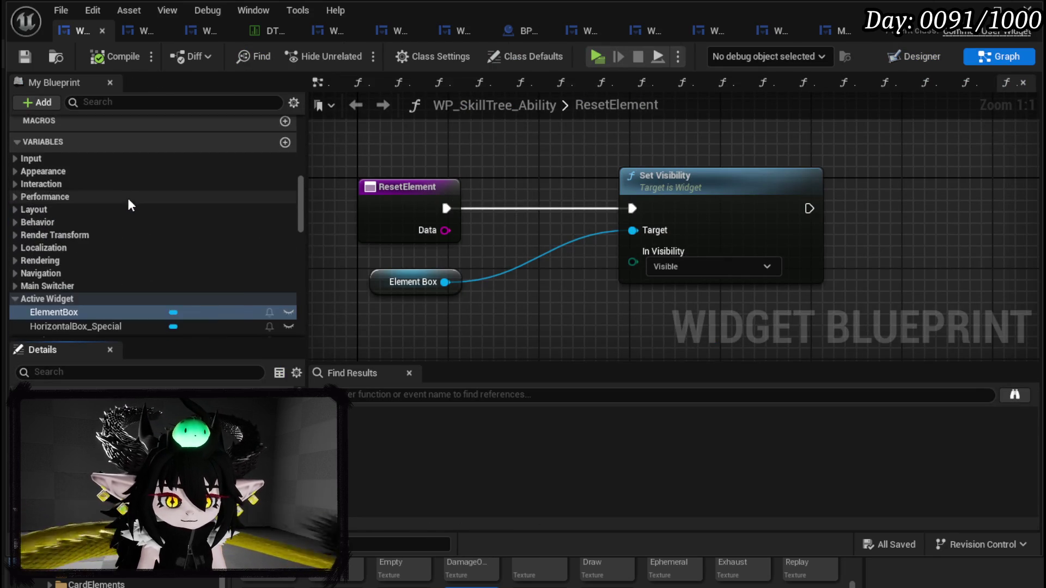
scroll(133, 195, up, 10)
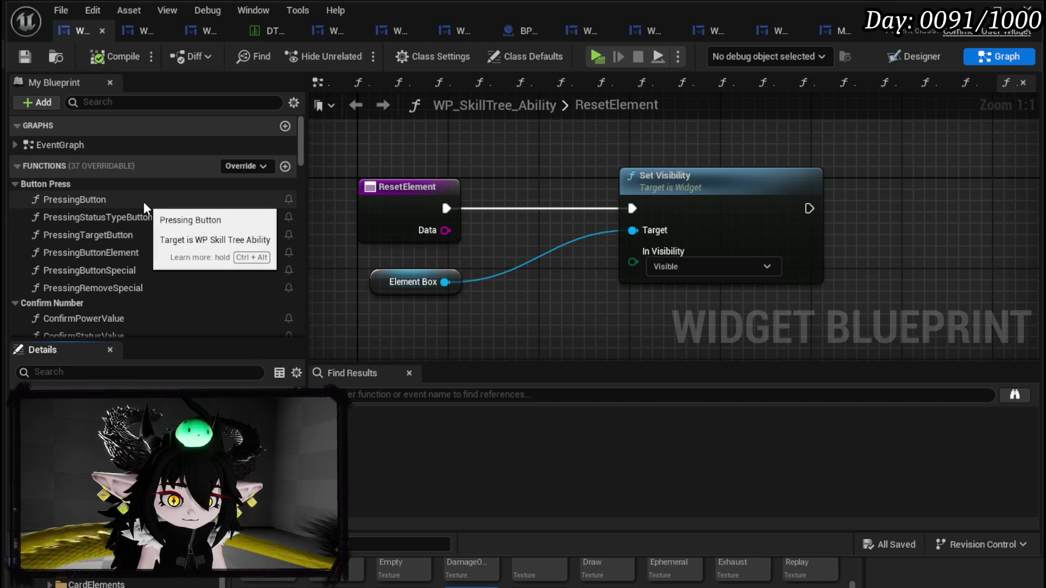
scroll(143, 202, down, 5)
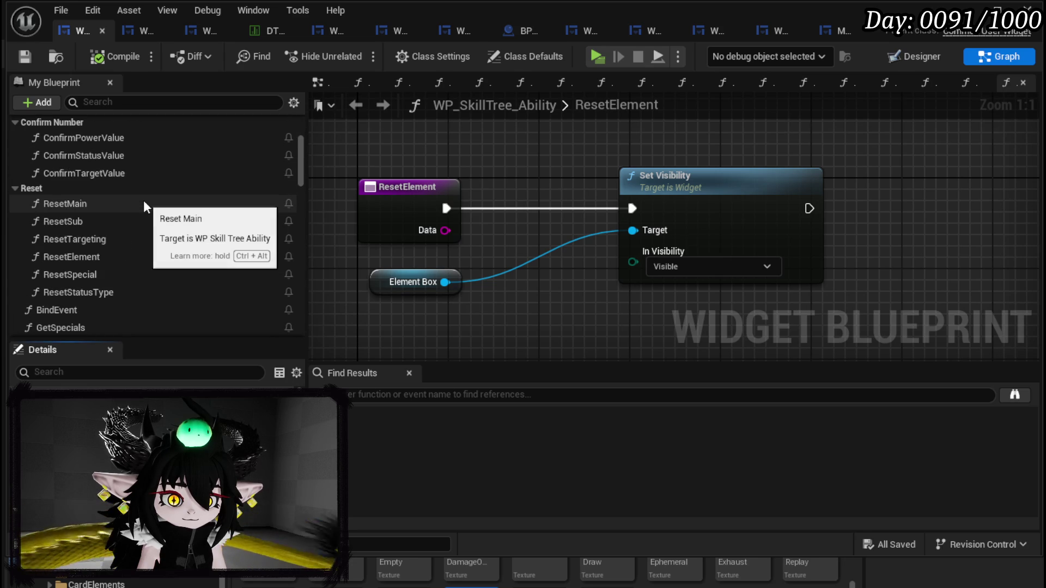
scroll(143, 201, down, 4)
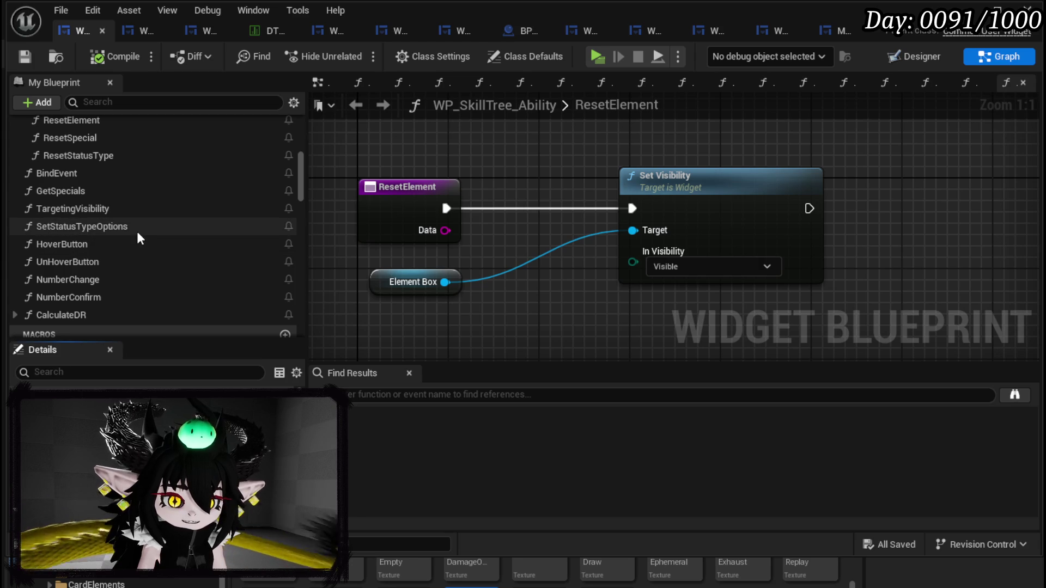
scroll(135, 175, up, 2)
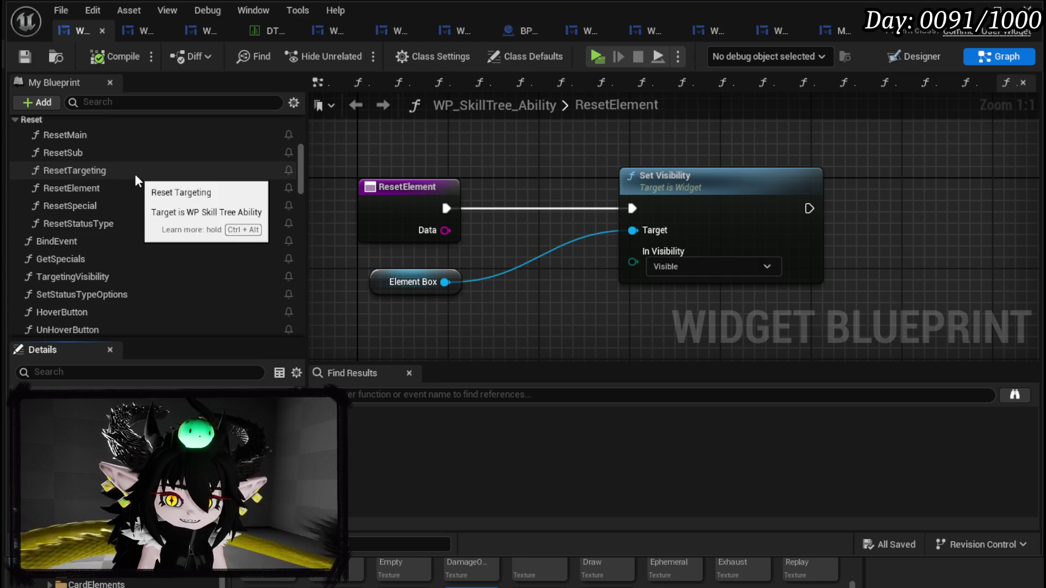
scroll(158, 188, up, 1)
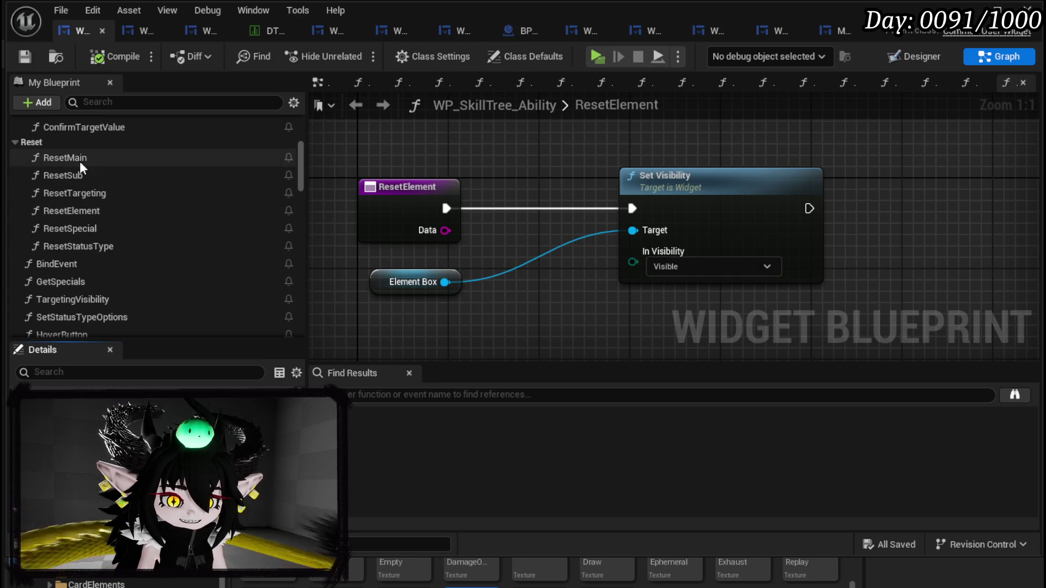
scroll(89, 219, up, 6)
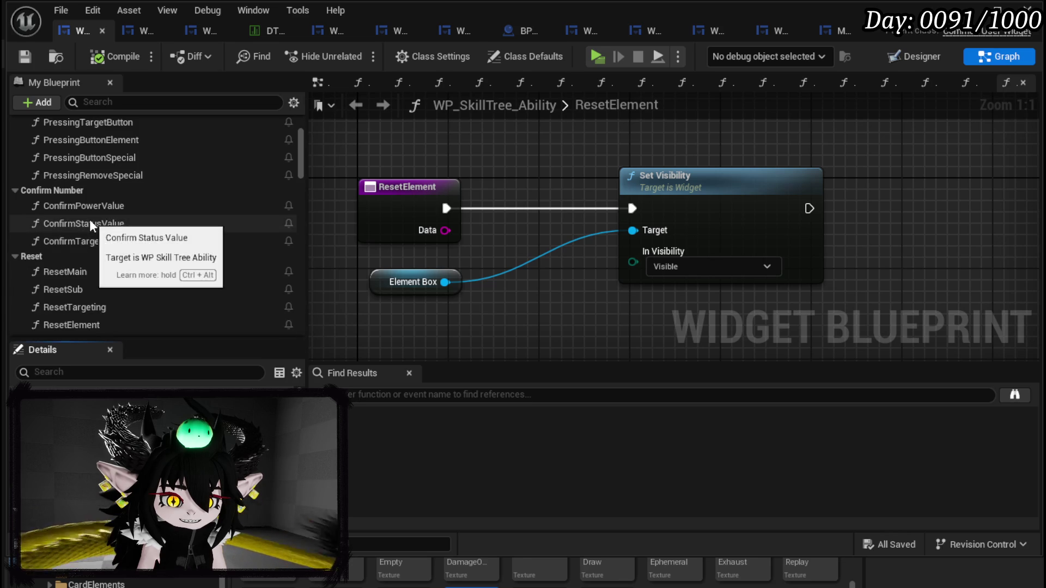
Step: In PressingButtonElement, delete the three old switcher nodes and add a Set Visibility node
double_click(197, 234)
scroll(680, 204, up, 4)
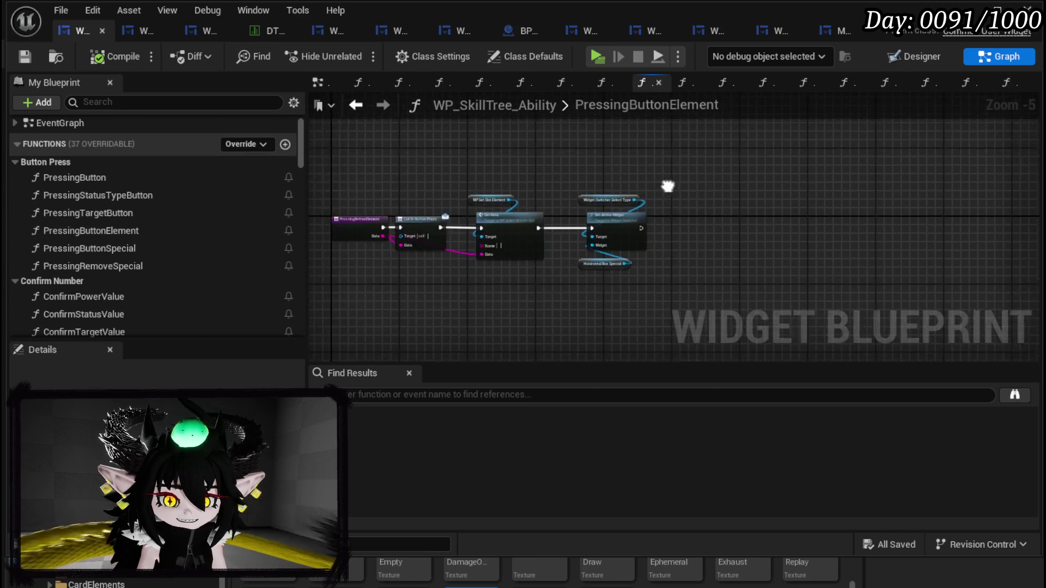
drag(655, 299, 709, 133)
key(Delete)
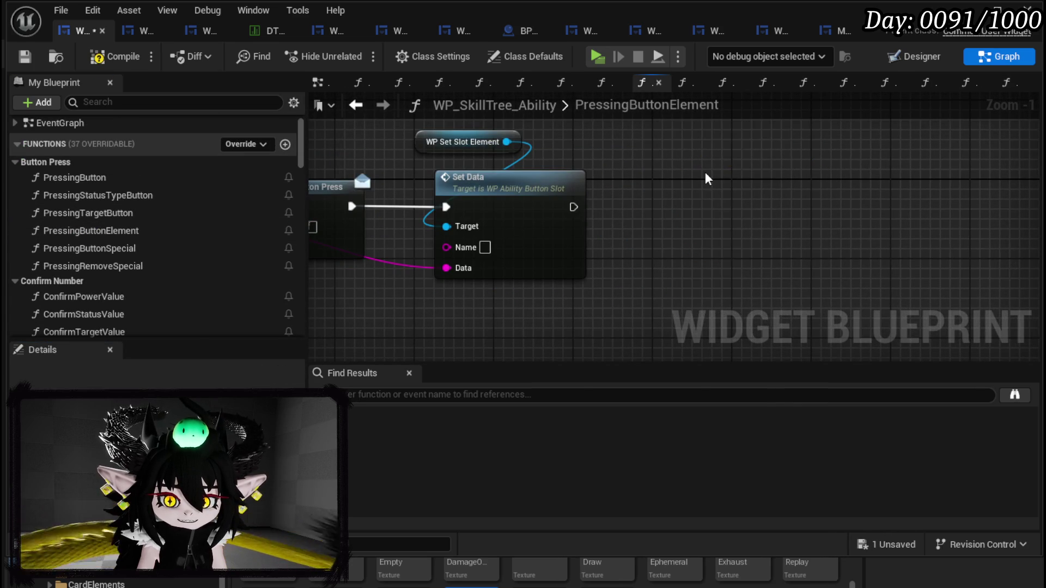
right_click(707, 179)
text(Set Visi)
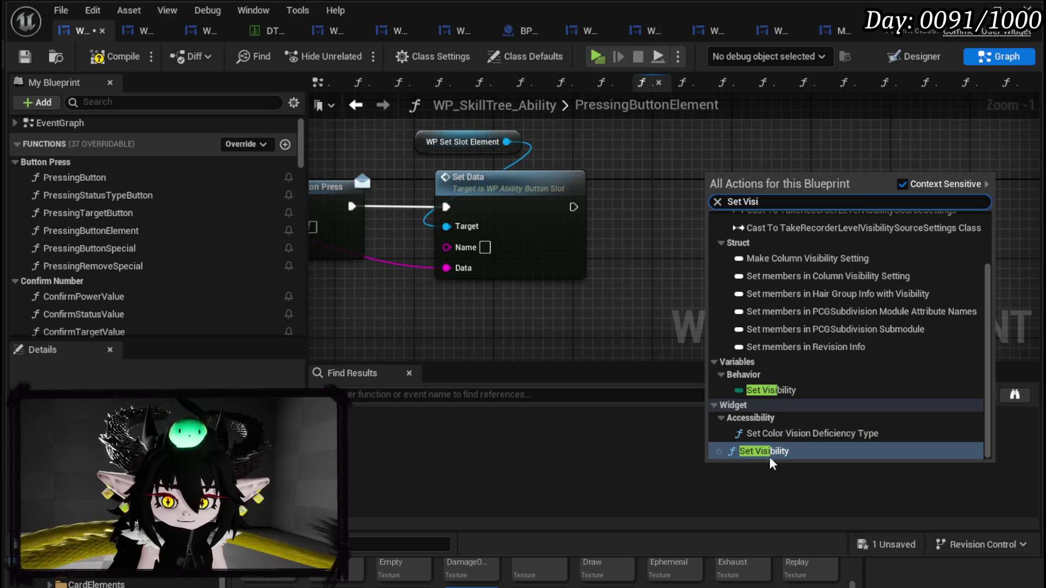
click(763, 451)
Step: Target Element Box, run it after Set Data with visibility Collapsed, then compile and save
right_click(625, 328)
text(ele)
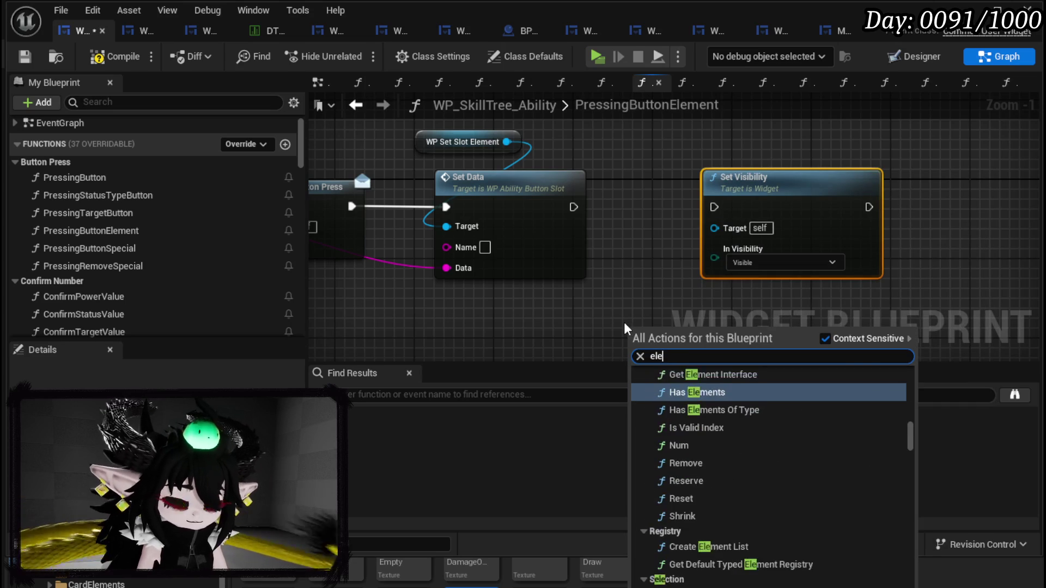
text(ment box)
key(Down)
key(Down)
key(Return)
drag(690, 330, 726, 236)
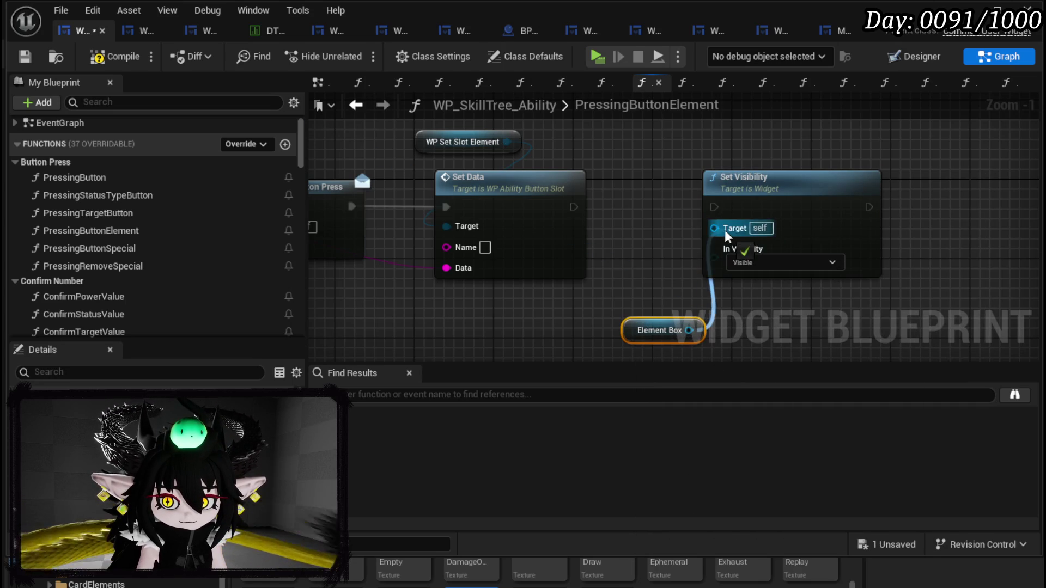
drag(573, 207, 715, 207)
click(785, 259)
click(743, 281)
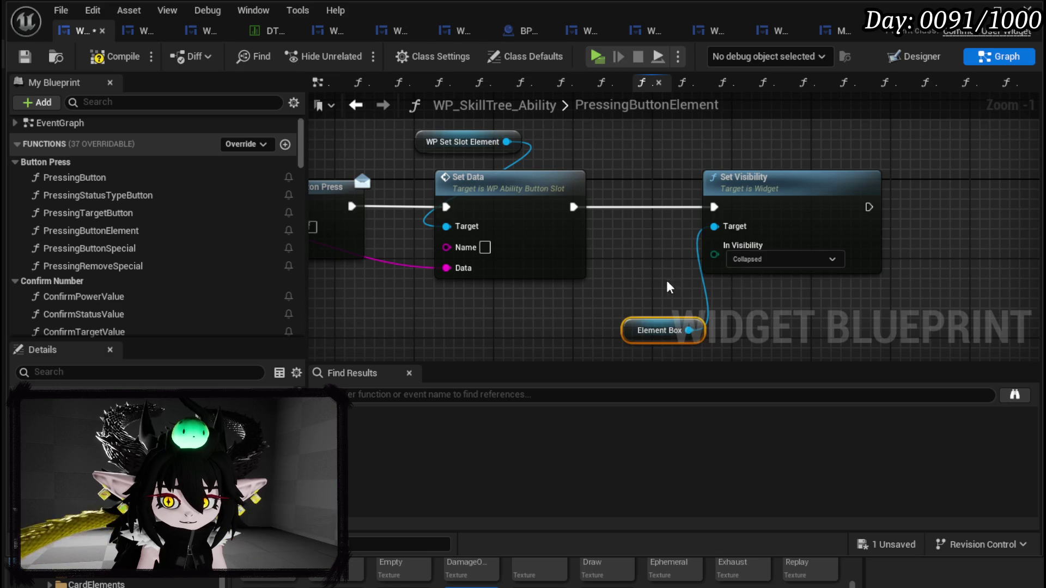
click(25, 56)
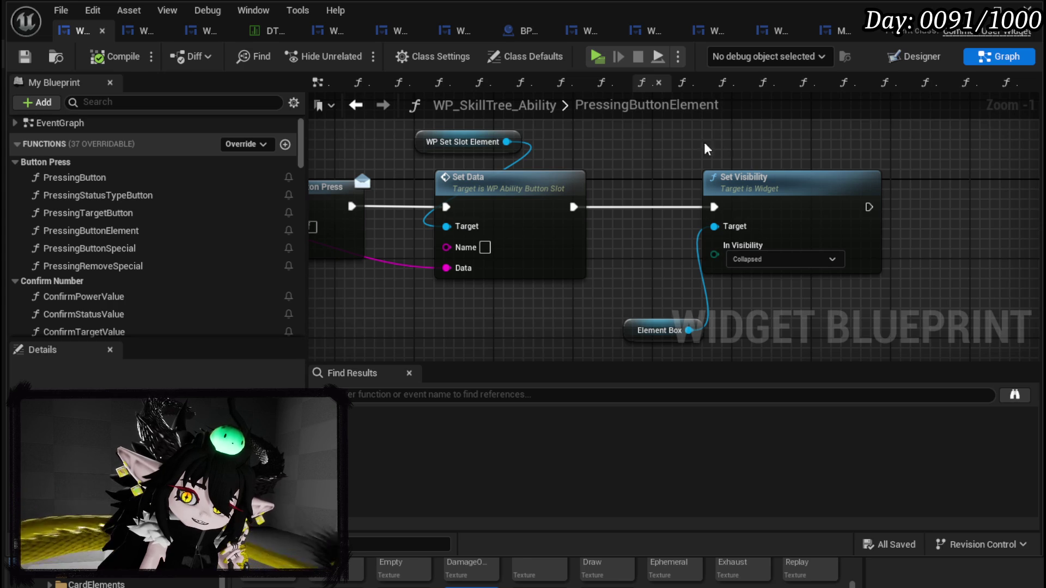
scroll(128, 229, up, 1)
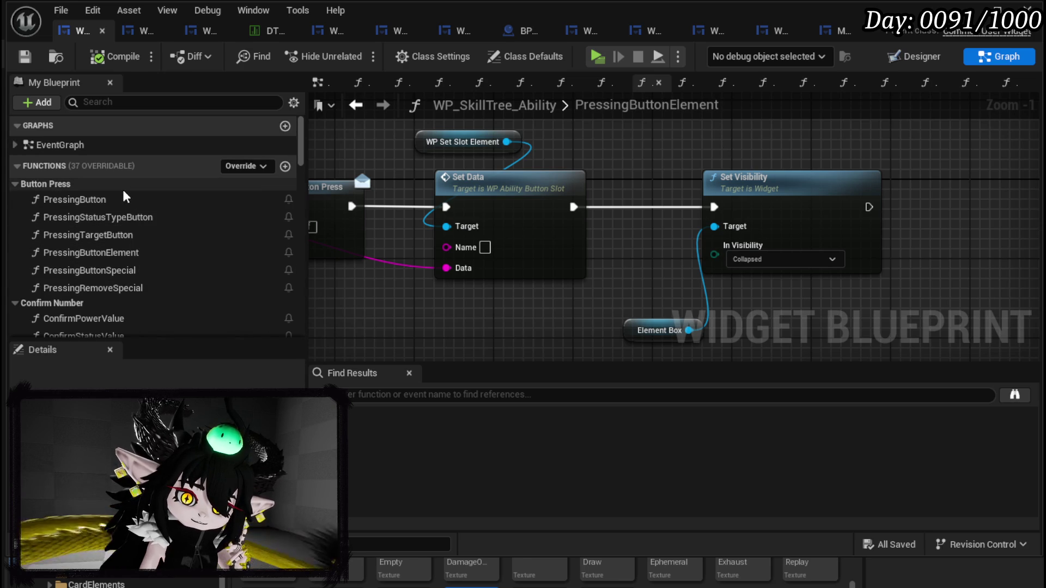
scroll(133, 215, down, 2)
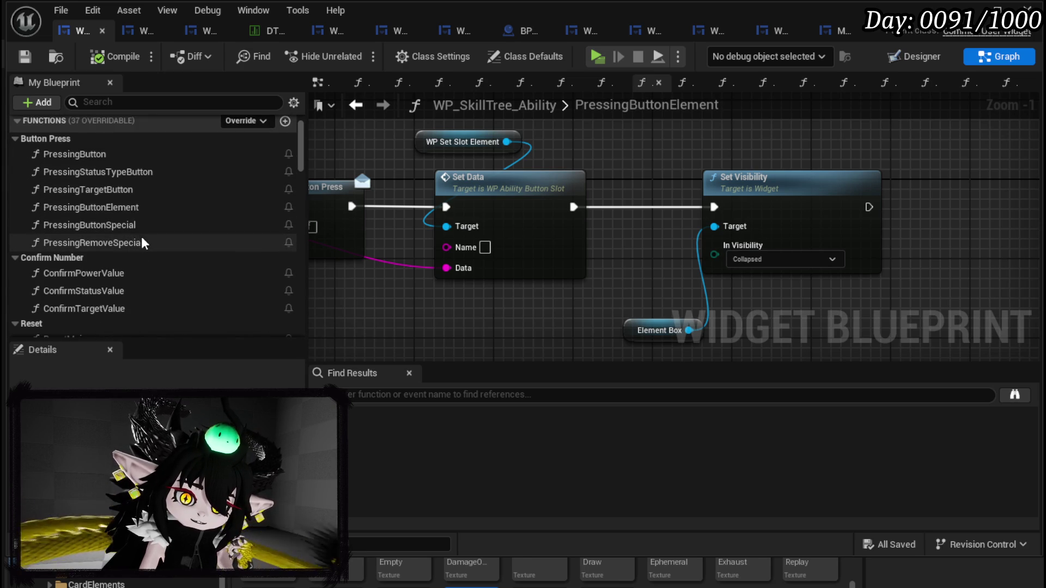
Step: Open PressingButtonSpecial and zoom over its Special Array add, Special Cost 0 and loop nodes
double_click(139, 233)
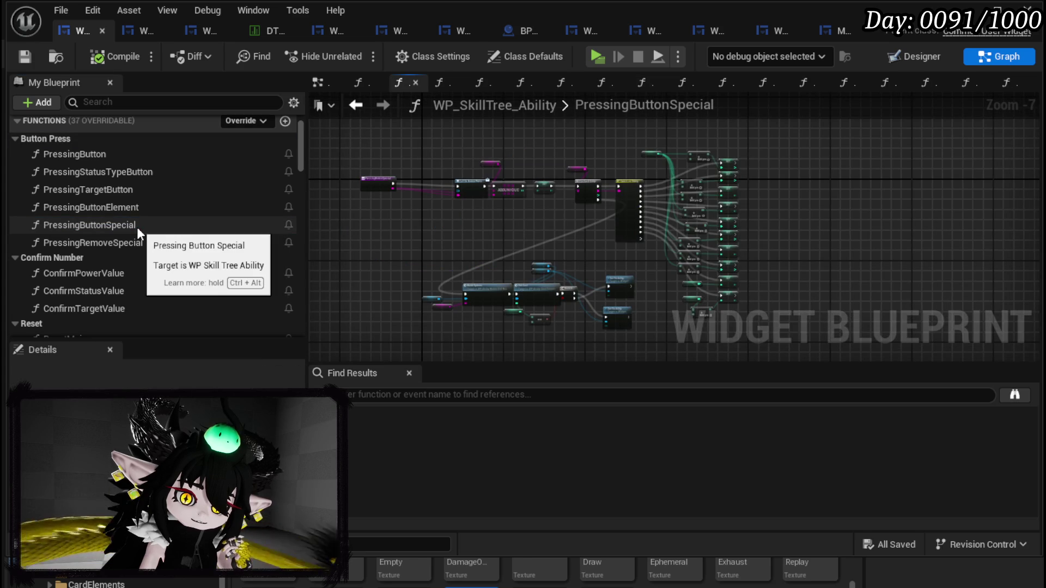
scroll(368, 220, up, 4)
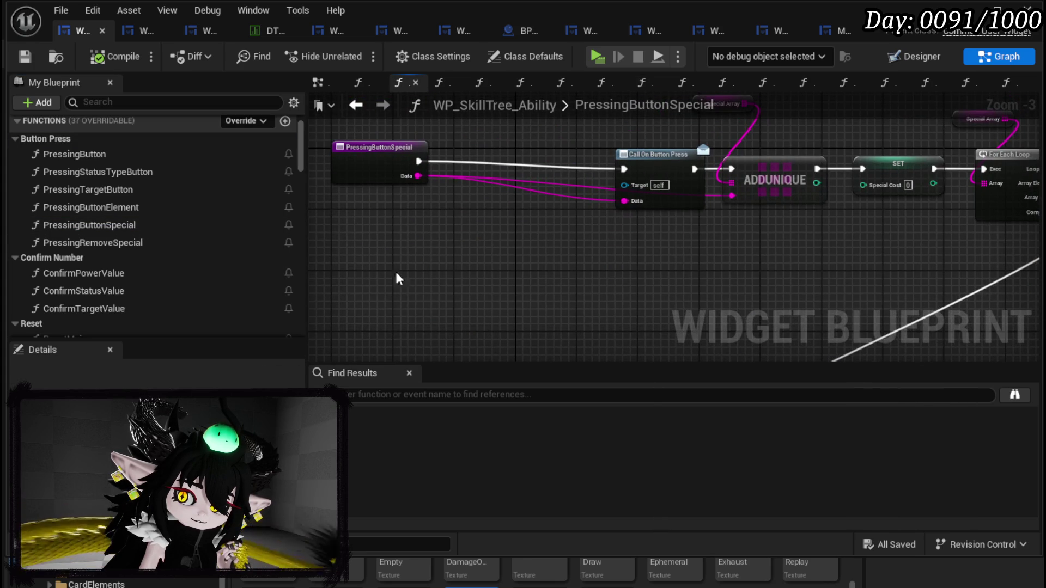
scroll(542, 287, down, 1)
scroll(617, 287, up, 1)
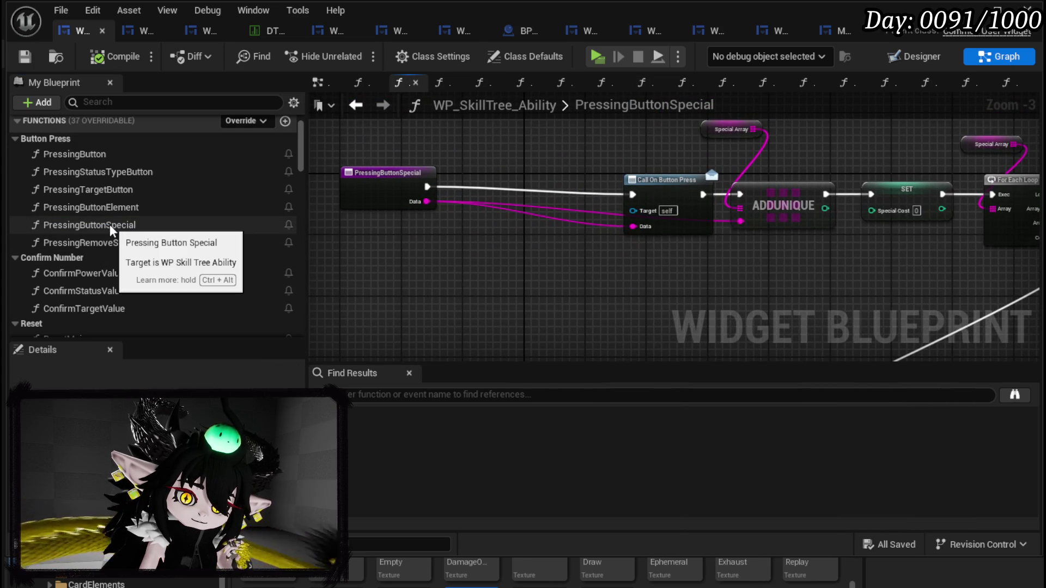
scroll(109, 224, down, 5)
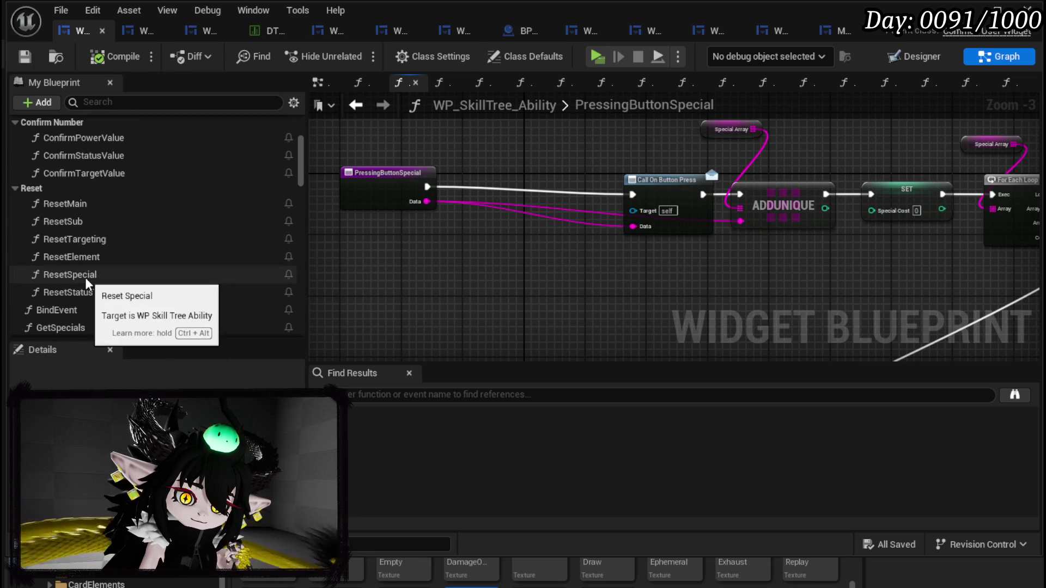
Step: Open ResetSpecial and delete its three old switcher nodes
double_click(85, 276)
drag(517, 233, 366, 234)
drag(479, 327, 678, 126)
key(Delete)
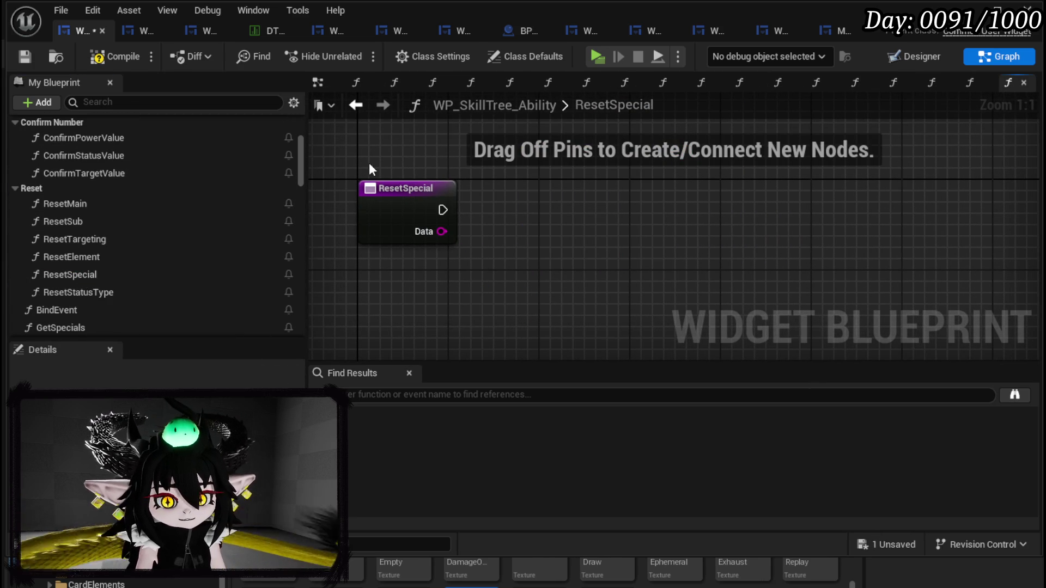
Step: Add a Set Visibility node after ResetSpecial's entry and position it up and right
scroll(182, 210, down, 5)
scroll(183, 212, down, 5)
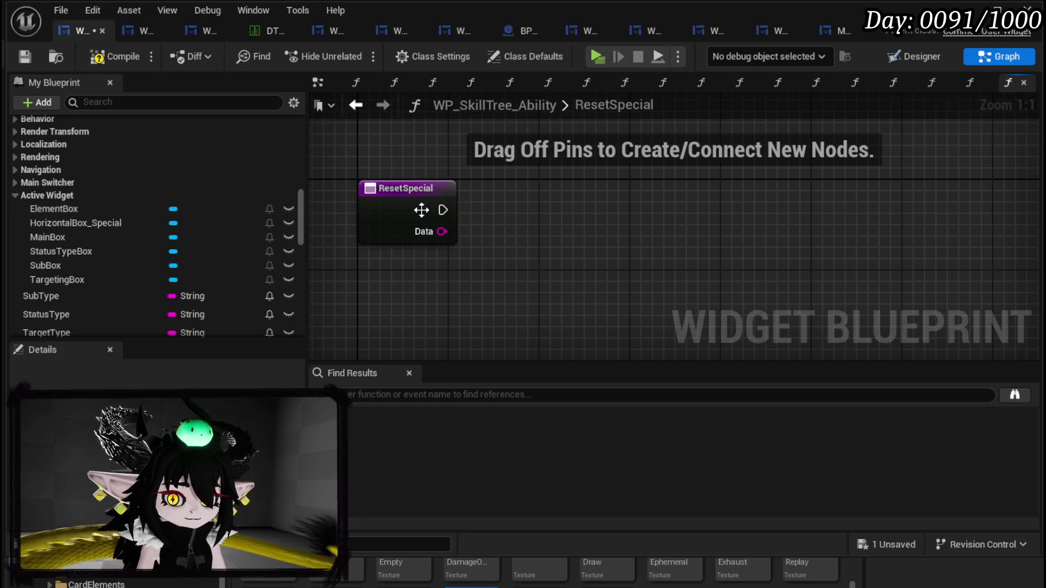
drag(443, 210, 515, 214)
text(Set Visi)
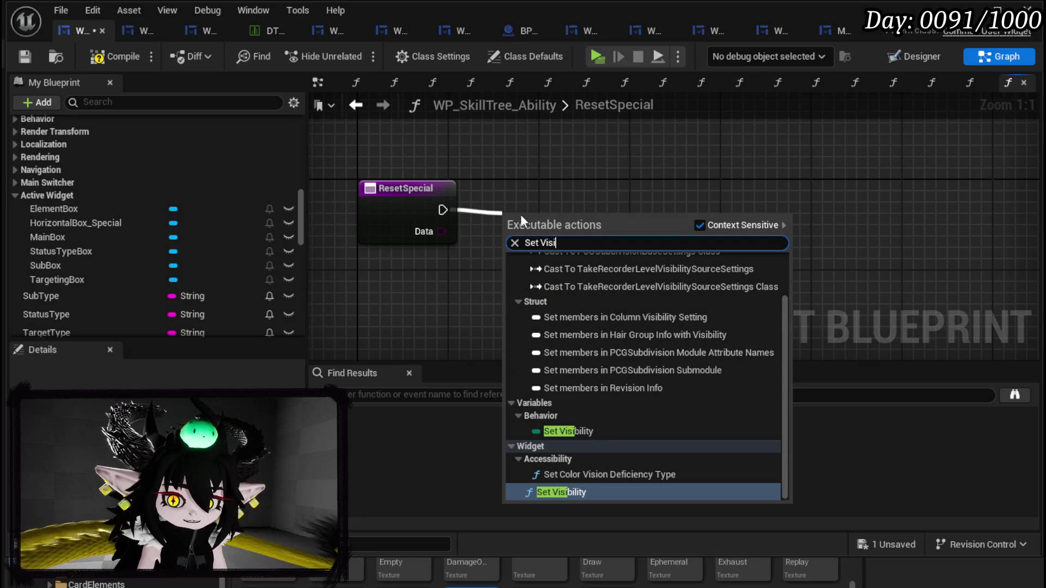
click(572, 492)
drag(606, 236, 811, 191)
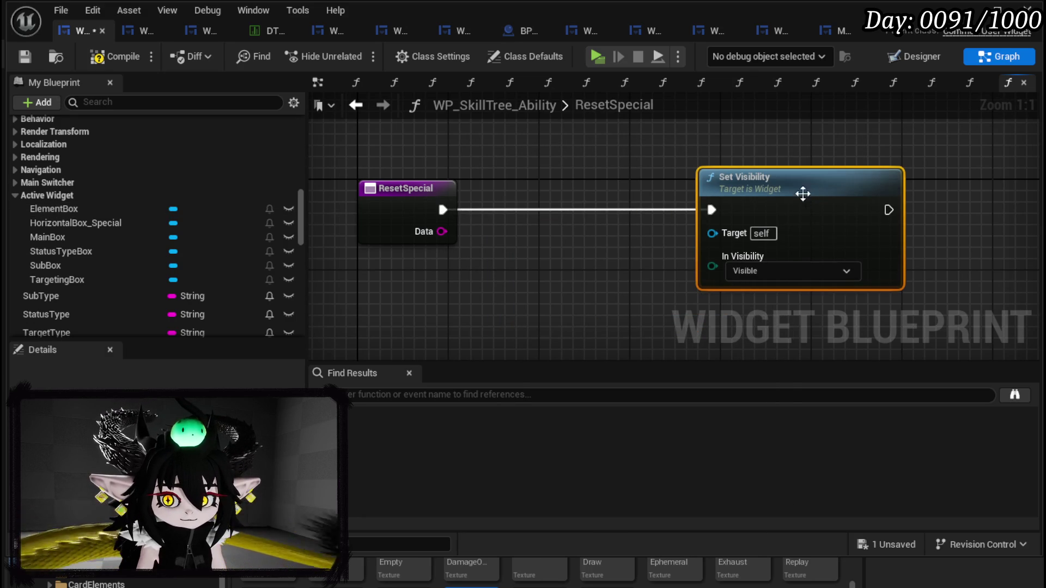
scroll(250, 279, down, 3)
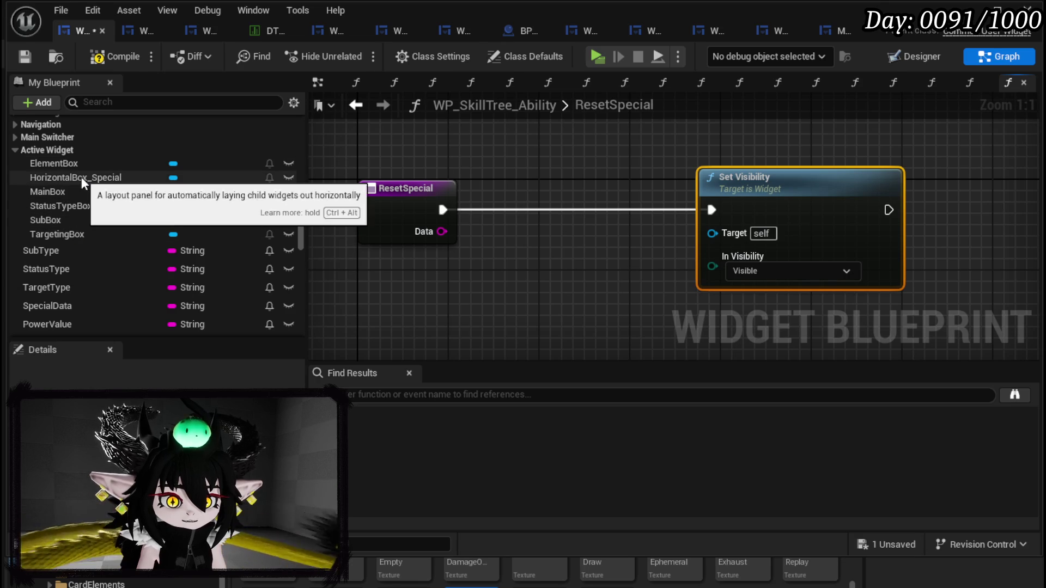
Step: Give the HorizontalBox_Special widget the name SpecialBox and save the widget blueprint
click(81, 177)
right_click(81, 177)
mouse_move(129, 223)
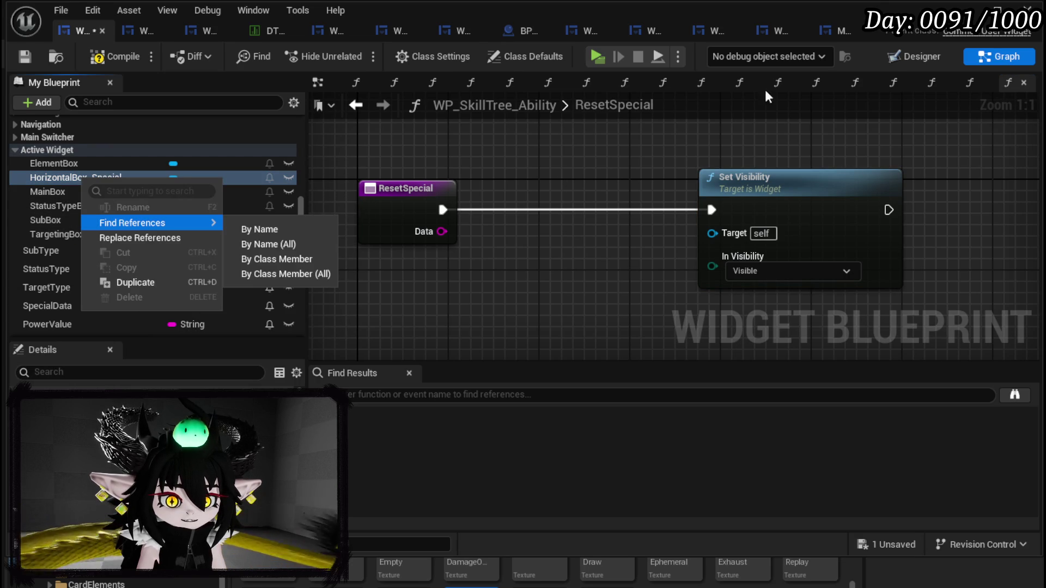
key(Escape)
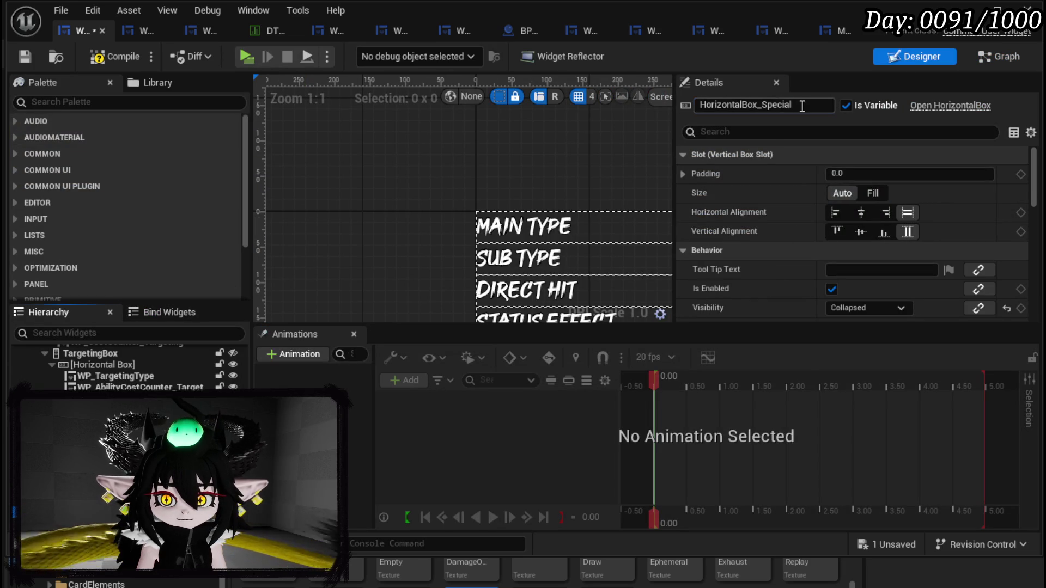
text(SpecialBo)
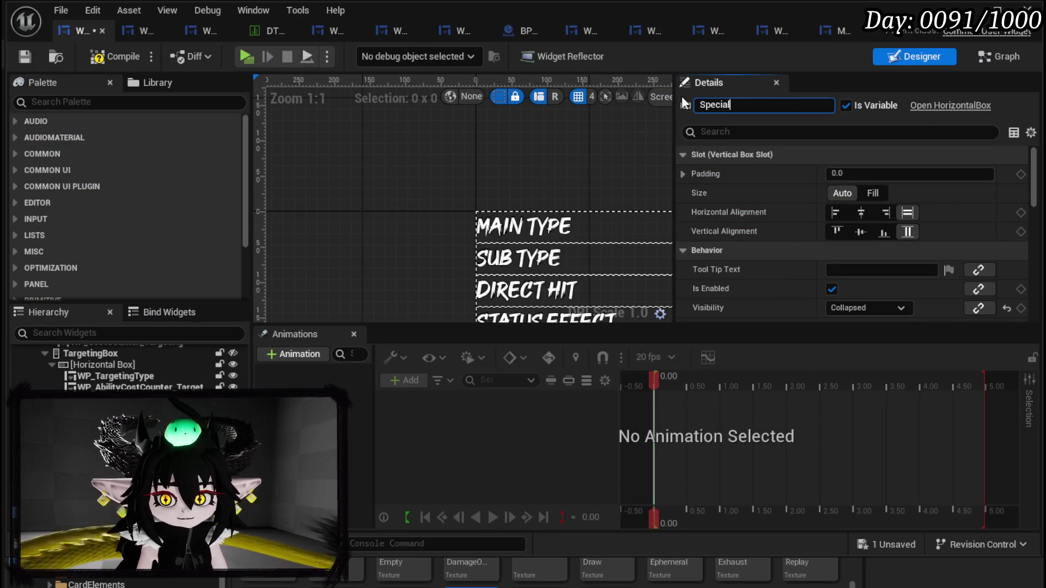
text(x)
key(Return)
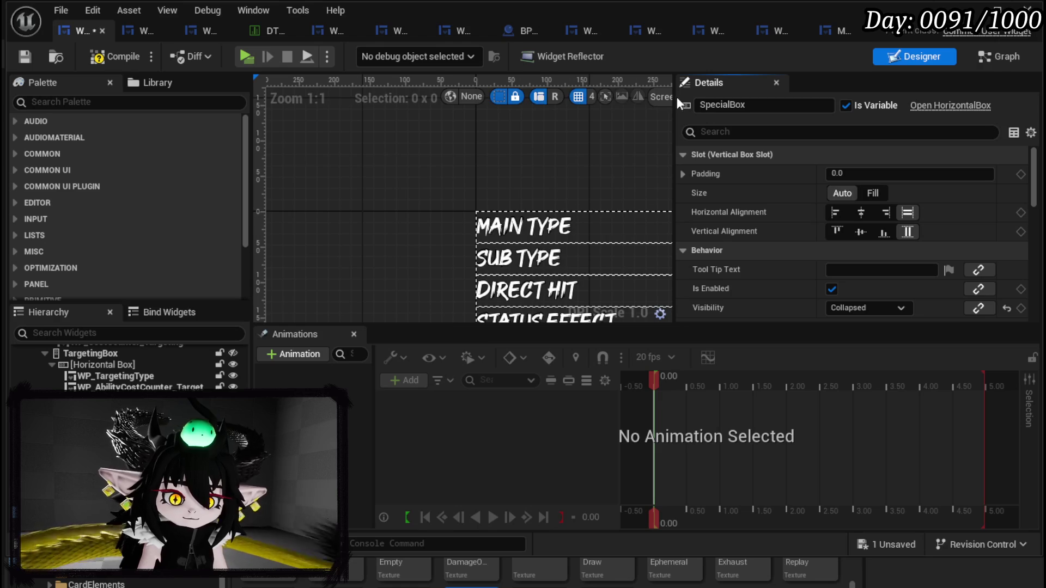
click(25, 57)
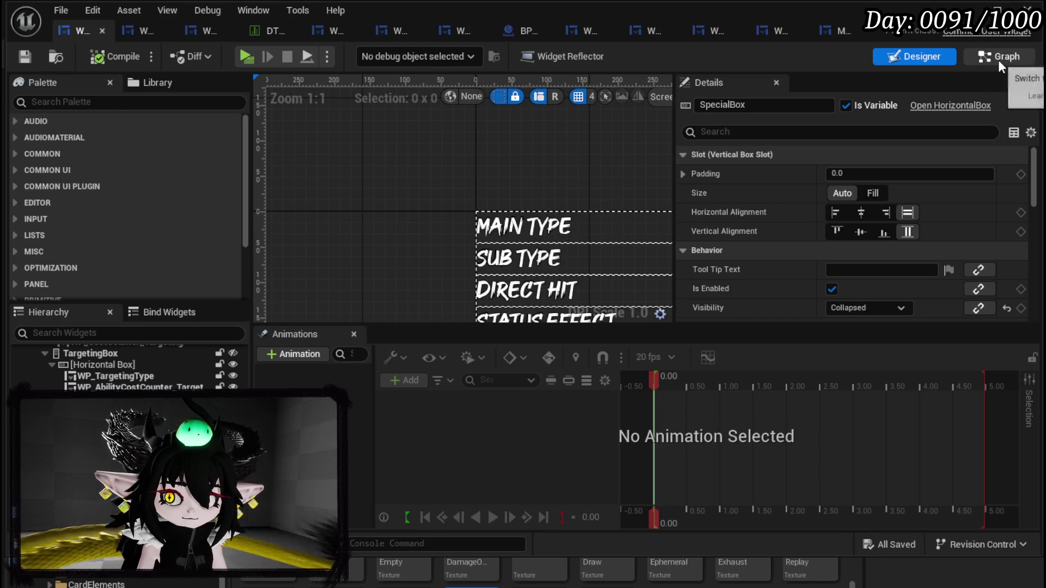
click(999, 60)
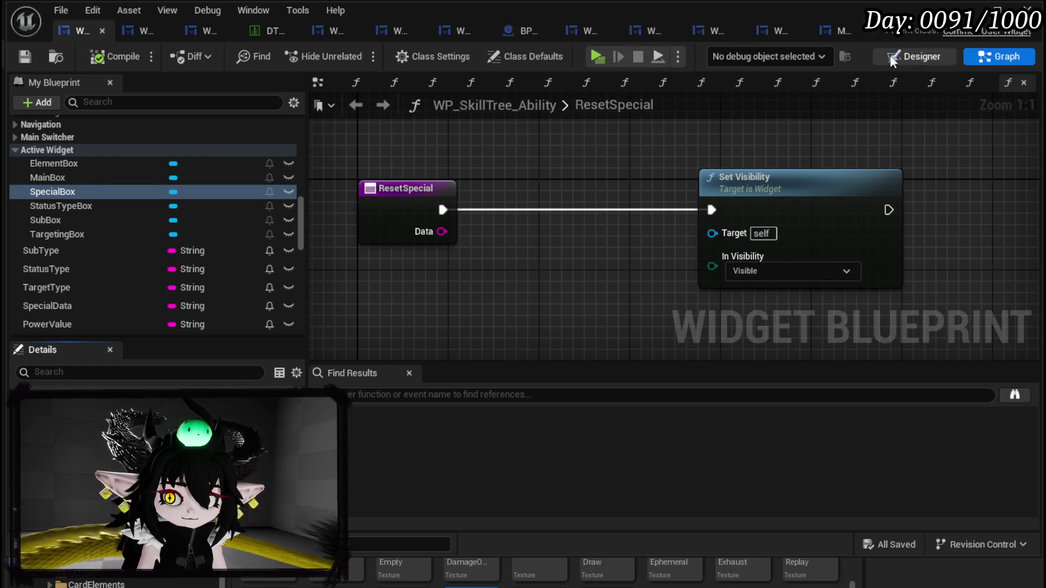
Step: In the Designer, select WP_SetSlot_Special, its horizontal box, then SpecialBox in the Specials row
click(915, 56)
scroll(447, 280, down, 6)
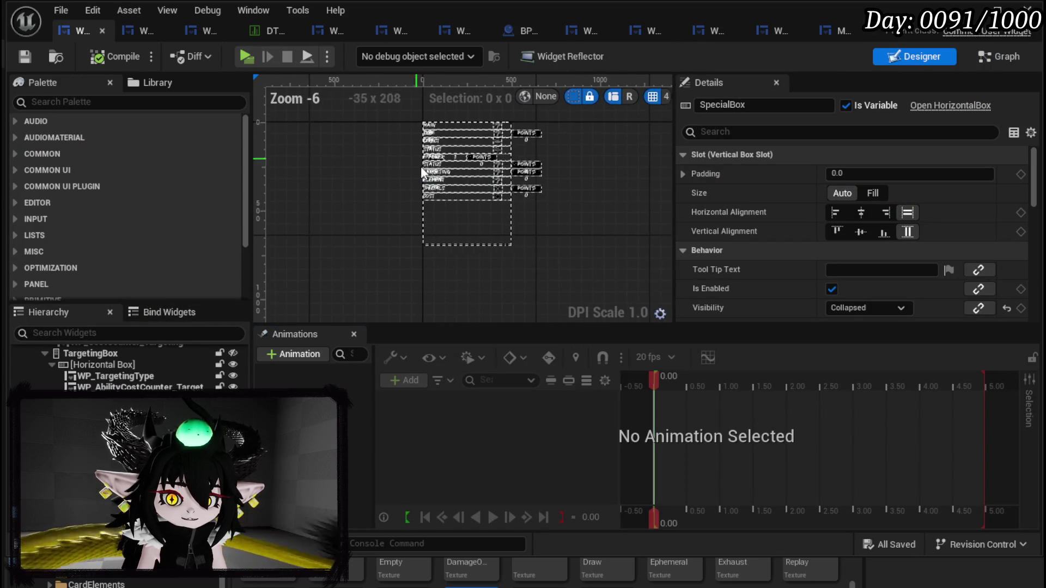
scroll(430, 193, up, 5)
drag(419, 160, 427, 162)
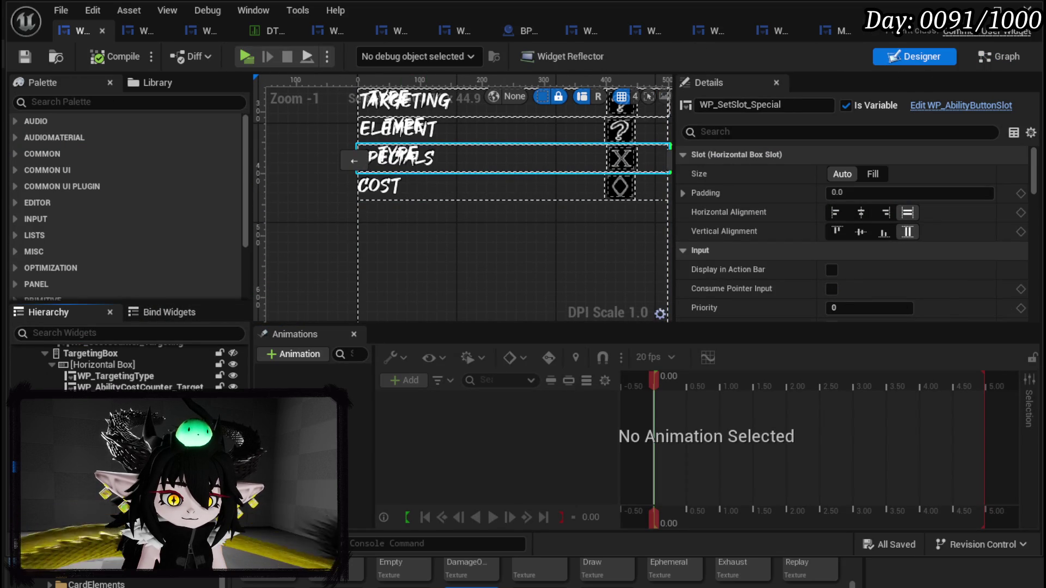
click(512, 158)
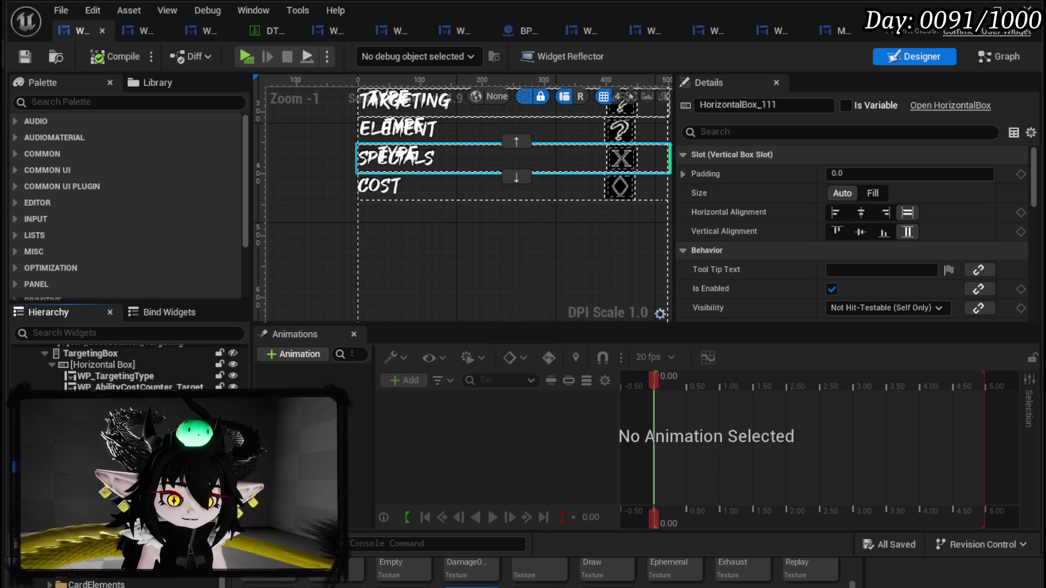
click(414, 158)
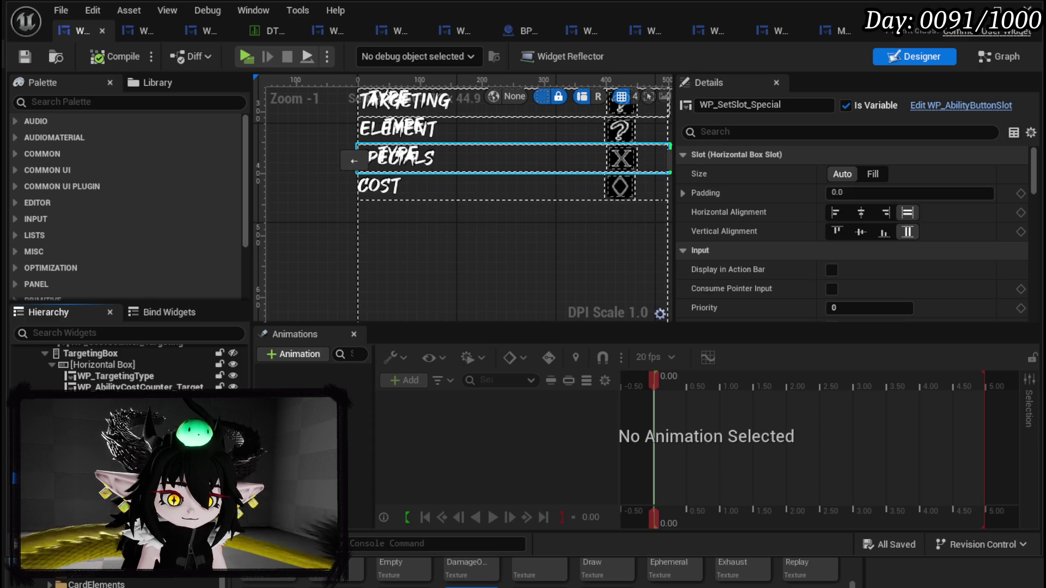
click(512, 158)
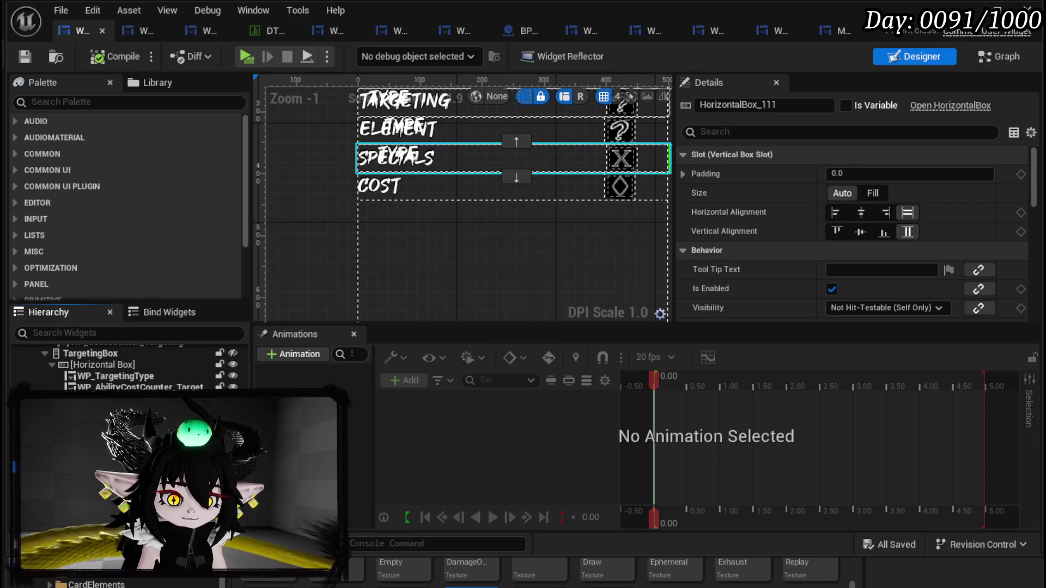
click(513, 245)
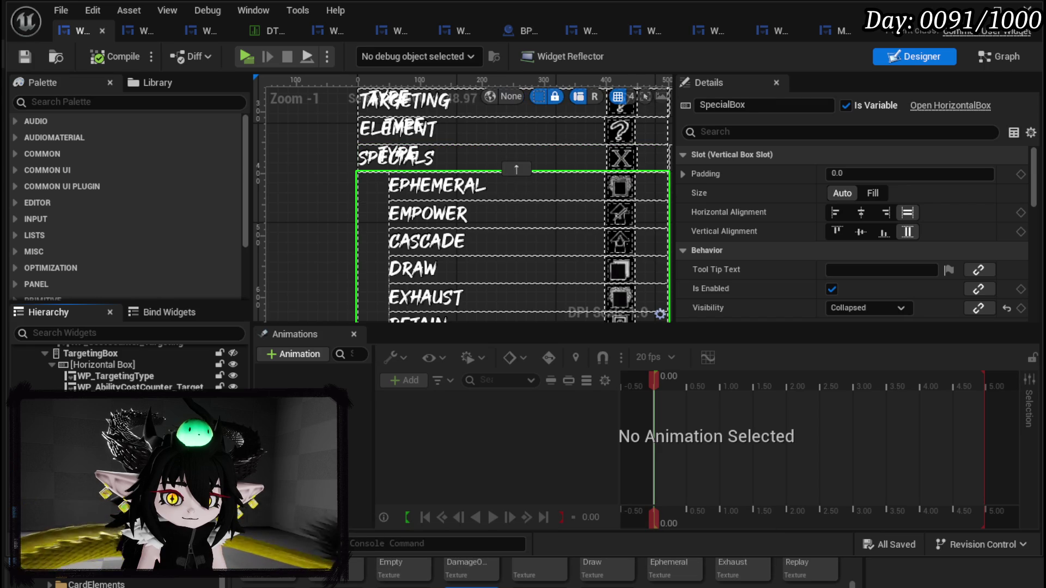
Step: Pan the layout to view the whole collapsed specials list down to its bottom
scroll(352, 158, down, 2)
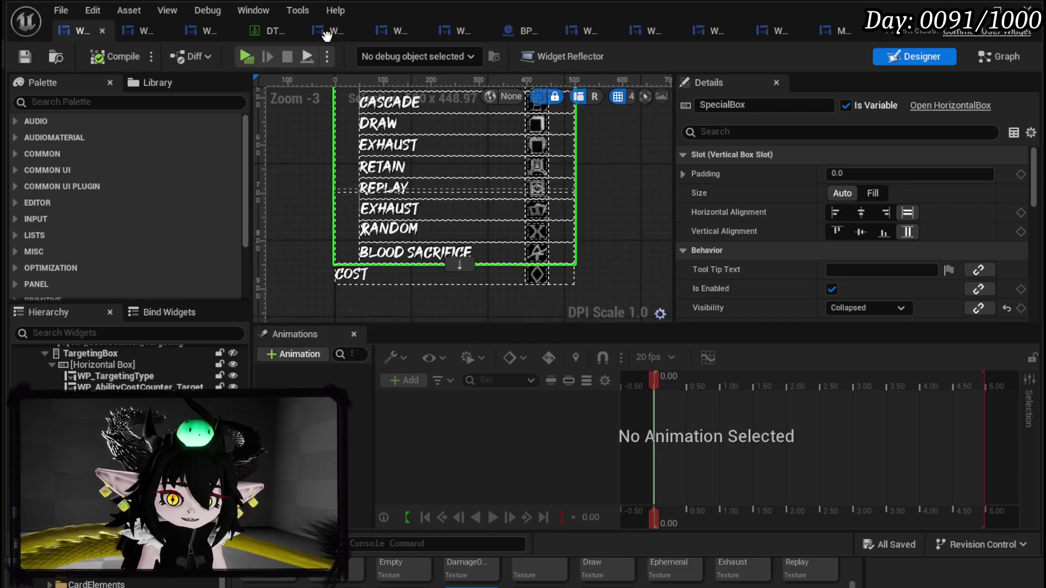
mouse_move(326, 71)
mouse_down()
mouse_move(327, 158)
mouse_move(338, 107)
mouse_up()
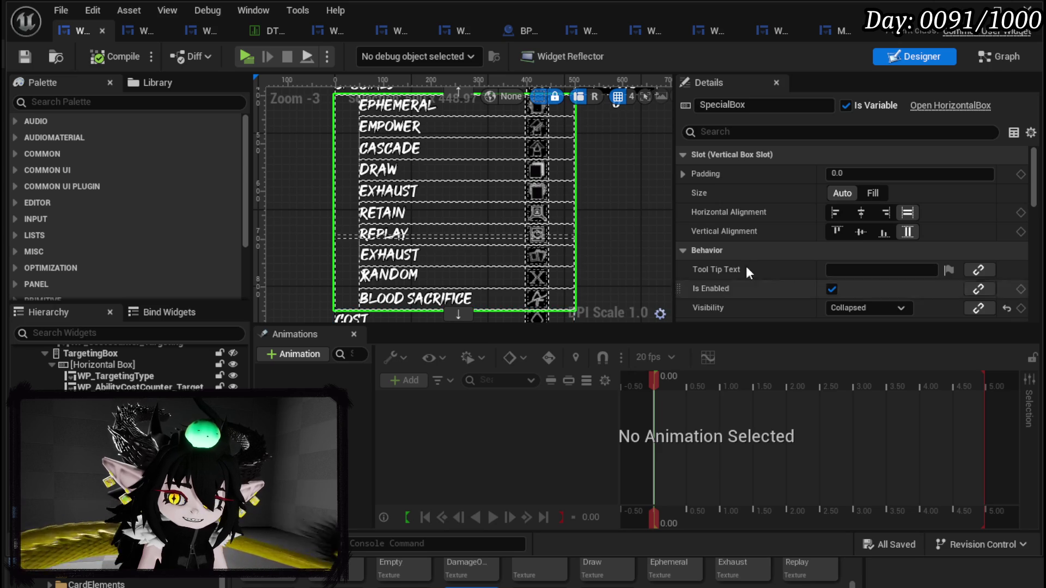
scroll(557, 185, down, 3)
scroll(475, 236, up, 2)
mouse_move(525, 242)
mouse_down()
mouse_move(535, 196)
mouse_move(545, 208)
mouse_up()
click(981, 58)
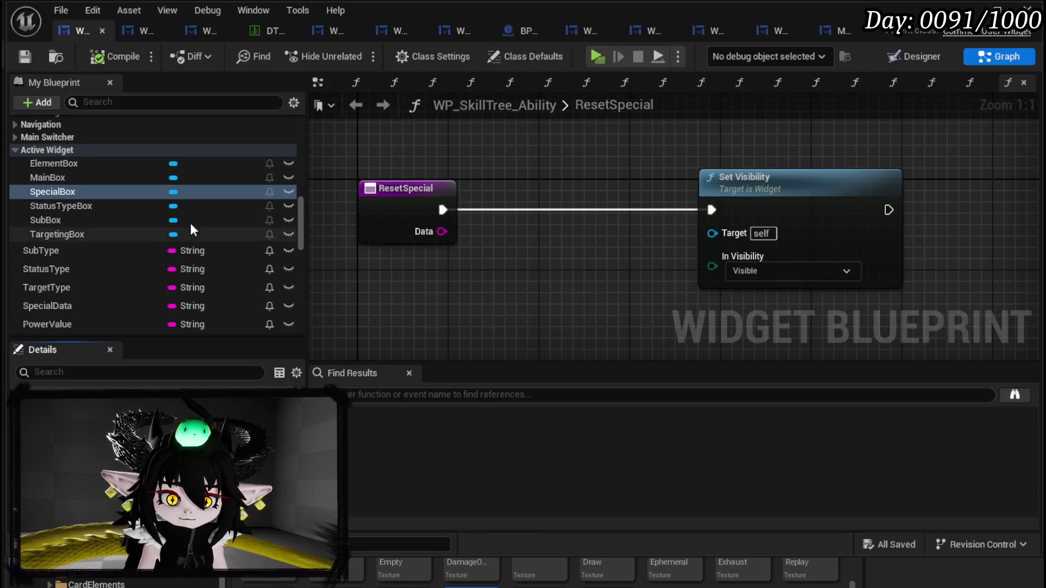
Step: Wire a SpecialBox getter into ResetSpecial's Set Visibility Target and save the blueprint
drag(83, 193, 290, 241)
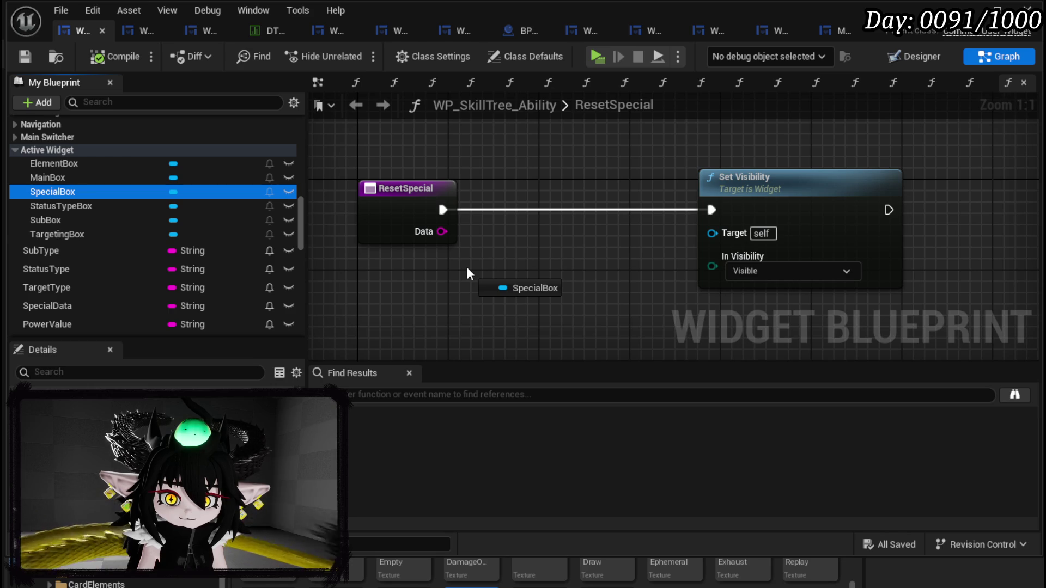
drag(467, 268, 467, 269)
click(514, 299)
drag(535, 272, 712, 232)
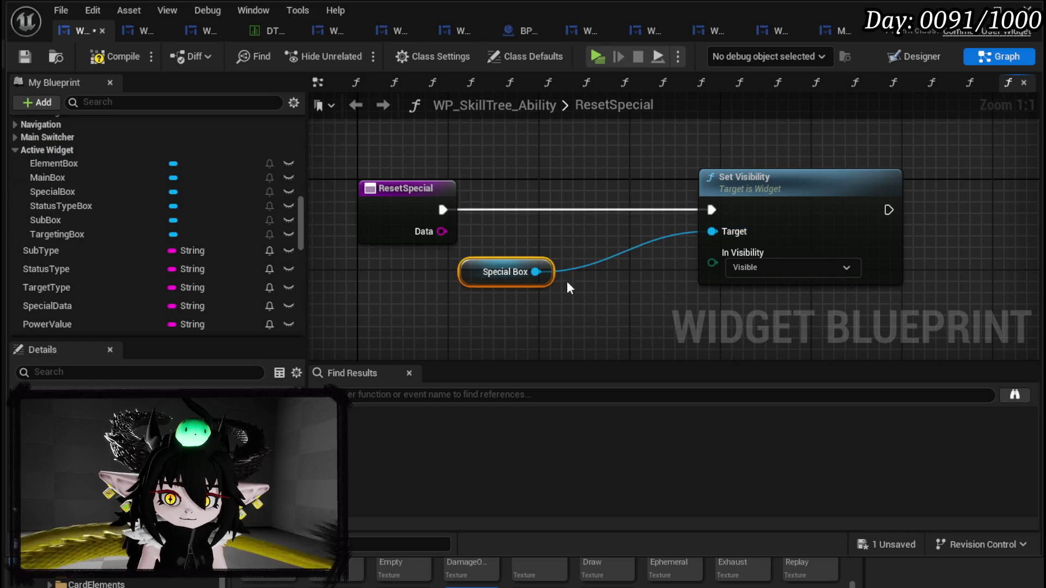
click(22, 57)
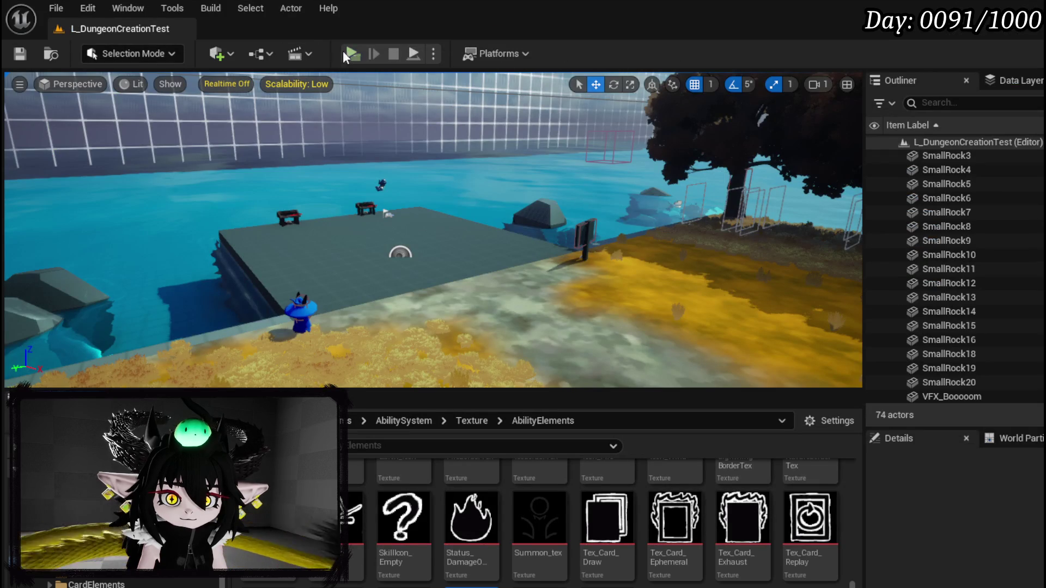
Step: Play-test Create New Skill with Ability chosen and Specials expanded to show Ephemeral and Empower, then stop and save
key(alt+p)
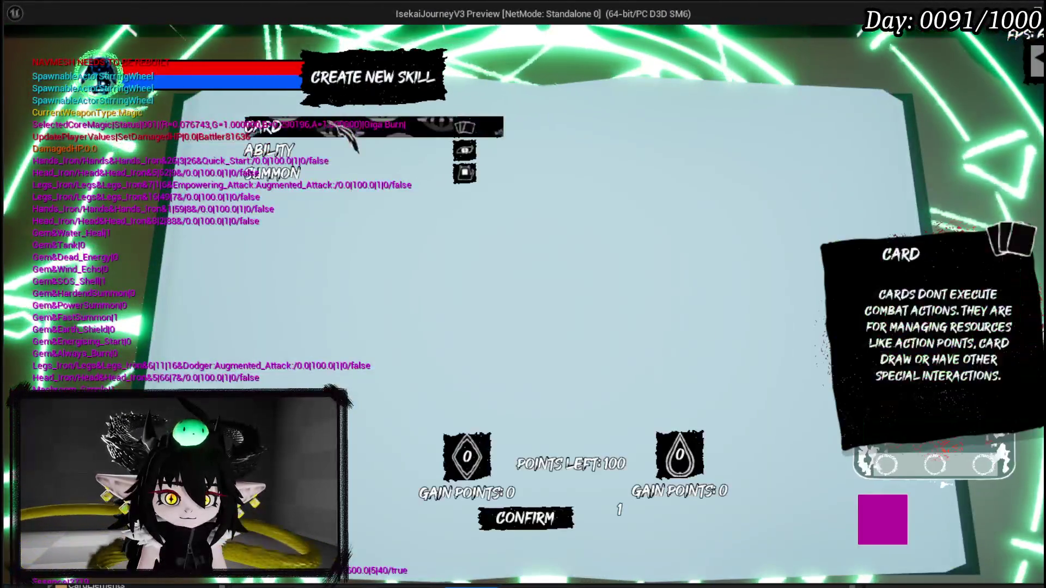
click(284, 151)
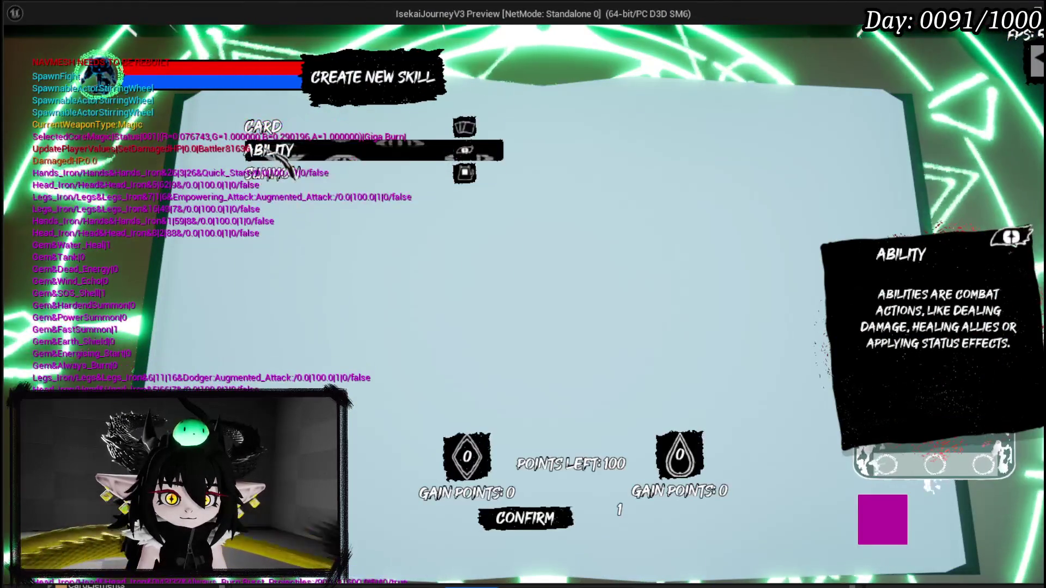
click(287, 156)
click(305, 220)
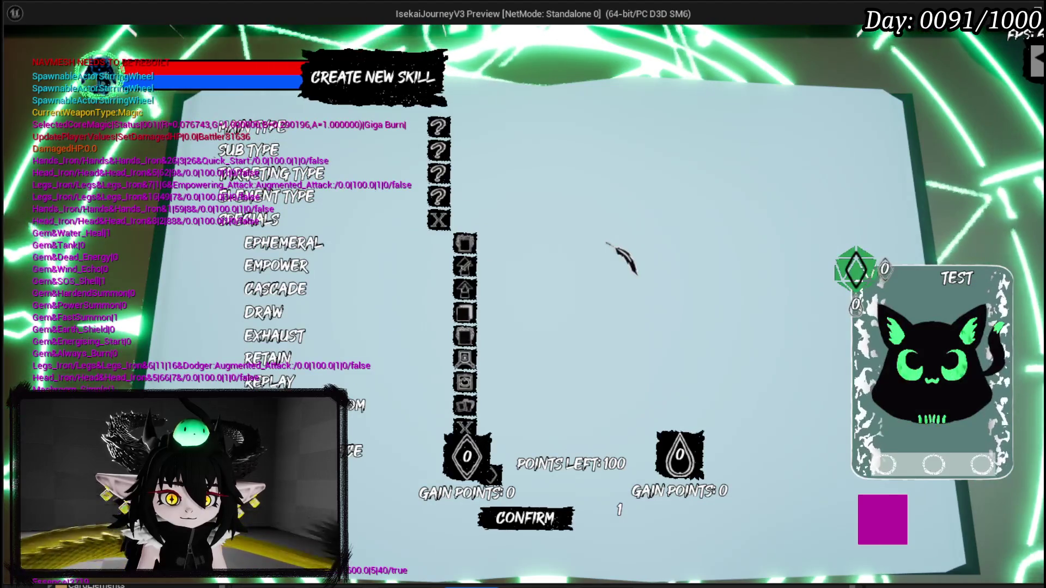
mouse_move(289, 252)
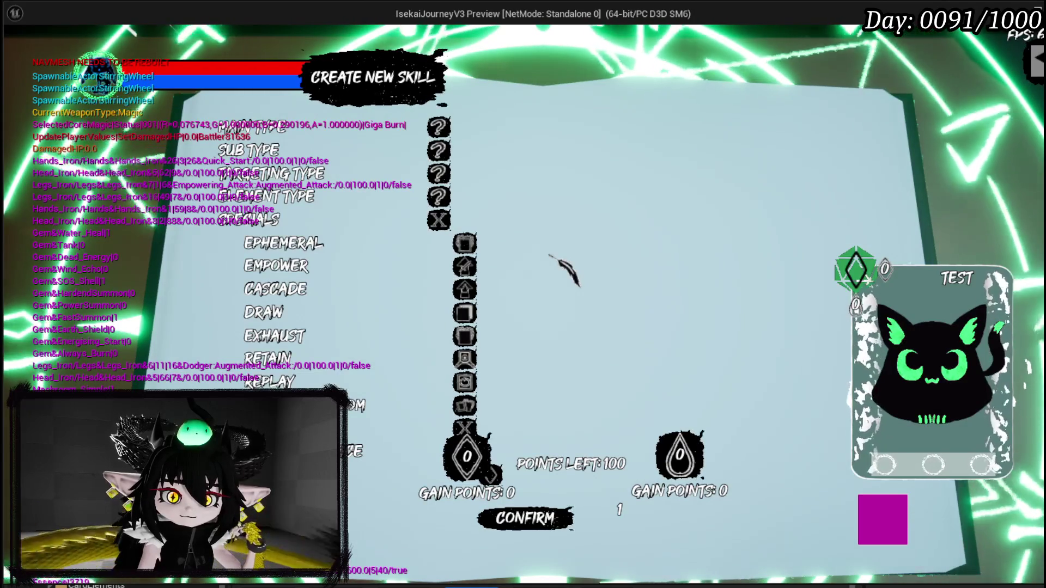
mouse_move(349, 270)
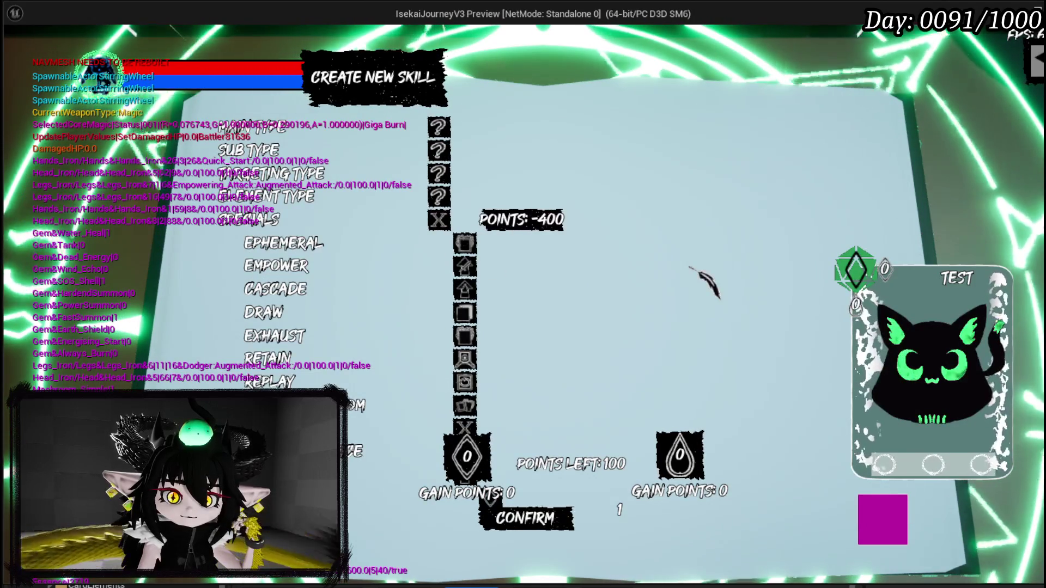
mouse_move(305, 471)
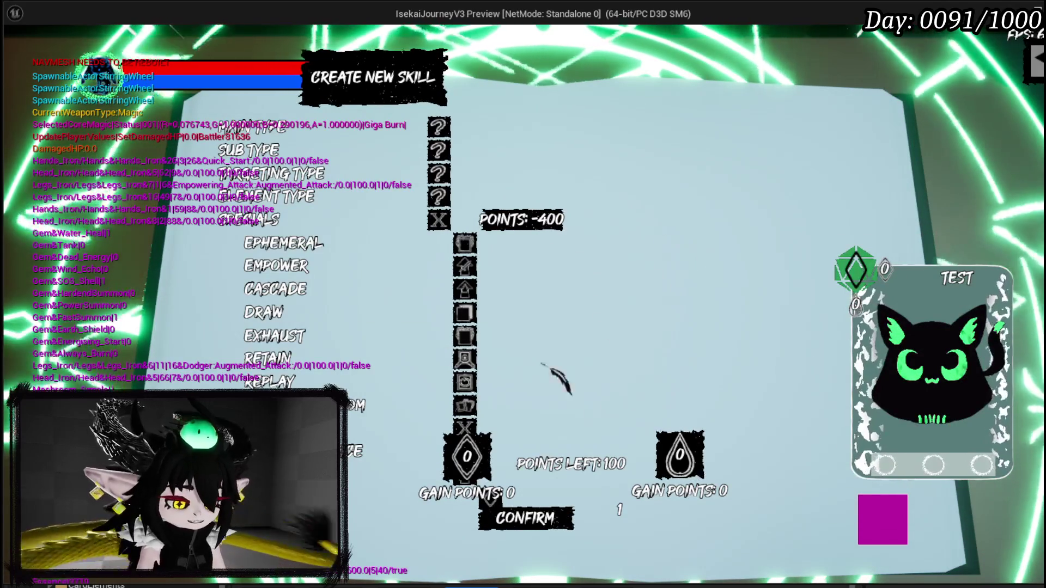
key(Escape)
key(ctrl+s)
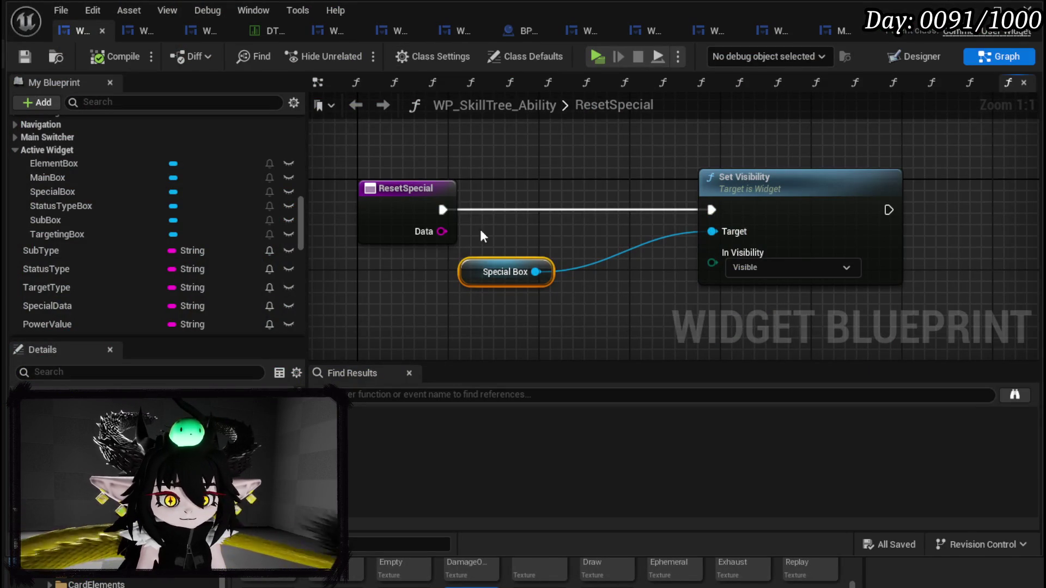
Step: In the Designer, select the SpecialBox specials list and then its VerticalBox_4 container
click(894, 58)
scroll(482, 277, down, 5)
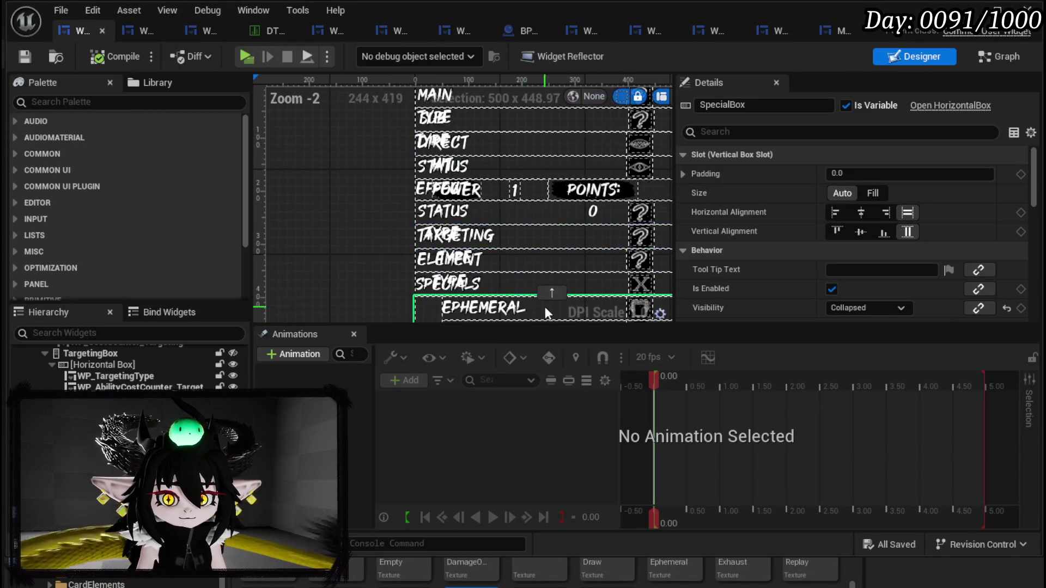
scroll(449, 199, down, 2)
drag(449, 199, 445, 184)
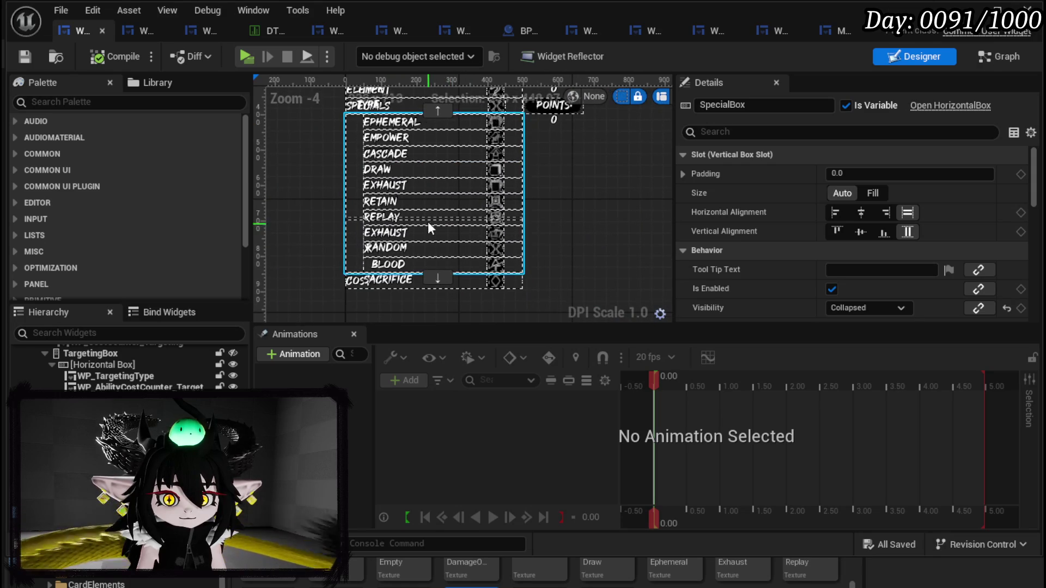
click(420, 232)
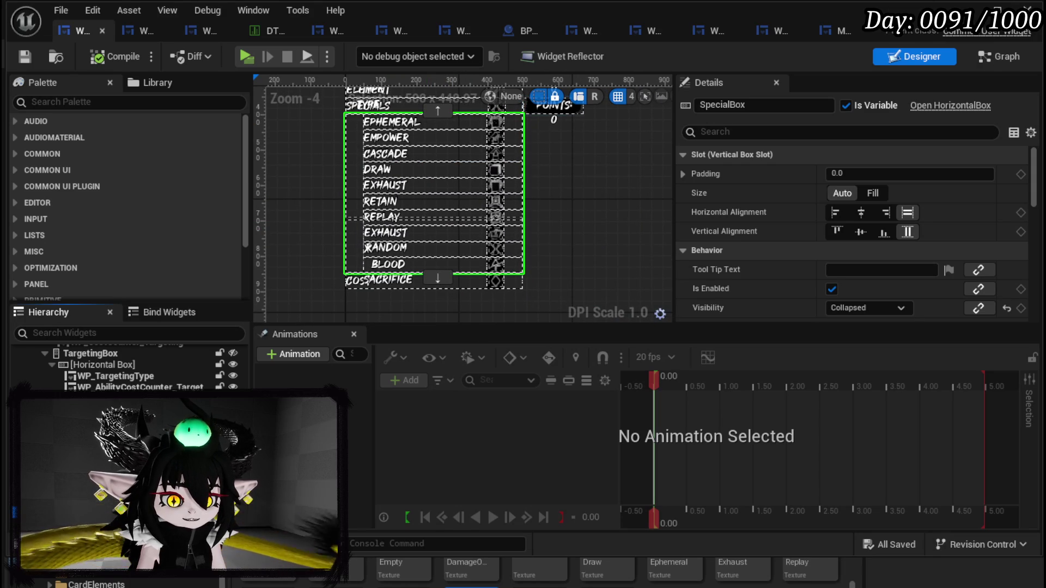
click(420, 232)
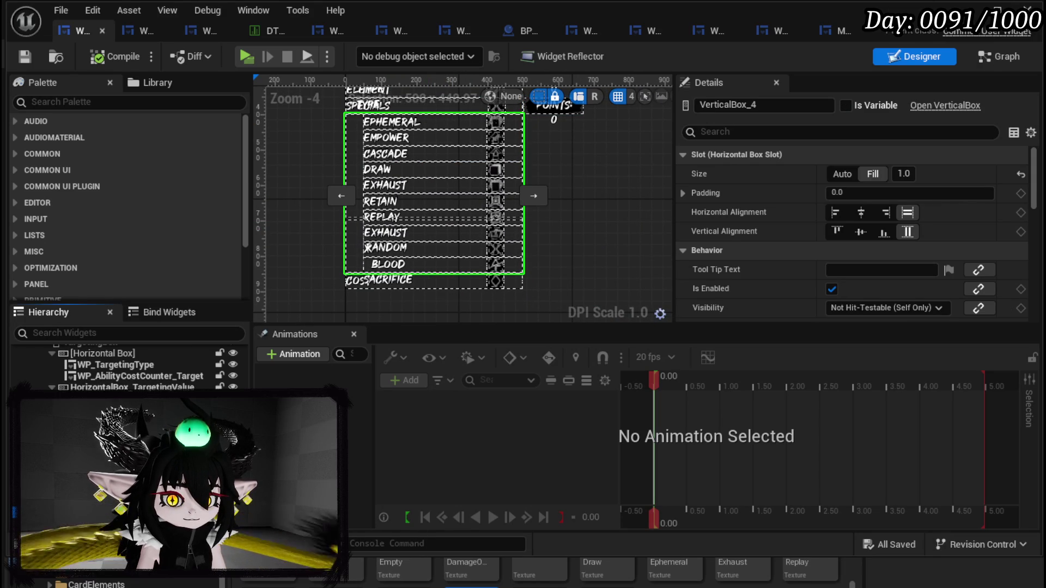
Step: Wrap VerticalBox_4 in a new container, then compile, save and close the widget editor
scroll(131, 365, down, 1)
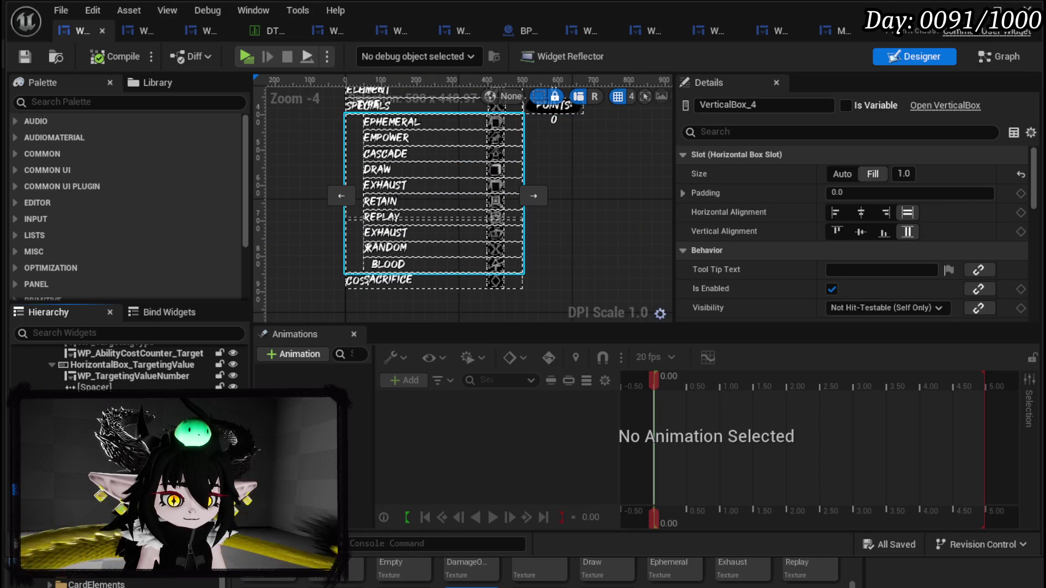
mouse_move(180, 474)
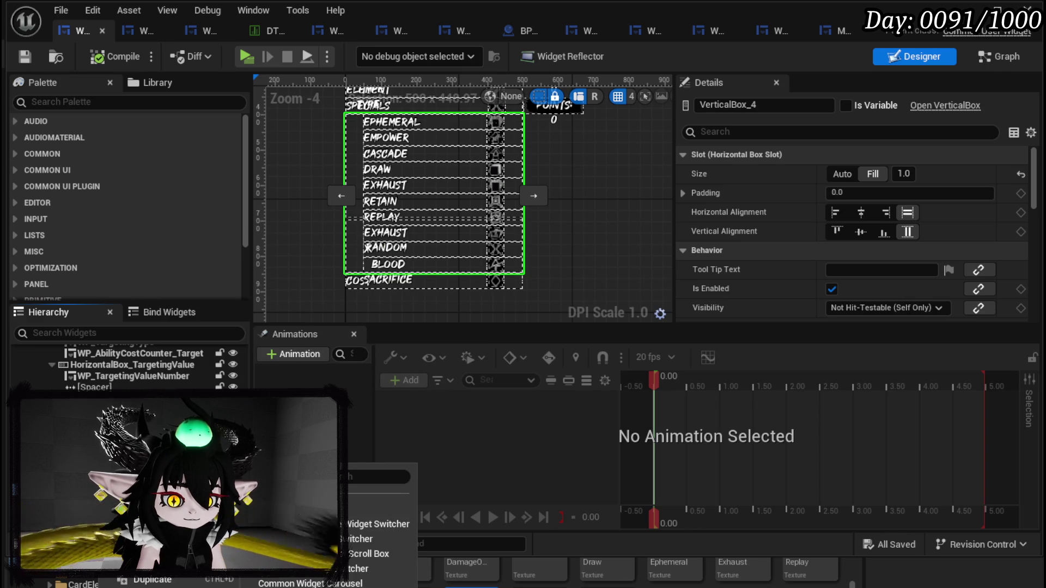
click(369, 553)
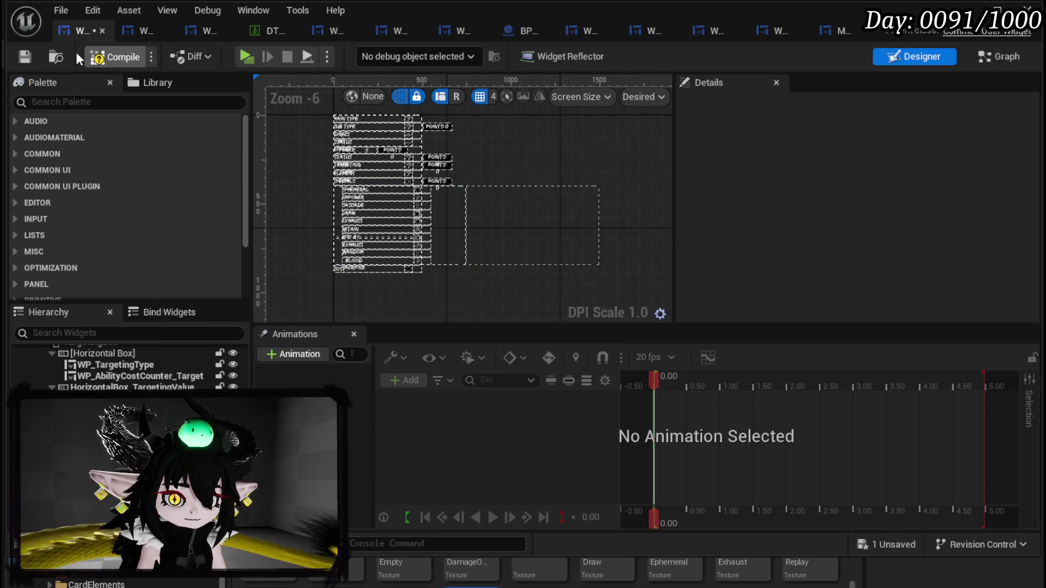
click(33, 52)
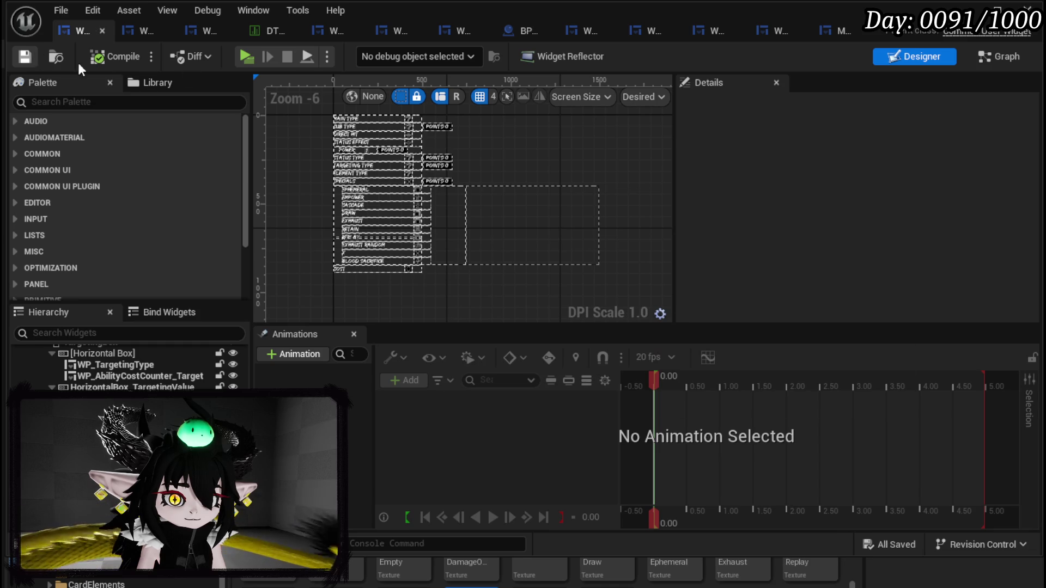
click(976, 10)
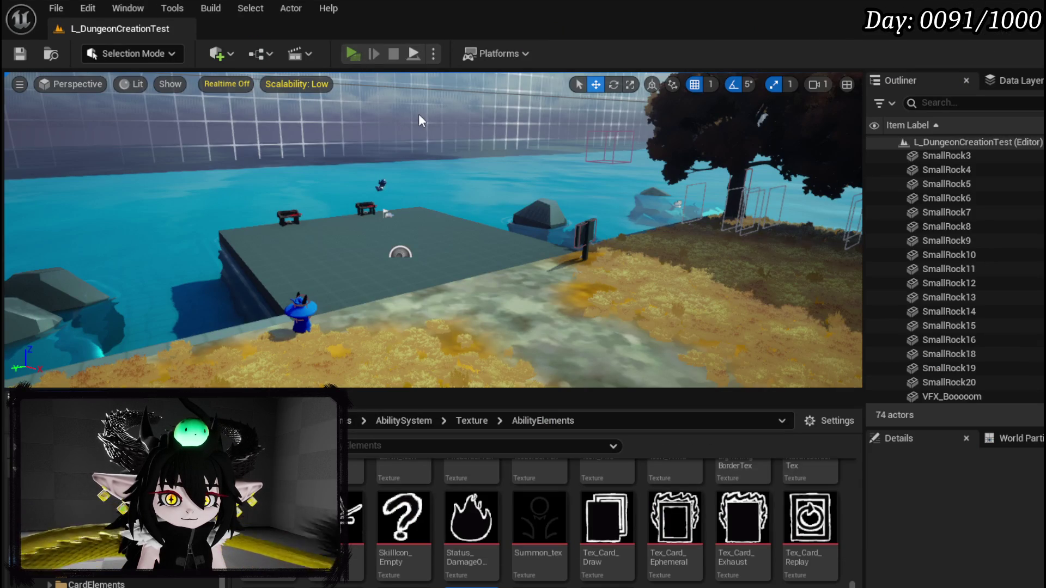
Step: Launch the game preview and open the skill creation screen with E
key(alt+p)
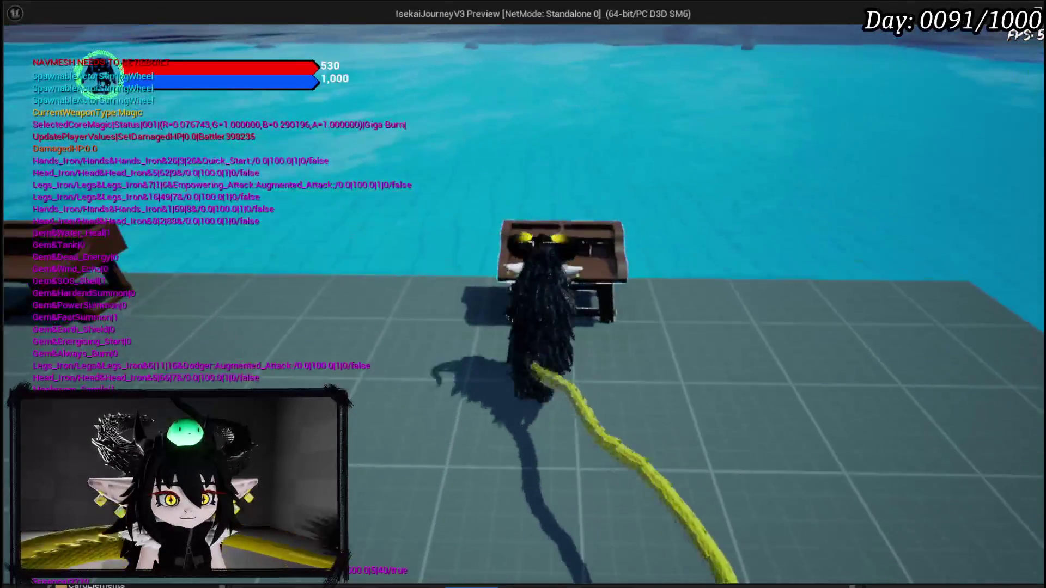
key(e)
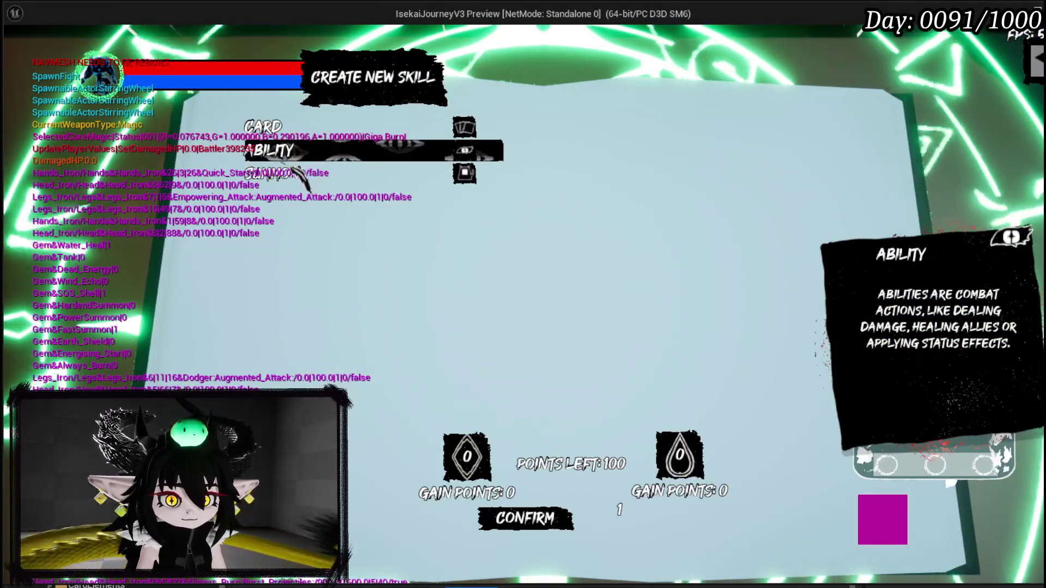
mouse_move(254, 221)
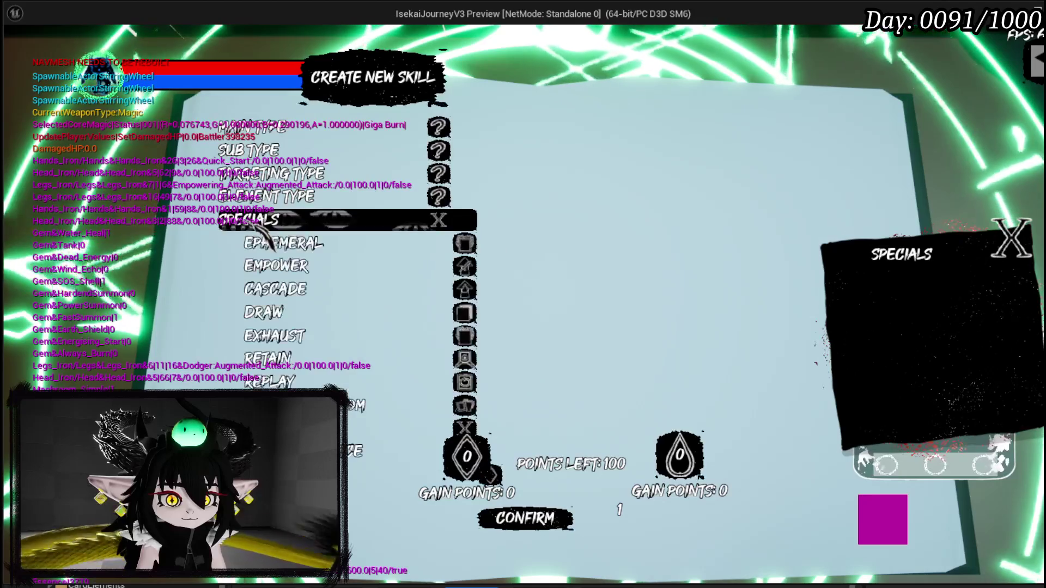
mouse_move(338, 270)
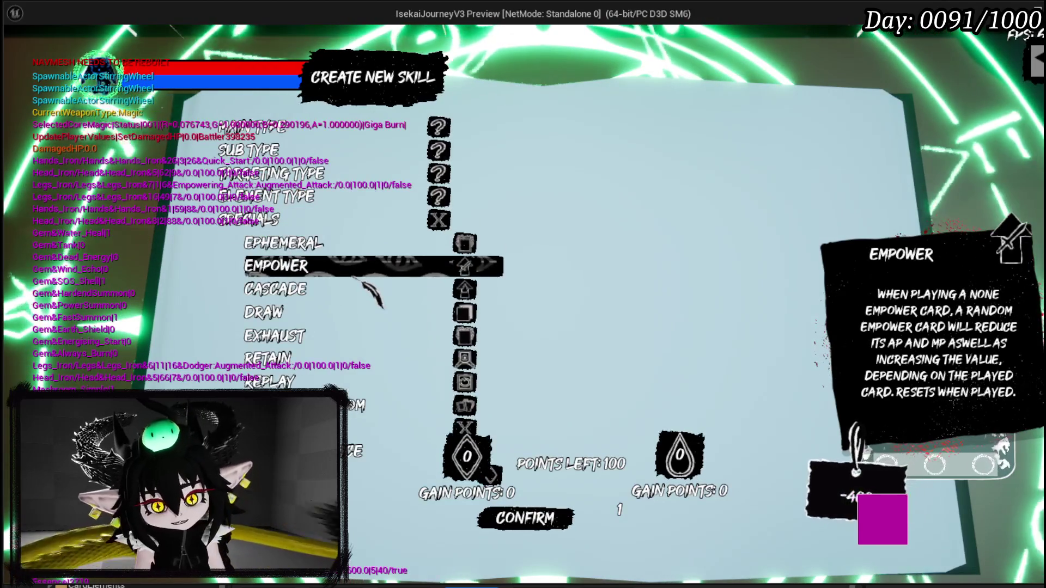
Step: Add the Ephemeral, Cascade, Exhaust, Retain and Replay specials, then stop the preview and save the level
click(322, 253)
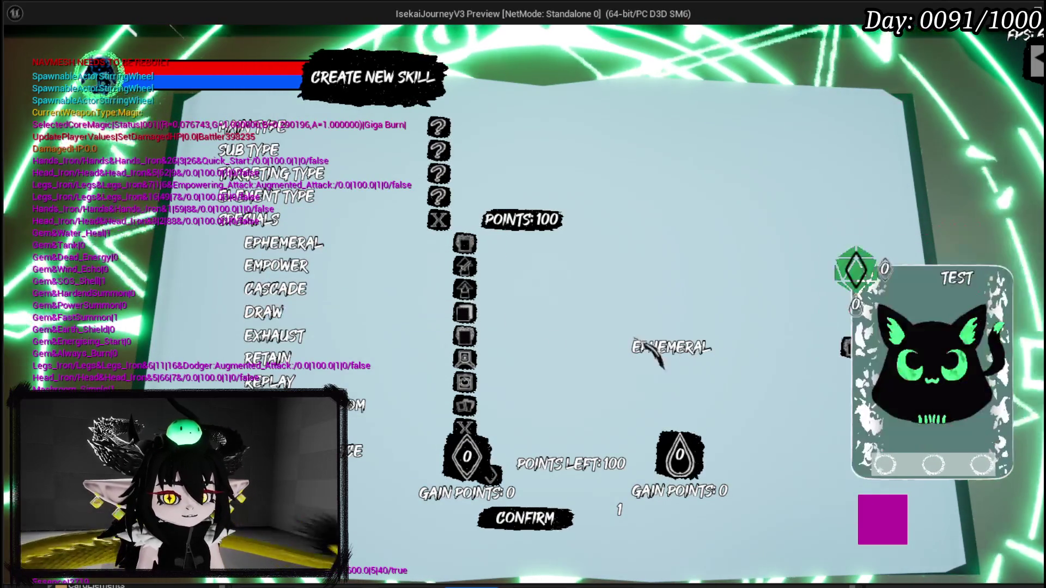
click(368, 284)
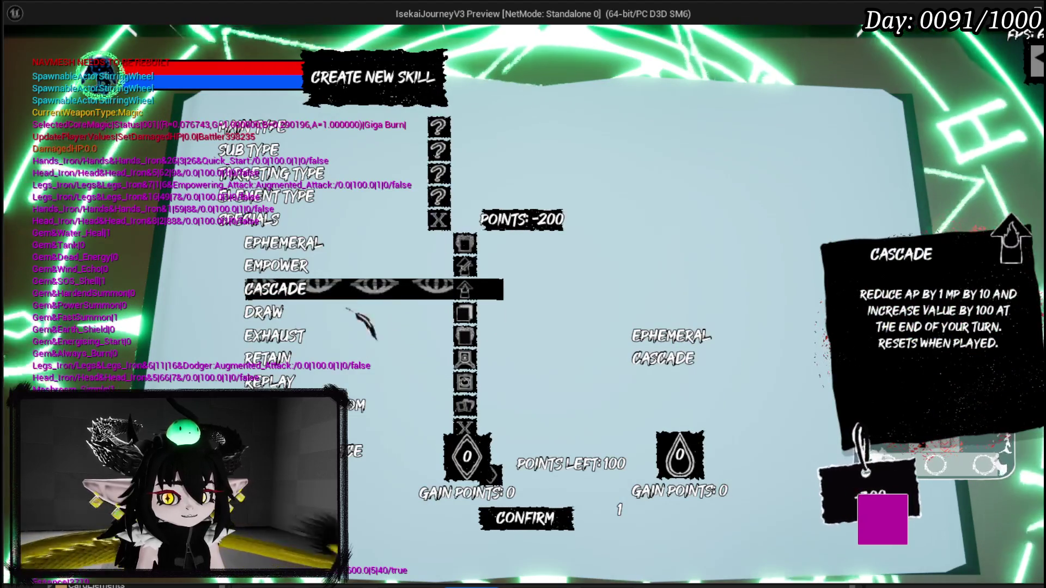
click(335, 330)
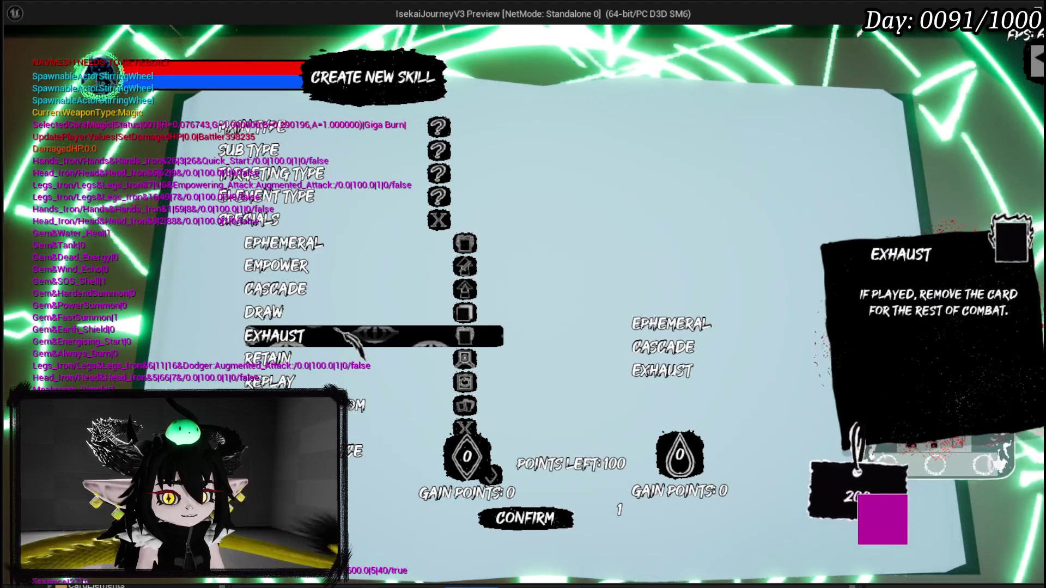
click(333, 357)
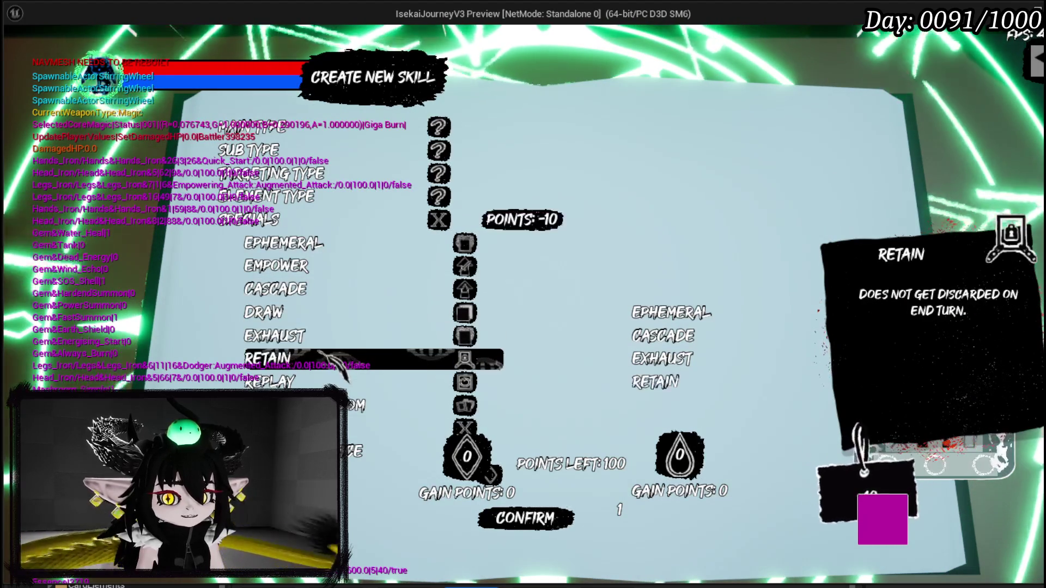
click(333, 382)
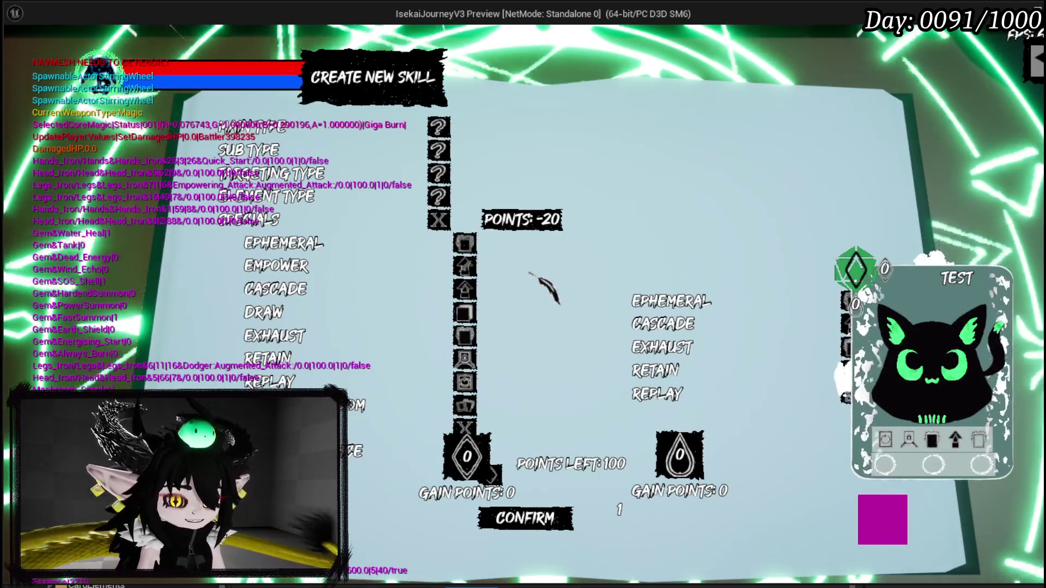
key(Escape)
click(19, 54)
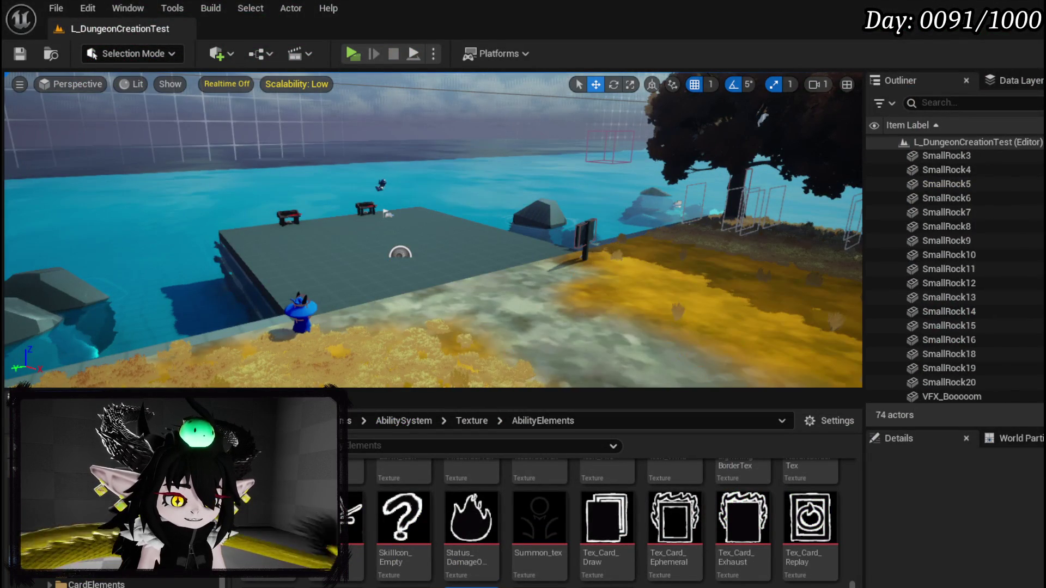
Step: Inspect the available-specials and used-specials grids in the skill widget's Designer
key(alt+Tab)
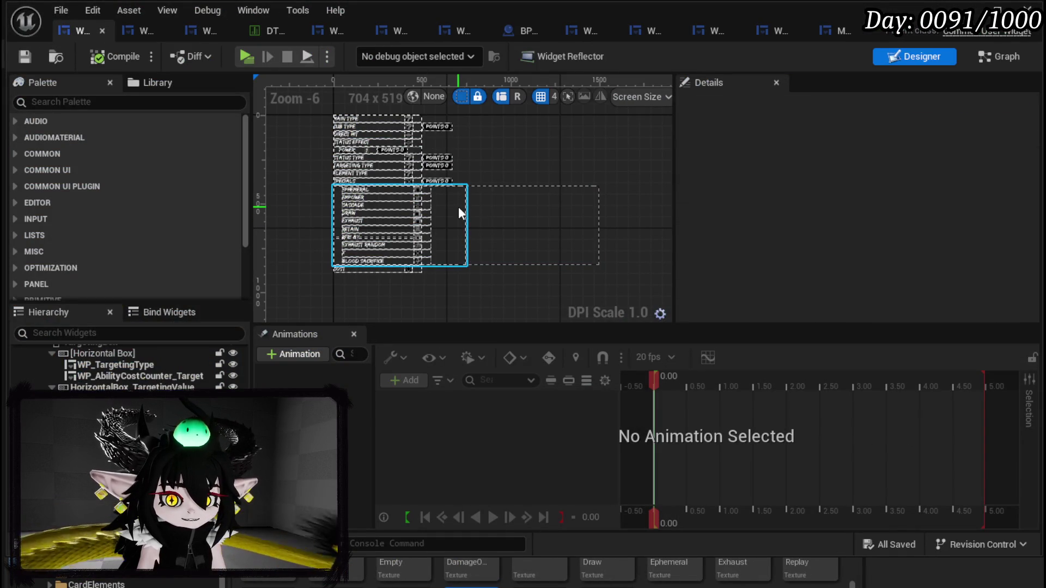
click(459, 207)
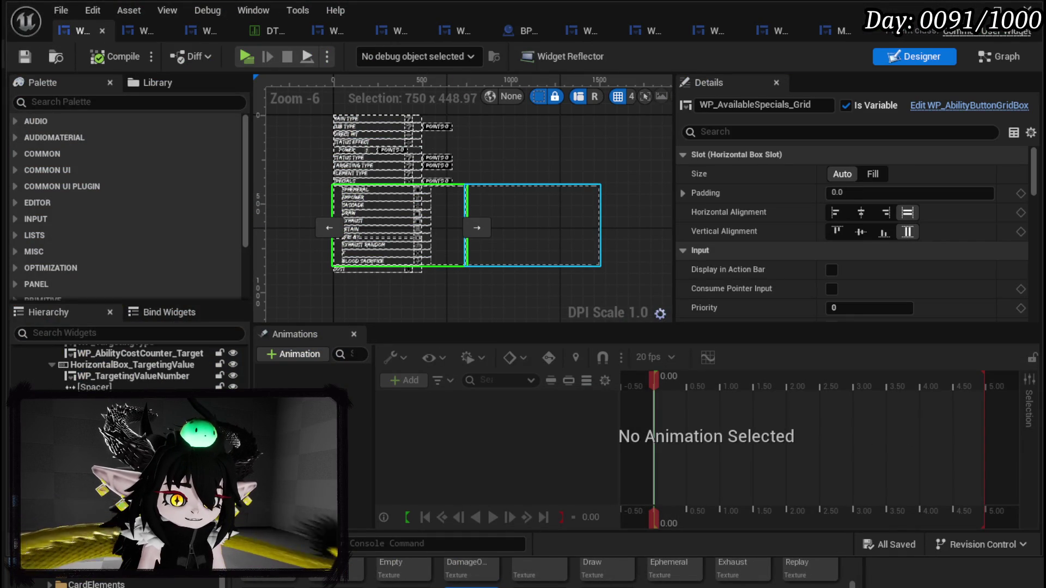
click(533, 246)
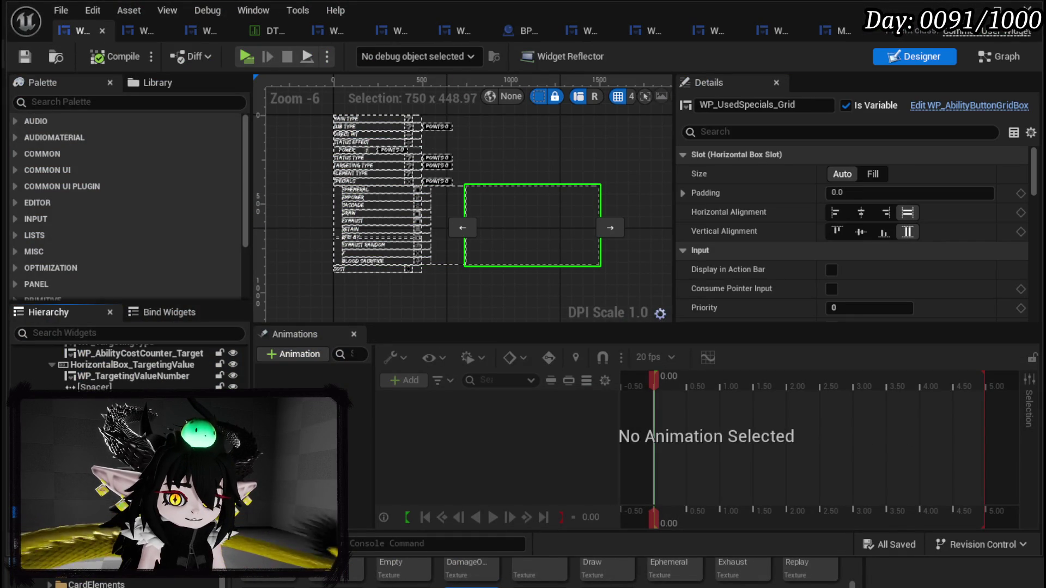
click(397, 251)
scroll(397, 250, up, 5)
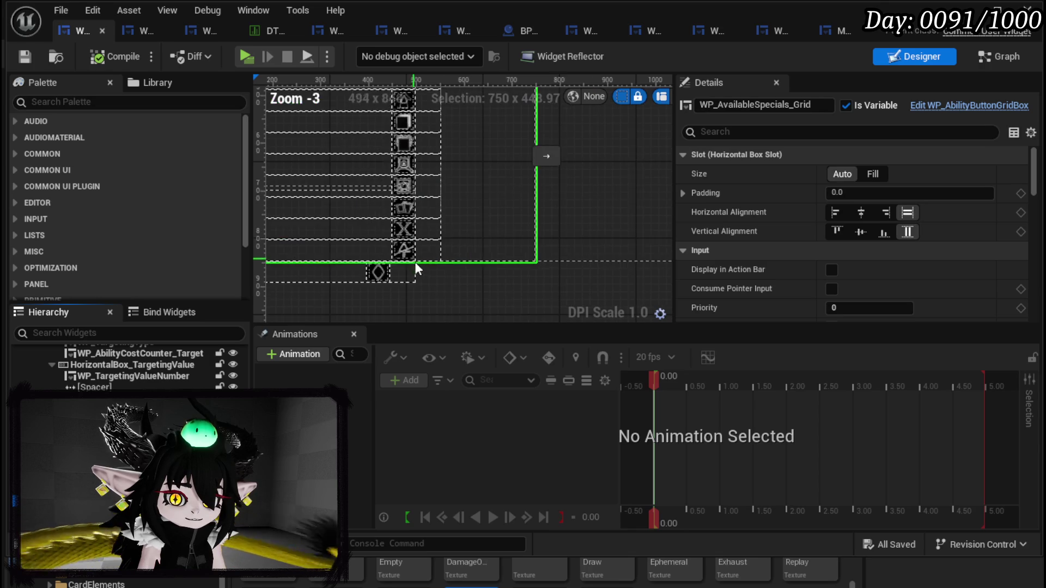
scroll(516, 264, down, 5)
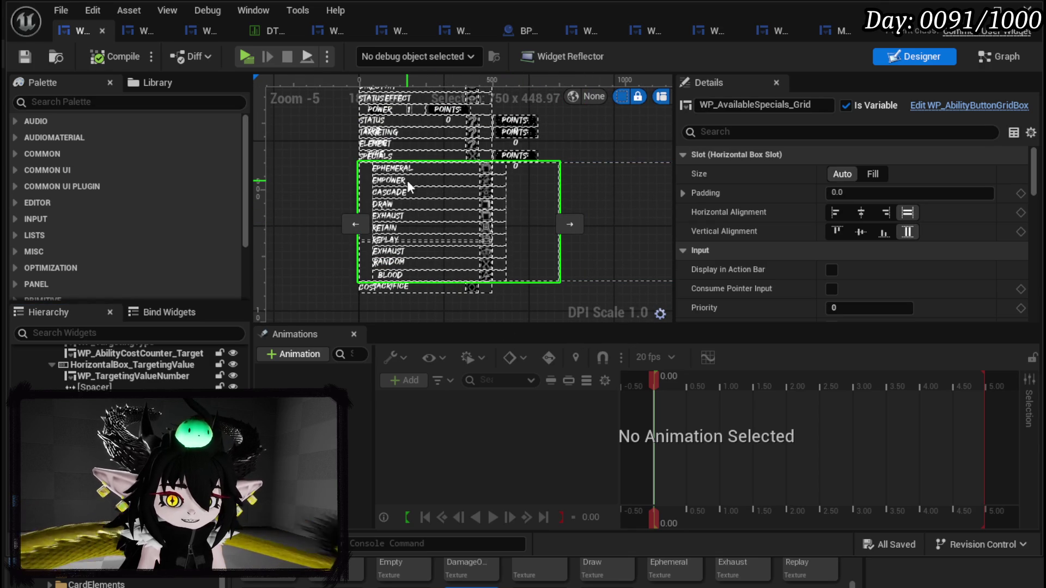
Step: Set WP_UsedSpecials_Grid's slot alignment to Left and Top, then compile, save and close the editor
click(602, 191)
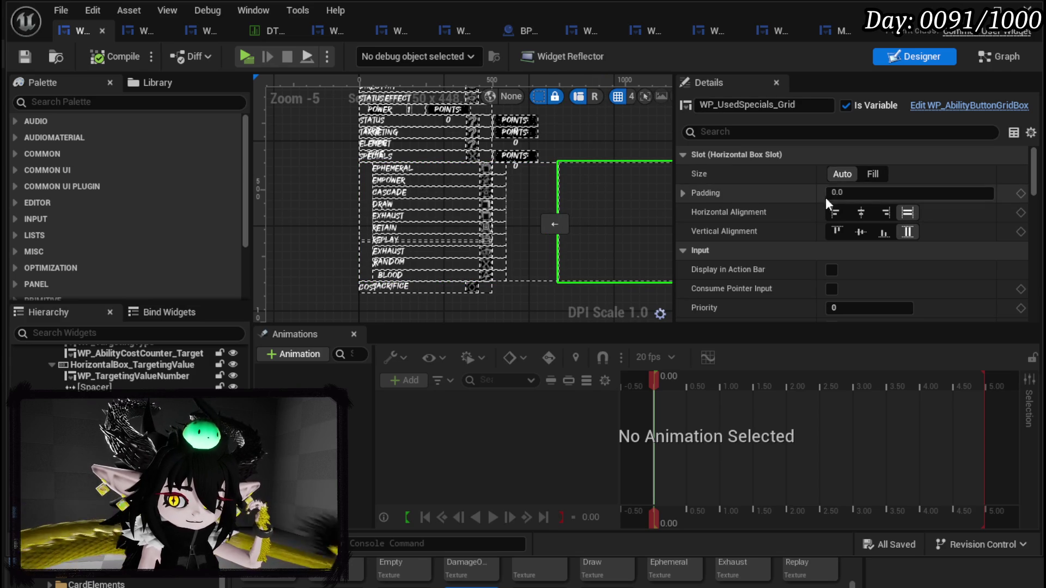
click(833, 213)
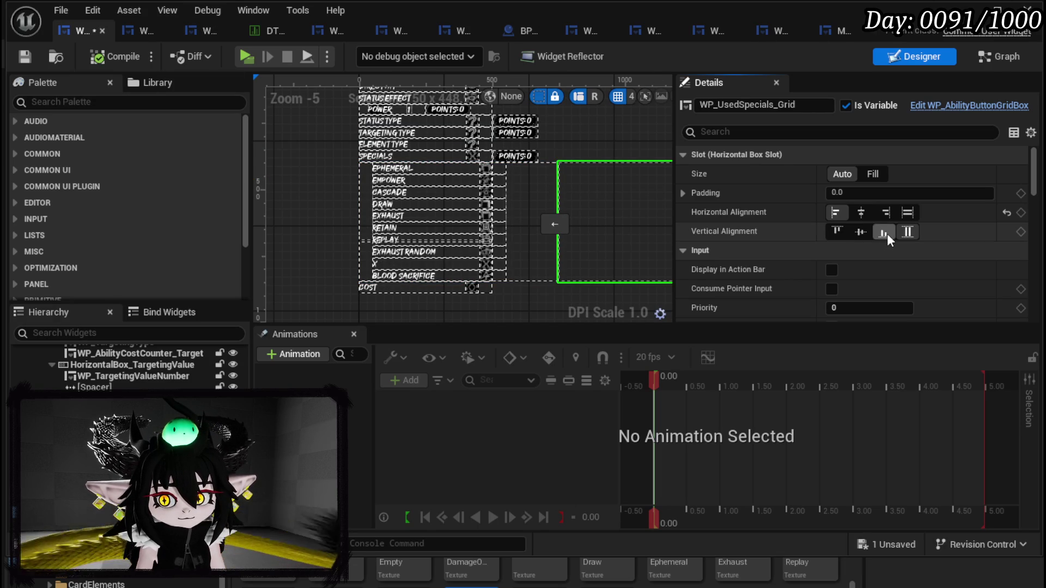
click(843, 233)
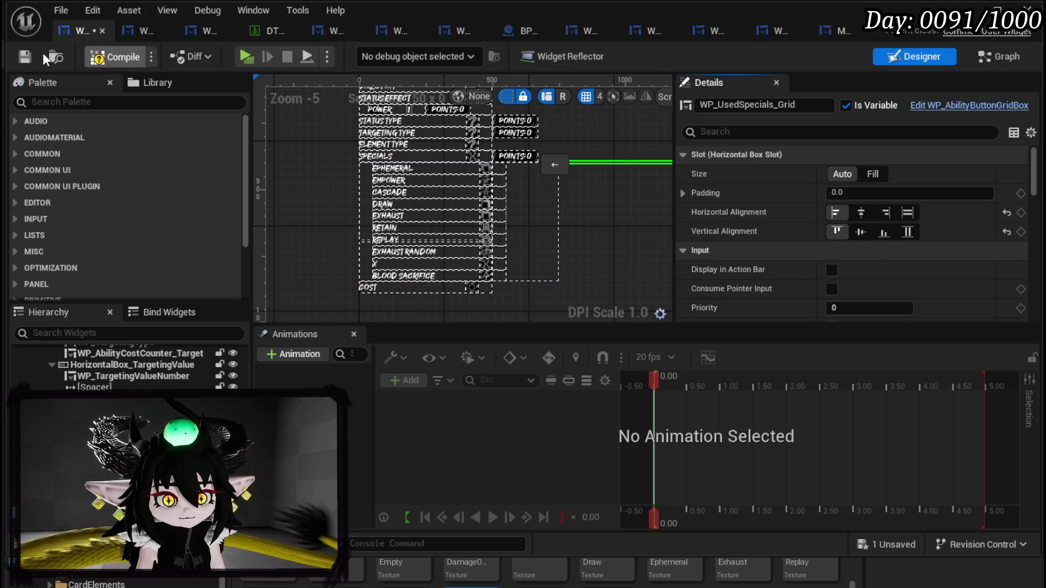
click(28, 53)
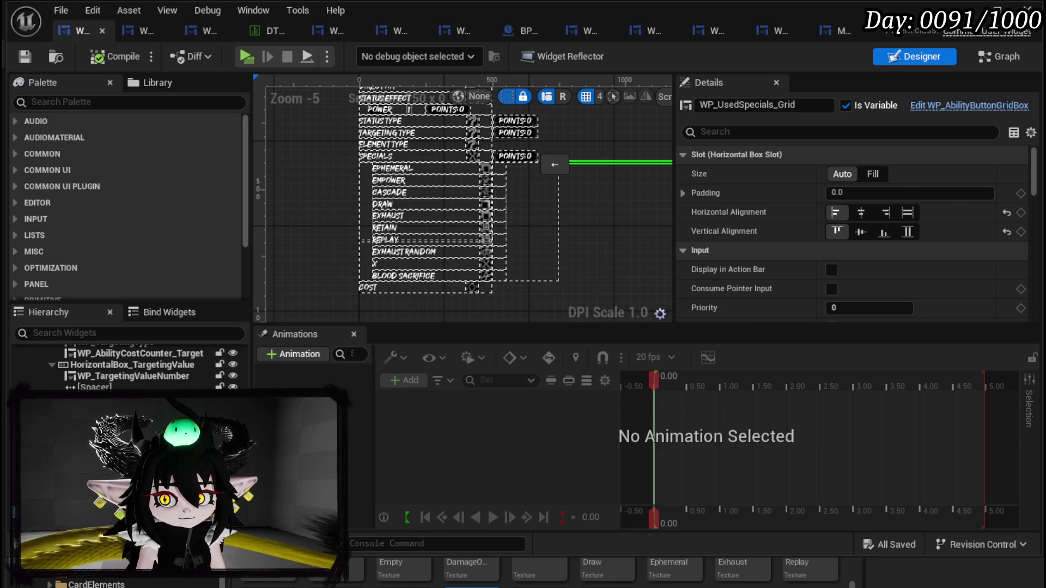
click(969, 9)
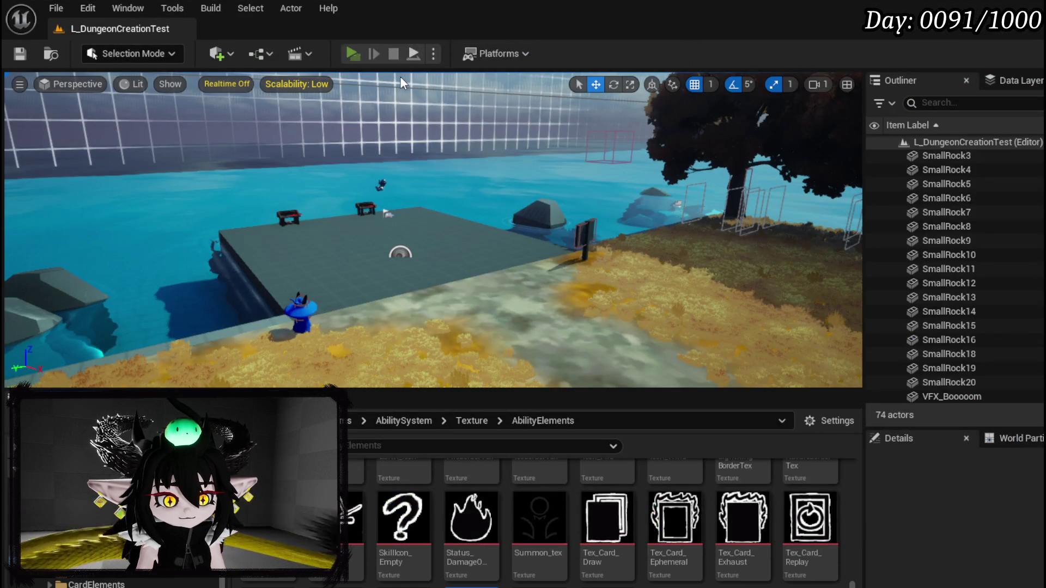
Step: Play-test choosing Ability and adding Ephemeral, Empower and Draw specials, check the card icons, then stop
key(alt+p)
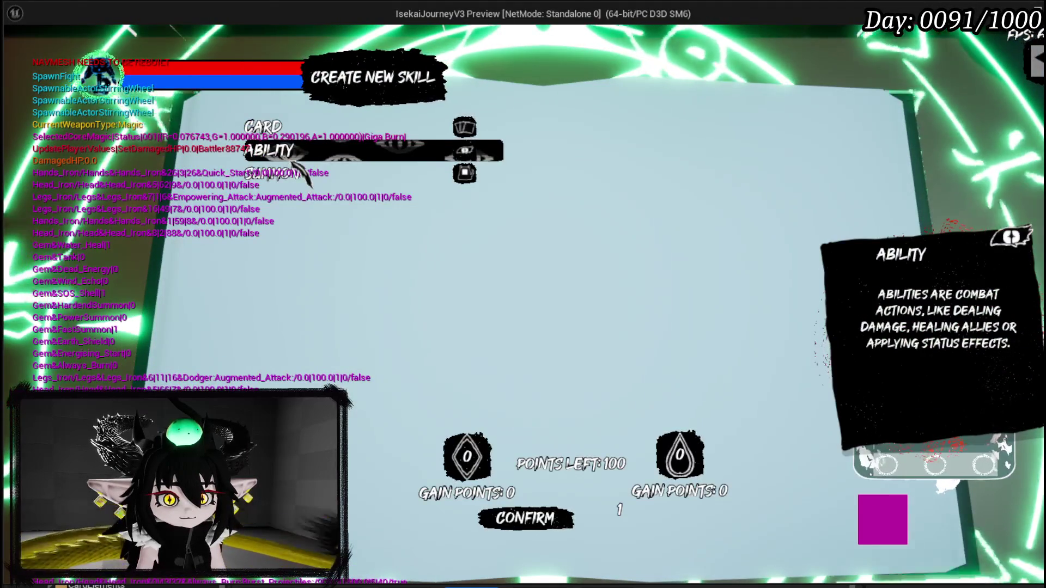
click(293, 160)
click(275, 221)
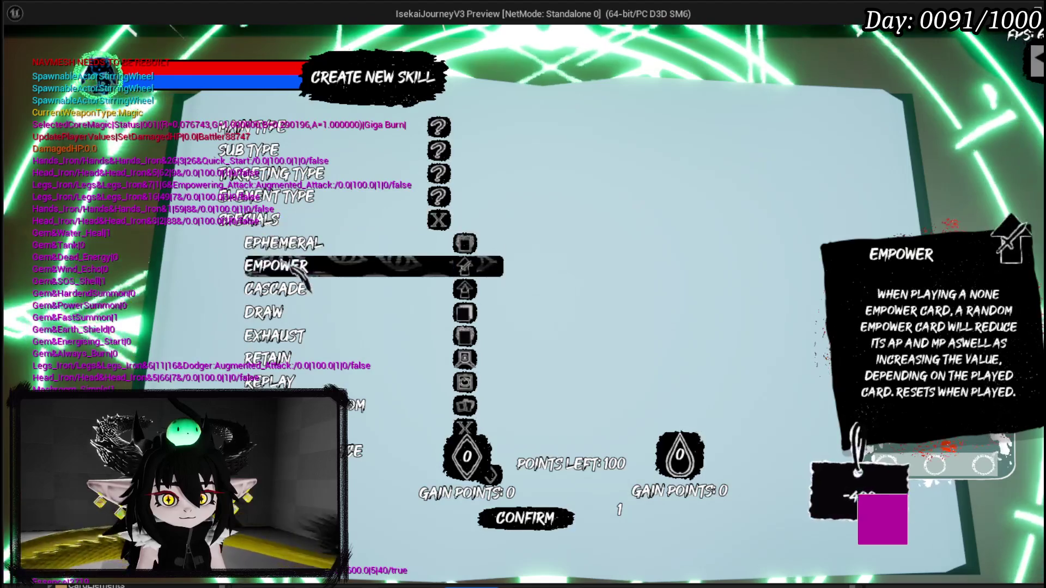
click(281, 244)
click(278, 266)
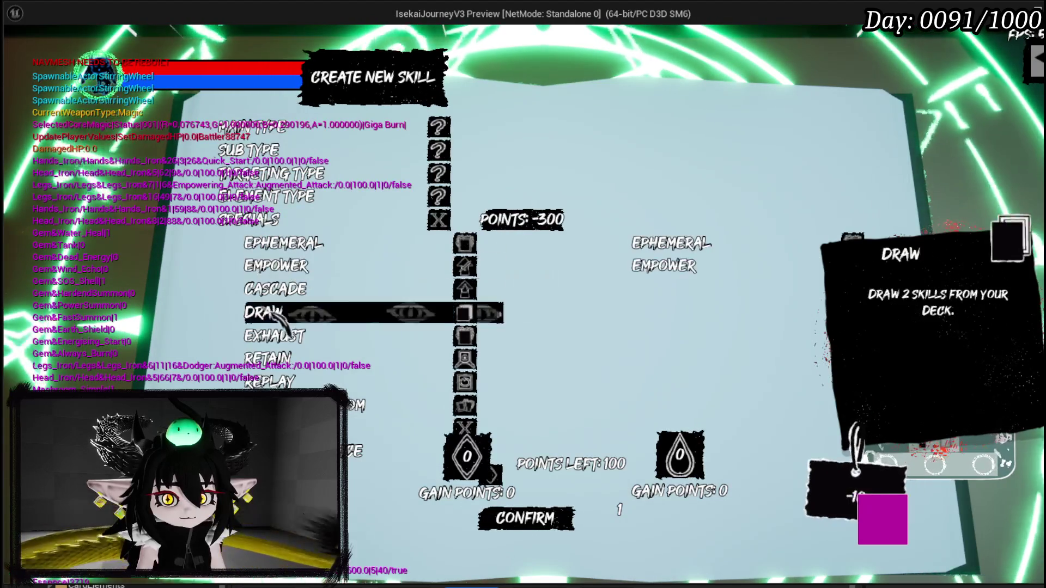
click(263, 312)
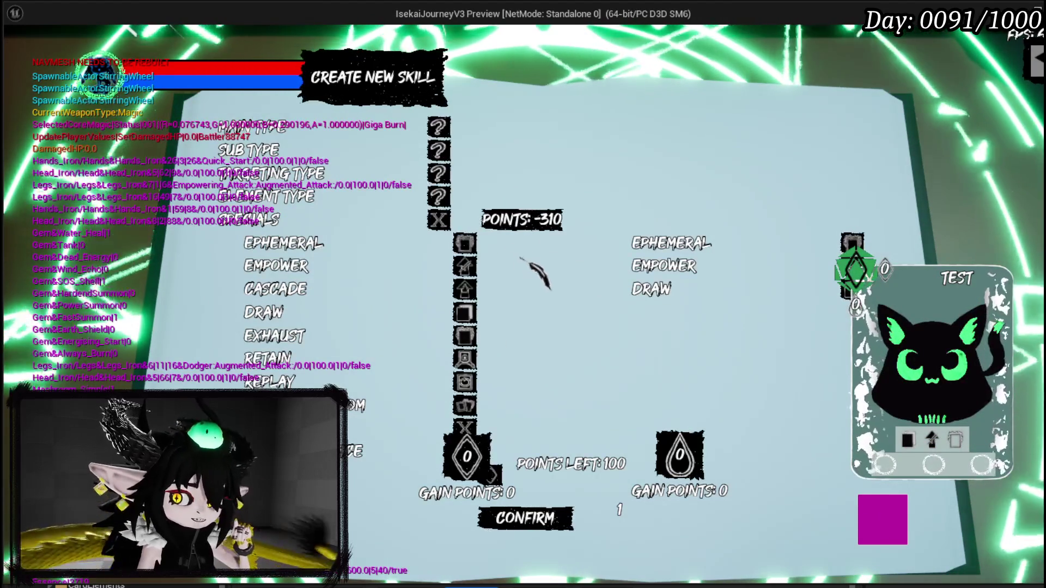
mouse_move(510, 276)
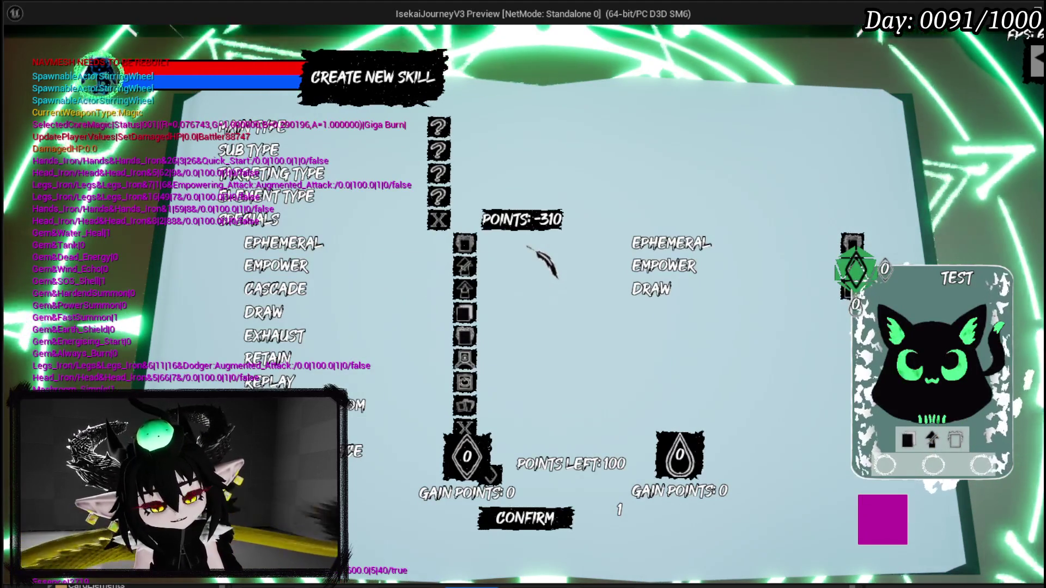
key(Escape)
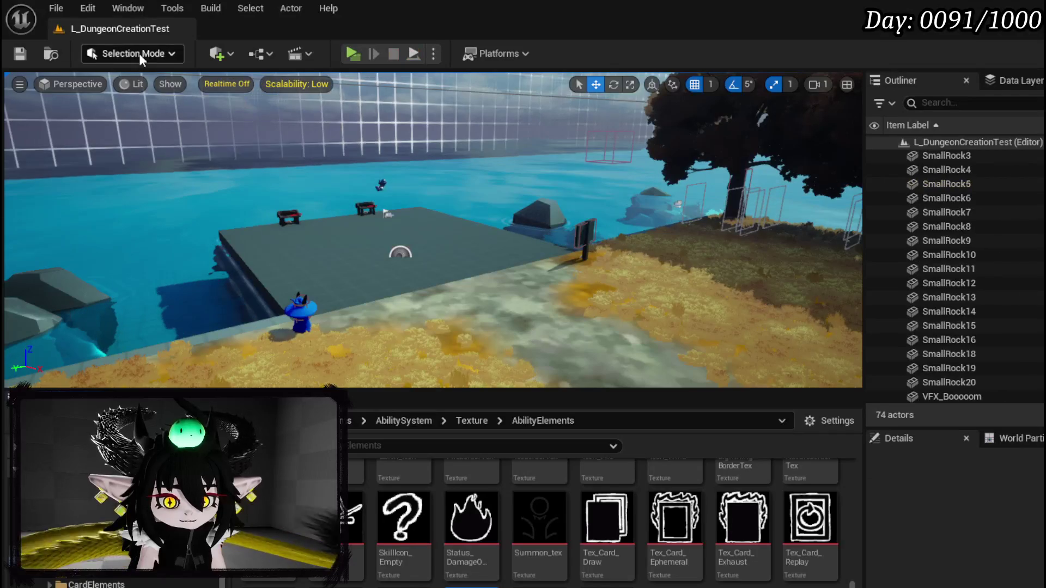
Step: Save the level, then set WP_AbilityButtonGridBox's size box width override to 550 and save it
click(19, 55)
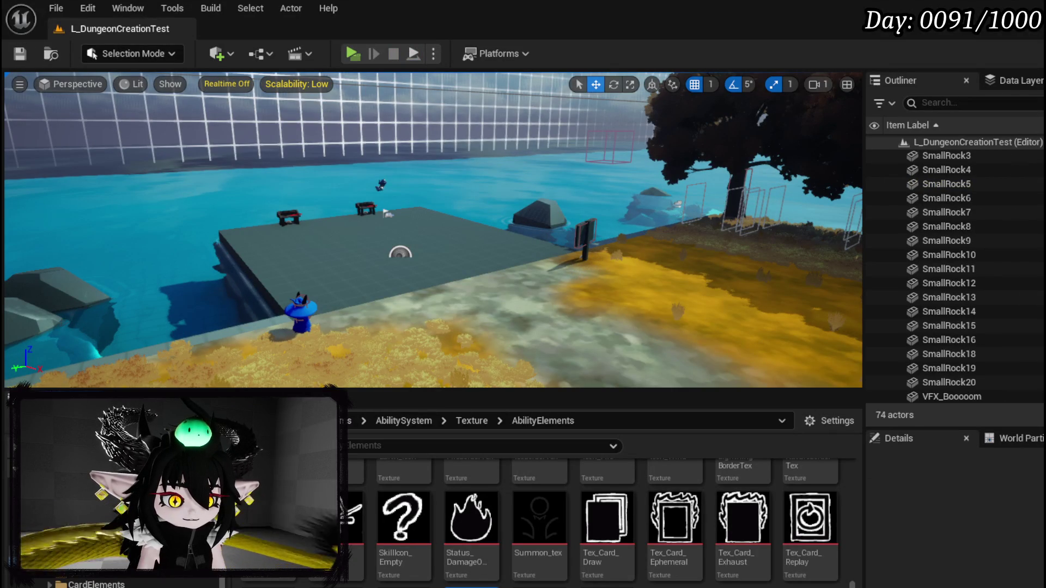
key(alt+Tab)
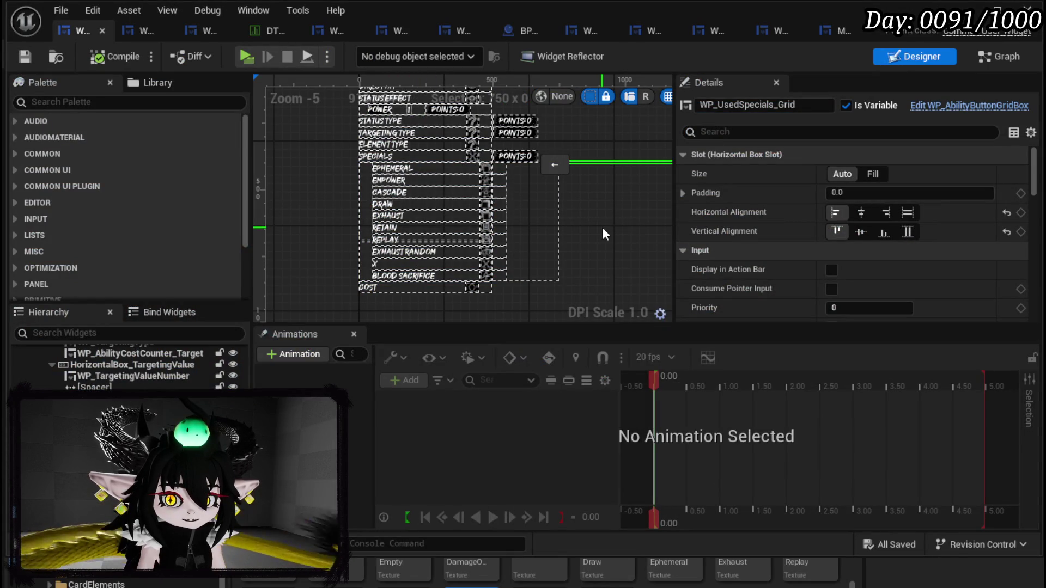
click(550, 222)
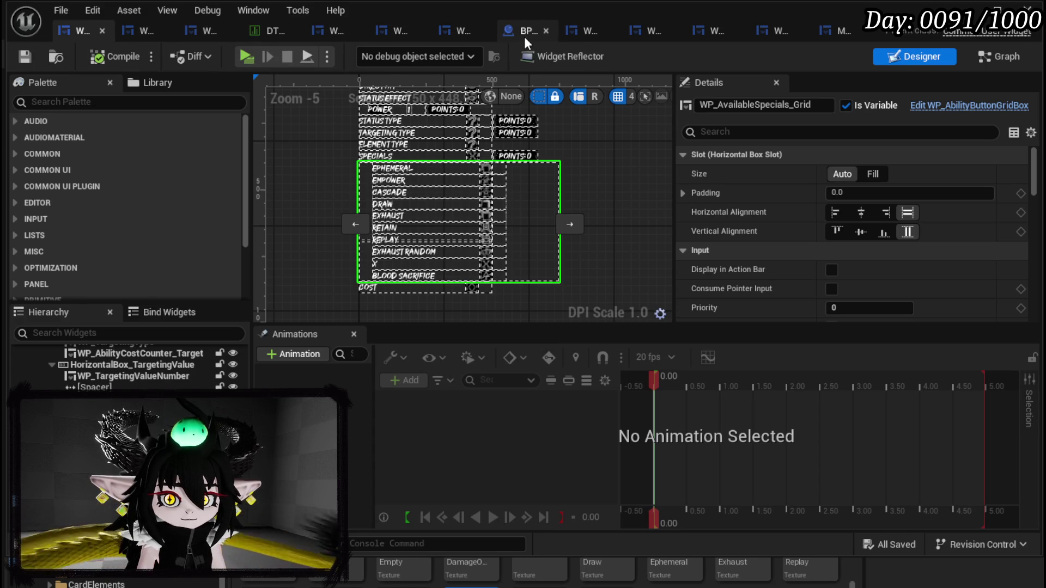
click(591, 31)
click(89, 362)
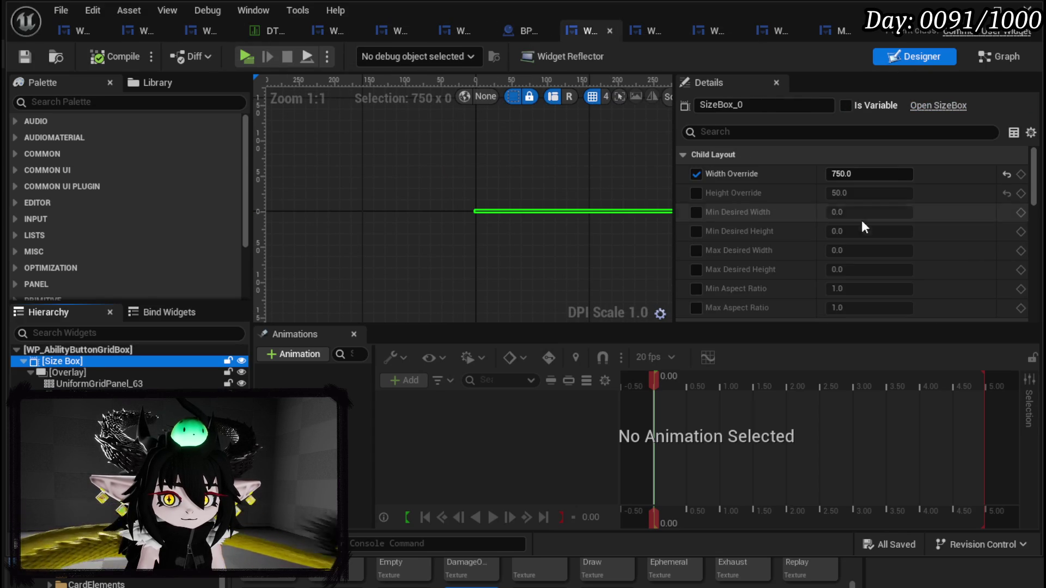
click(850, 174)
text(550)
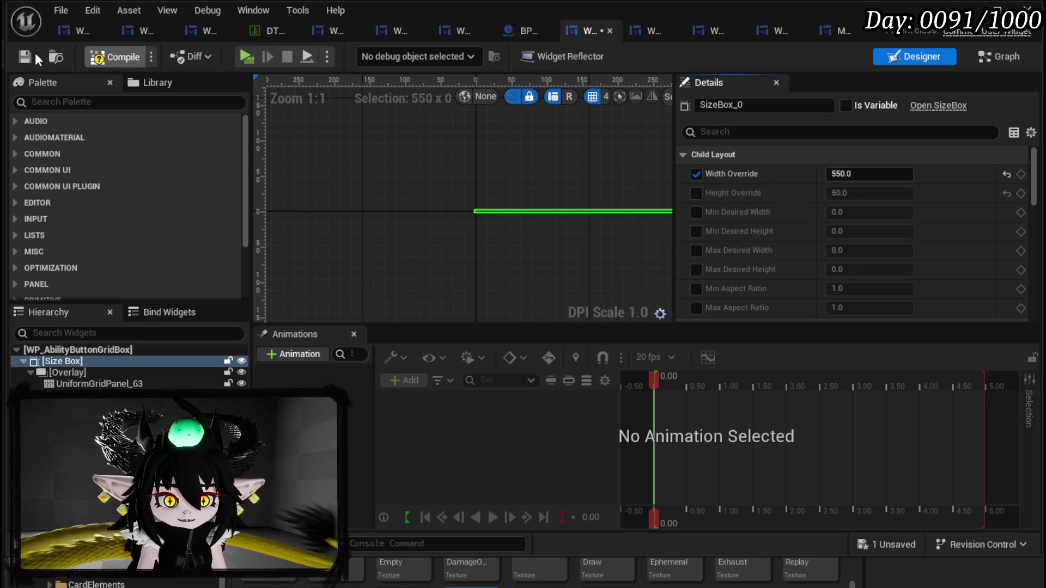
click(21, 54)
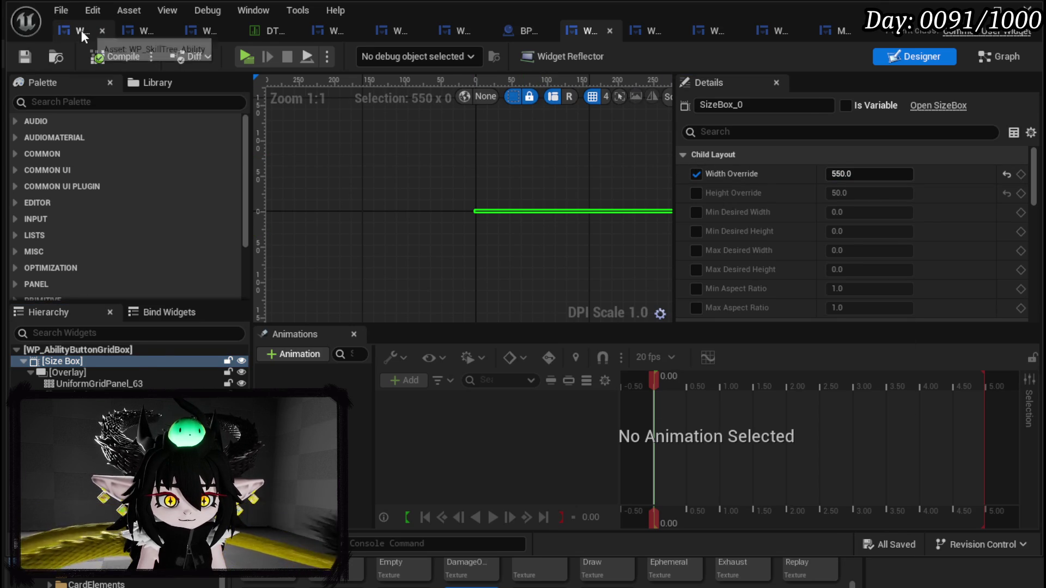
Step: Return to the L_DungeonCreationTest level editor and start a play-in-editor test
click(80, 30)
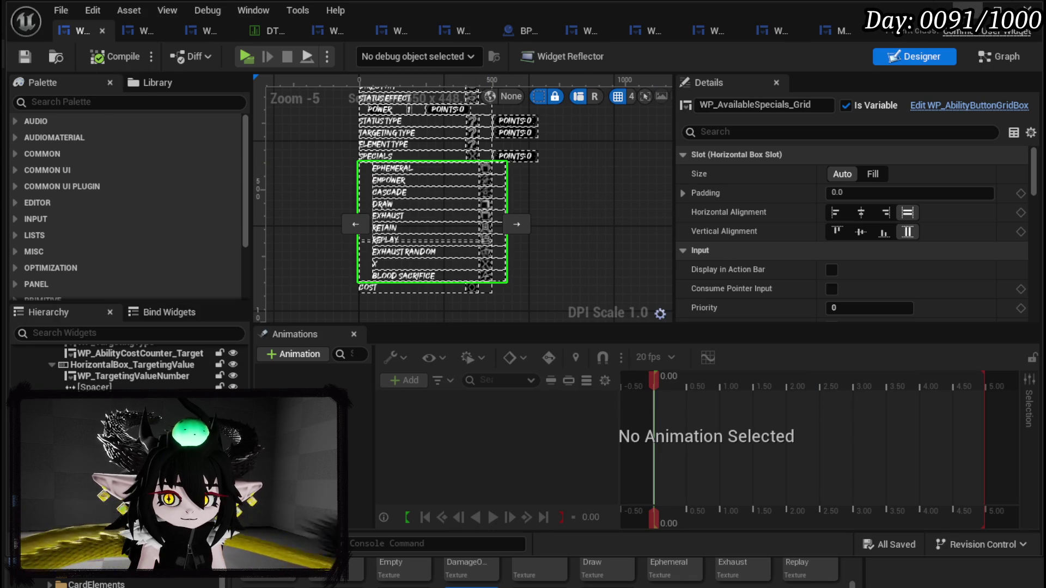
click(991, 10)
click(352, 58)
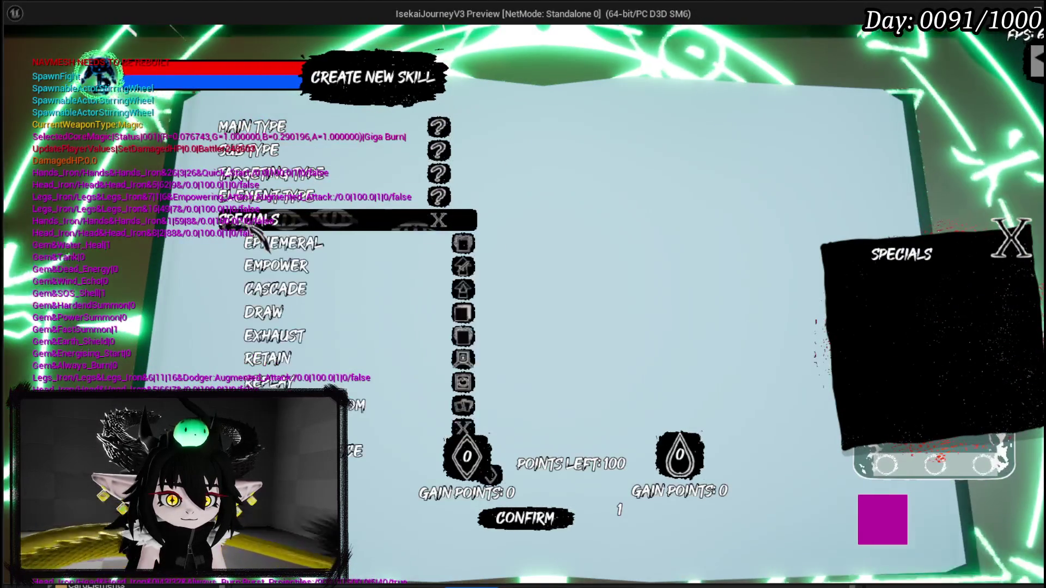
Step: Add Ephemeral, Cascade and Exhaust specials, check their icons in the used column, then stop and save
key(Return)
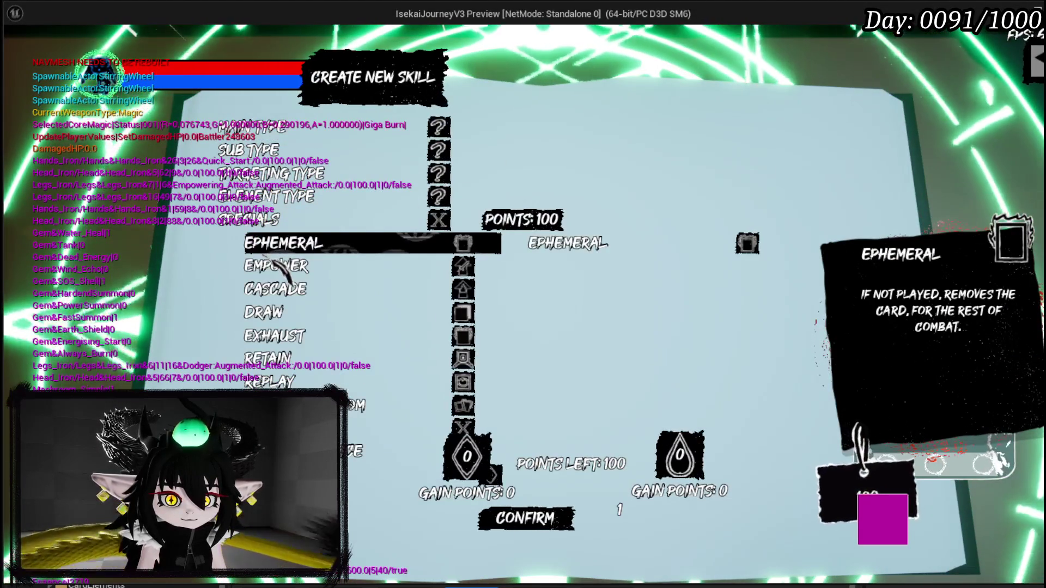
click(279, 298)
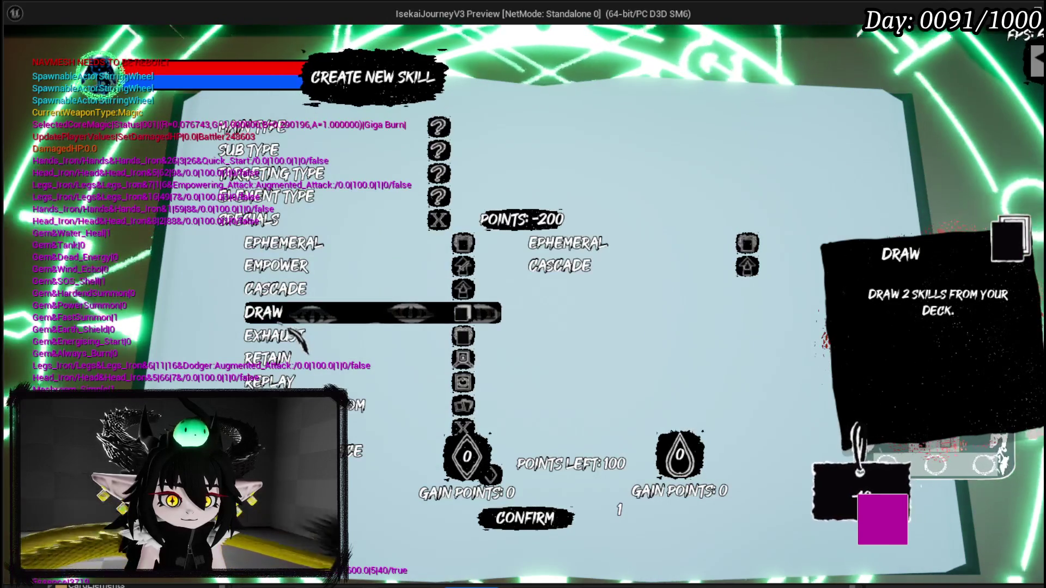
click(279, 336)
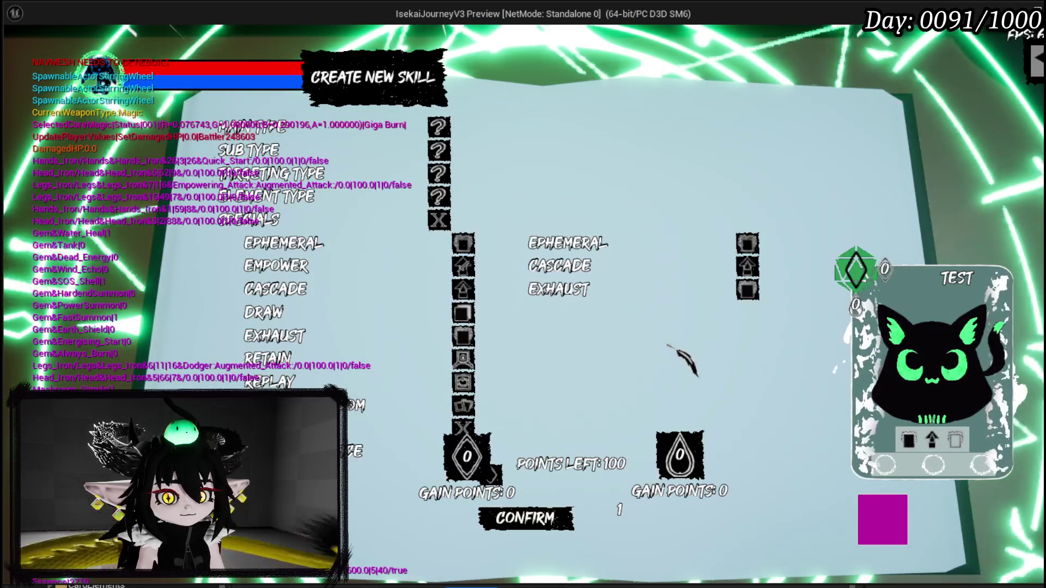
mouse_move(431, 240)
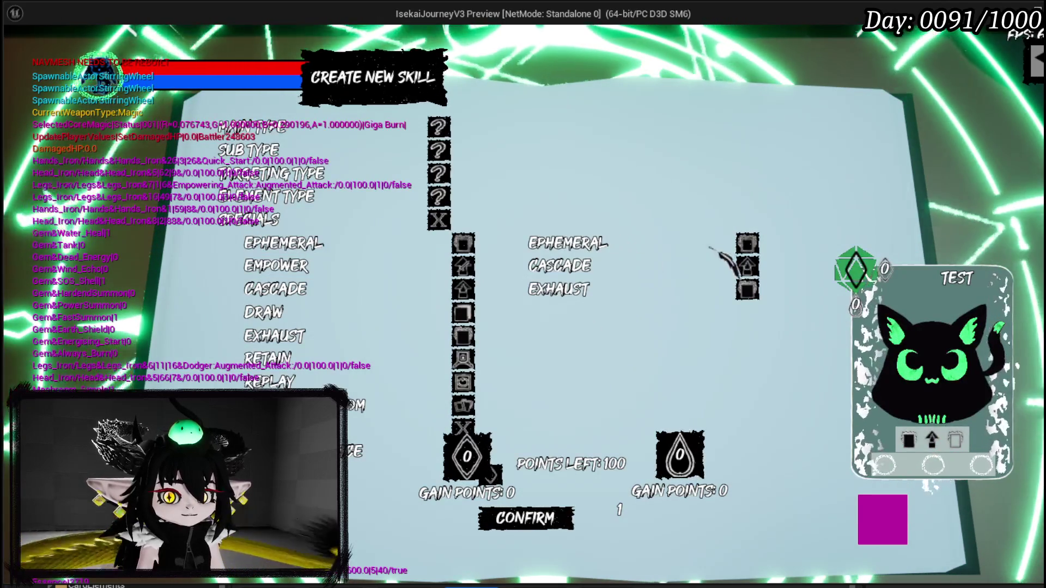
mouse_move(381, 455)
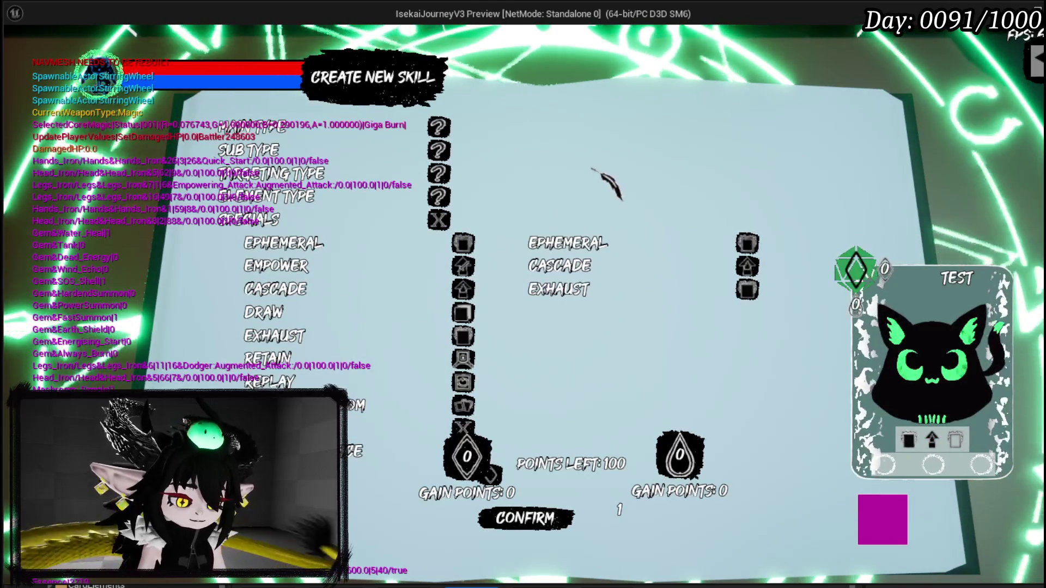
key(Escape)
key(ctrl+s)
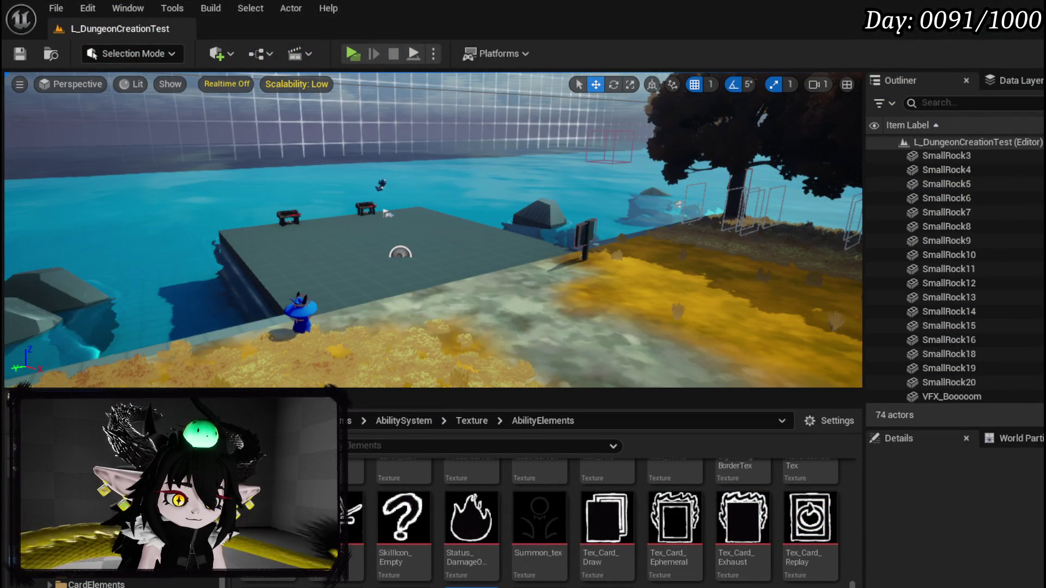
Step: Set WP_AbilityButtonSlot's Size Box Width Override to 400, compile and save, and return to the level
key(alt+Tab)
click(136, 32)
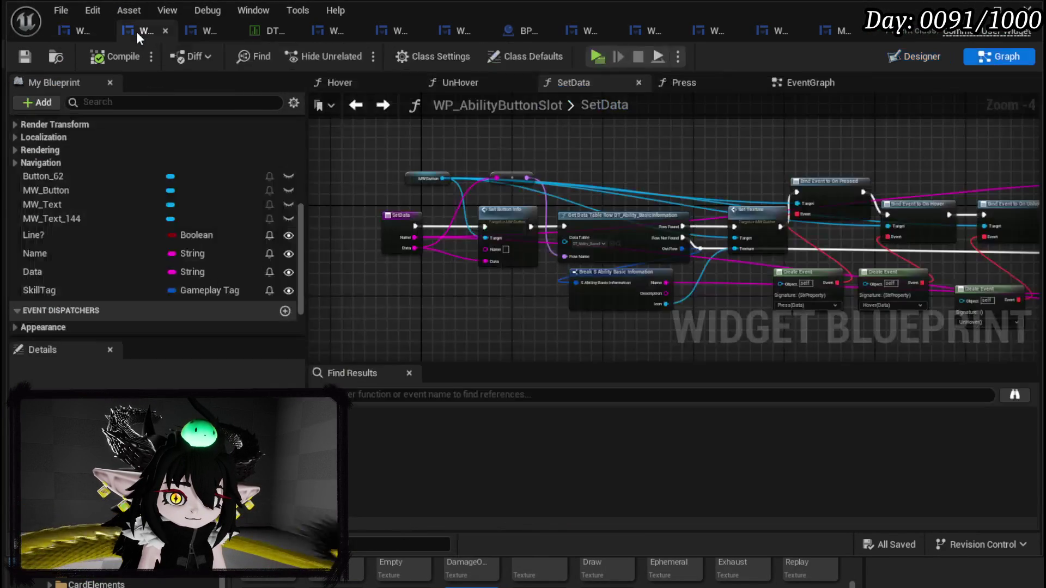
click(915, 56)
click(475, 199)
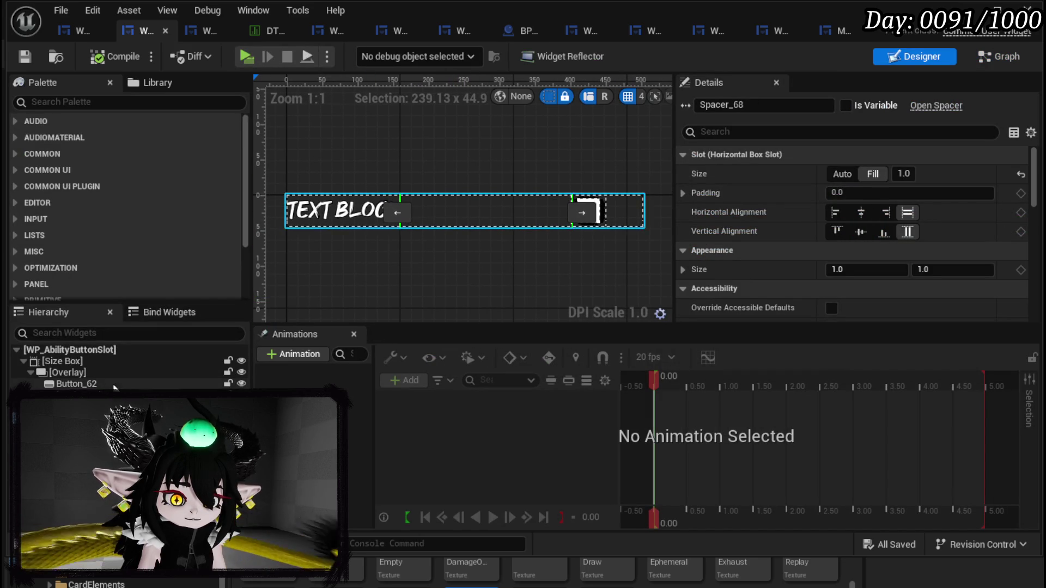
click(89, 361)
click(881, 173)
text(400)
key(Return)
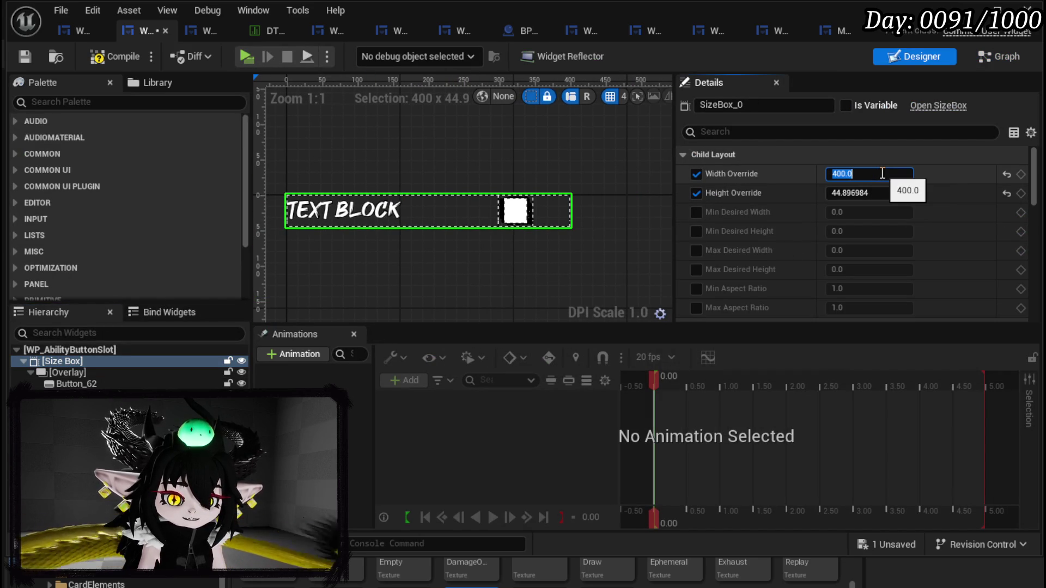
click(24, 53)
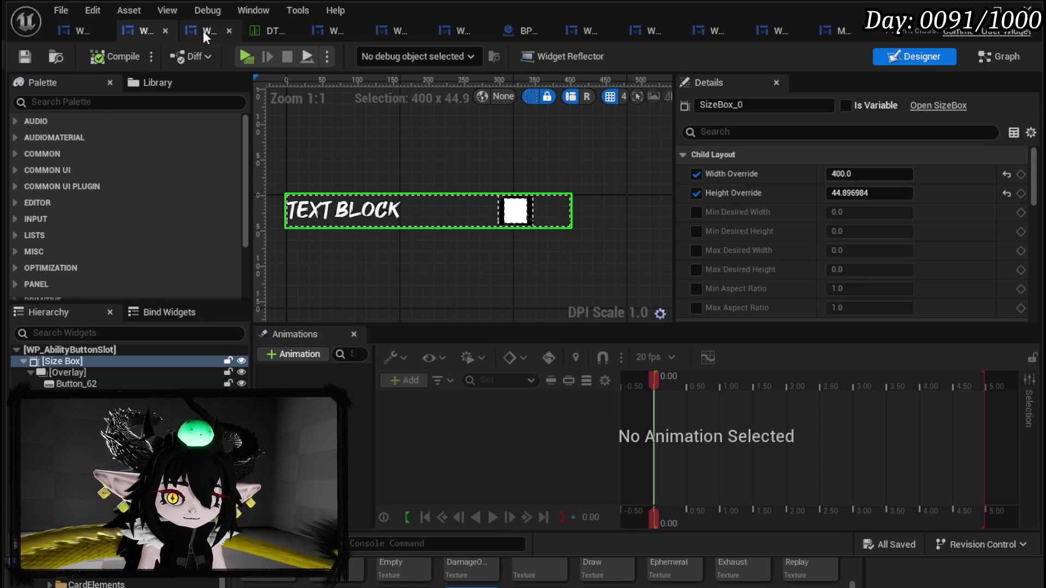
click(961, 8)
Step: Start a play-test, open Create New Skill, and add the Ephemeral and Empower specials
click(351, 53)
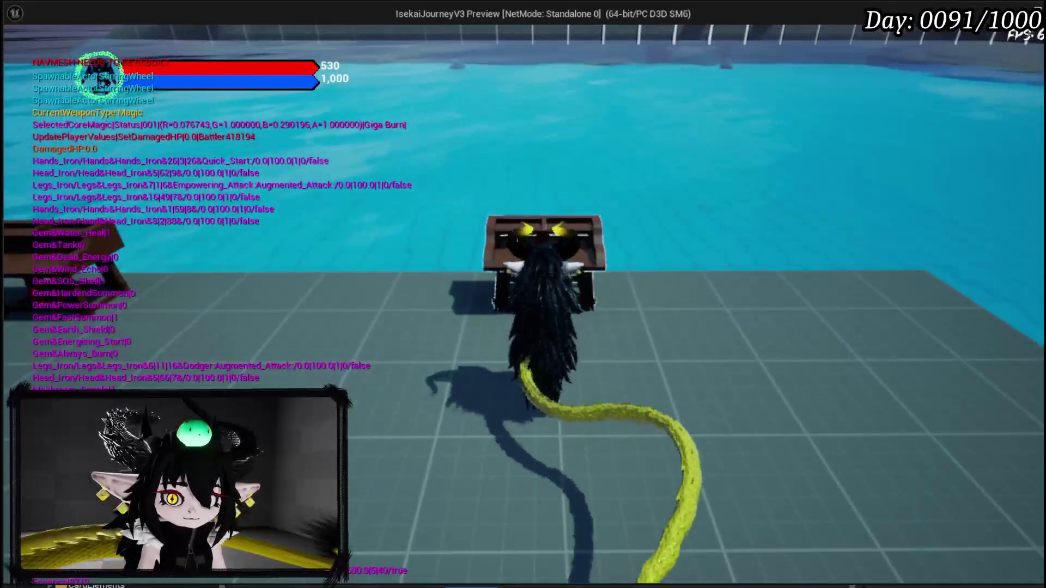
key(e)
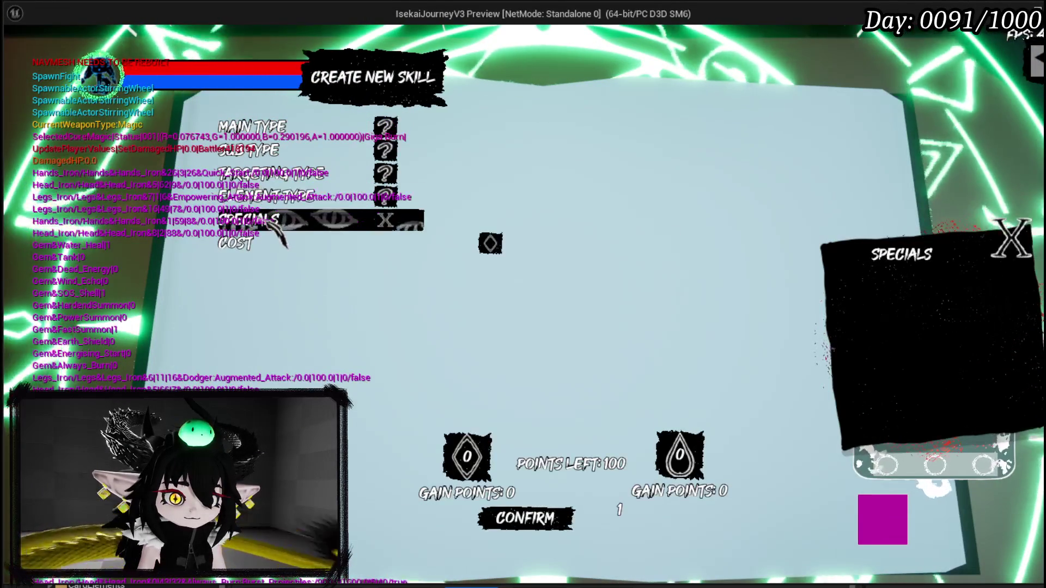
click(277, 224)
mouse_move(281, 240)
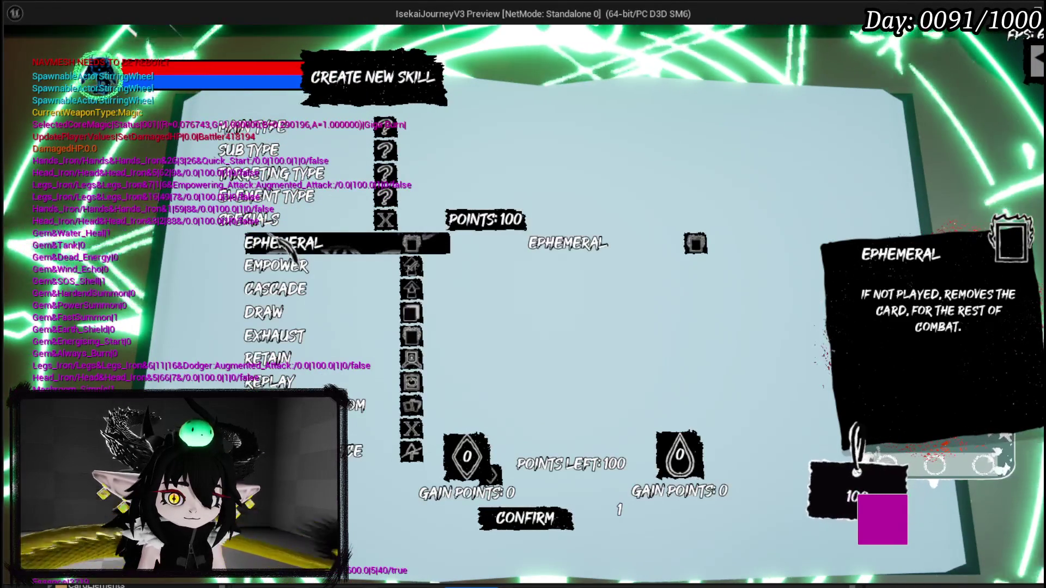
click(274, 270)
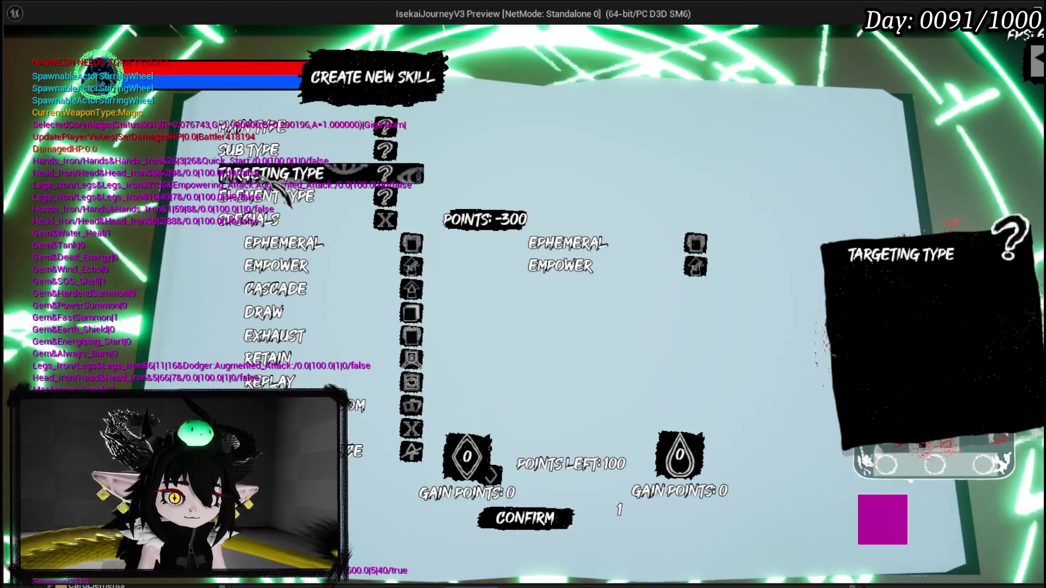
Step: Expand Targeting Type and Sub Type to a Status Effect sub type, then end the preview
click(277, 175)
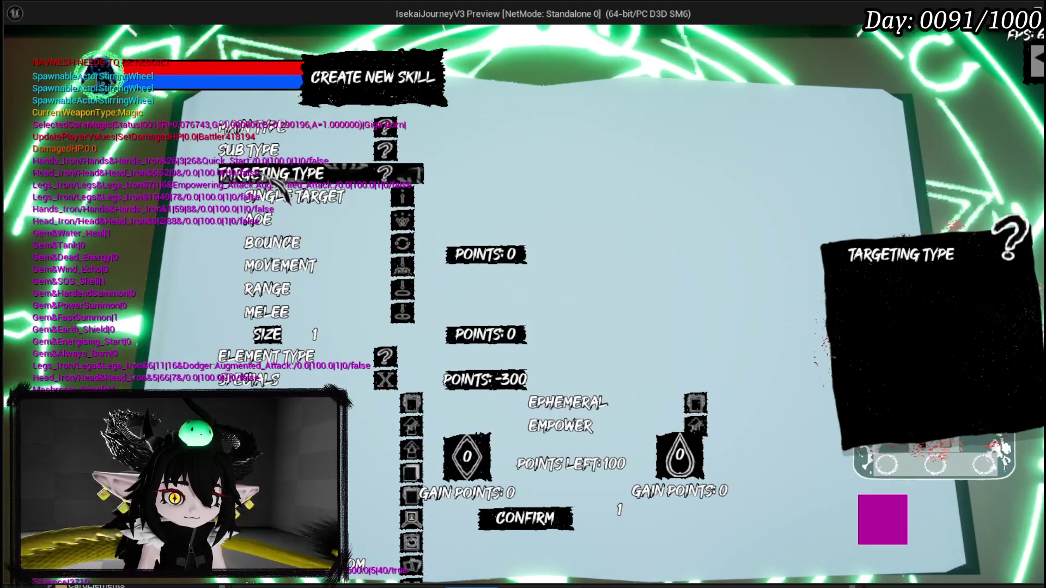
click(275, 158)
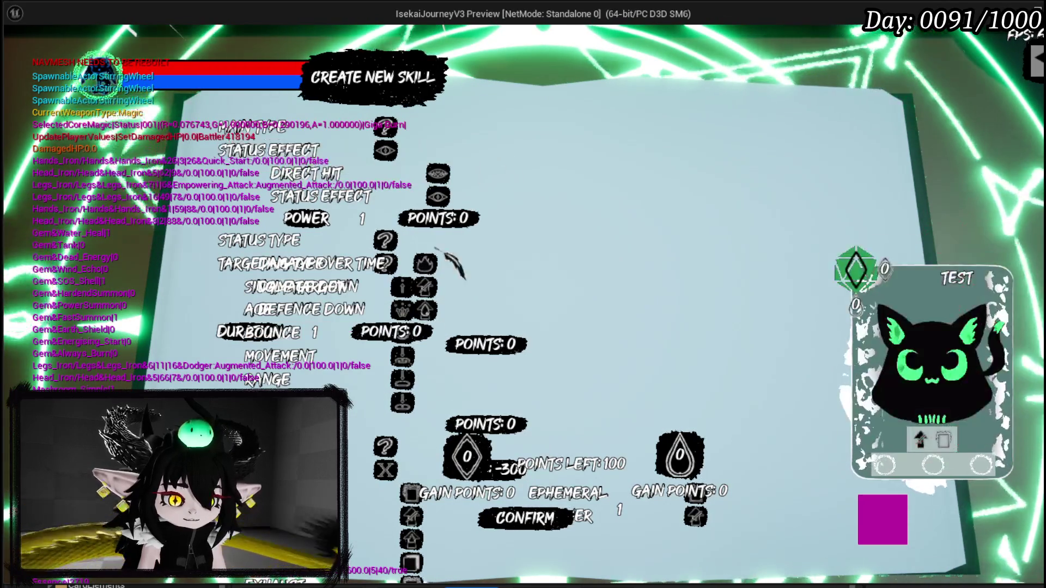
key(alt+Tab)
key(Escape)
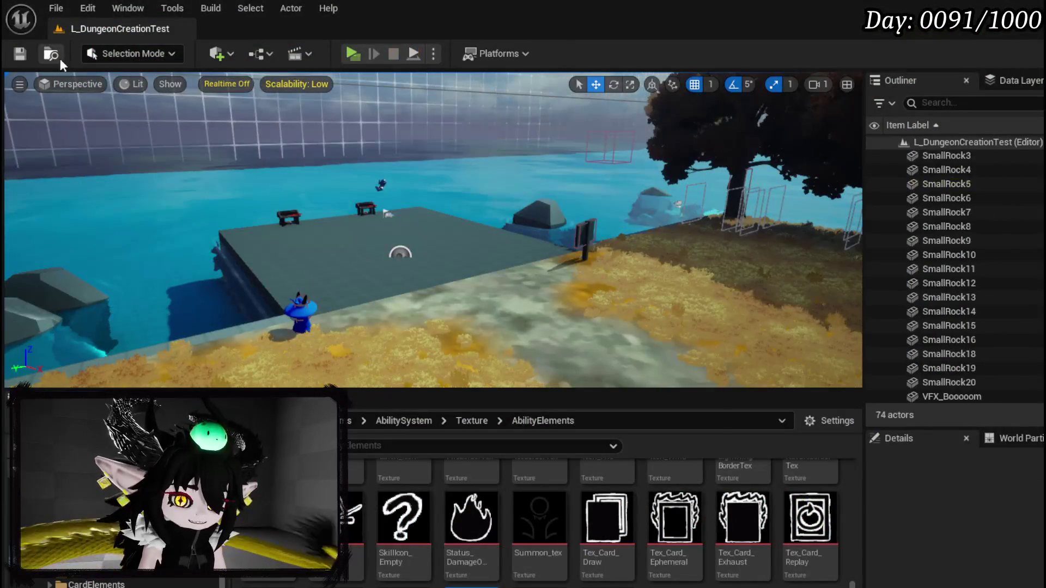
Step: Save the level, then set the slot size box's height override to 45 and compile and save
click(20, 54)
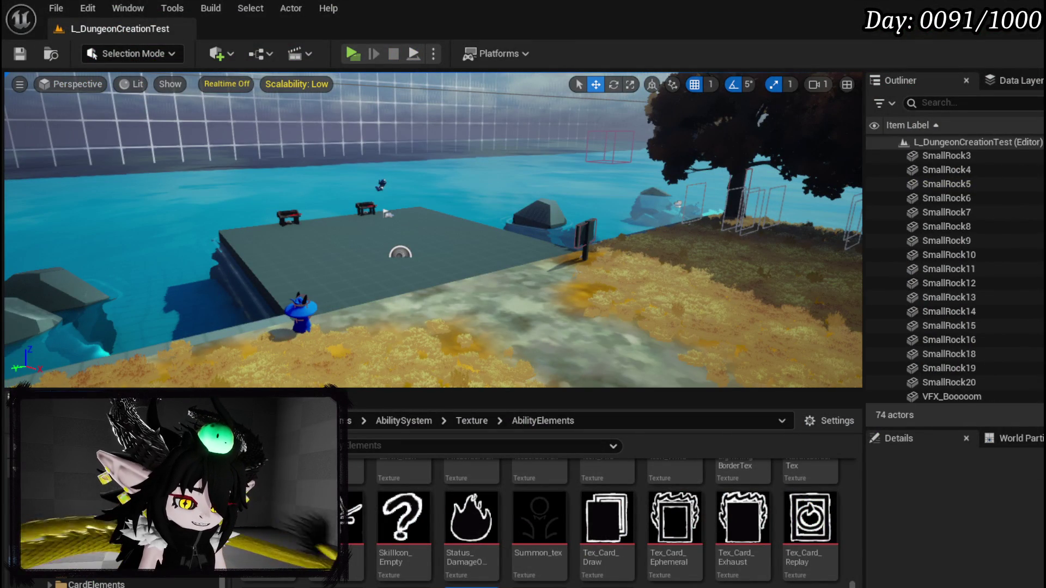
key(alt+Tab)
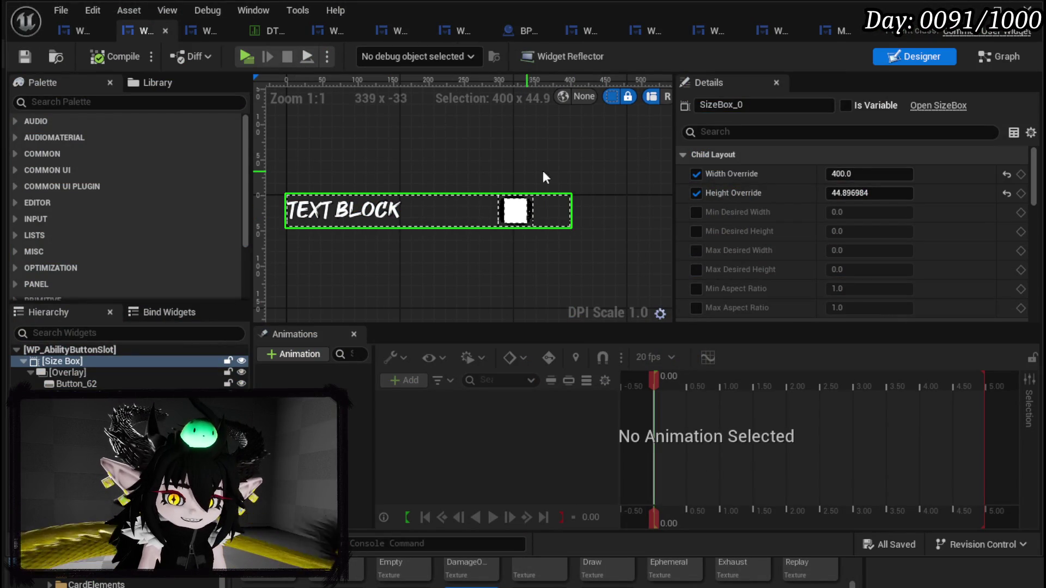
click(897, 193)
text(40)
key(Return)
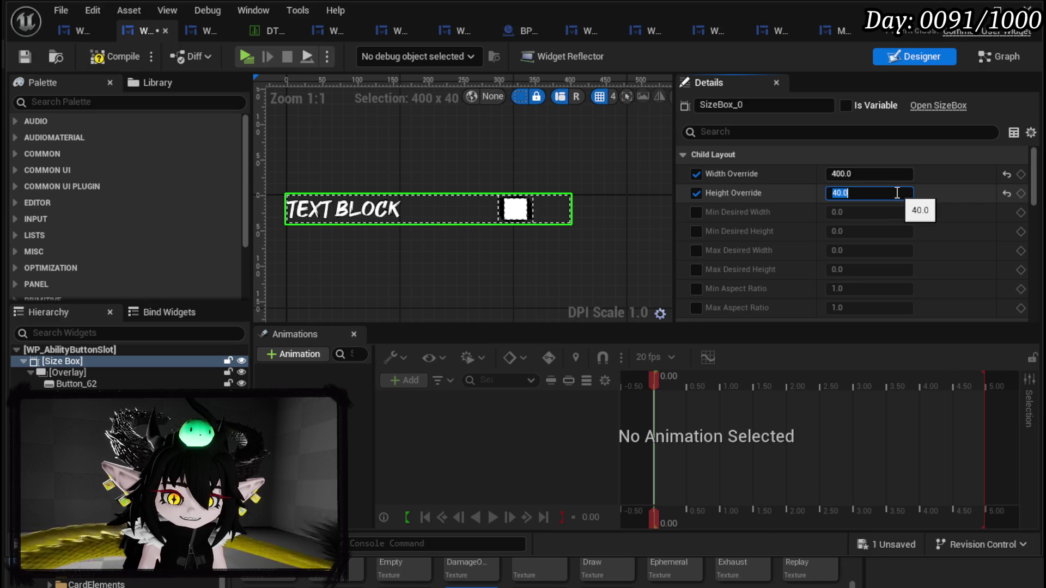
text(50)
key(Return)
text(45)
key(Return)
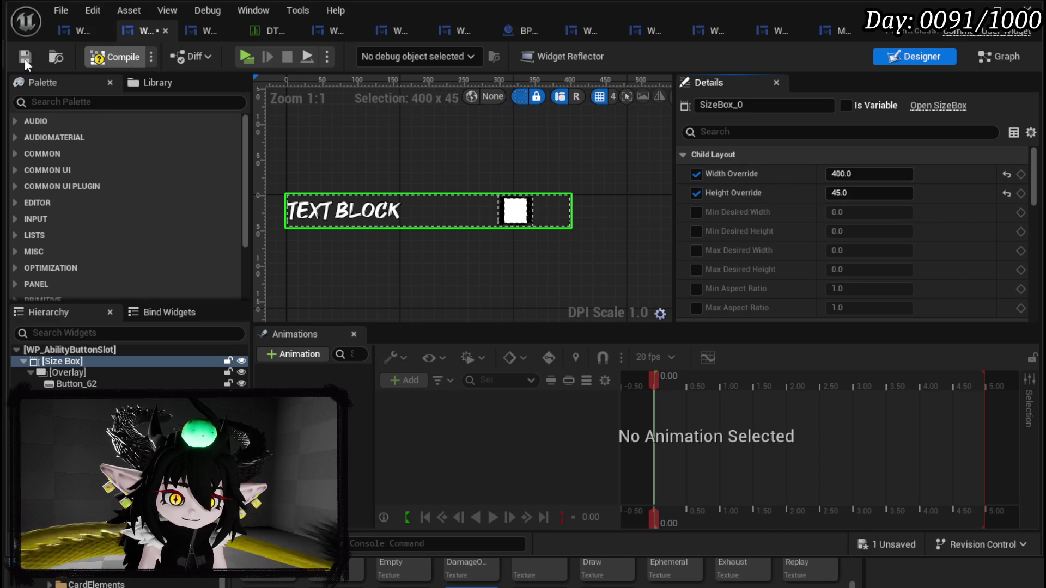
click(24, 57)
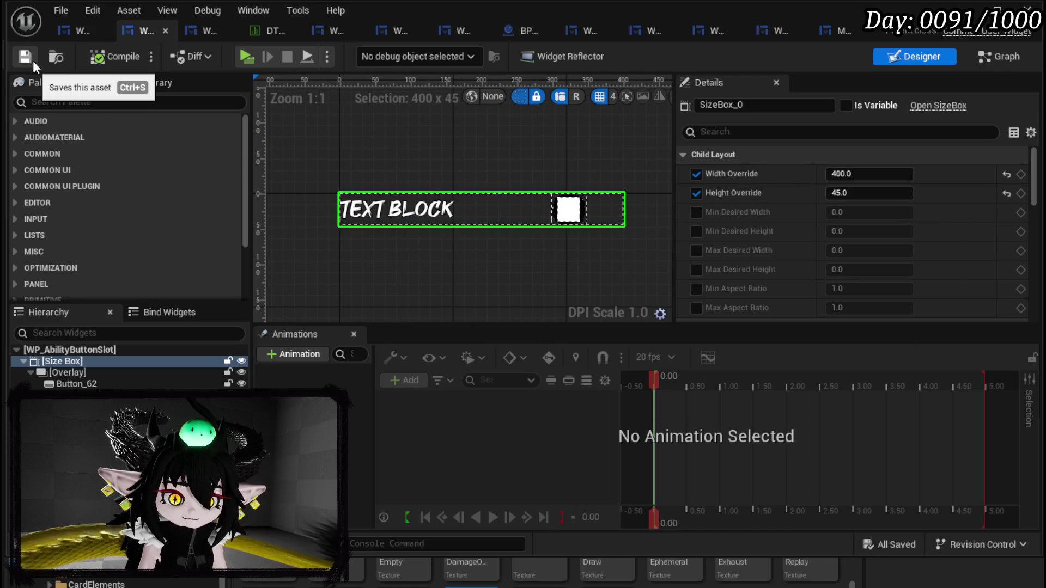
Step: Adjust the slot text block's font size, save the slot widget, and switch to WP_SkillTree_Ability
click(385, 209)
scroll(858, 187, down, 3)
scroll(858, 190, down, 10)
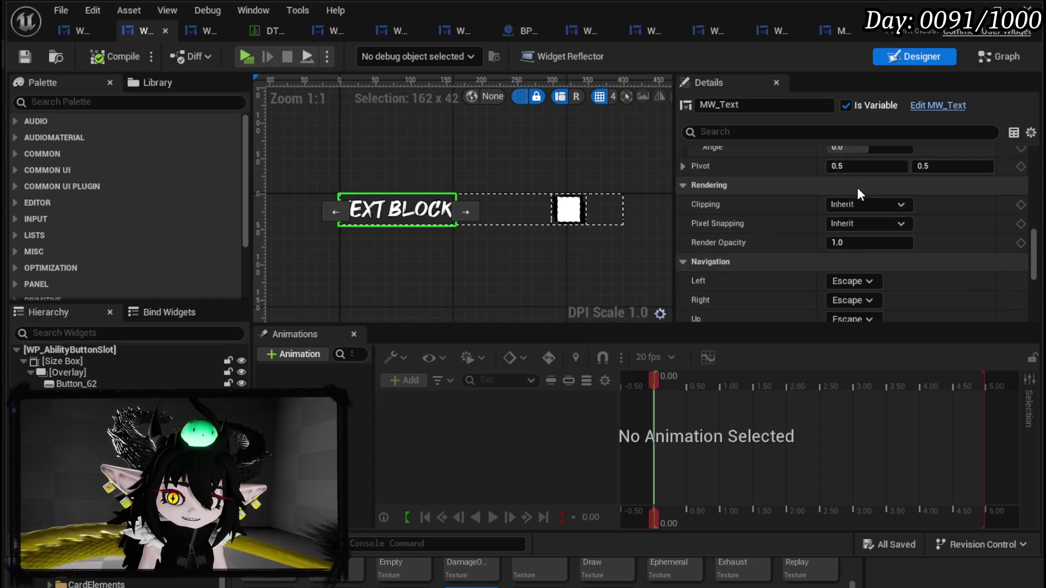
scroll(858, 194, down, 3)
click(859, 179)
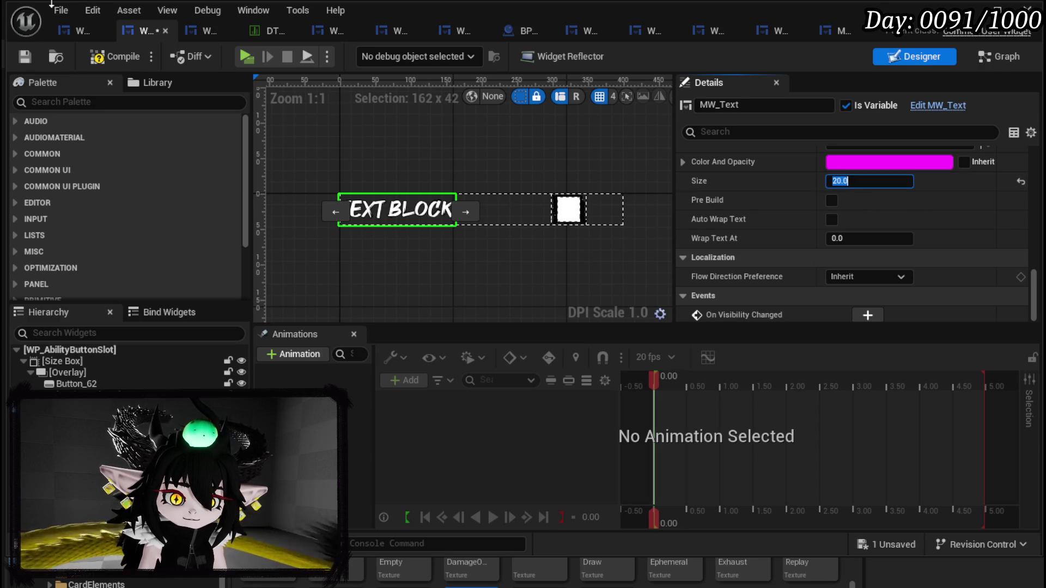
click(25, 54)
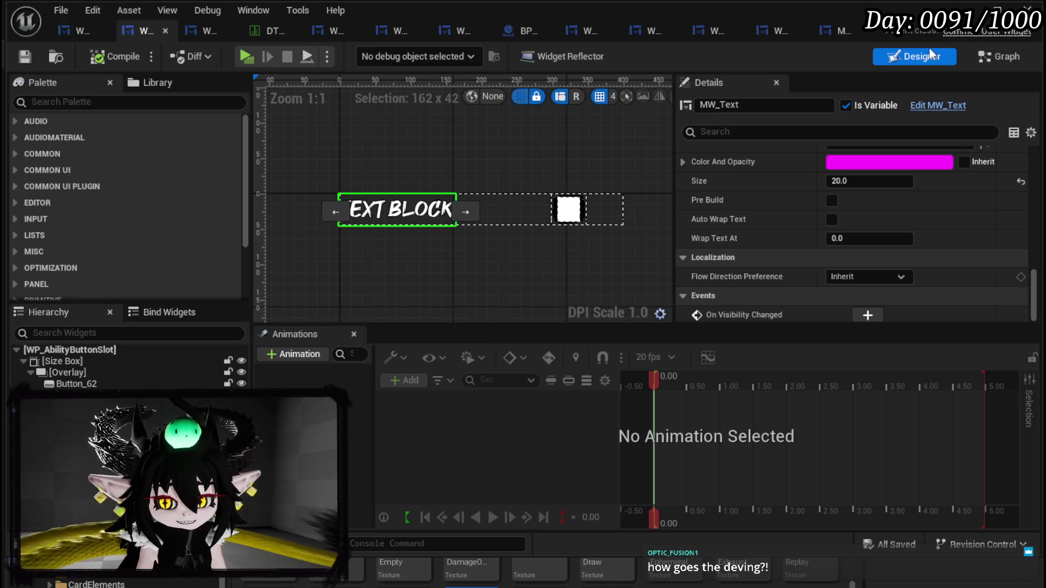
click(73, 33)
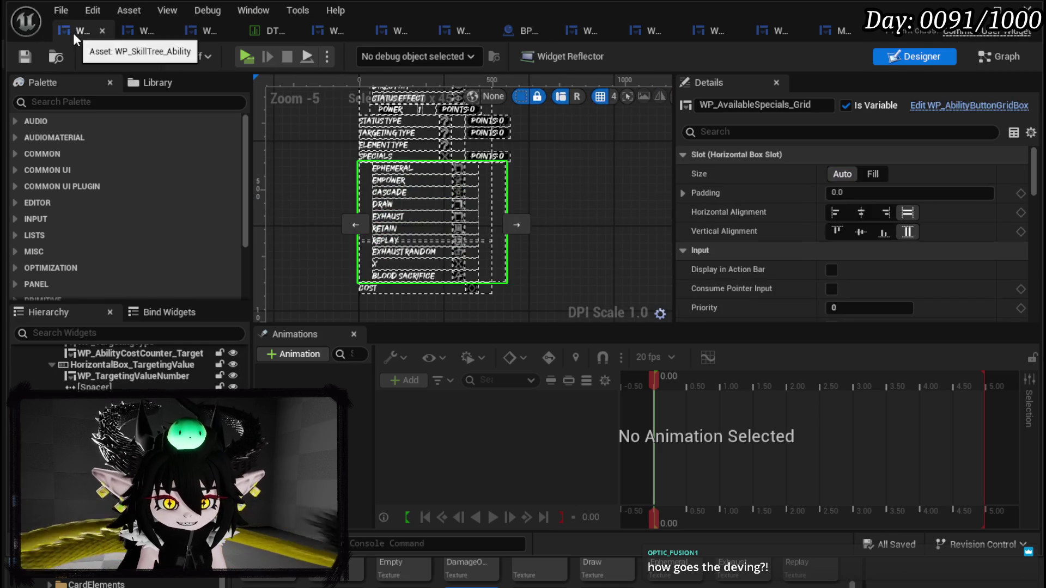
scroll(324, 186, up, 3)
drag(327, 186, 316, 82)
scroll(326, 262, down, 3)
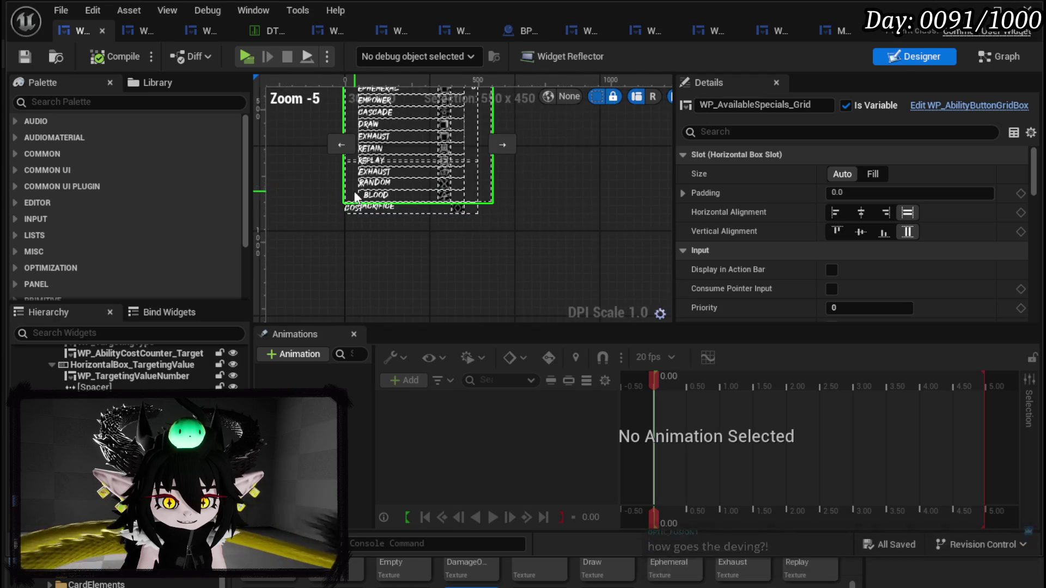
scroll(325, 254, up, 1)
mouse_move(325, 253)
mouse_down()
mouse_move(327, 204)
mouse_move(317, 246)
mouse_move(339, 246)
mouse_up()
scroll(408, 266, up, 1)
scroll(377, 254, down, 2)
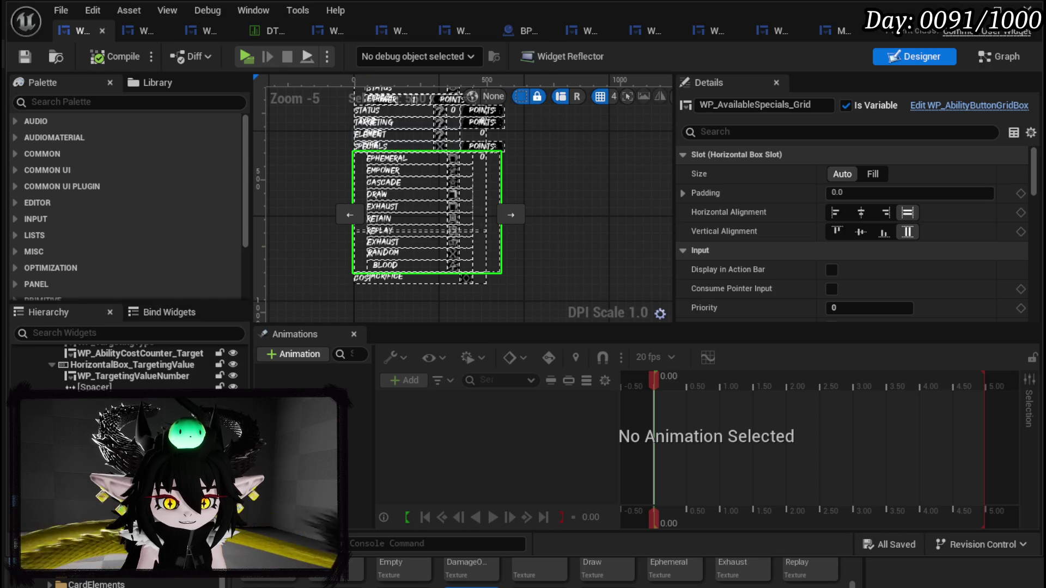
drag(309, 234, 316, 322)
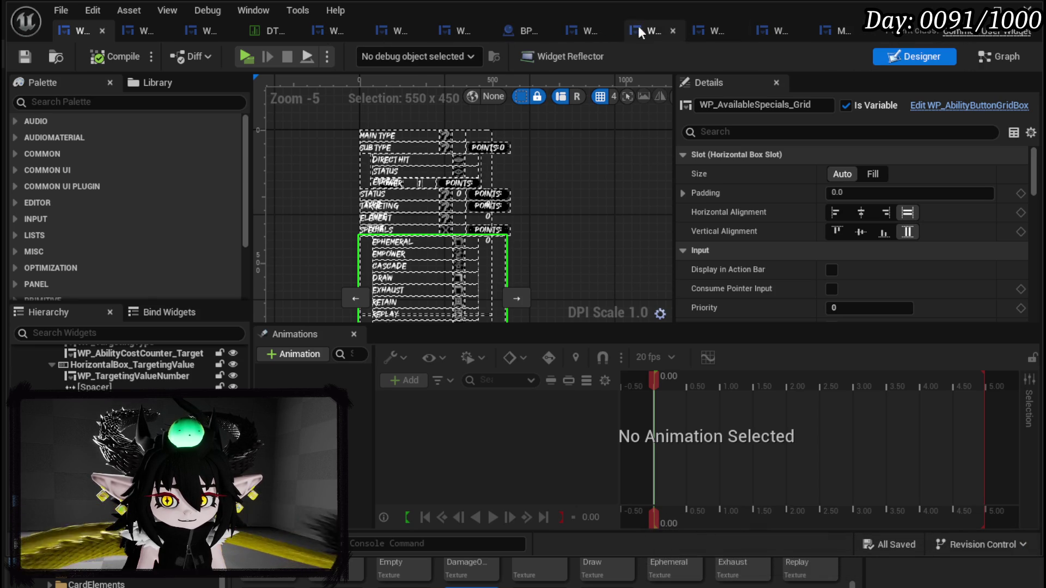
Step: Give WP_AbilityButtonGridBox a 450 Width Override, then uncheck it, saving the widget after each change
click(596, 26)
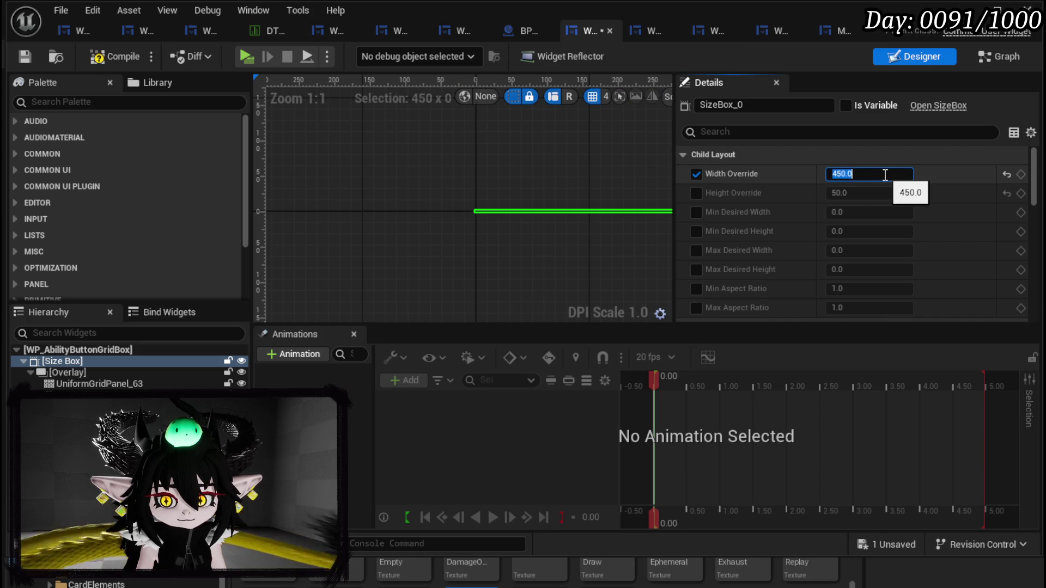
key(Return)
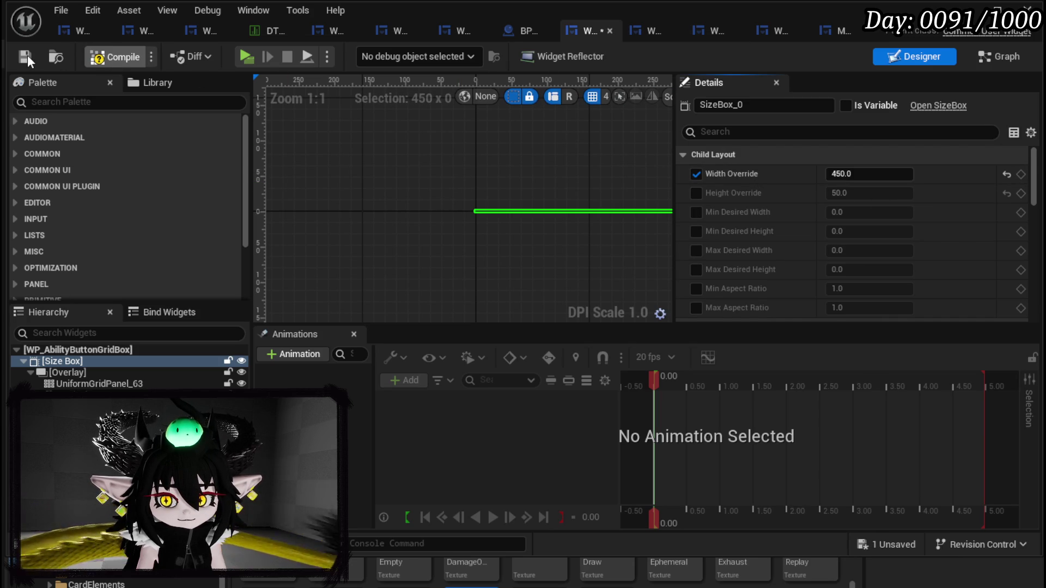
click(27, 55)
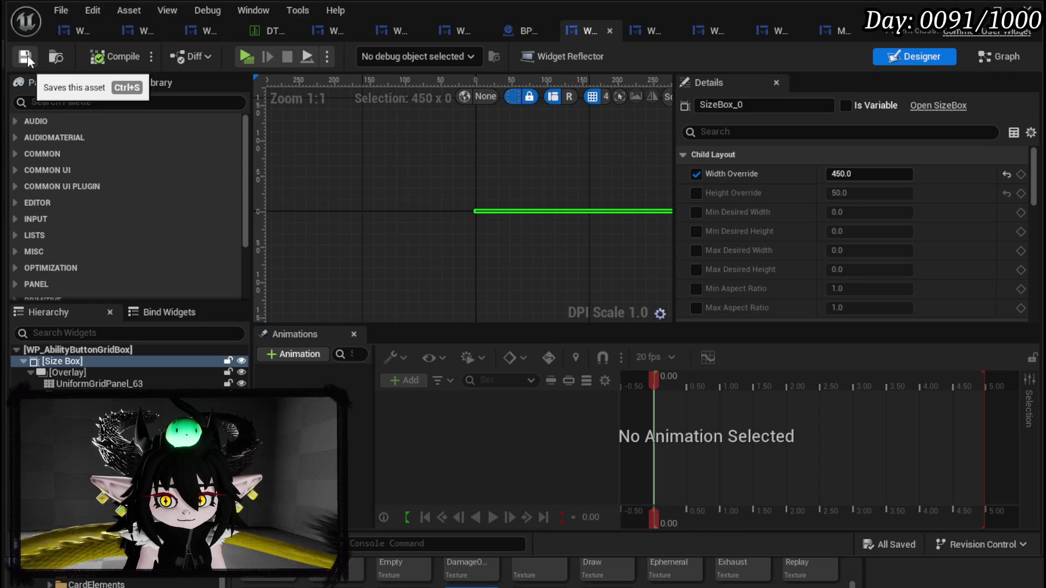
click(697, 174)
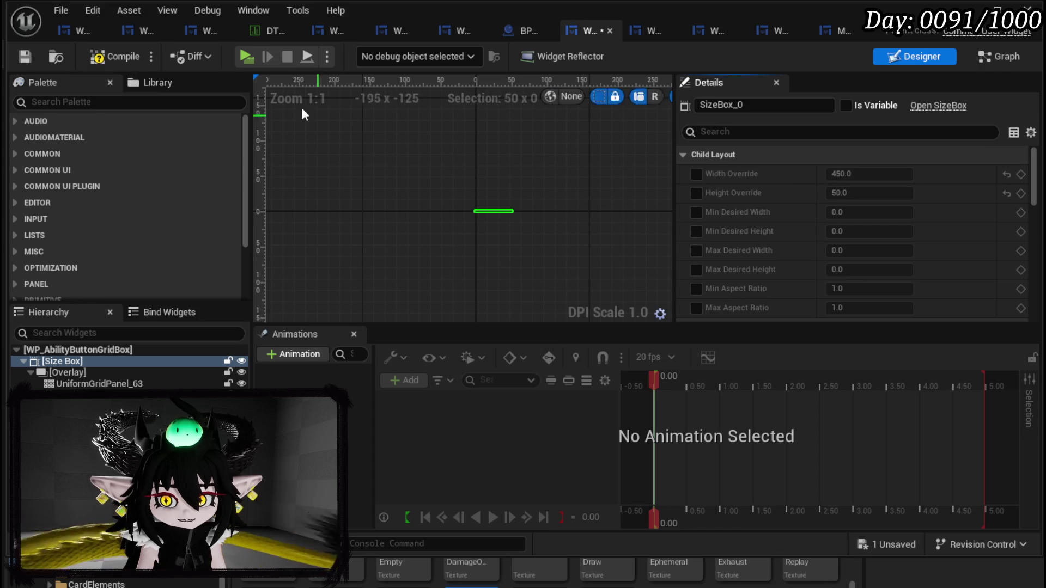
click(29, 57)
Step: Return to the skill-tree widget, scroll to the specials list, and move the widget editor aside
click(74, 35)
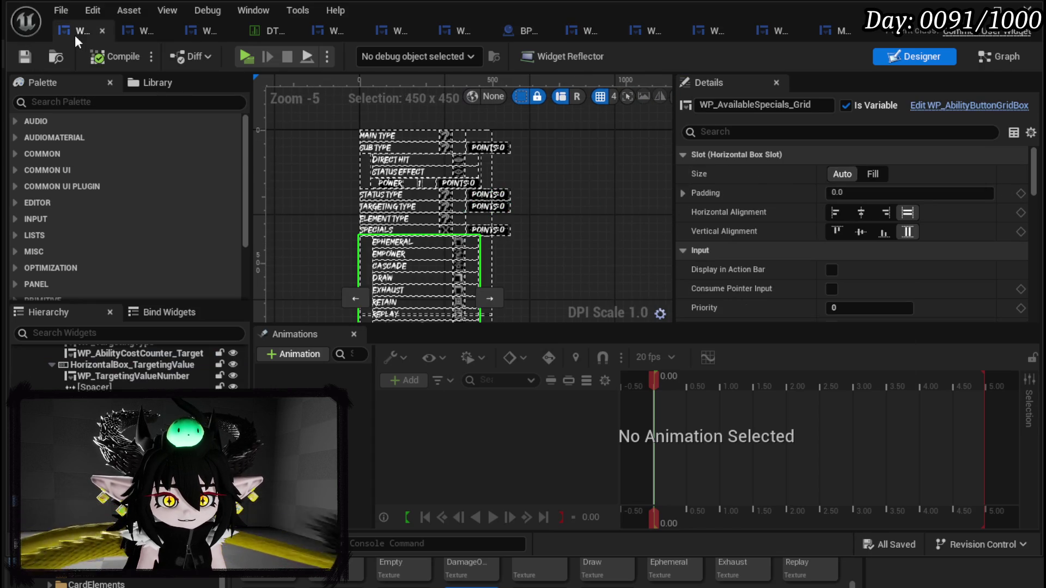
drag(294, 199, 301, 145)
scroll(301, 146, up, 2)
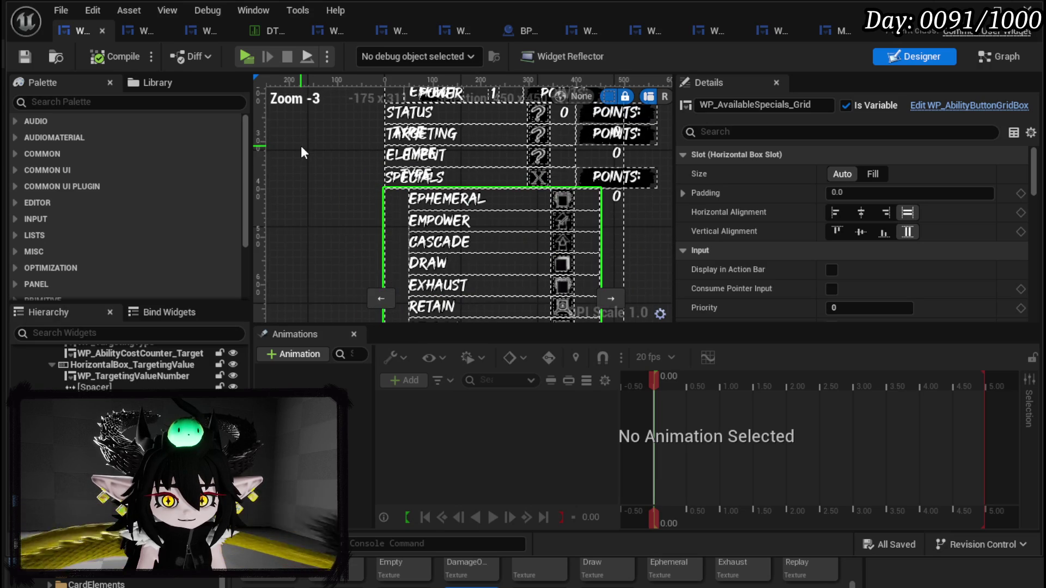
scroll(301, 146, down, 1)
mouse_move(301, 158)
mouse_down()
mouse_move(295, 100)
mouse_move(307, 152)
mouse_up()
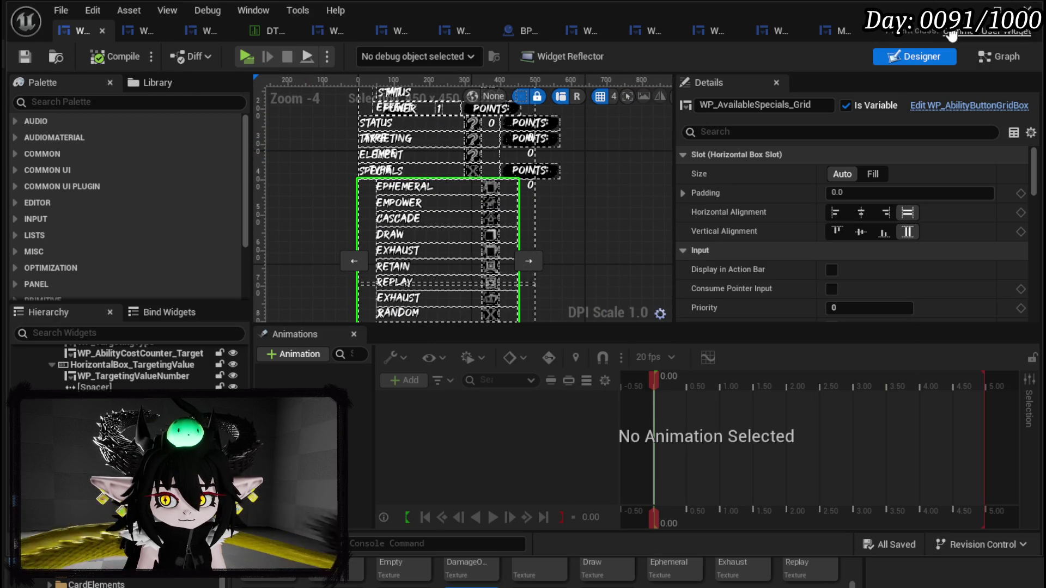
click(1002, 8)
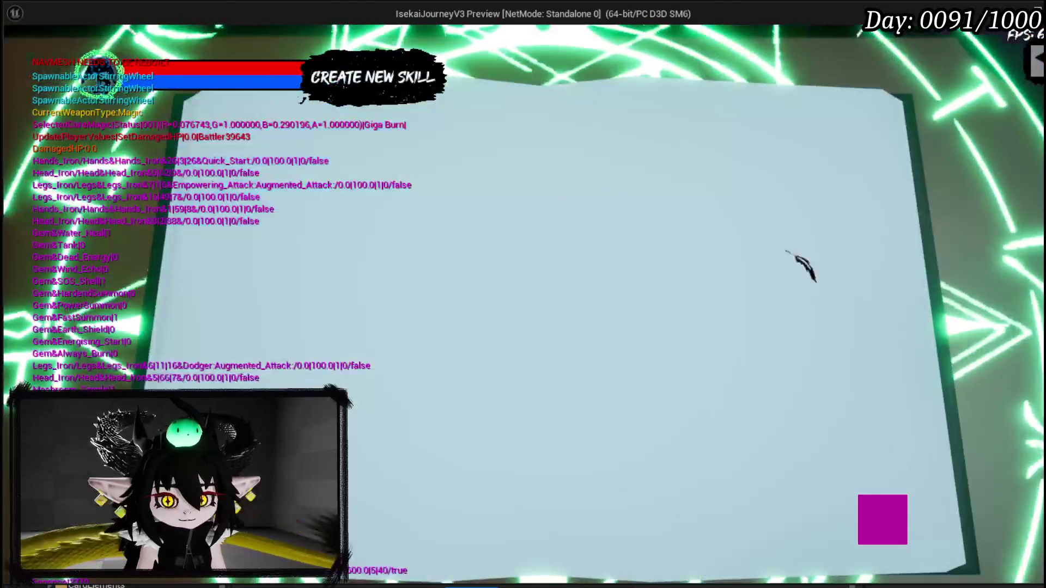
Step: In the preview, choose Ability > Specials and add Retain, Exhaust, Cascade and Empower
click(313, 155)
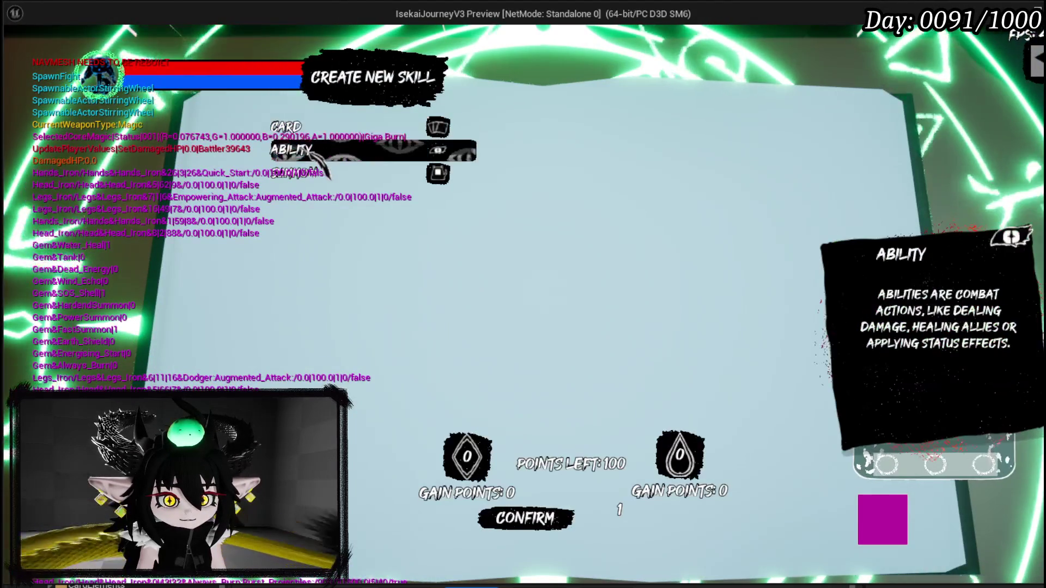
click(311, 155)
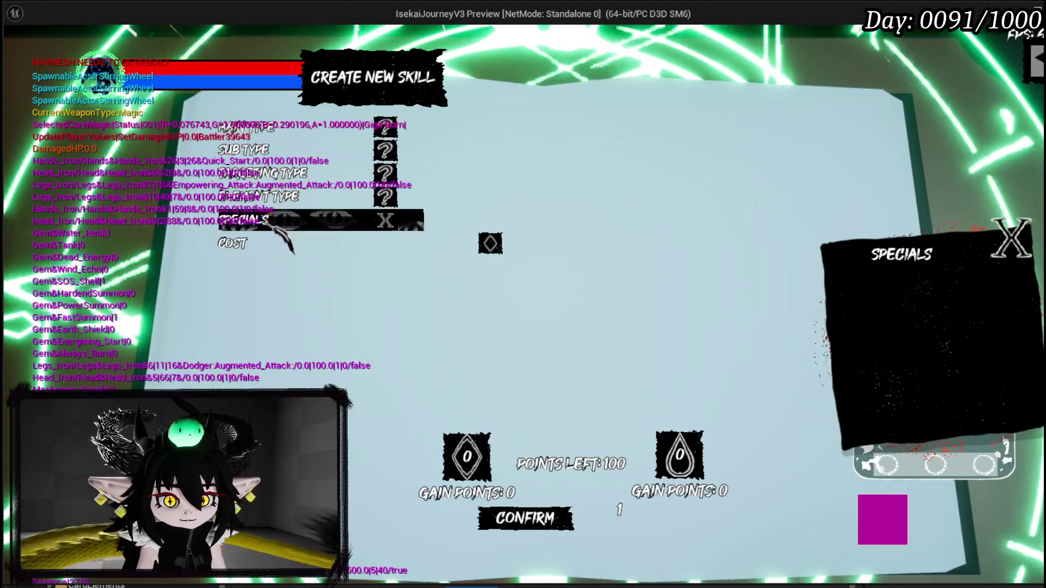
click(278, 223)
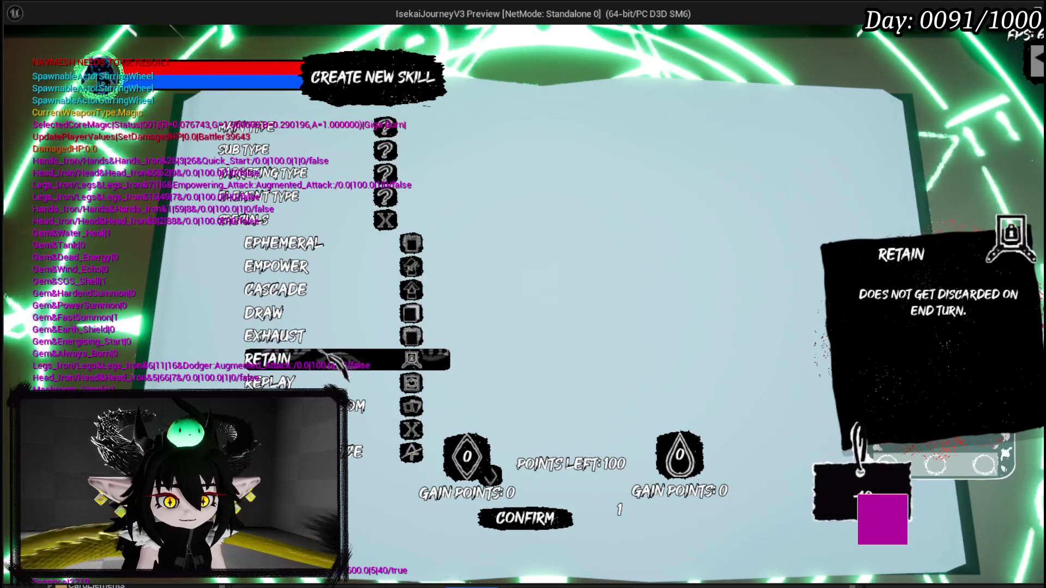
click(343, 362)
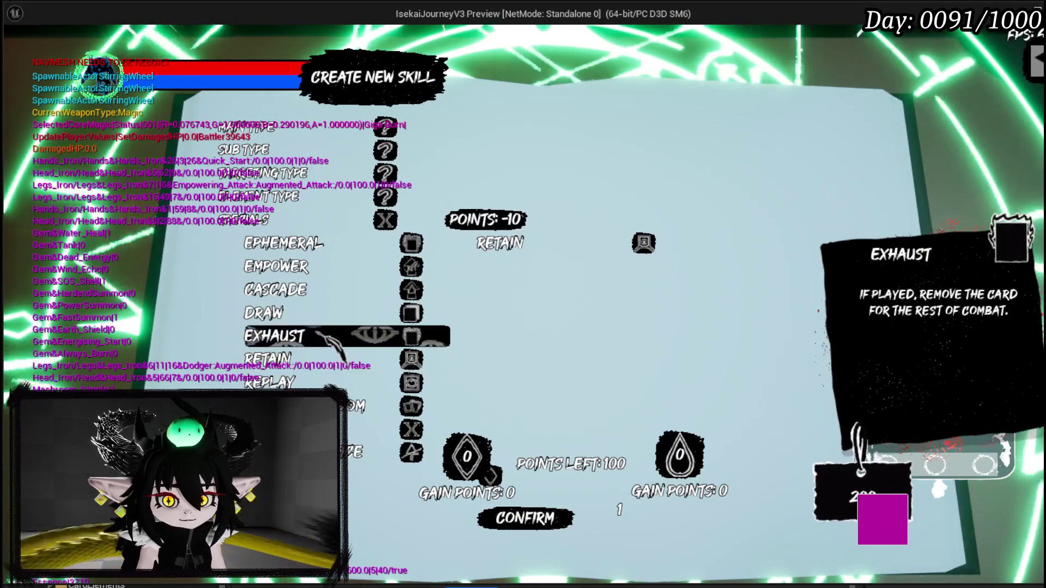
click(326, 337)
click(324, 292)
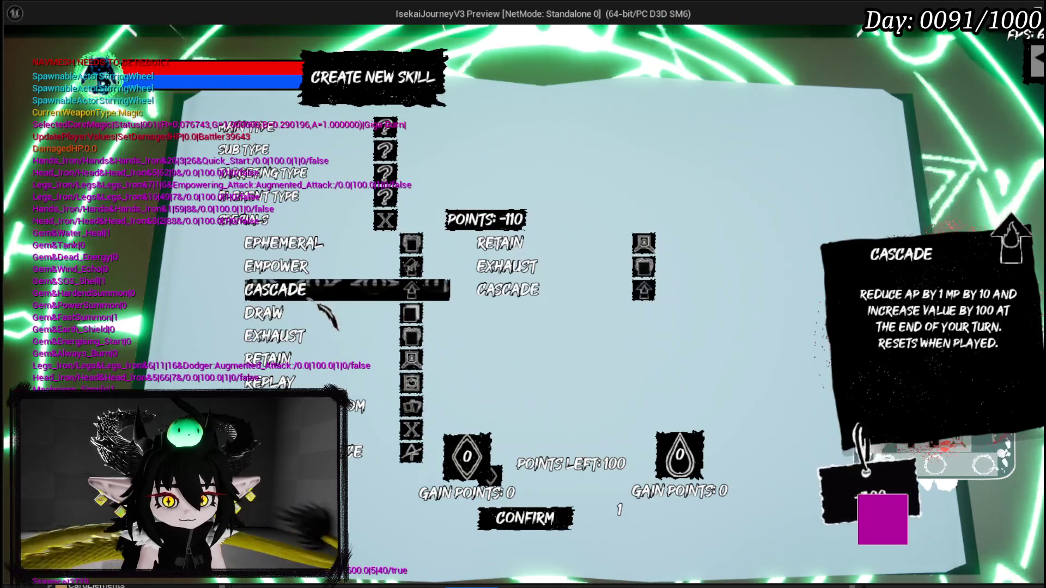
click(321, 274)
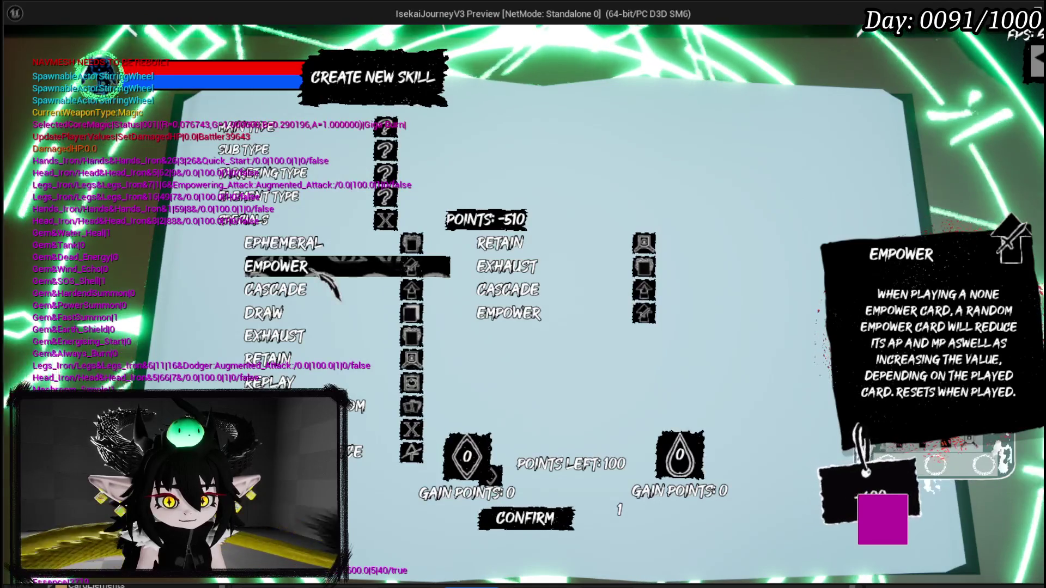
Step: Remove all four picked specials, re-add Empower, Cascade and Exhaust, then remove two
click(506, 267)
click(506, 290)
click(504, 266)
click(501, 245)
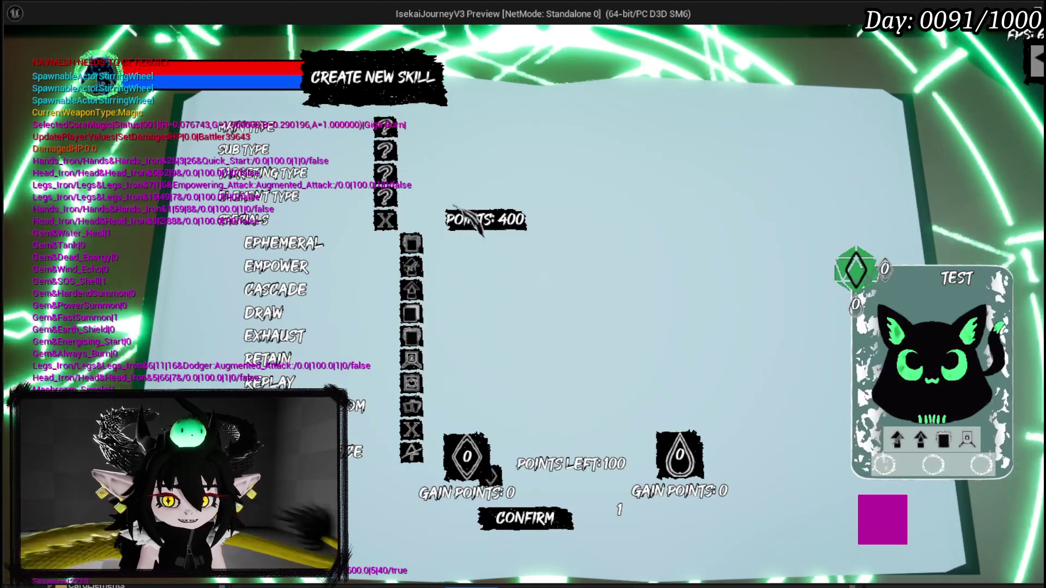
click(277, 267)
click(275, 289)
click(274, 336)
click(509, 245)
click(510, 245)
click(501, 246)
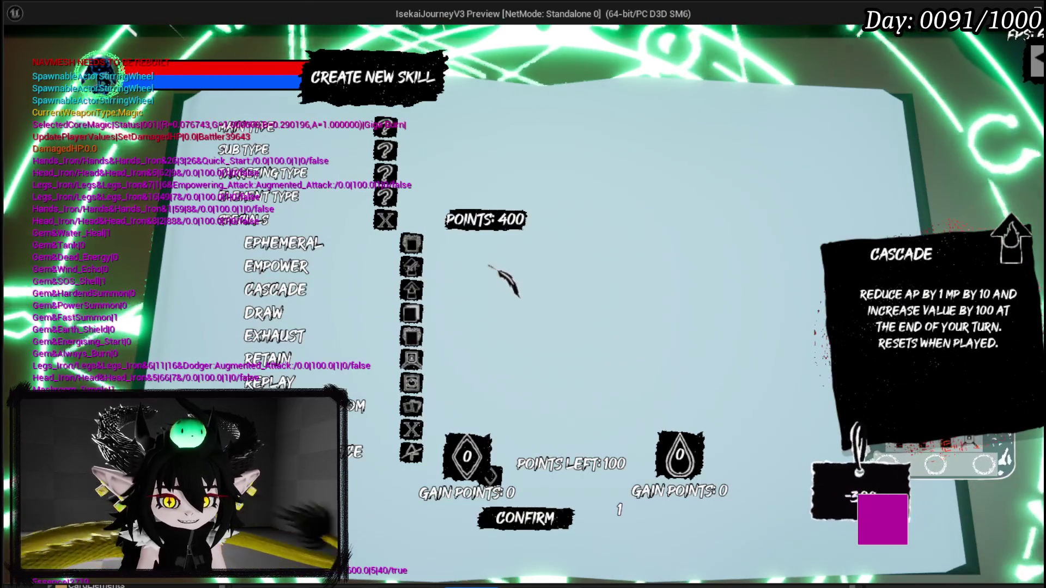
Step: Add Ephemeral, Empower and Retain, then toggle specials off until only Retain remains
click(333, 243)
click(276, 267)
click(275, 289)
click(267, 358)
click(507, 290)
click(507, 245)
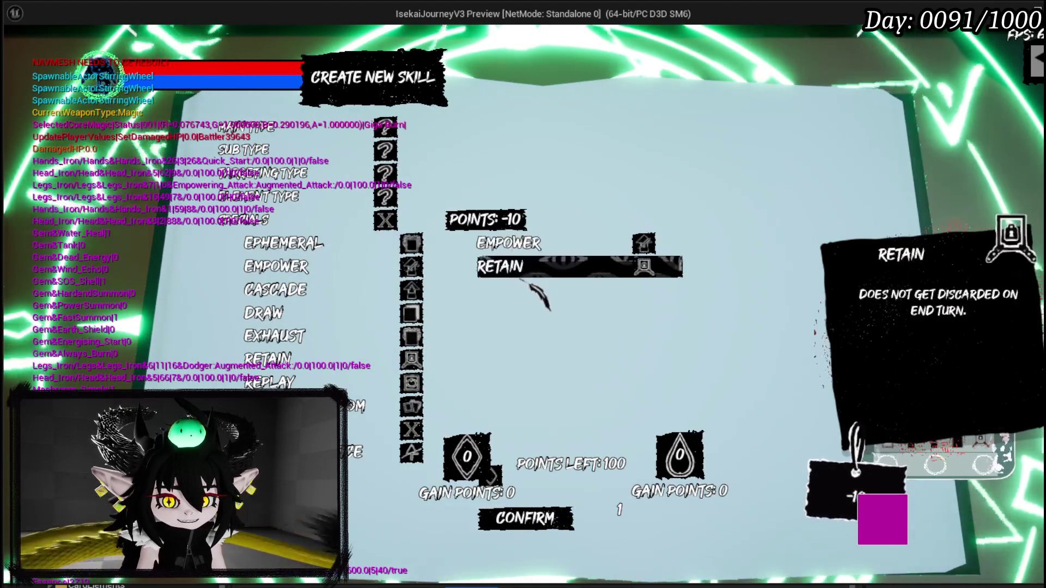
click(507, 245)
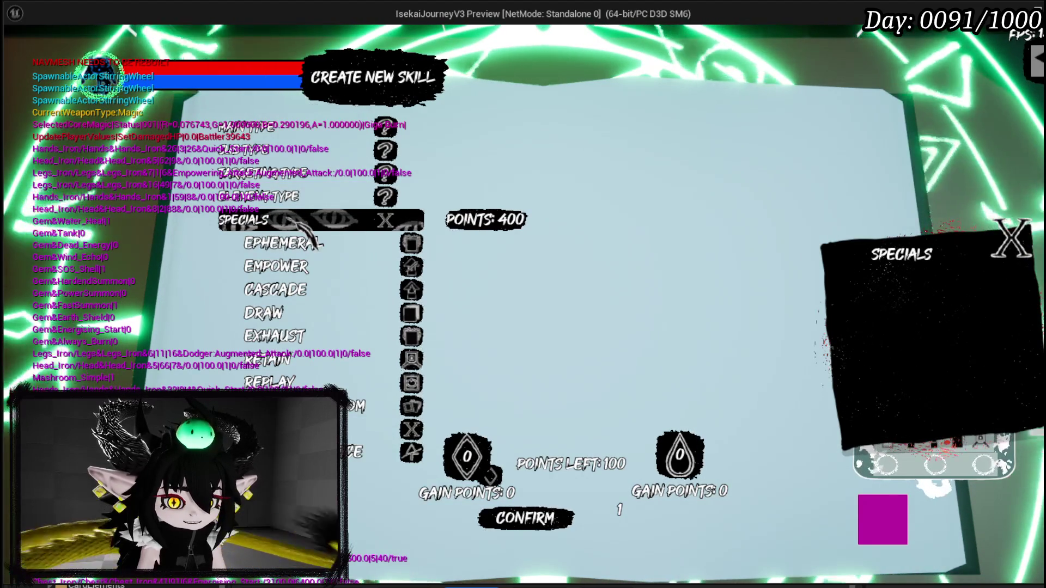
Step: Stop the preview, save the L_DungeonCreationTest level, and switch back to the widget editor
key(Escape)
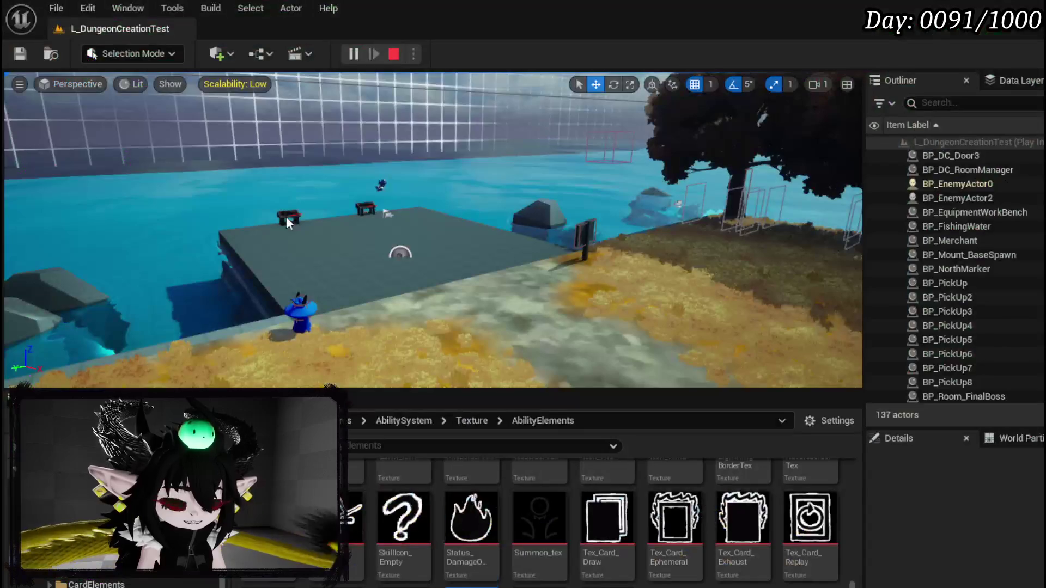
click(25, 57)
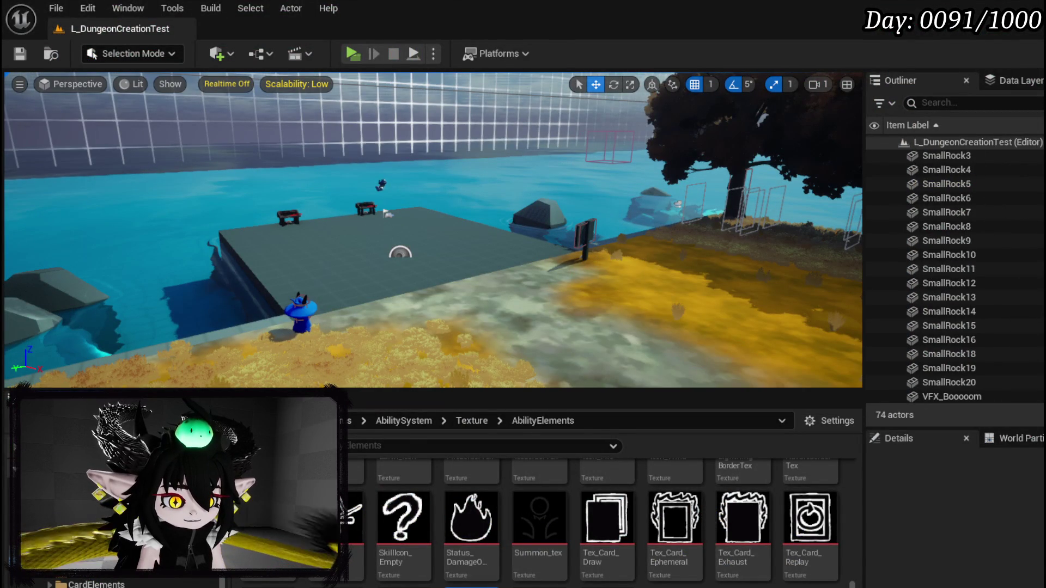
key(alt+Tab)
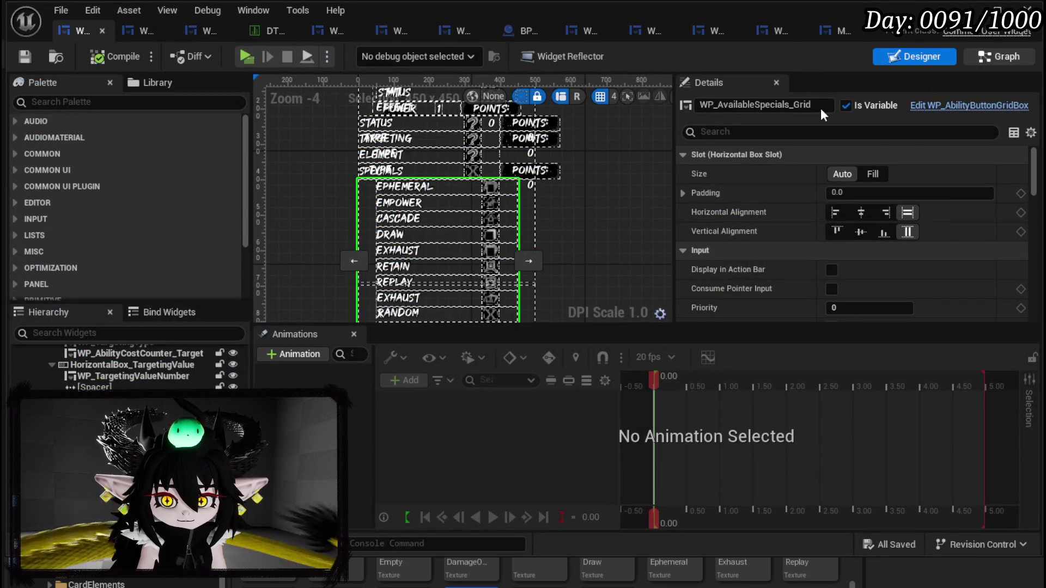